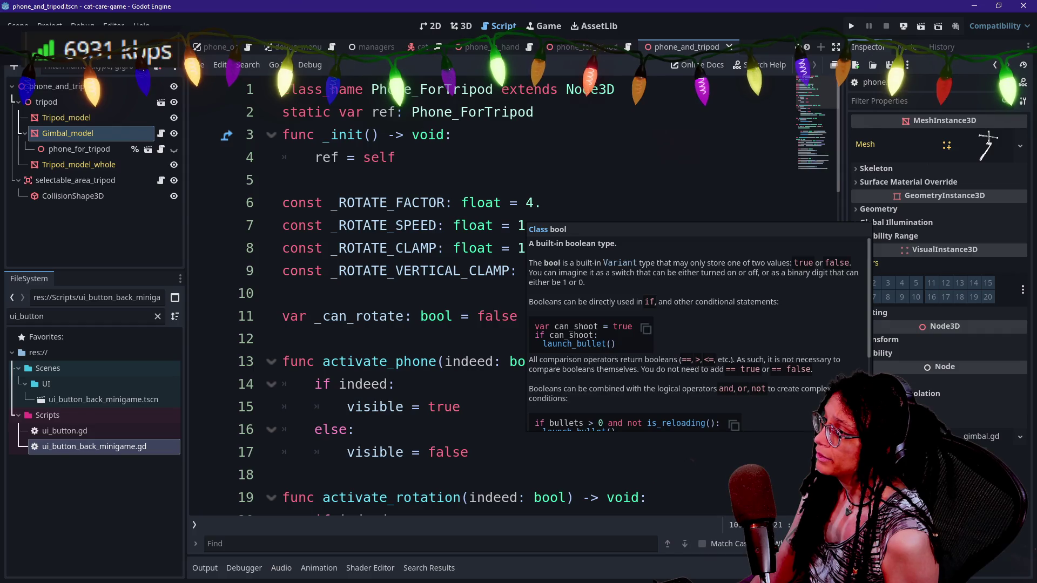
- Select the Phone_ForTripod script's code from line 5 down to the end of the file
{"action": "scroll", "coordinate": [513, 302], "scroll_direction": "down", "scroll_amount": 2}
{"action": "scroll", "coordinate": [513, 302], "scroll_direction": "up", "scroll_amount": 2}
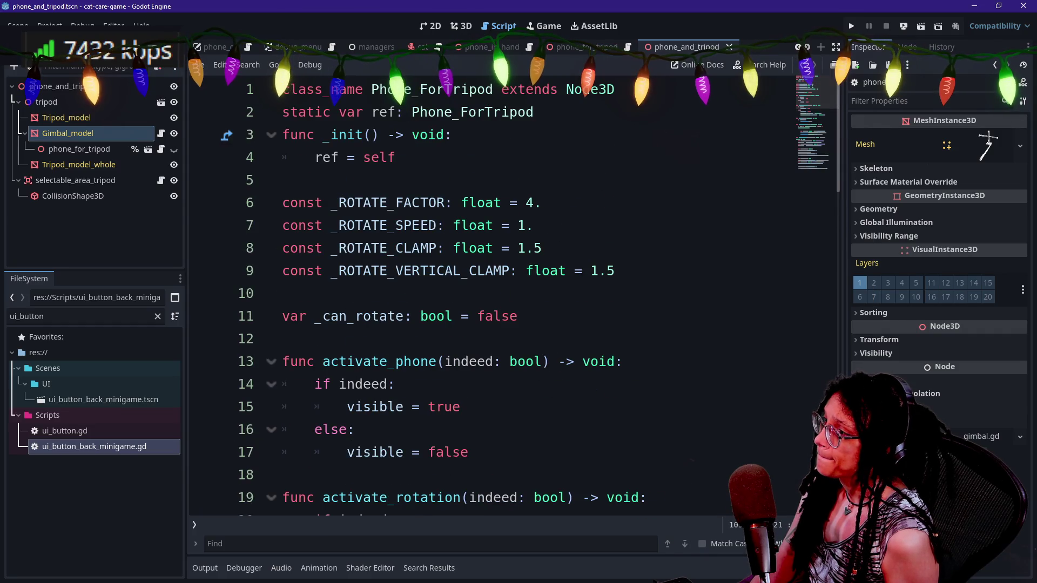
{"action": "scroll", "coordinate": [513, 302], "scroll_direction": "down", "scroll_amount": 6}
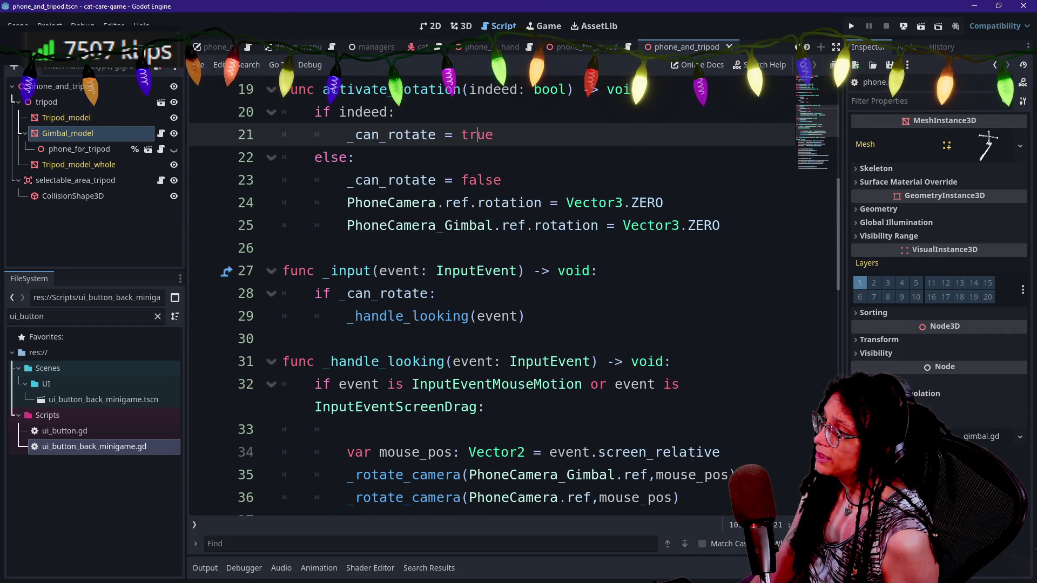
{"action": "double_click", "coordinate": [410, 316]}
{"action": "scroll", "coordinate": [454, 316], "scroll_direction": "up", "scroll_amount": 6}
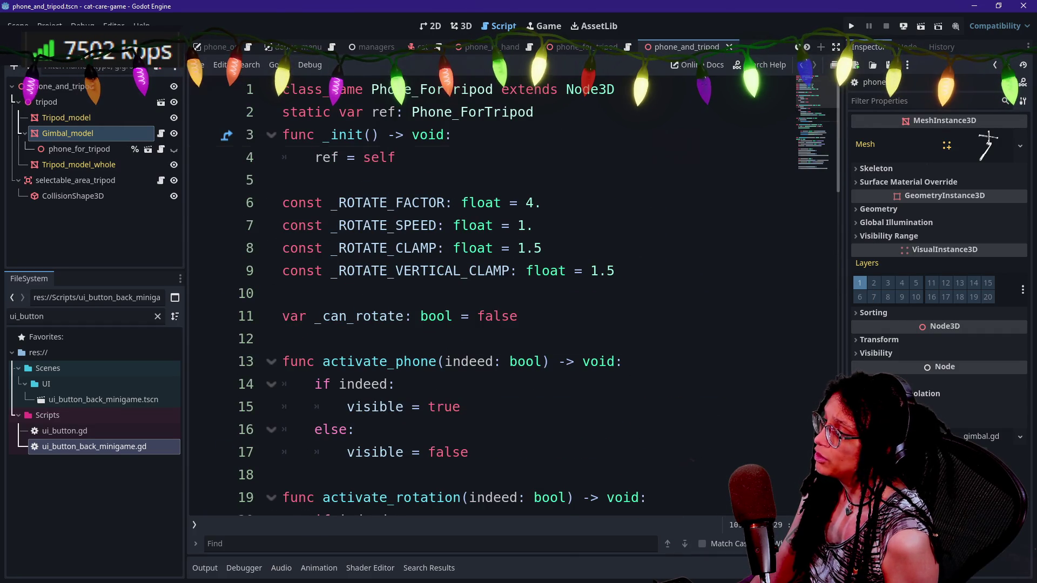
{"action": "left_click_drag", "start_coordinate": [314, 157], "coordinate": [456, 134]}
{"action": "left_click", "coordinate": [457, 135]}
{"action": "left_click", "coordinate": [290, 316]}
{"action": "left_click_drag", "start_coordinate": [291, 316], "coordinate": [518, 316]}
{"action": "mouse_move", "coordinate": [346, 135]}
{"action": "left_mouse_down"}
{"action": "mouse_move", "coordinate": [282, 180]}
{"action": "mouse_move", "coordinate": [532, 225]}
{"action": "left_mouse_up"}
{"action": "left_click", "coordinate": [598, 270]}
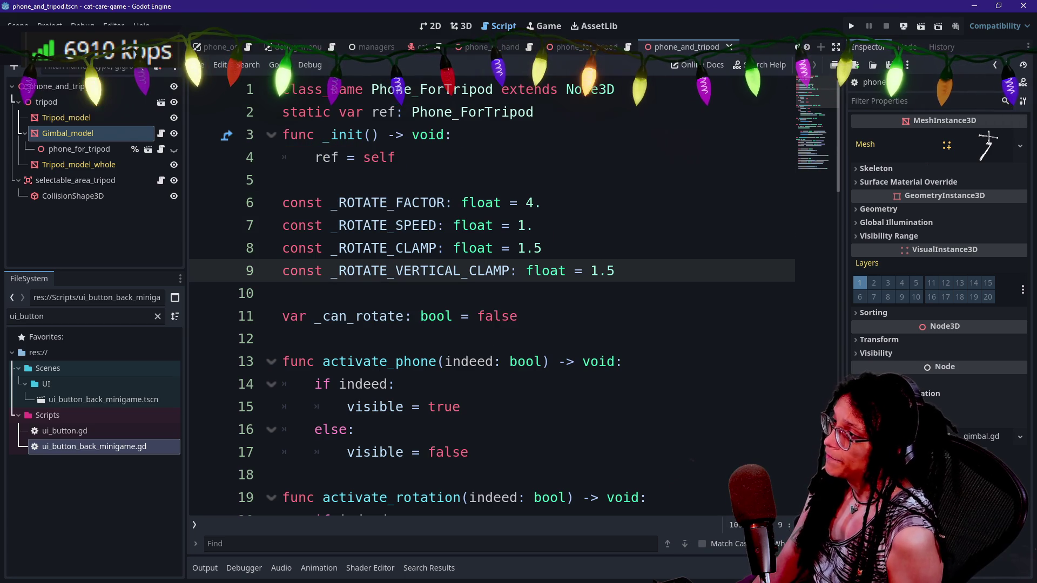
{"action": "left_click_drag", "start_coordinate": [402, 157], "coordinate": [282, 180]}
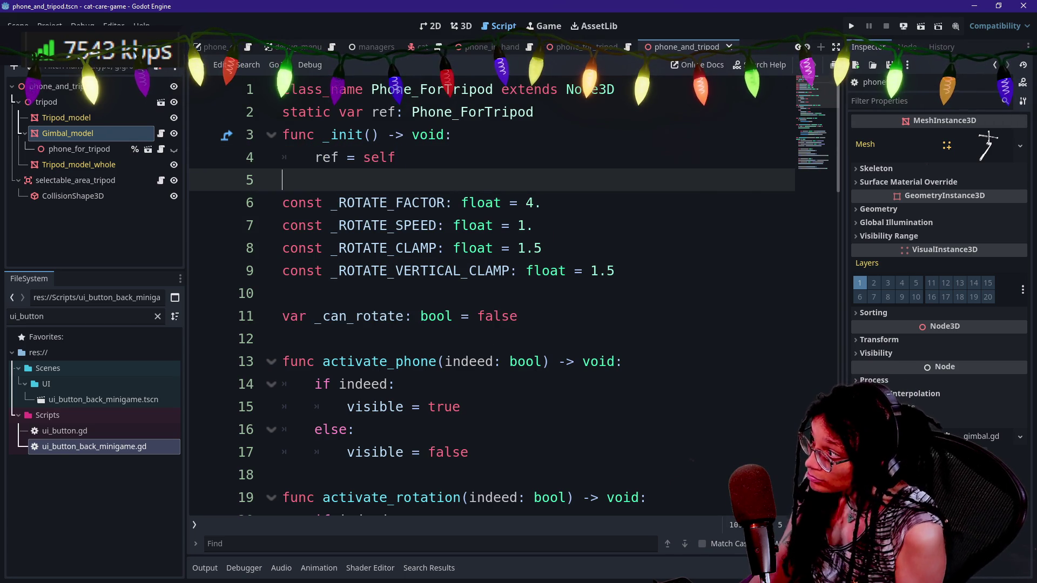
{"action": "key", "text": "ctrl+shift+End"}
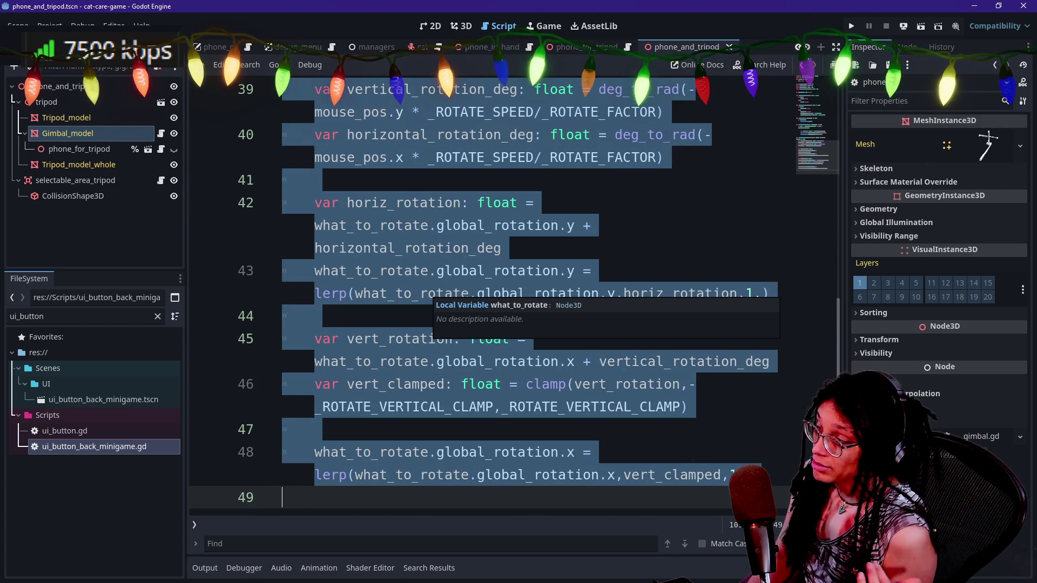
{"action": "scroll", "coordinate": [486, 297], "scroll_direction": "up", "scroll_amount": 10}
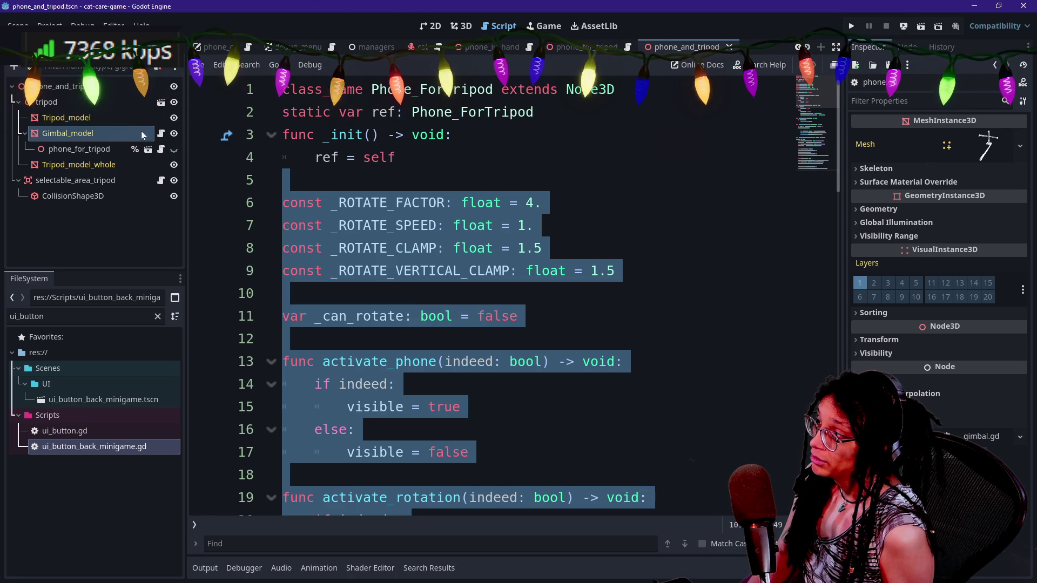
- Cut lines 5 to the end out of the Phone_ForTripod script
{"action": "left_click", "coordinate": [161, 133]}
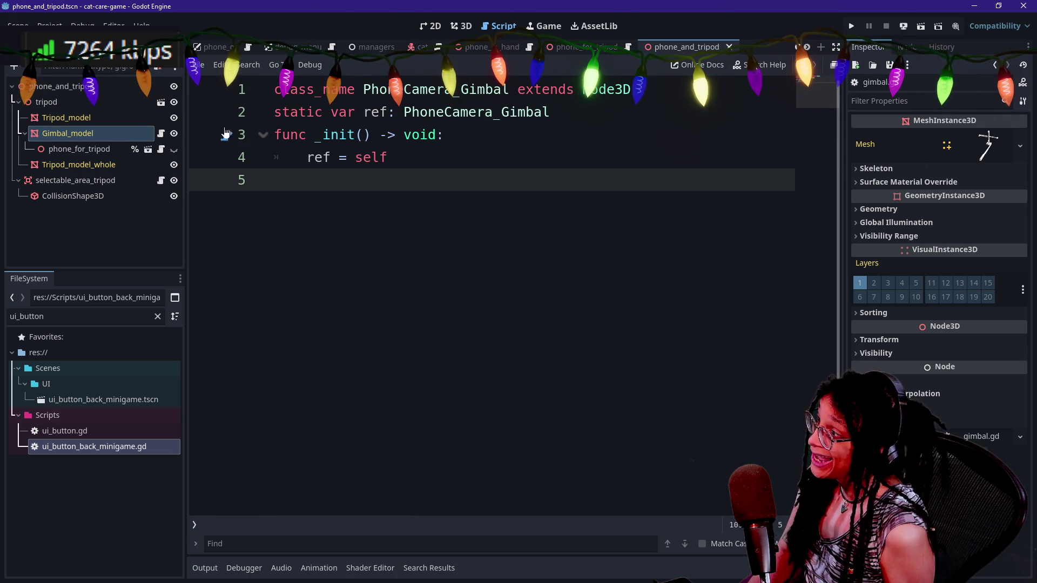
{"action": "left_click", "coordinate": [160, 150]}
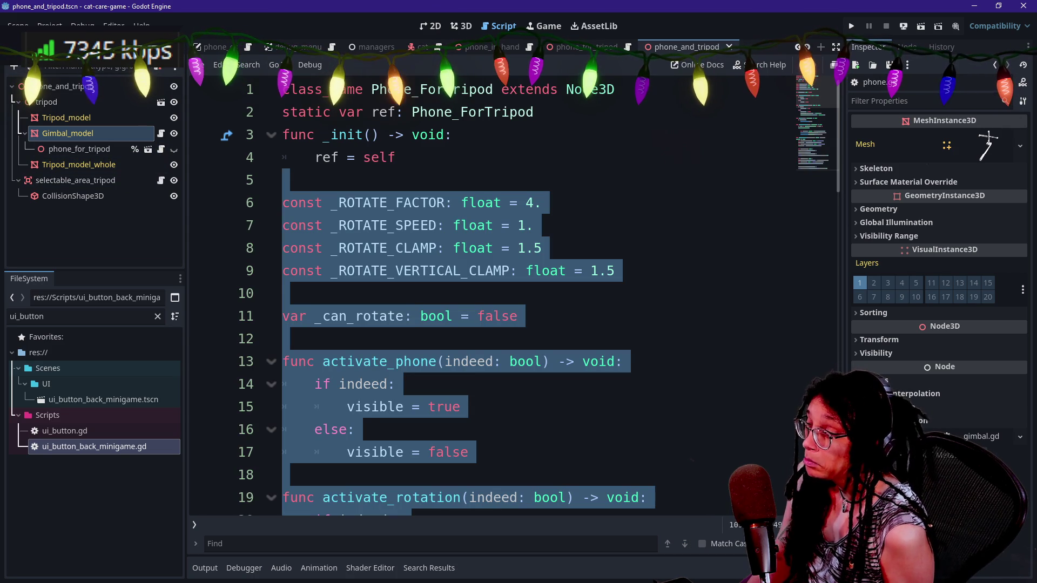
{"action": "left_click", "coordinate": [282, 180]}
{"action": "scroll", "coordinate": [492, 292], "scroll_direction": "down", "scroll_amount": 12}
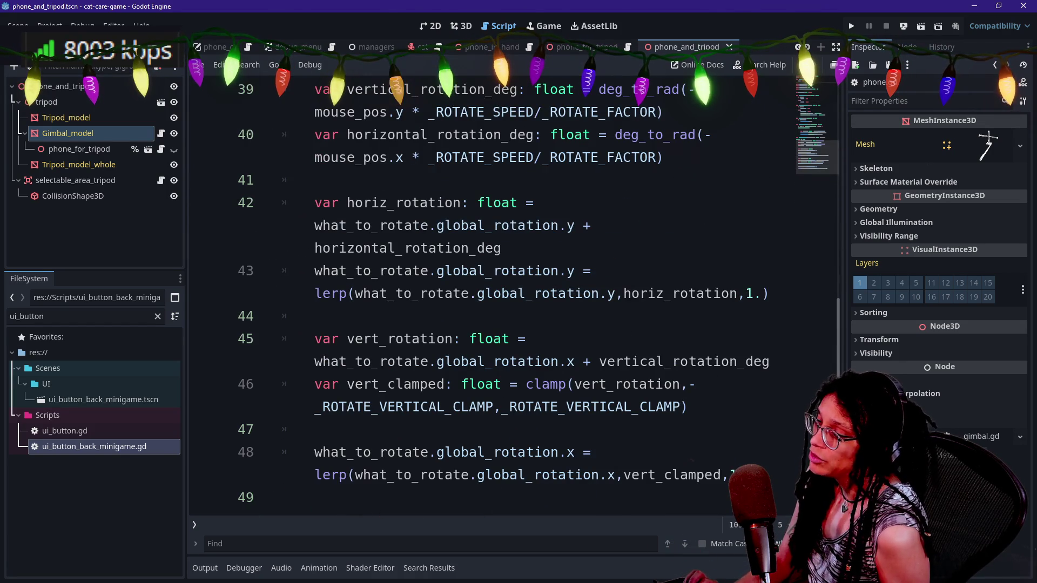
{"action": "left_click", "coordinate": [282, 497], "text": "shift"}
{"action": "key", "text": "BackSpace"}
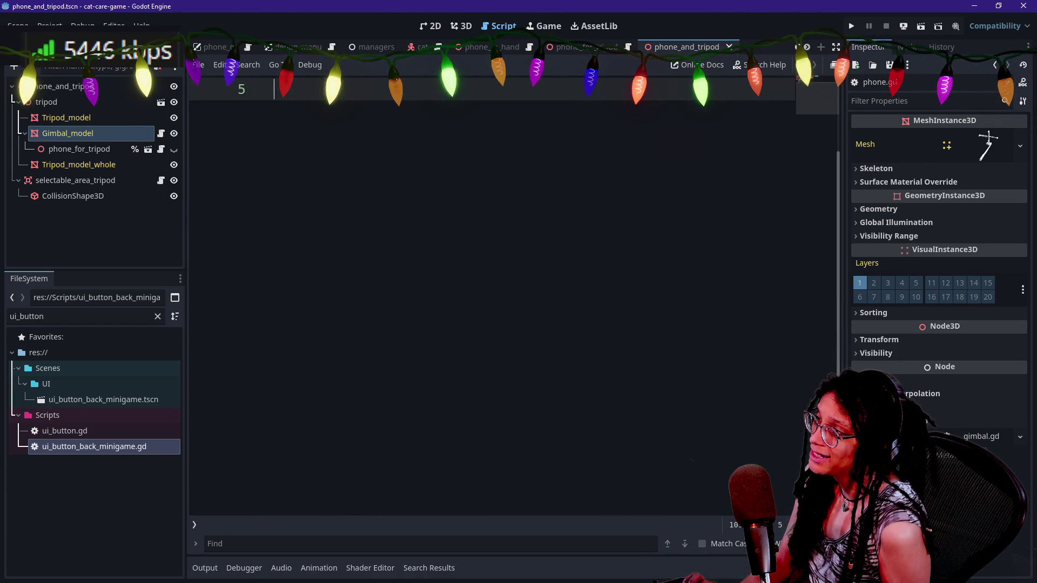
- Paste the rotation code into the PhoneCamera_Gimbal script and remove the extra blank line after _init
{"action": "left_click", "coordinate": [160, 135]}
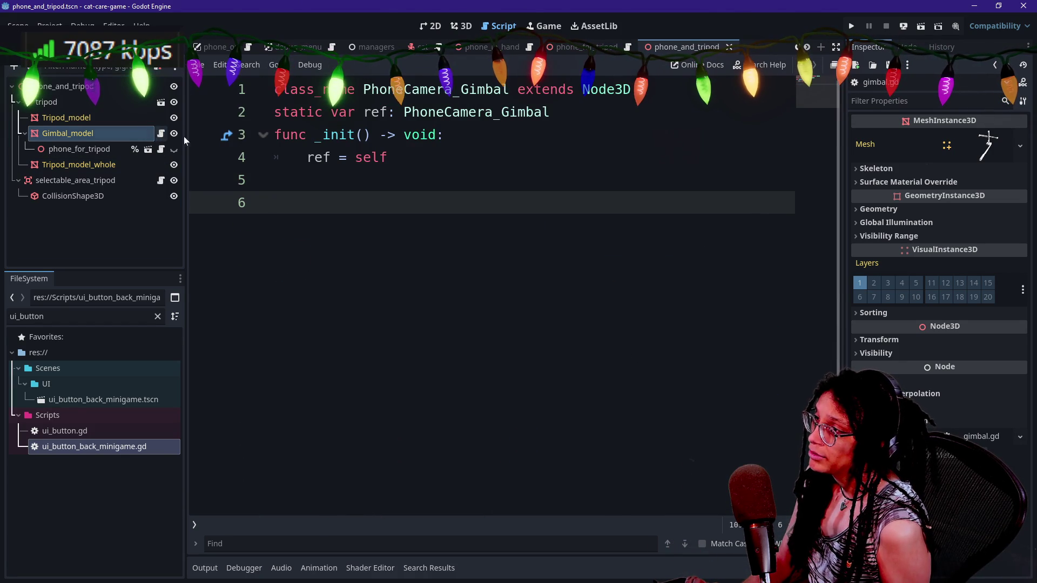
{"action": "key", "text": "ctrl+z"}
{"action": "scroll", "coordinate": [486, 298], "scroll_direction": "up", "scroll_amount": 10}
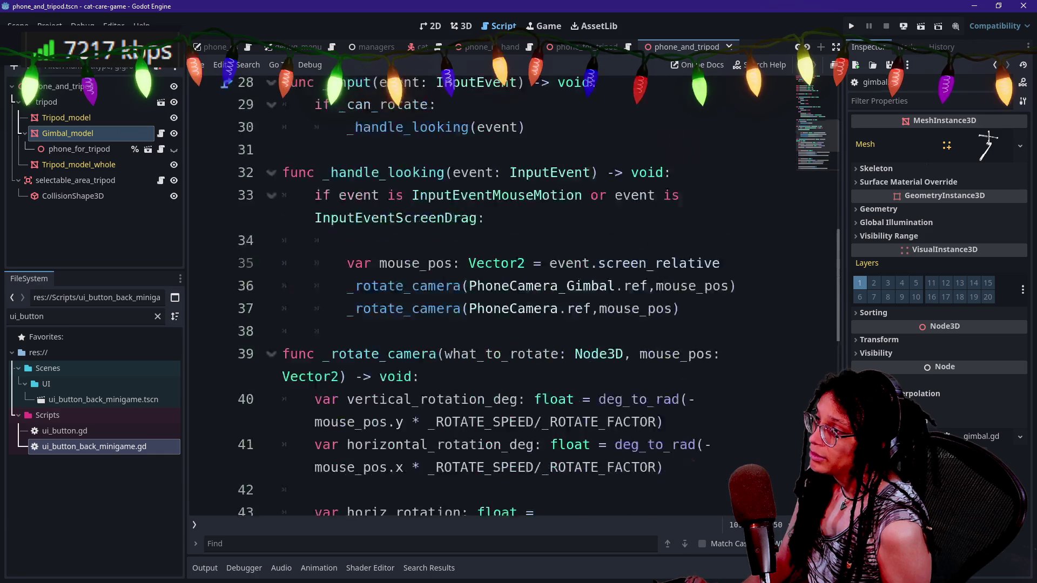
{"action": "left_click", "coordinate": [364, 158]}
{"action": "left_click", "coordinate": [282, 203]}
{"action": "key", "text": "BackSpace"}
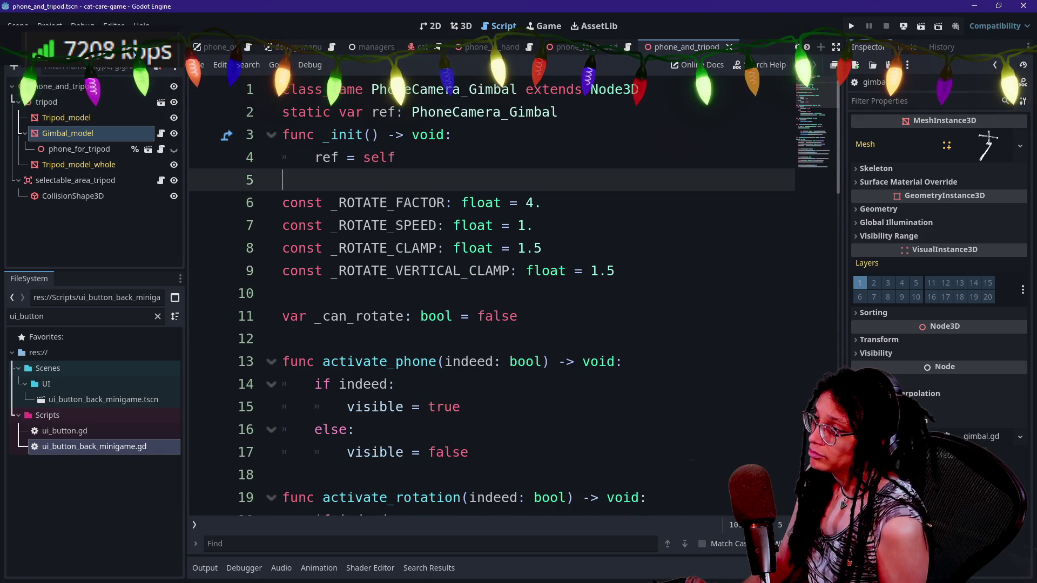
- Search all project files for activate_phone
{"action": "scroll", "coordinate": [486, 297], "scroll_direction": "down", "scroll_amount": 5}
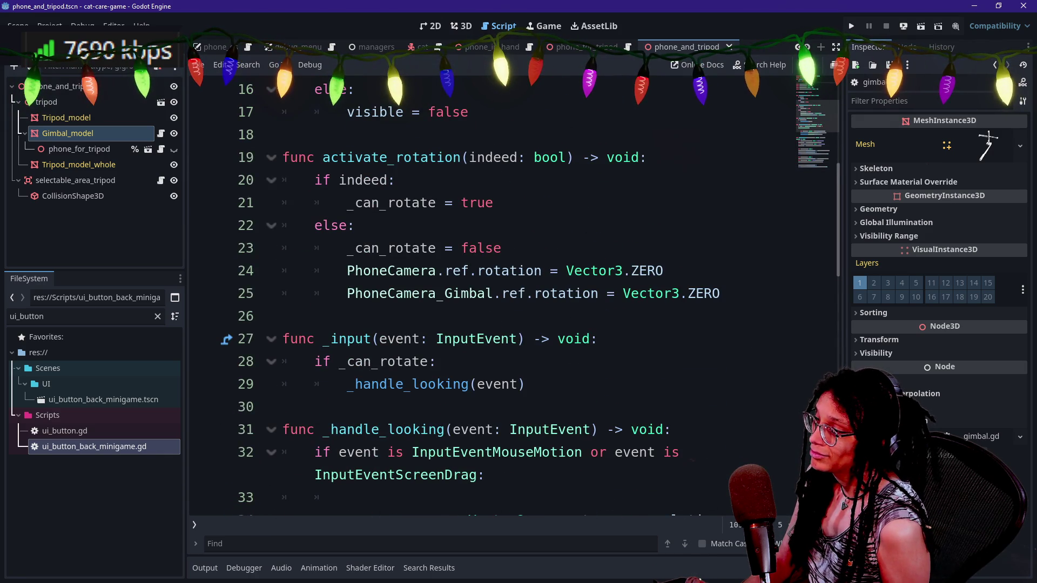
{"action": "scroll", "coordinate": [486, 297], "scroll_direction": "up", "scroll_amount": 4}
{"action": "left_click", "coordinate": [460, 339]}
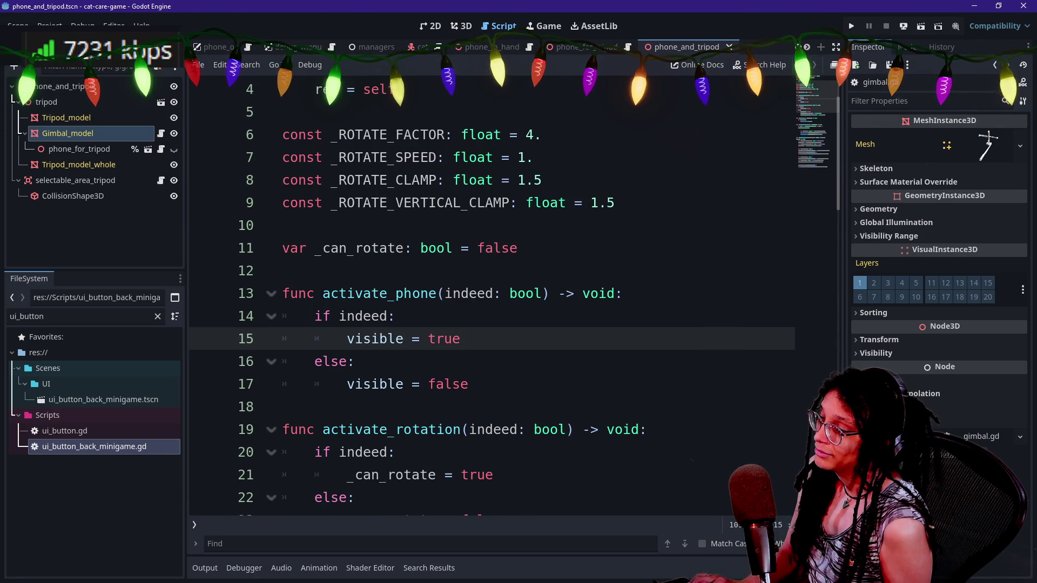
{"action": "key", "text": "ctrl+shift+f"}
{"action": "key", "text": "Return"}
- Search the project for phone_fortripod.ref and open its line 13 match
{"action": "left_click", "coordinate": [365, 437]}
{"action": "left_click", "coordinate": [396, 238]}
{"action": "key", "text": "ctrl+shift+f"}
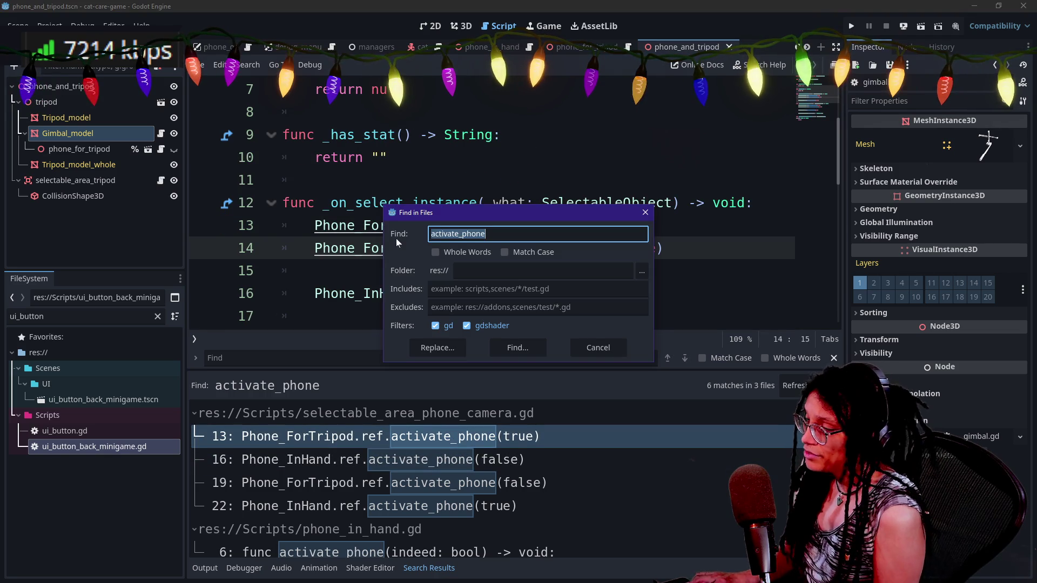
{"action": "type", "text": "phone_for_"}
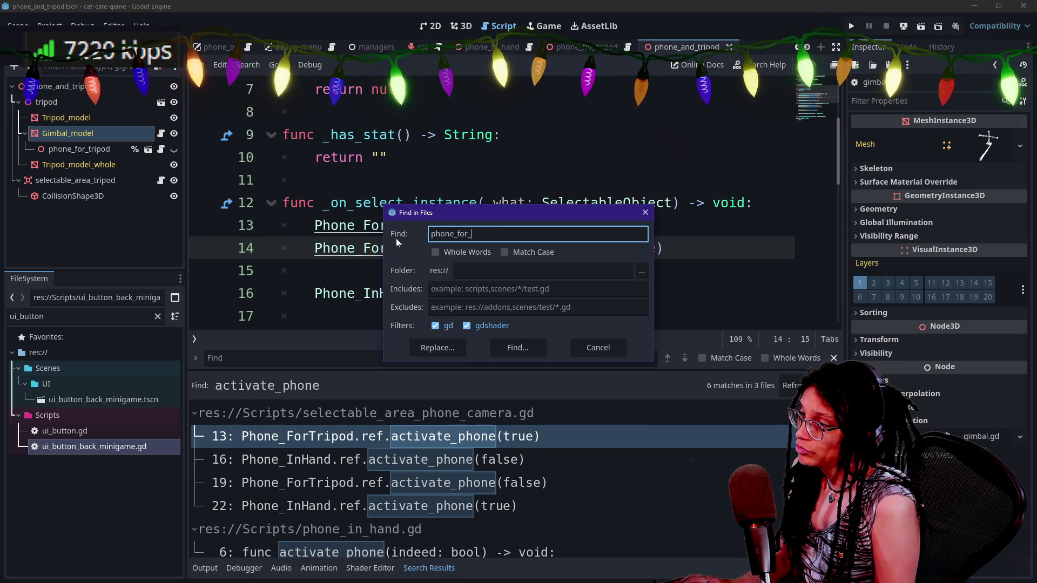
{"action": "type", "text": "tripod.ref"}
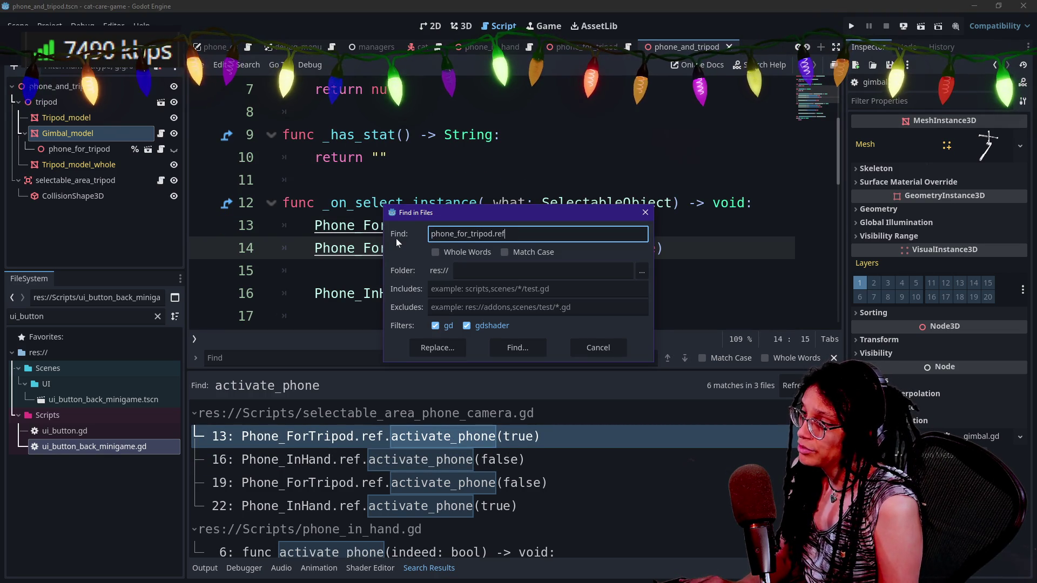
{"action": "key", "text": "BackSpace"}
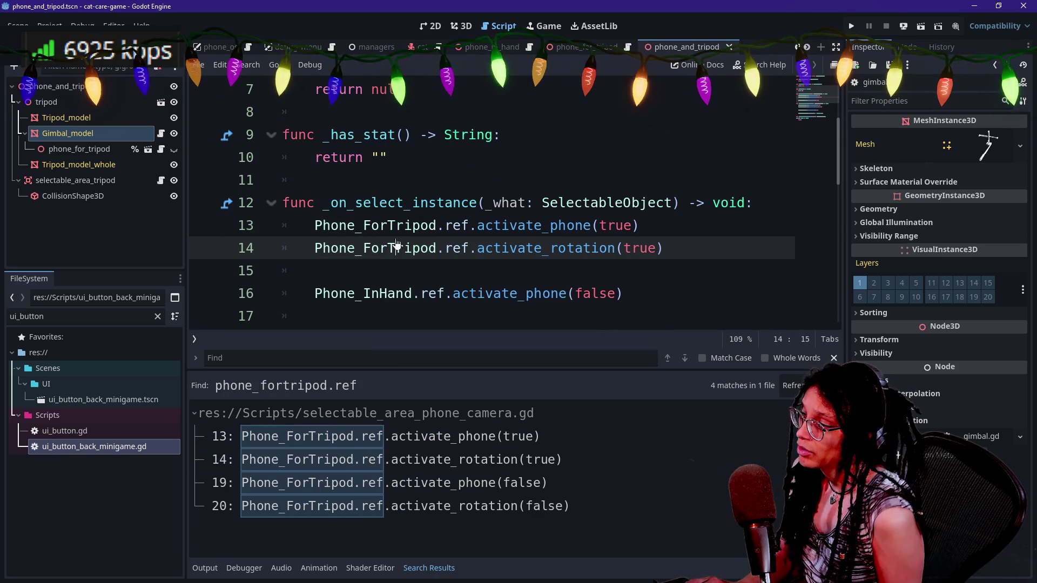
{"action": "key", "text": "Return"}
{"action": "left_click", "coordinate": [463, 432]}
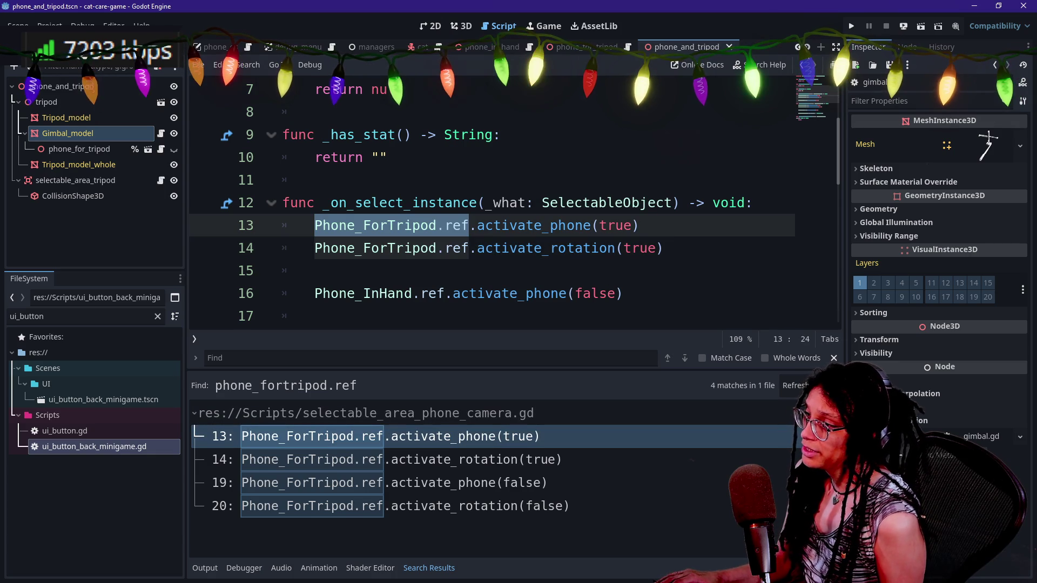
- Cancel a Replace in Files attempt and jump to the PhoneCamera_Gimbal class definition
{"action": "key", "text": "ctrl+shift+r"}
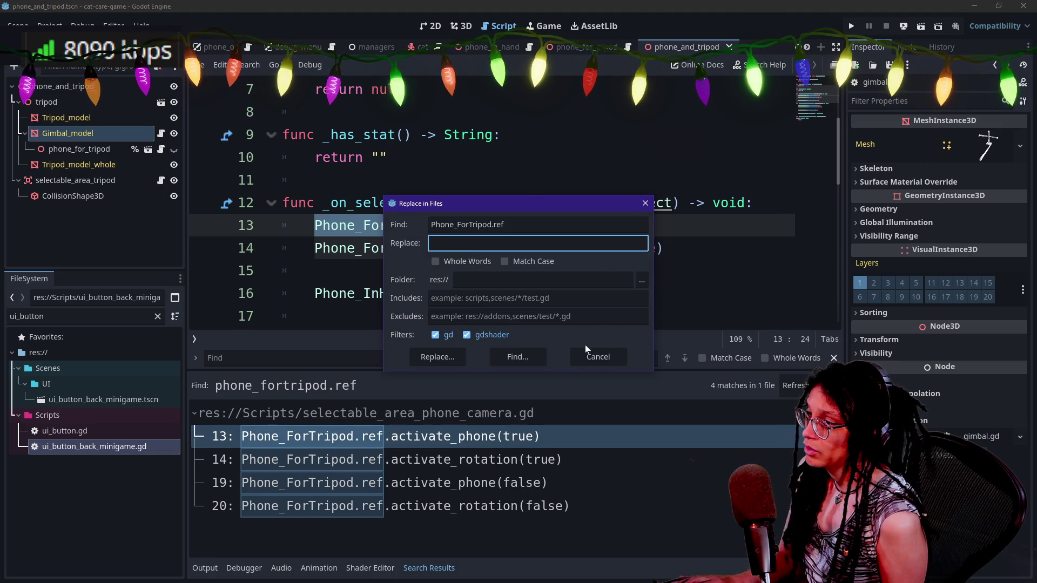
{"action": "type", "text": "P"}
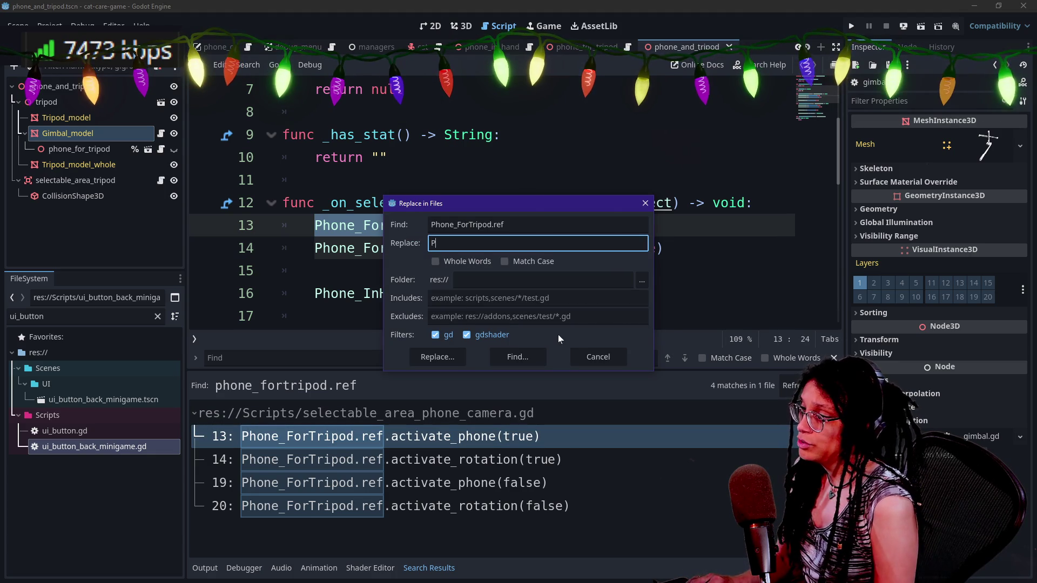
{"action": "key", "text": "Escape"}
{"action": "left_click", "coordinate": [513, 225], "text": "ctrl"}
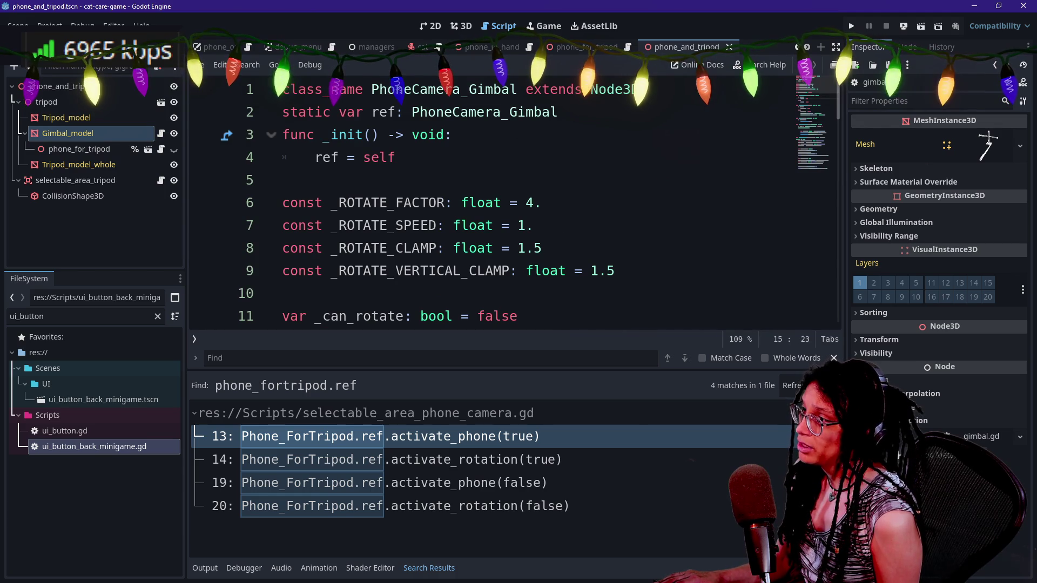
- Change line 1's class_name from PhoneCamera_Gimbal to Phone_GimbalTripod
{"action": "double_click", "coordinate": [511, 90]}
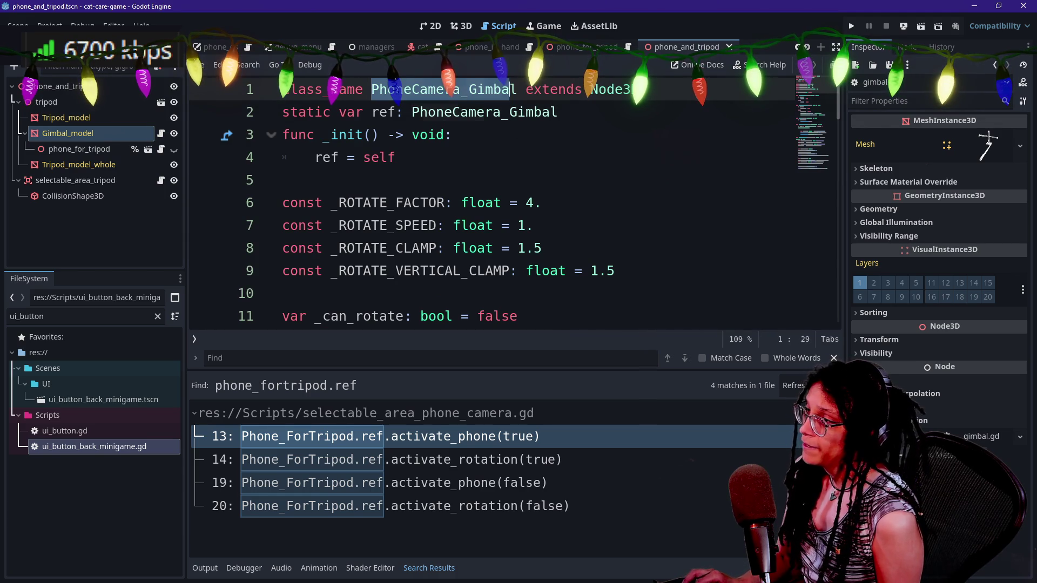
{"action": "left_click", "coordinate": [420, 89]}
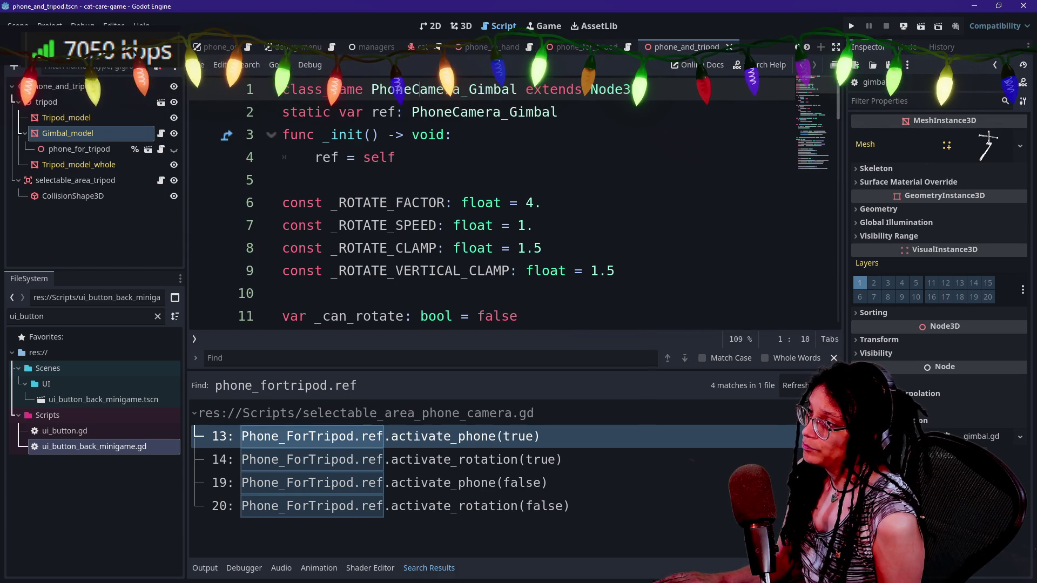
{"action": "key", "text": "shift+Right"}
{"action": "key", "text": "shift+Right"}
{"action": "key", "text": "shift+Right"}
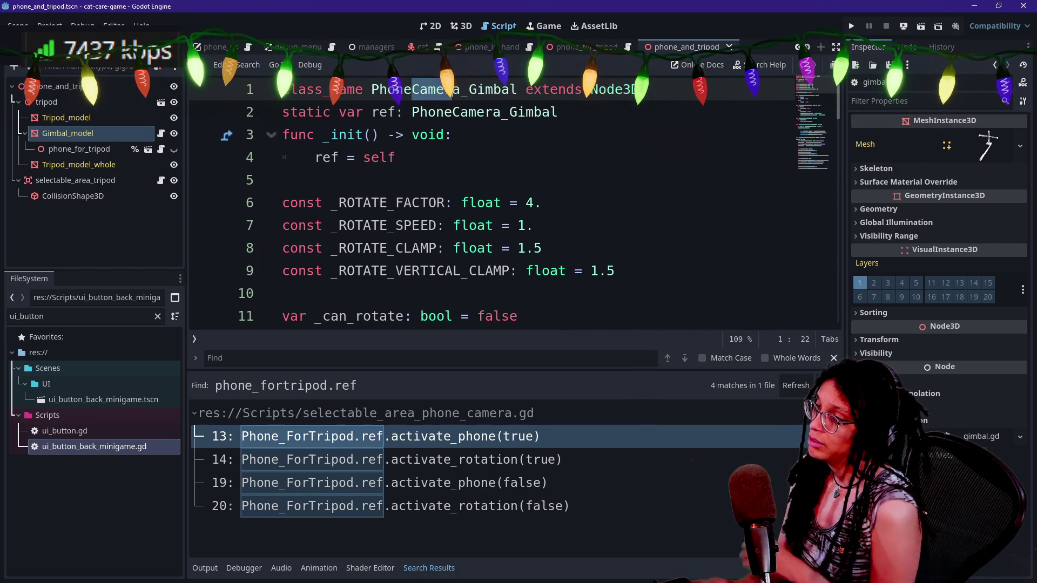
{"action": "key", "text": "shift+Right"}
{"action": "key", "text": "BackSpace"}
{"action": "type", "text": "Tripod"}
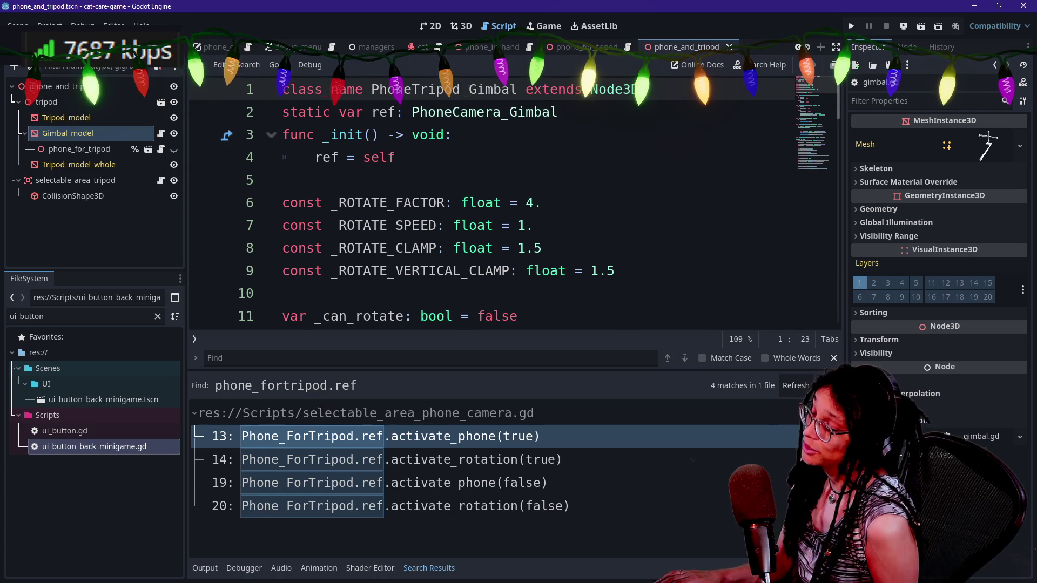
{"action": "key", "text": "Left"}
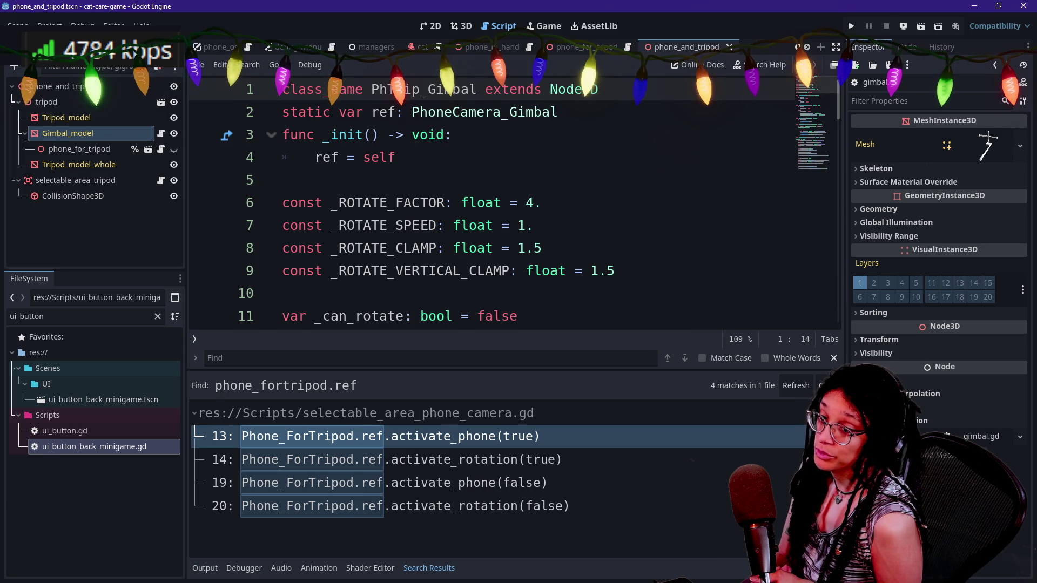
{"action": "key", "text": "Delete"}
{"action": "key", "text": "Delete"}
{"action": "key", "text": "Delete"}
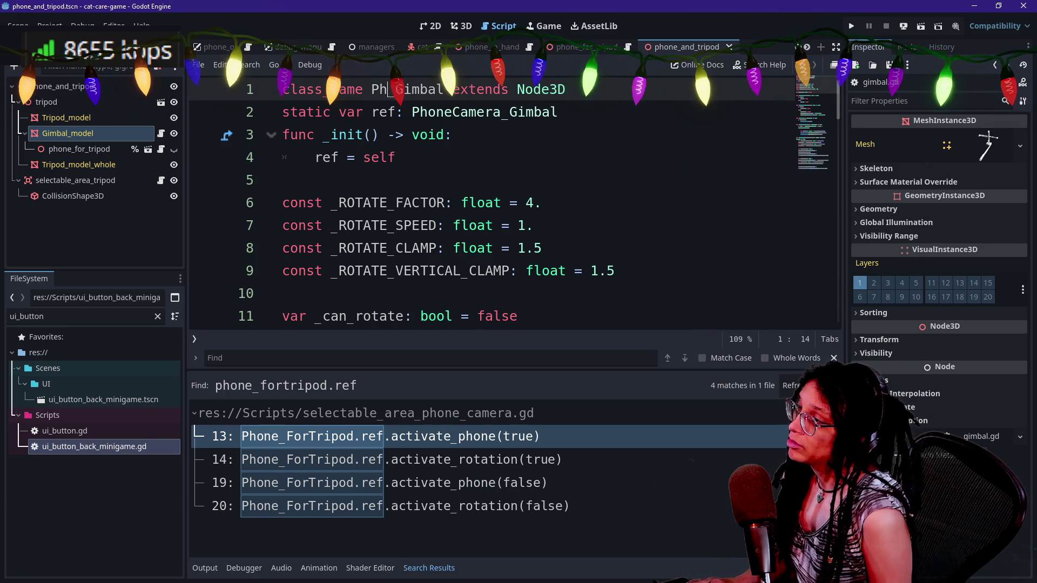
{"action": "type", "text": "one_"}
{"action": "key", "text": "Right"}
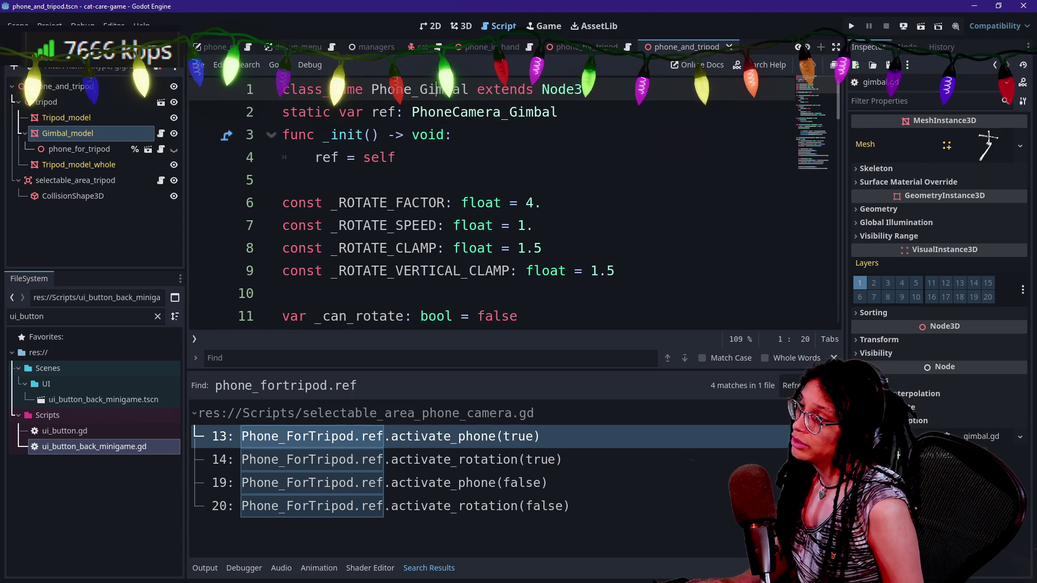
{"action": "key", "text": "Right"}
{"action": "type", "text": "Tripod"}
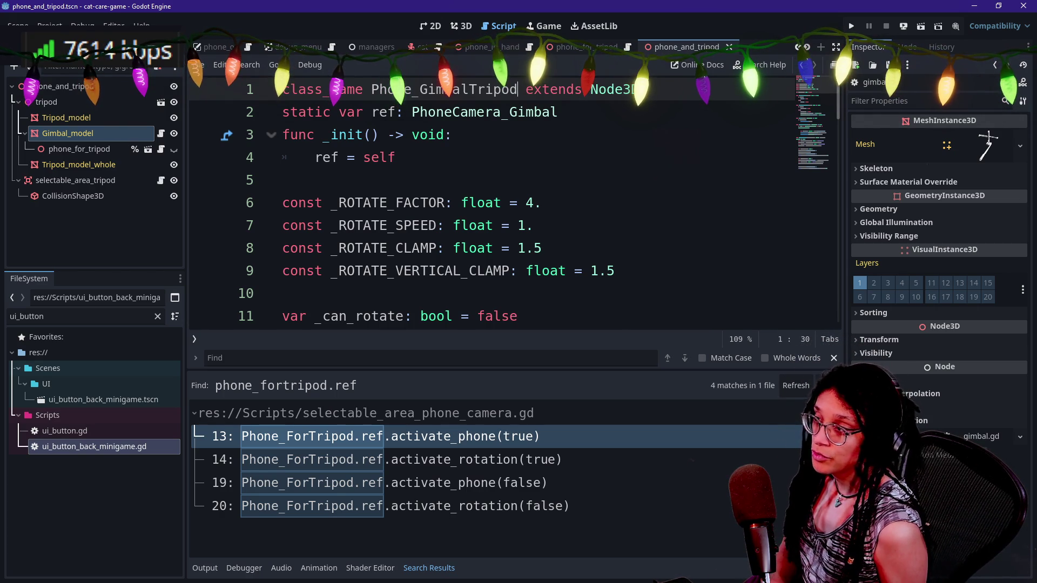
- Search for phonecamera_gimbal (5 matches in 3 files), enlarge the results panel, and save
{"action": "left_click", "coordinate": [419, 89]}
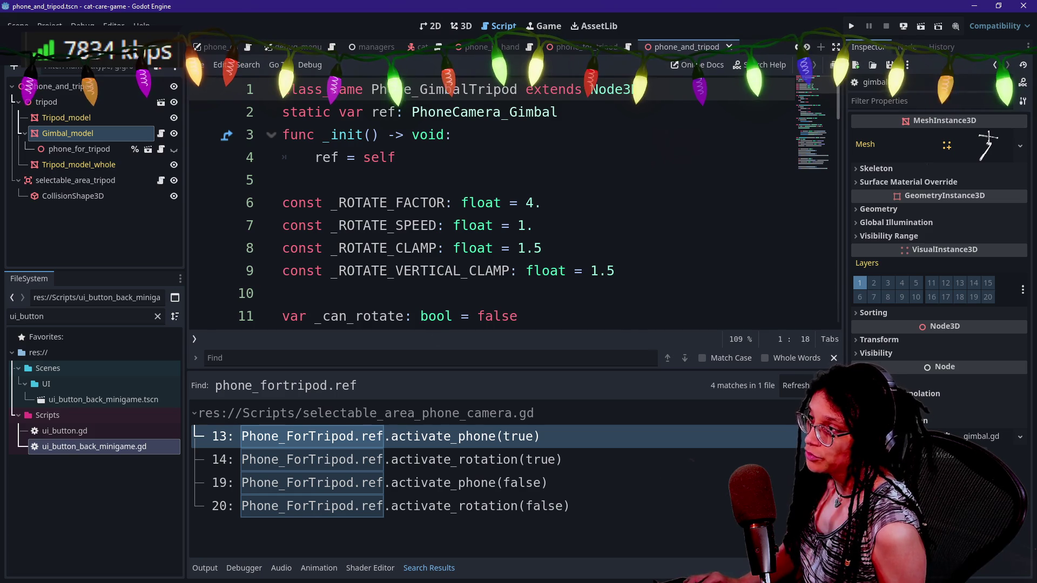
{"action": "key", "text": "ctrl+shift+f"}
{"action": "type", "text": "p"}
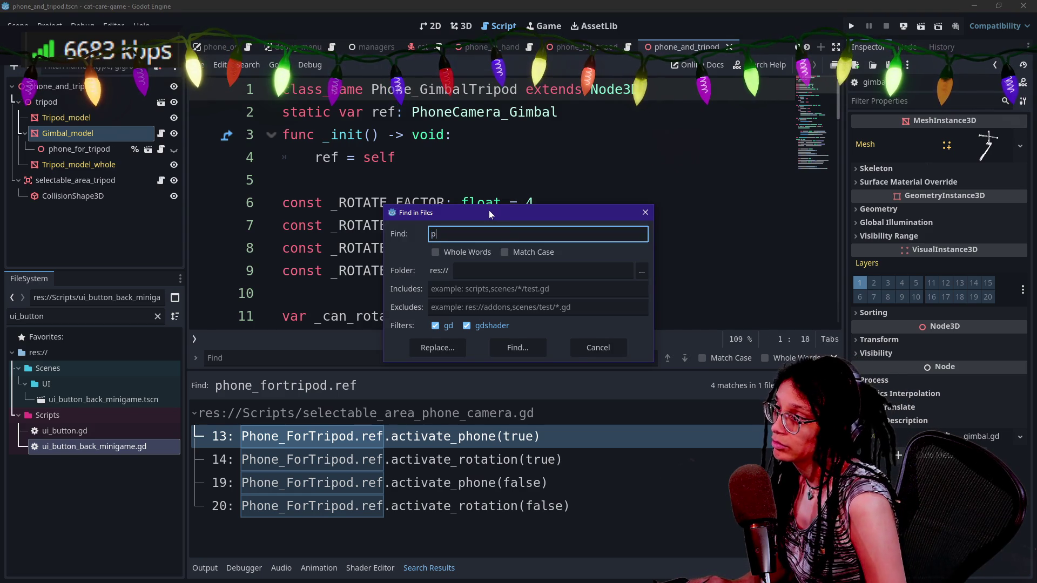
{"action": "type", "text": "hone_"}
{"action": "key", "text": "BackSpace"}
{"action": "type", "text": "camera_t"}
{"action": "key", "text": "BackSpace"}
{"action": "type", "text": "gimbal"}
{"action": "key", "text": "Return"}
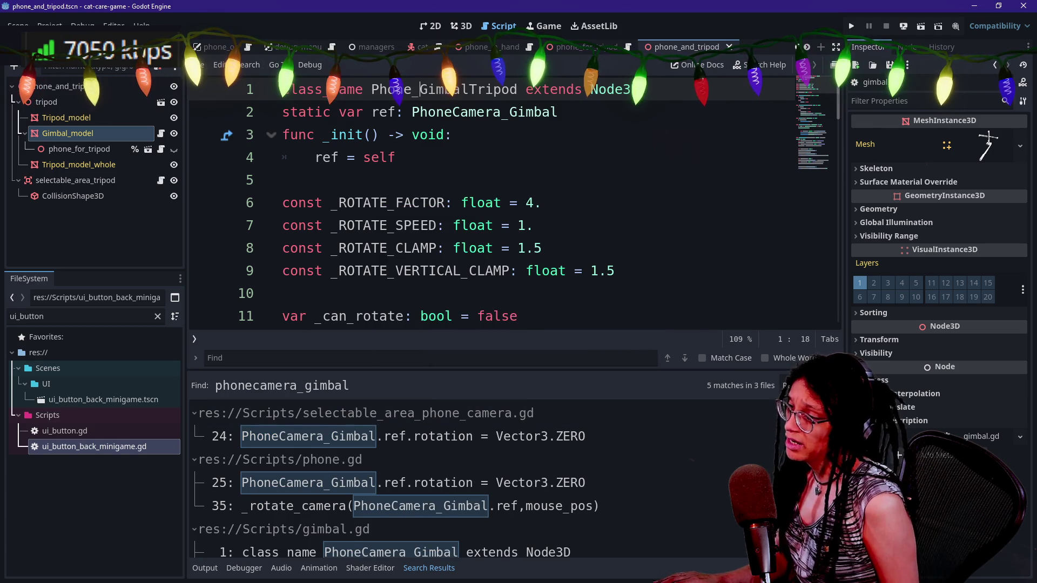
{"action": "mouse_move", "coordinate": [404, 371]}
{"action": "left_mouse_down"}
{"action": "mouse_move", "coordinate": [384, 231]}
{"action": "mouse_move", "coordinate": [387, 316]}
{"action": "left_mouse_up"}
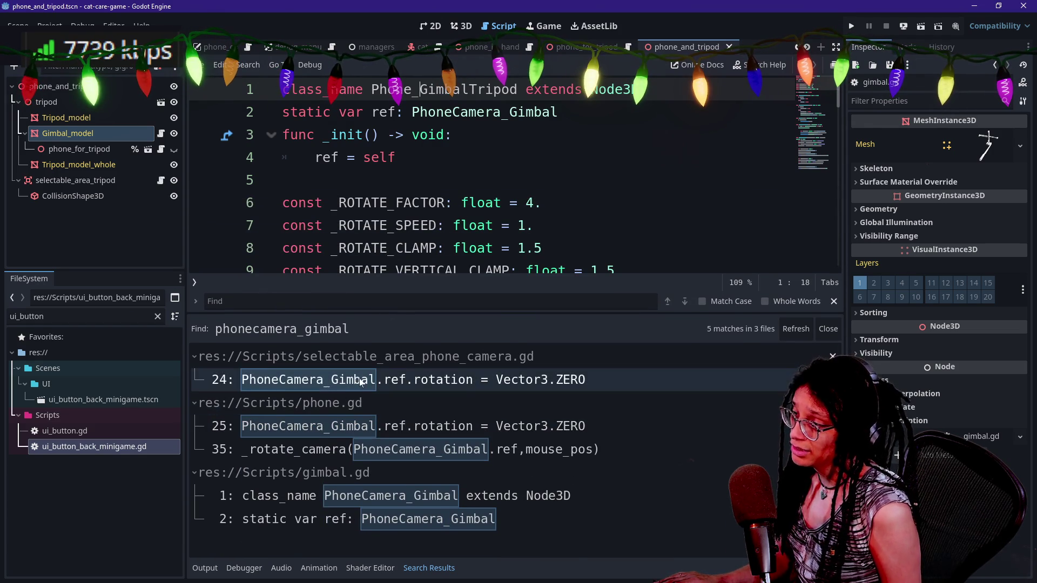
{"action": "left_click", "coordinate": [388, 225]}
{"action": "key", "text": "ctrl+s"}
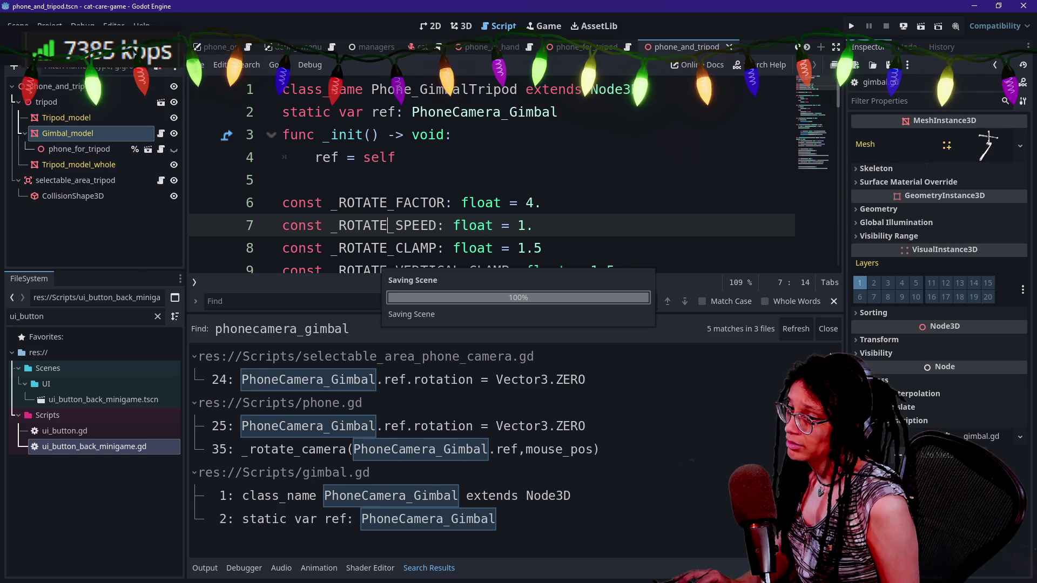
- Retype the old class reference on line 24 as Phone_GimbalTripod
{"action": "left_click", "coordinate": [793, 334]}
{"action": "left_click", "coordinate": [288, 381]}
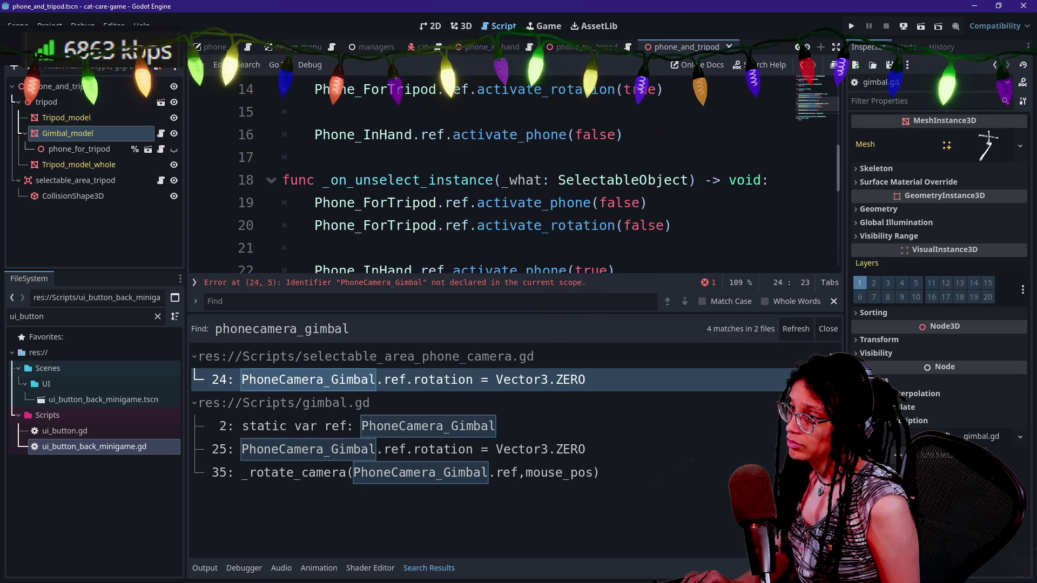
{"action": "left_click", "coordinate": [363, 180]}
{"action": "left_click_drag", "start_coordinate": [461, 180], "coordinate": [355, 180]}
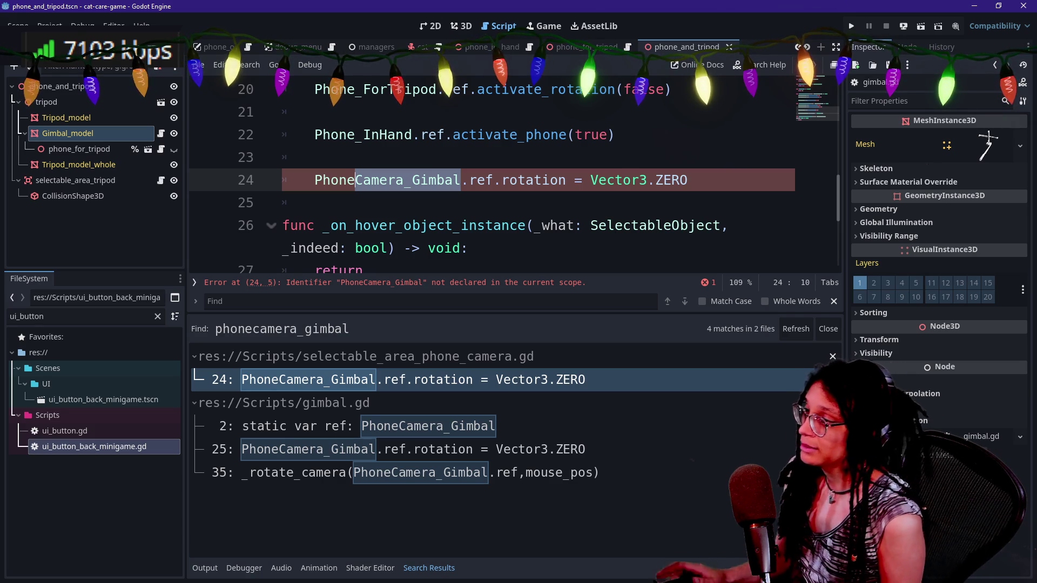
{"action": "type", "text": "_C"}
{"action": "key", "text": "BackSpace"}
{"action": "type", "text": "GimbalTripo"}
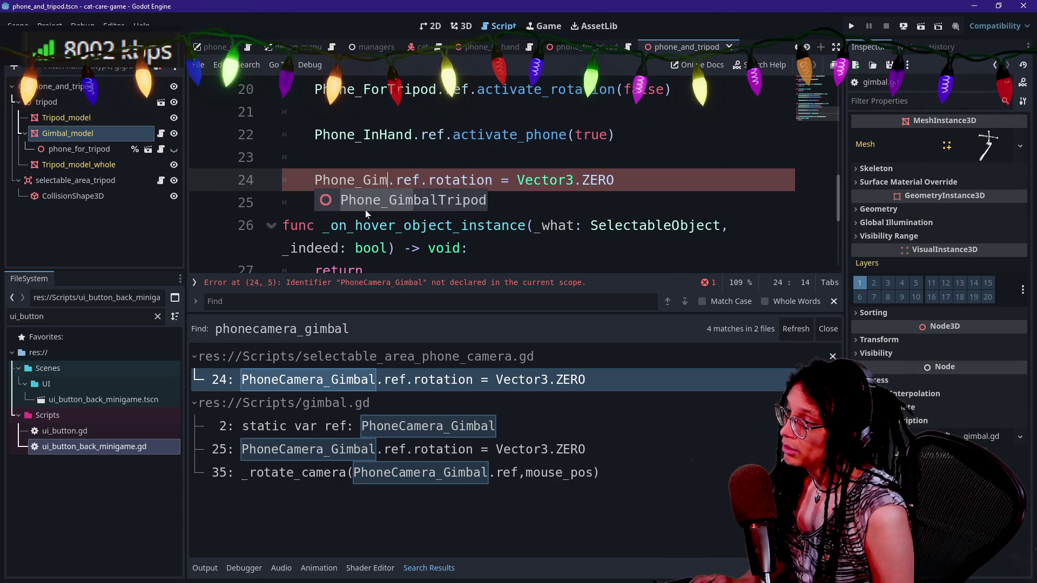
{"action": "key", "text": "Return"}
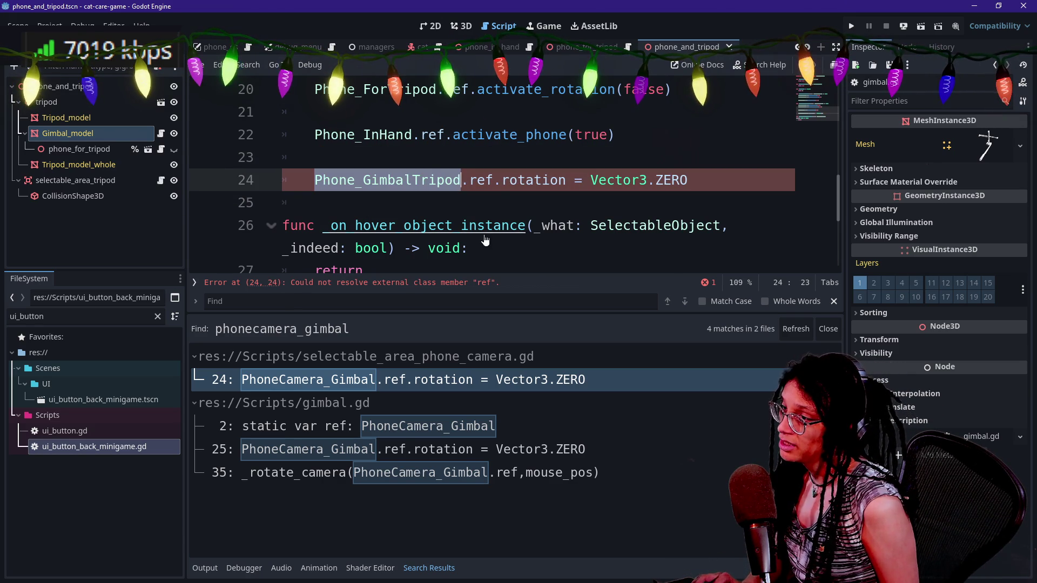
- In the gimbal script, type the static ref as Phone_GimbalTripod and drop line 25's redundant prefix
{"action": "left_click", "coordinate": [389, 180], "text": "ctrl"}
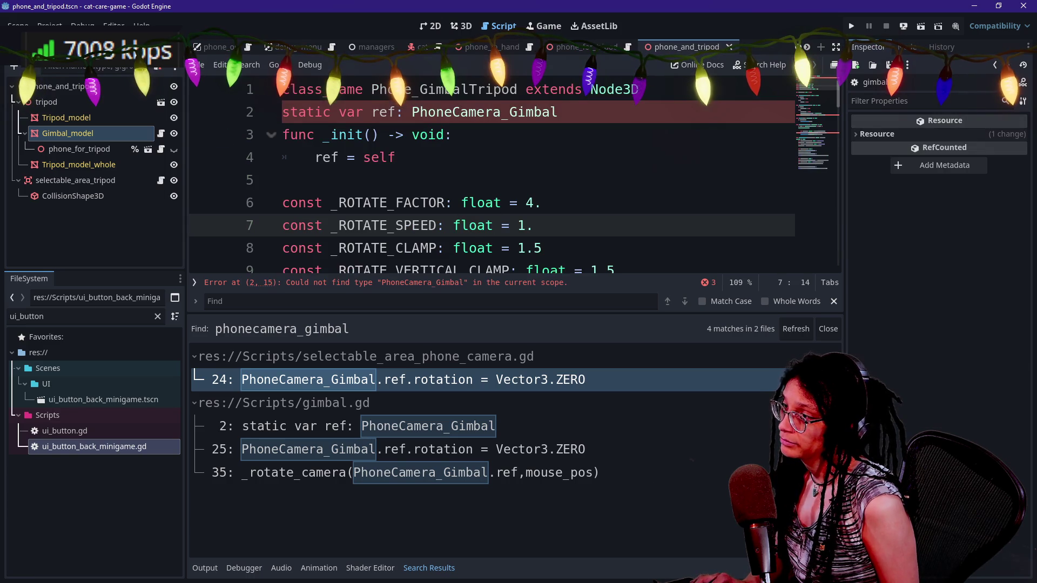
{"action": "left_click_drag", "start_coordinate": [452, 112], "coordinate": [557, 112]}
{"action": "key", "text": "ctrl+v"}
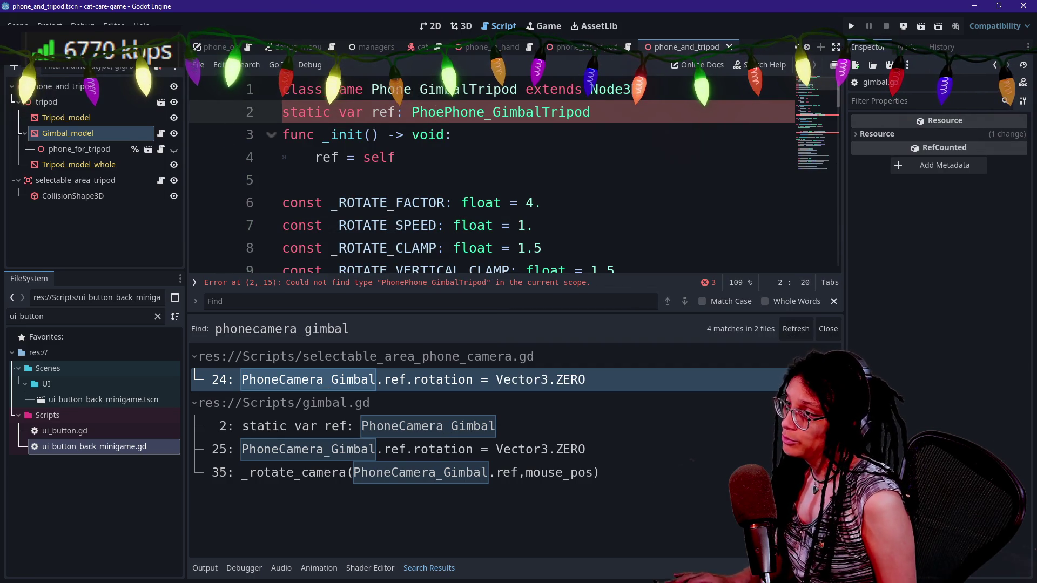
{"action": "key", "text": "BackSpace"}
{"action": "key", "text": "BackSpace"}
{"action": "key", "text": "BackSpace"}
{"action": "key", "text": "Delete"}
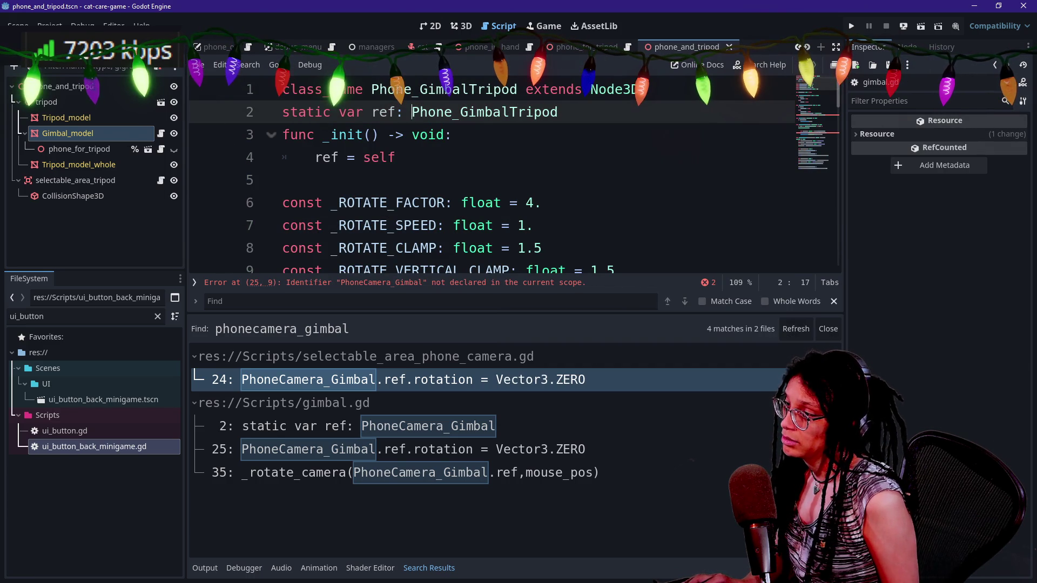
{"action": "left_click", "coordinate": [395, 283]}
{"action": "left_click_drag", "start_coordinate": [346, 179], "coordinate": [494, 180]}
{"action": "key", "text": "Delete"}
{"action": "key", "text": "Delete"}
{"action": "key", "text": "Delete"}
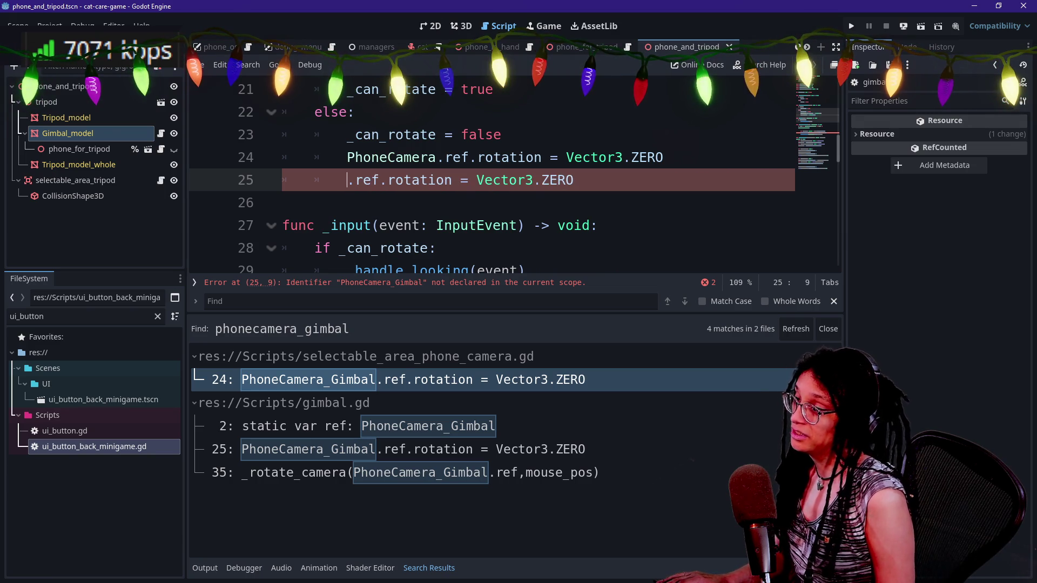
- Replace the old class reference on line 35 with self and check the rotate calls
{"action": "left_click", "coordinate": [460, 157]}
{"action": "scroll", "coordinate": [513, 173], "scroll_direction": "down", "scroll_amount": 3}
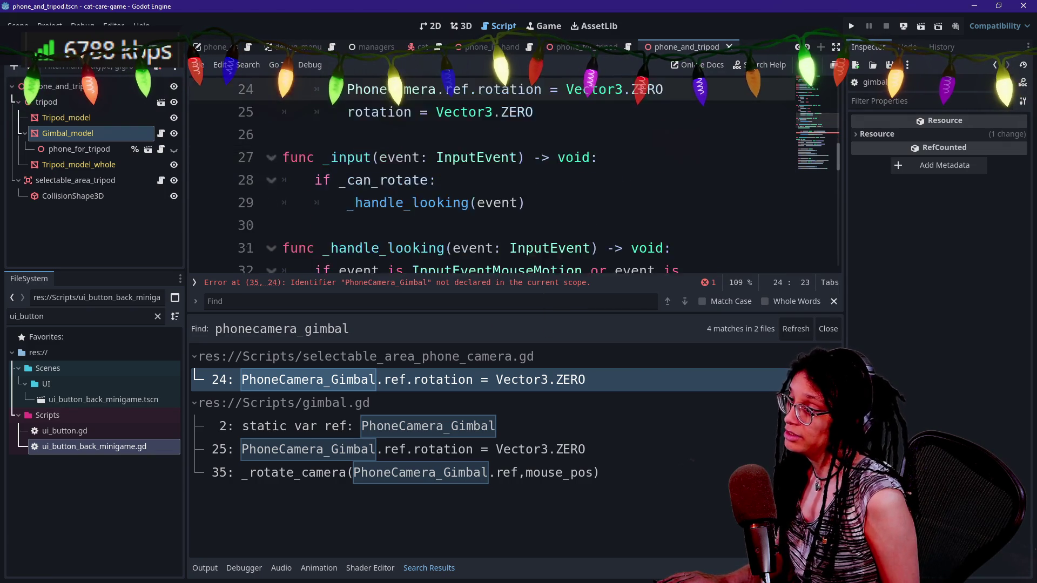
{"action": "scroll", "coordinate": [513, 200], "scroll_direction": "down", "scroll_amount": 2}
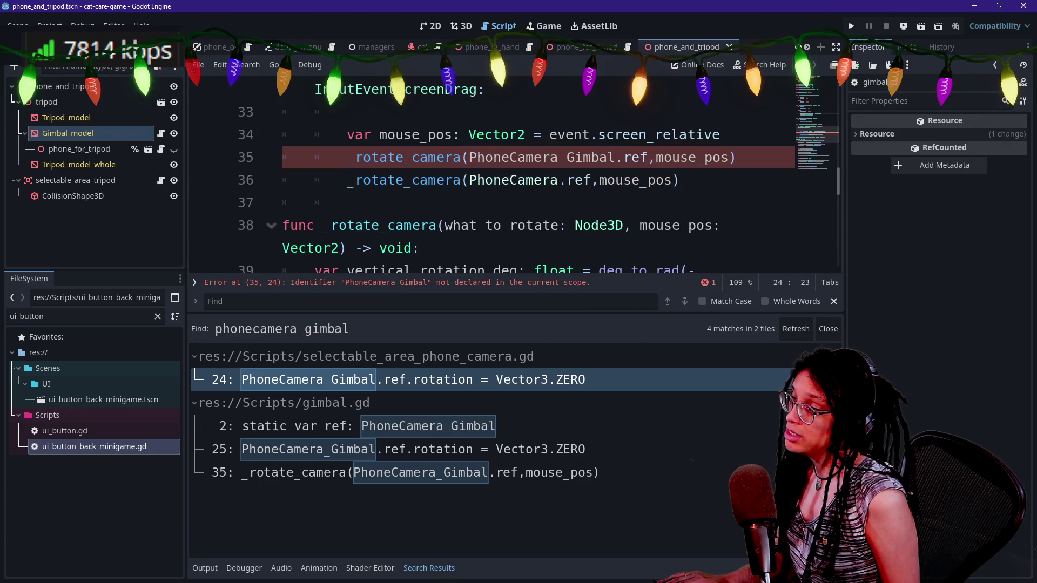
{"action": "mouse_move", "coordinate": [469, 157]}
{"action": "left_mouse_down"}
{"action": "mouse_move", "coordinate": [679, 157]}
{"action": "mouse_move", "coordinate": [608, 157]}
{"action": "mouse_move", "coordinate": [648, 157]}
{"action": "left_mouse_up"}
{"action": "type", "text": "self"}
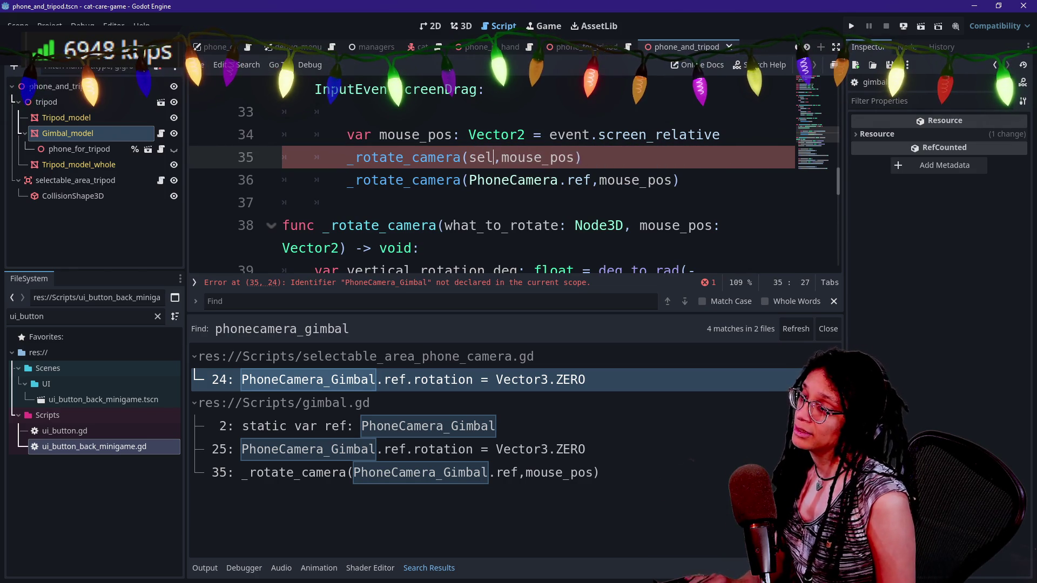
{"action": "left_click", "coordinate": [436, 157]}
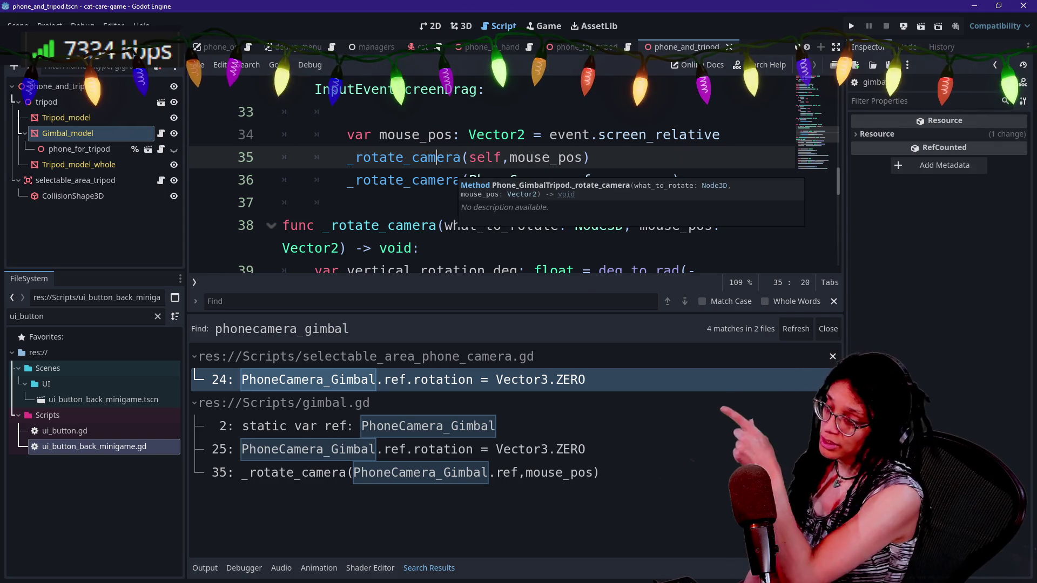
{"action": "left_click", "coordinate": [502, 180]}
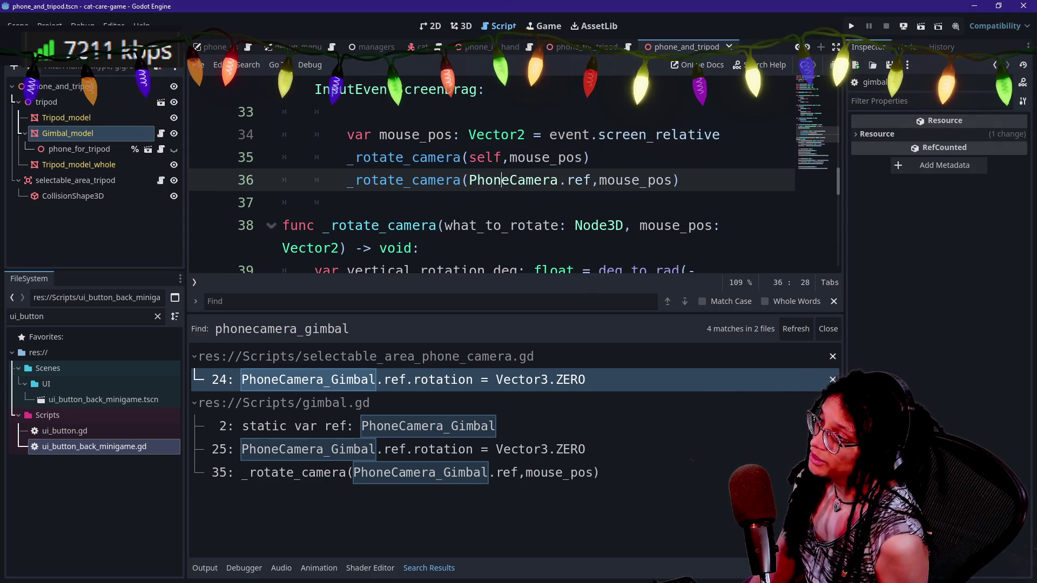
{"action": "double_click", "coordinate": [485, 157]}
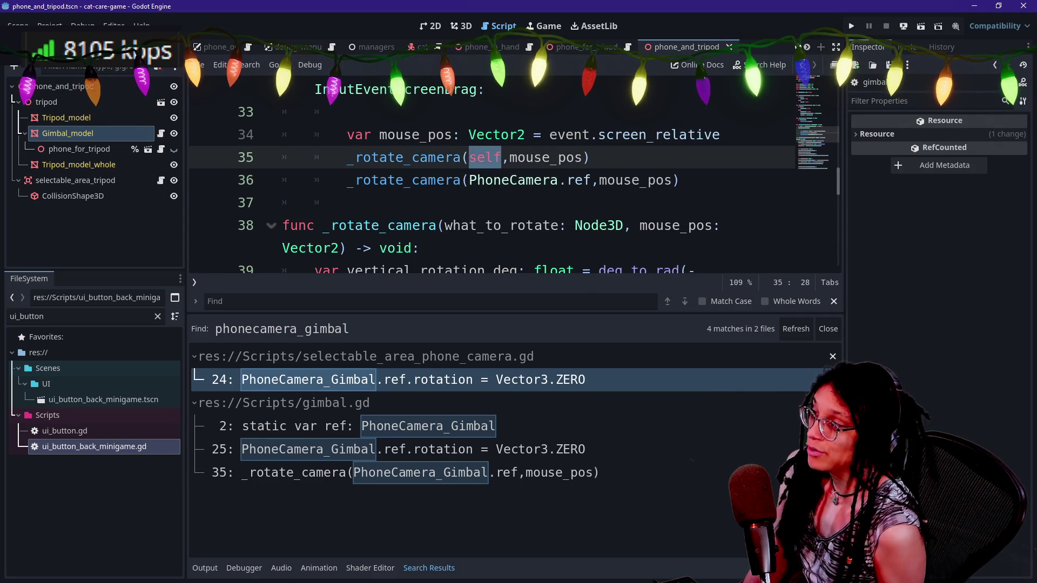
{"action": "left_click_drag", "start_coordinate": [347, 134], "coordinate": [680, 180]}
{"action": "left_click", "coordinate": [348, 203]}
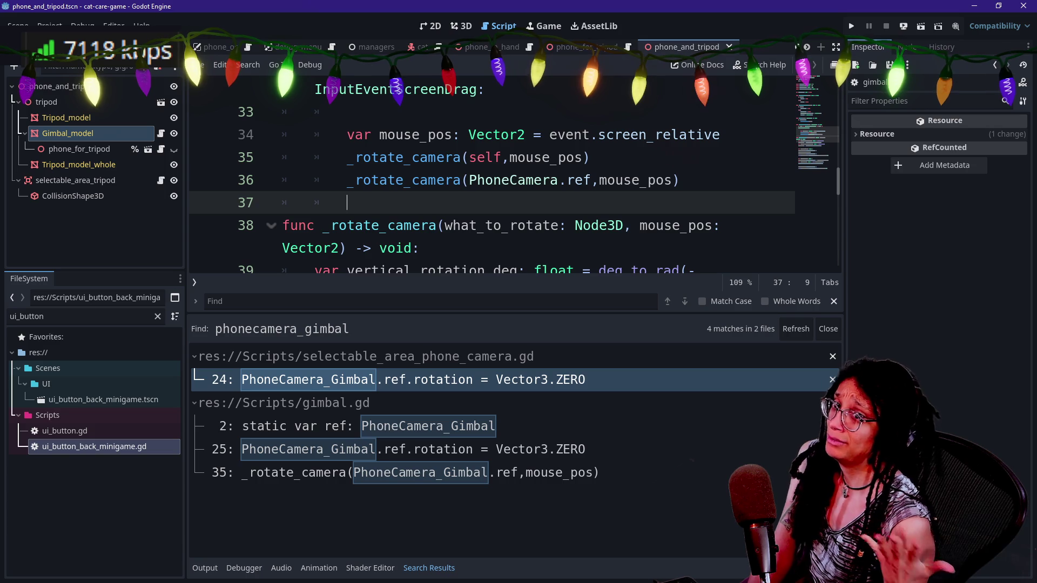
- Save the scripts and refresh the search to confirm 0 phonecamera_gimbal matches remain
{"action": "scroll", "coordinate": [513, 178], "scroll_direction": "down", "scroll_amount": 2}
{"action": "scroll", "coordinate": [513, 178], "scroll_direction": "up", "scroll_amount": 2}
{"action": "scroll", "coordinate": [513, 178], "scroll_direction": "up", "scroll_amount": 1}
{"action": "scroll", "coordinate": [513, 178], "scroll_direction": "down", "scroll_amount": 3}
{"action": "scroll", "coordinate": [514, 178], "scroll_direction": "down", "scroll_amount": 3}
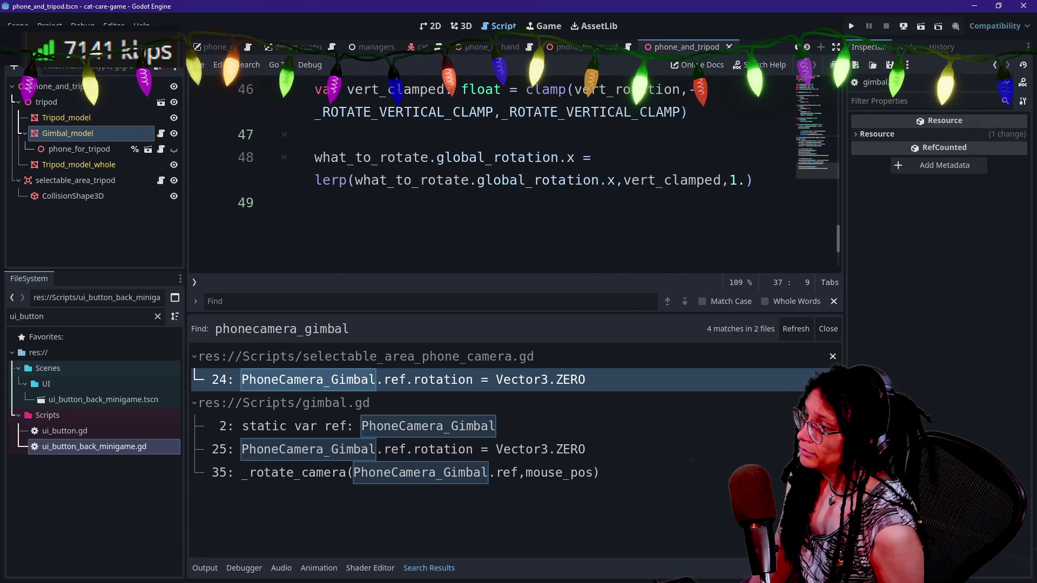
{"action": "left_click", "coordinate": [346, 202]}
{"action": "key", "text": "ctrl+s"}
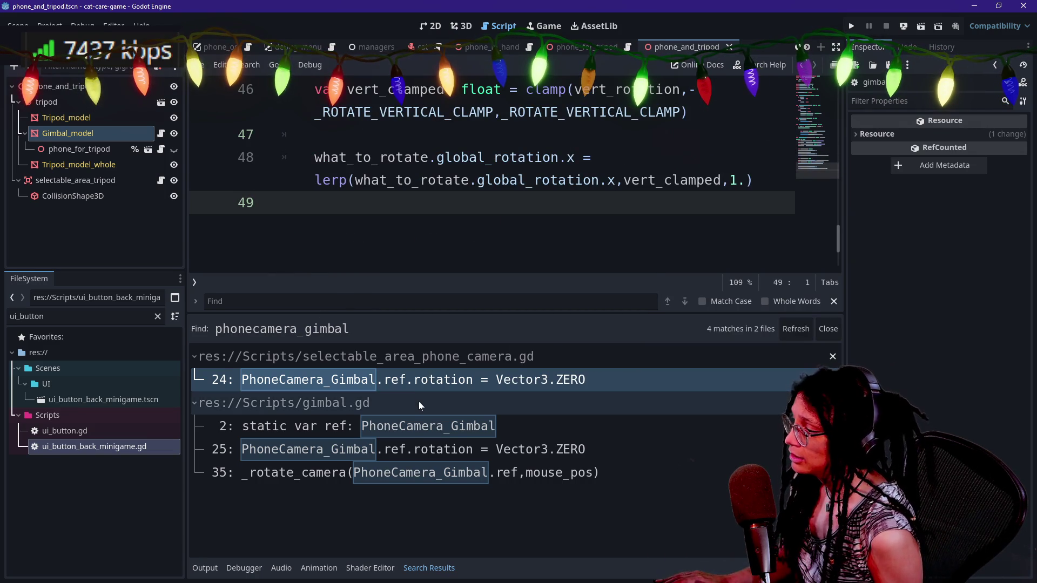
{"action": "left_click", "coordinate": [789, 326]}
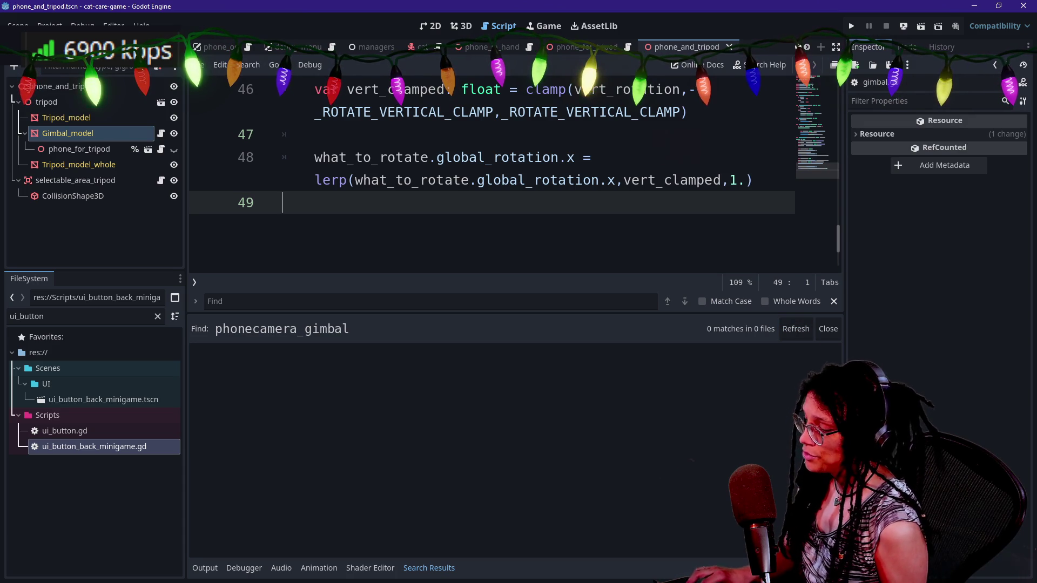
{"action": "scroll", "coordinate": [514, 179], "scroll_direction": "up", "scroll_amount": 5}
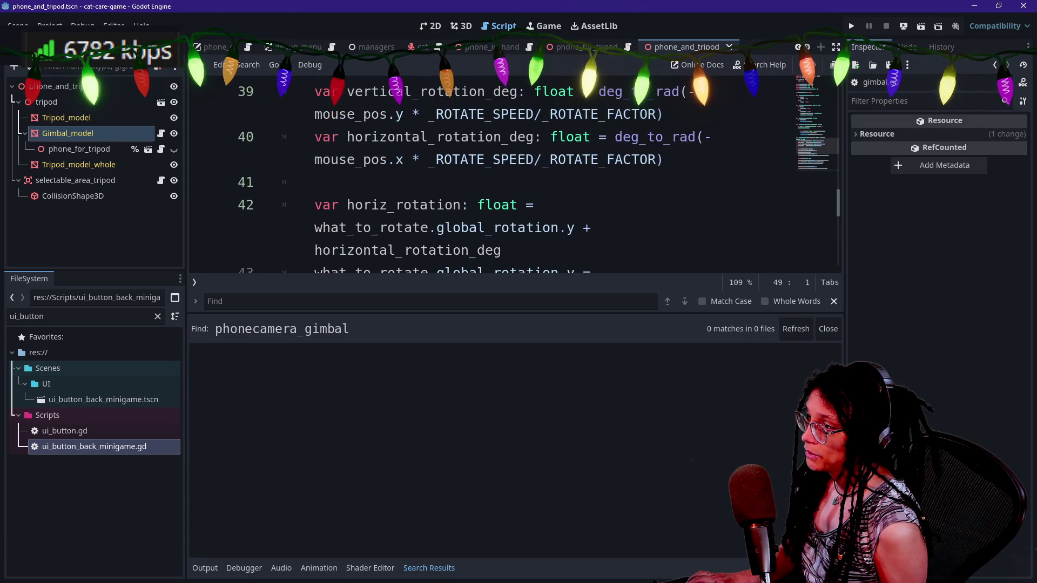
{"action": "key", "text": "ctrl+shift+r"}
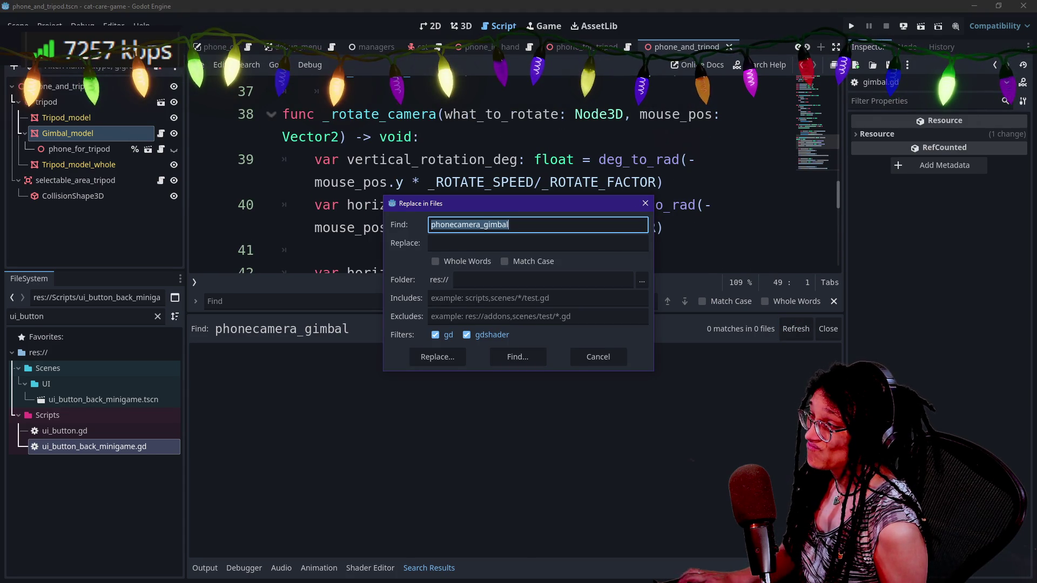
- From the phone_for_tripod script, search all project files for Phone_ForTripod
{"action": "key", "text": "Escape"}
{"action": "left_click", "coordinate": [161, 150]}
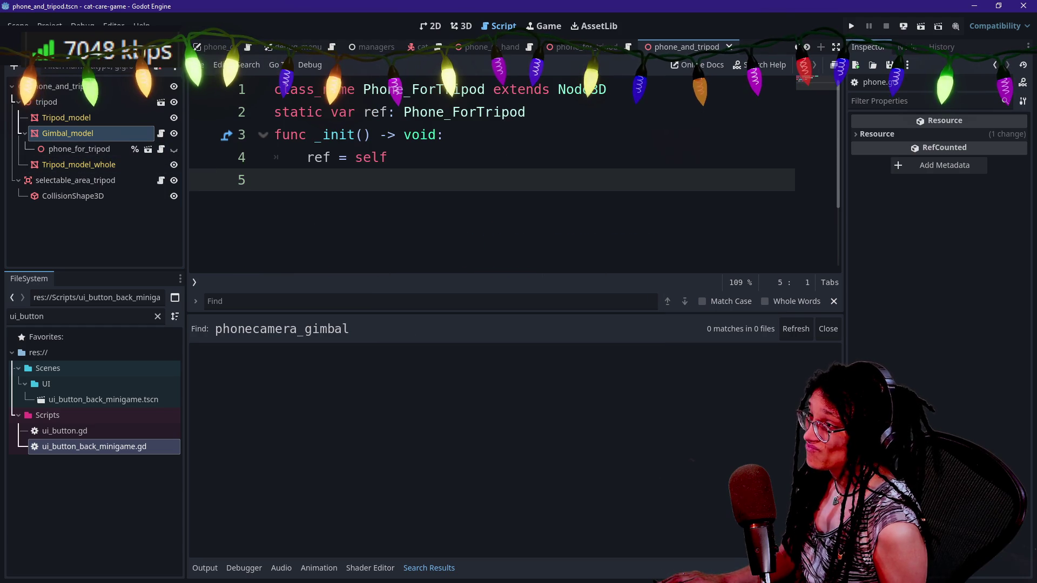
{"action": "key", "text": "ctrl+shift+f"}
{"action": "type", "text": "P"}
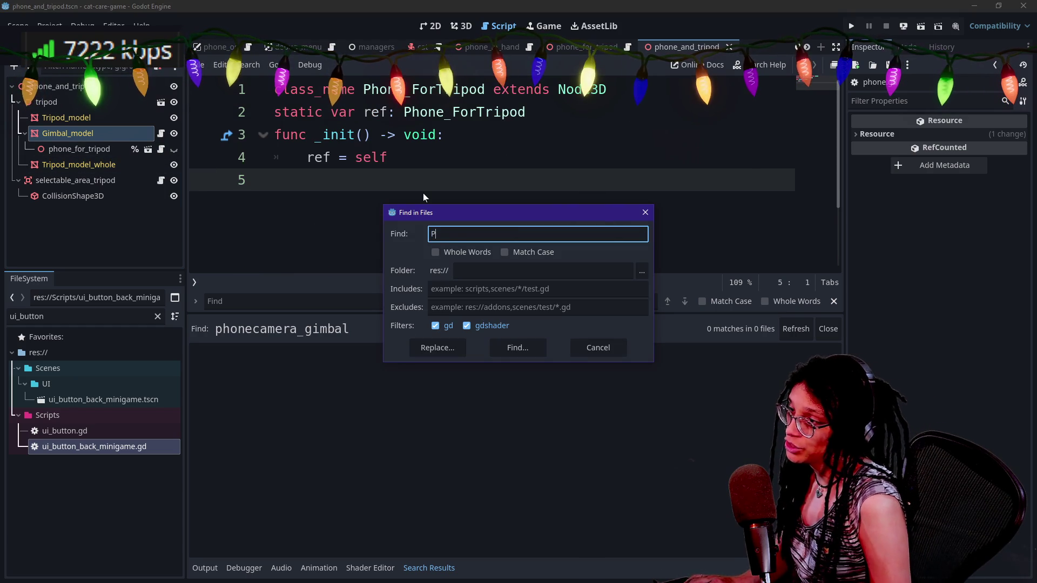
{"action": "type", "text": "hone_ForTripod"}
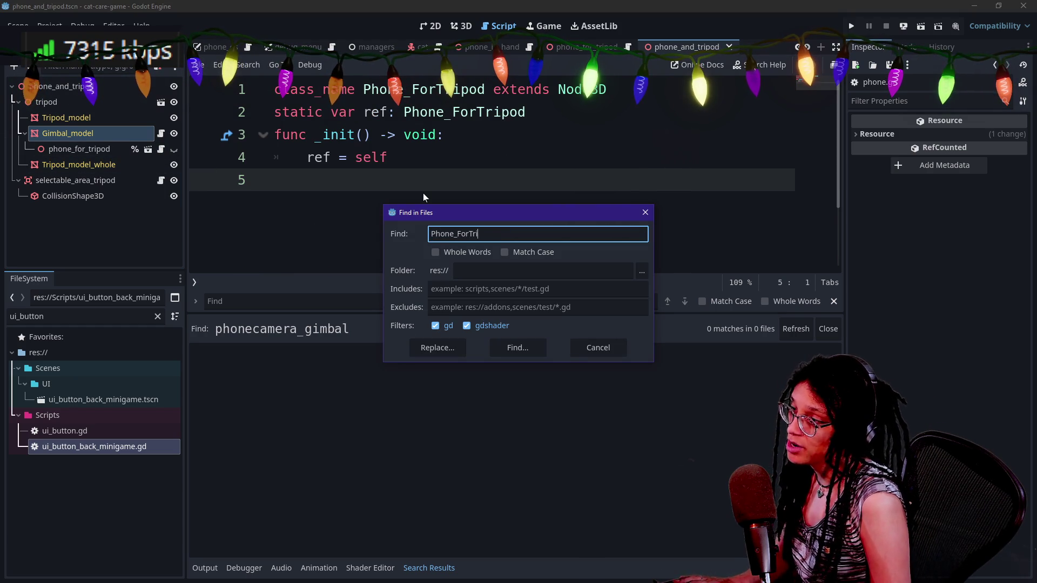
{"action": "left_click", "coordinate": [446, 352]}
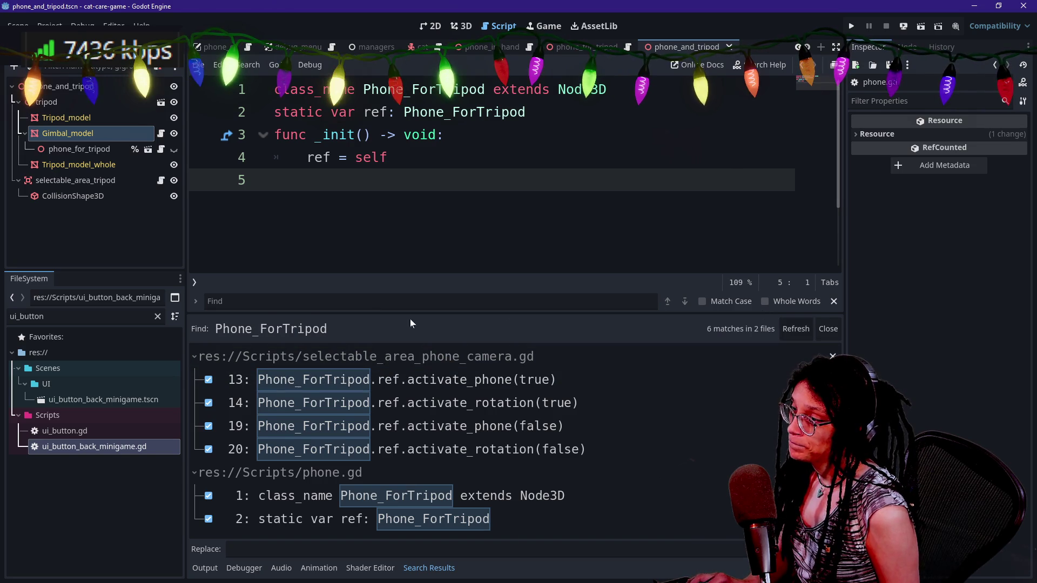
- Enter Phone_GimbalTripod as the replacement and exclude the two phone.gd matches
{"action": "left_click", "coordinate": [324, 549]}
{"action": "type", "text": "Phone_GimbalTripod"}
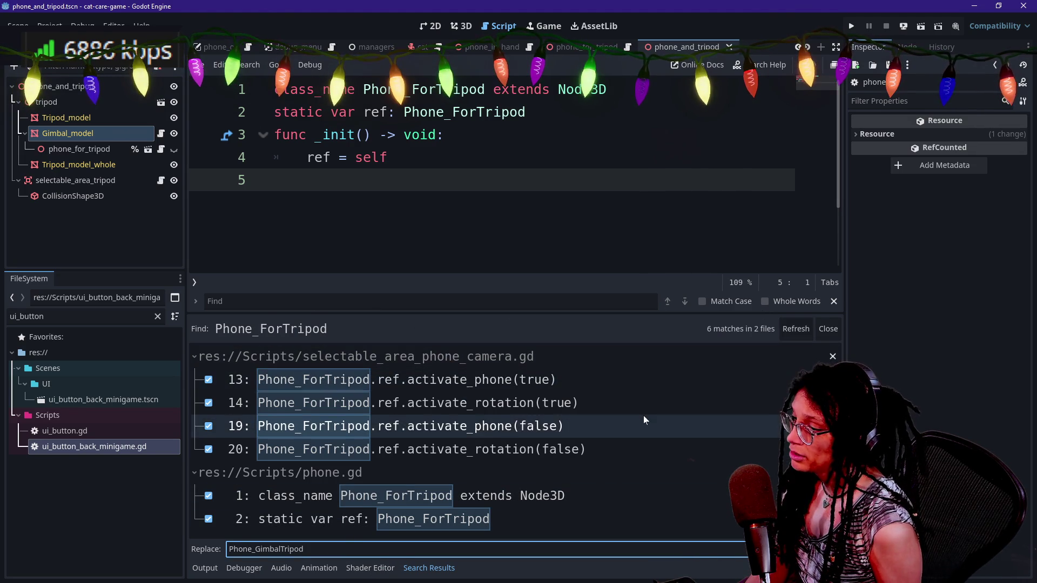
{"action": "left_click", "coordinate": [208, 496]}
{"action": "left_click", "coordinate": [208, 519]}
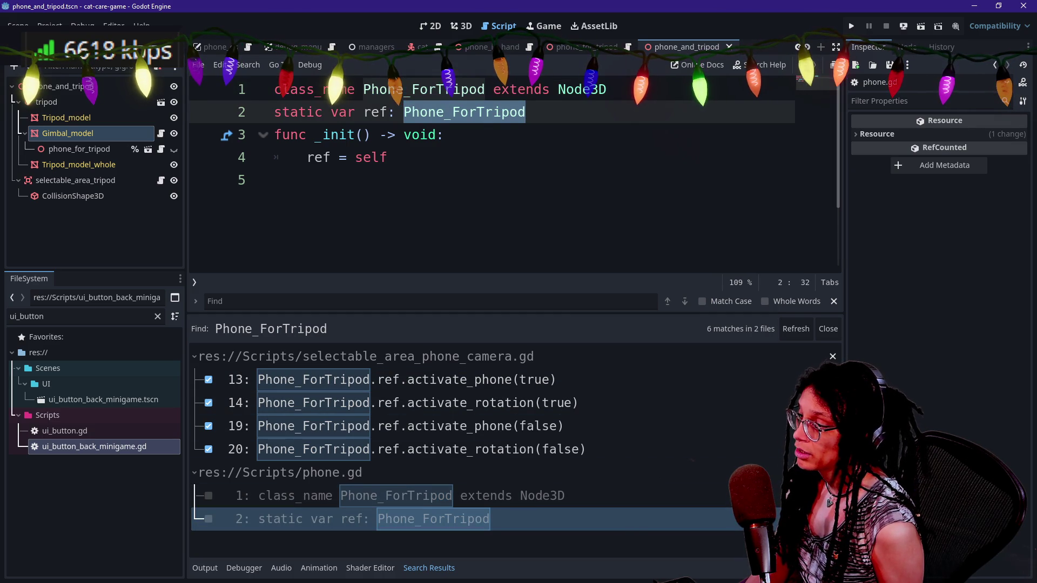
{"action": "left_click", "coordinate": [851, 26]}
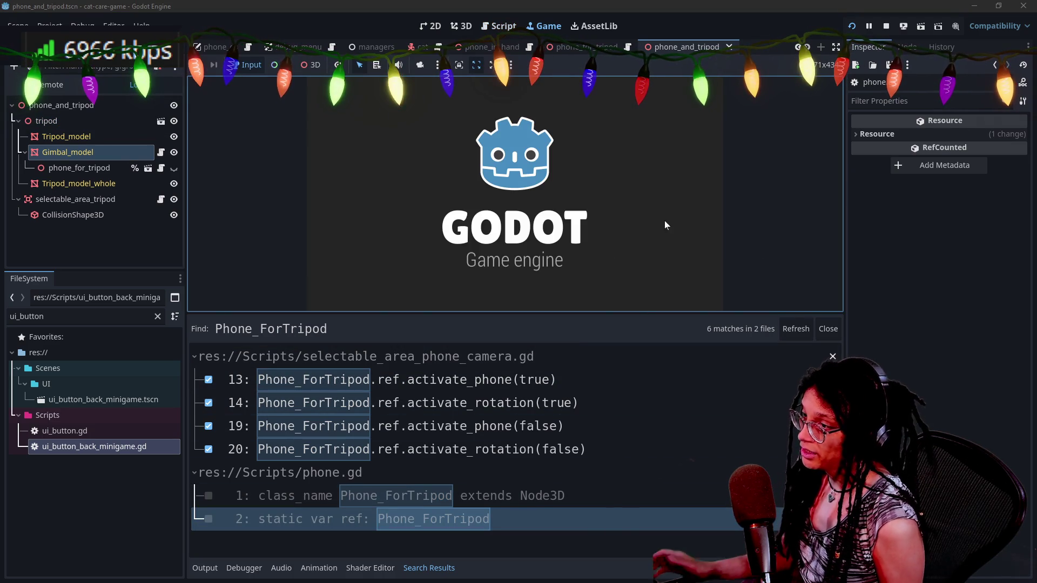
- In the running game, zoom onto the tripod, rotate its gimbal, then stop the game
{"action": "left_click", "coordinate": [656, 426]}
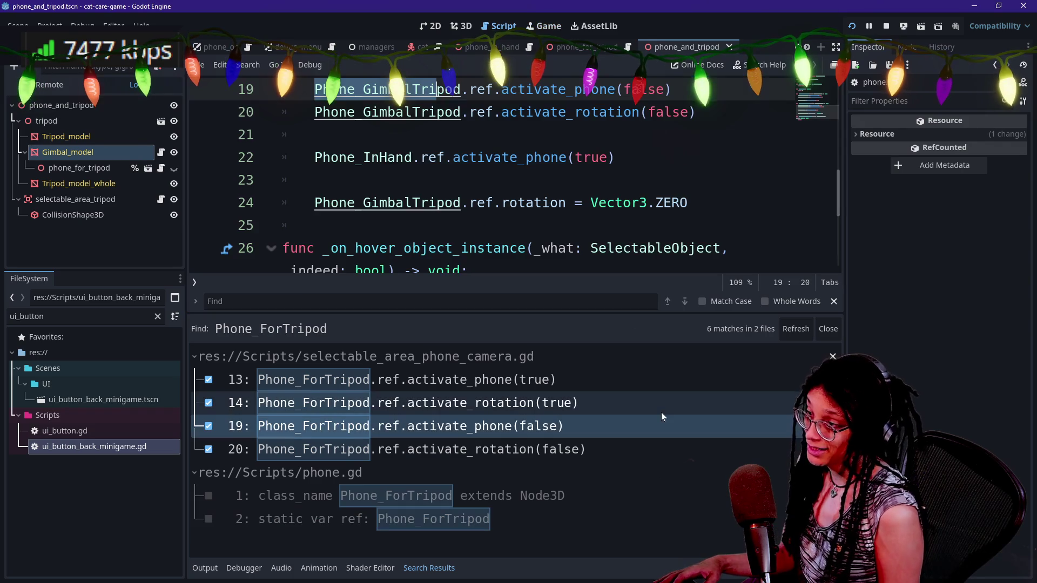
{"action": "left_click", "coordinate": [562, 25]}
{"action": "left_click", "coordinate": [636, 236]}
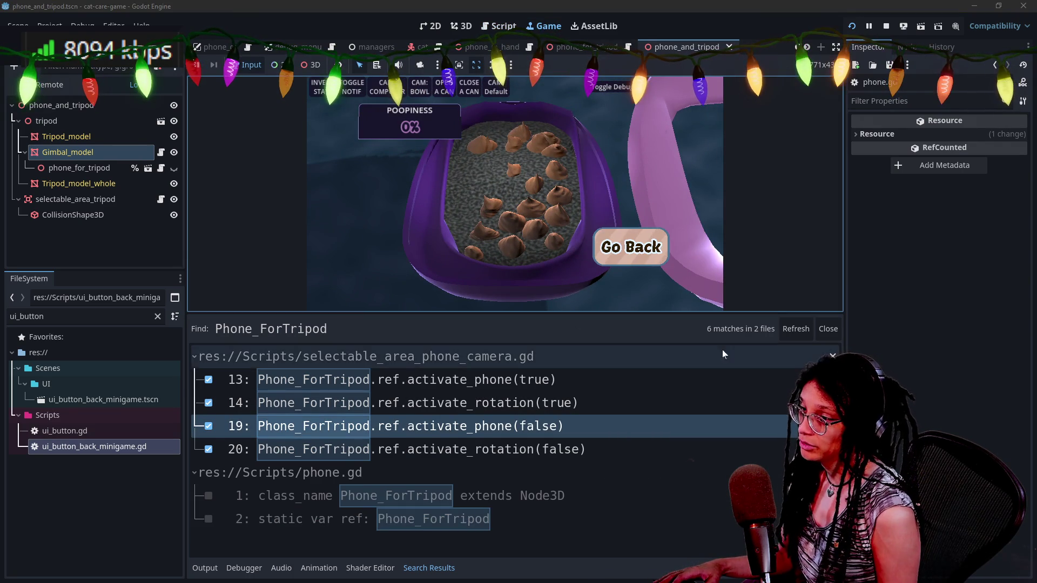
{"action": "left_click", "coordinate": [721, 350]}
{"action": "key", "text": "ctrl+j"}
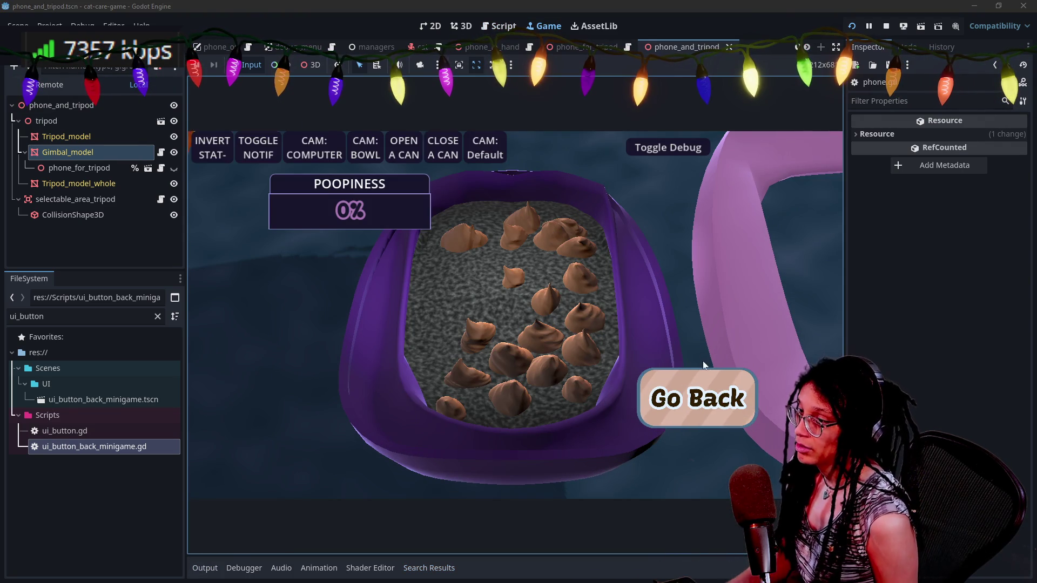
{"action": "left_click", "coordinate": [707, 380]}
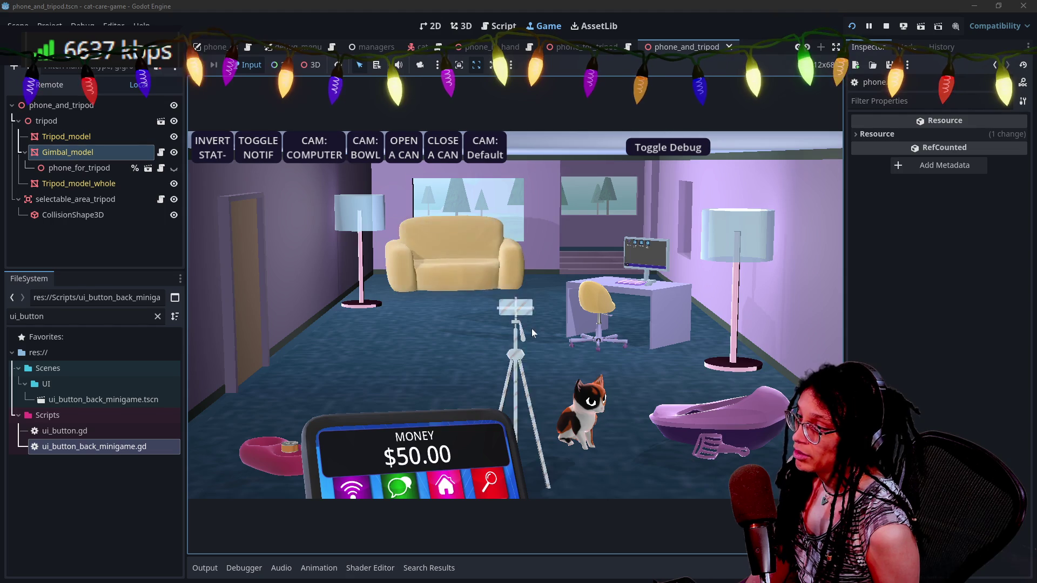
{"action": "left_click", "coordinate": [531, 329]}
{"action": "mouse_move", "coordinate": [737, 257]}
{"action": "left_mouse_down"}
{"action": "mouse_move", "coordinate": [445, 446]}
{"action": "mouse_move", "coordinate": [621, 246]}
{"action": "mouse_move", "coordinate": [508, 445]}
{"action": "mouse_move", "coordinate": [380, 326]}
{"action": "mouse_move", "coordinate": [673, 335]}
{"action": "mouse_move", "coordinate": [650, 189]}
{"action": "mouse_move", "coordinate": [477, 421]}
{"action": "mouse_move", "coordinate": [433, 260]}
{"action": "mouse_move", "coordinate": [891, 126]}
{"action": "left_mouse_up"}
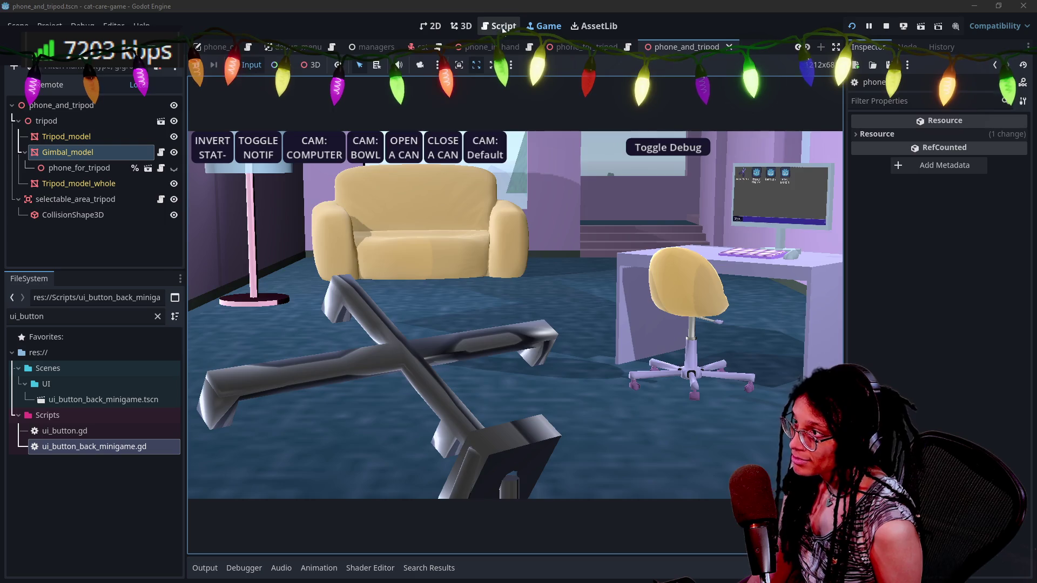
{"action": "left_click", "coordinate": [886, 27]}
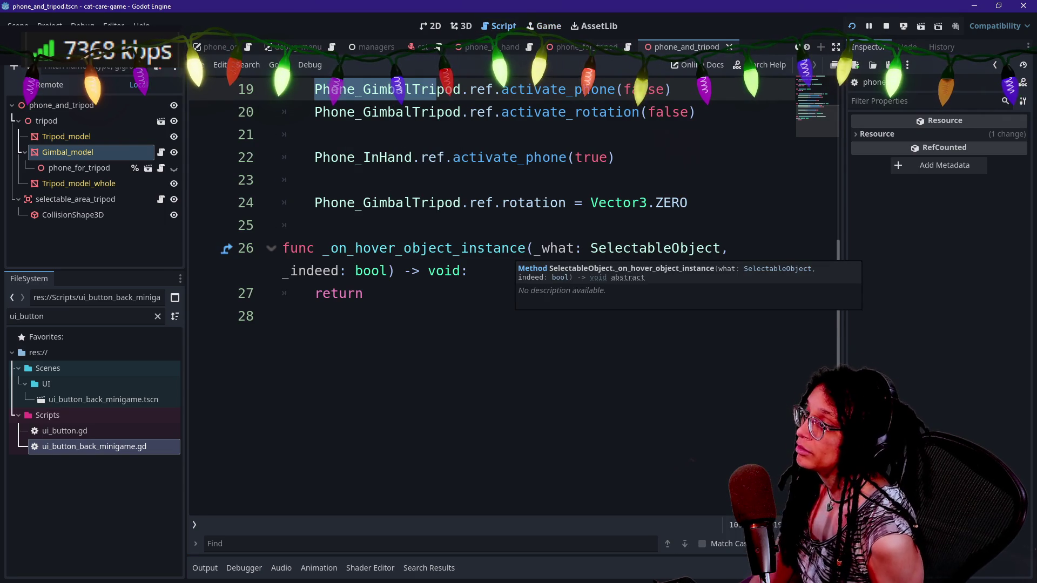
- Scroll through Selectable_Tripod's handlers, then follow activate_phone on line 13 to its gimbal-script definition
{"action": "left_click", "coordinate": [507, 157]}
{"action": "scroll", "coordinate": [507, 157], "scroll_direction": "up", "scroll_amount": 3}
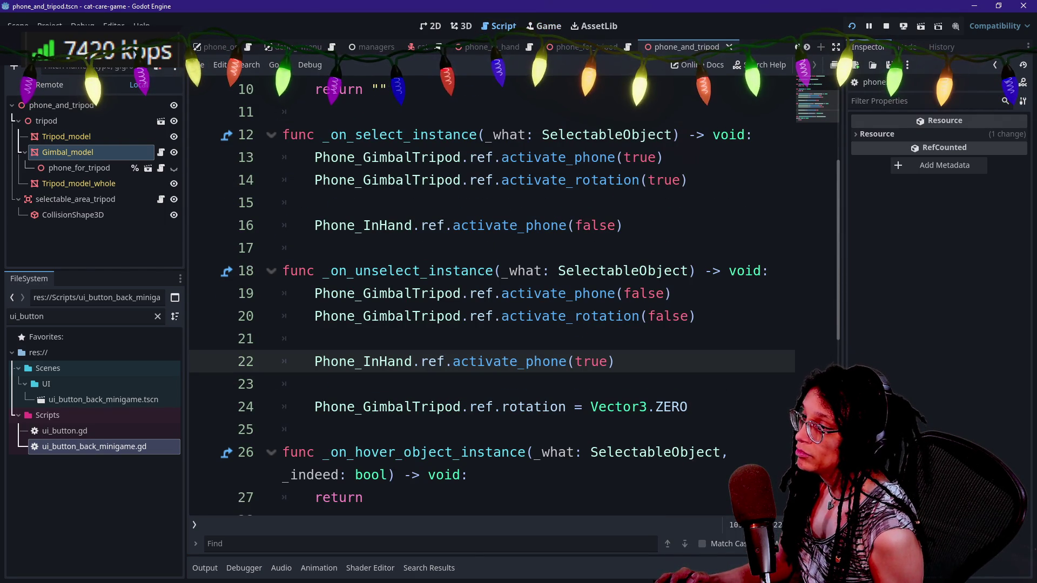
{"action": "scroll", "coordinate": [541, 316], "scroll_direction": "up", "scroll_amount": 2}
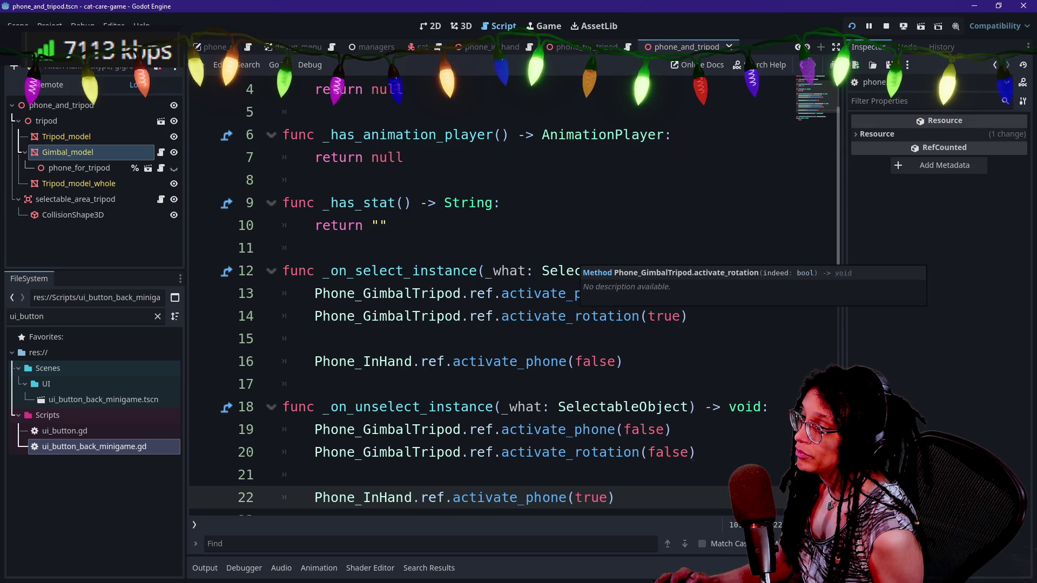
{"action": "left_click", "coordinate": [461, 271]}
{"action": "scroll", "coordinate": [460, 271], "scroll_direction": "up", "scroll_amount": 1}
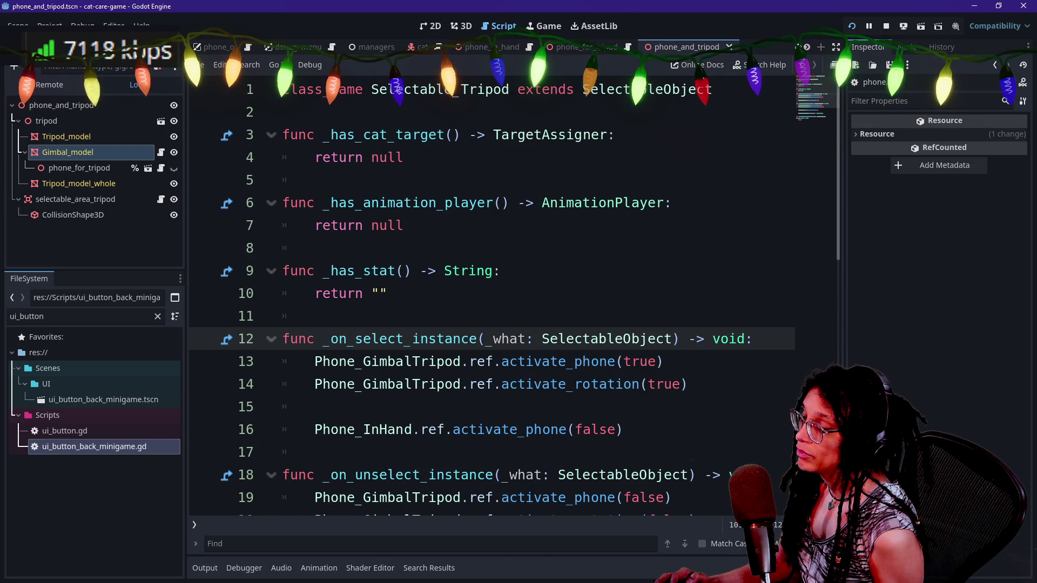
{"action": "scroll", "coordinate": [461, 270], "scroll_direction": "down", "scroll_amount": 1}
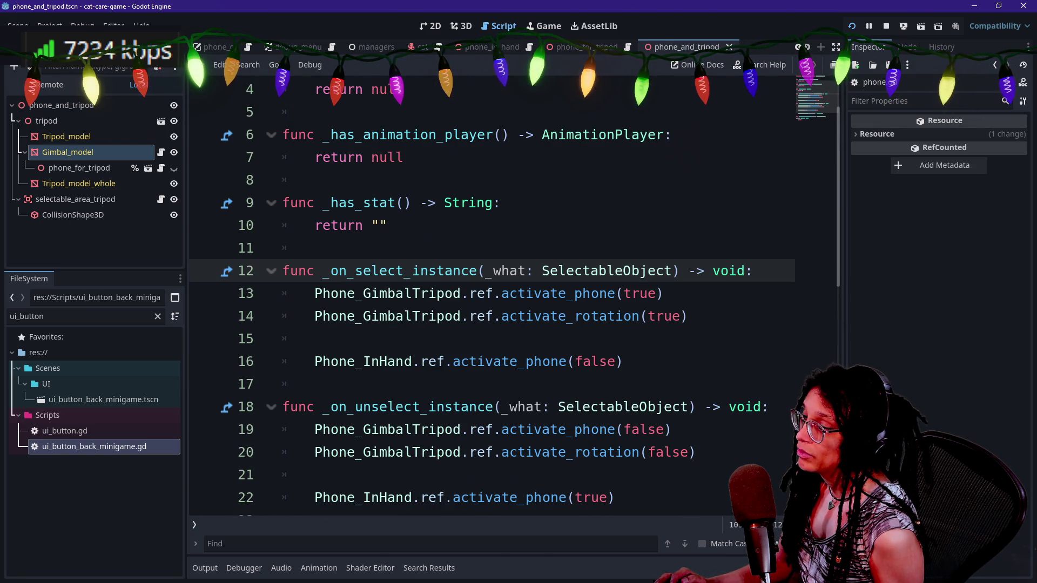
{"action": "left_click_drag", "start_coordinate": [338, 361], "coordinate": [591, 361]}
{"action": "scroll", "coordinate": [591, 362], "scroll_direction": "down", "scroll_amount": 1}
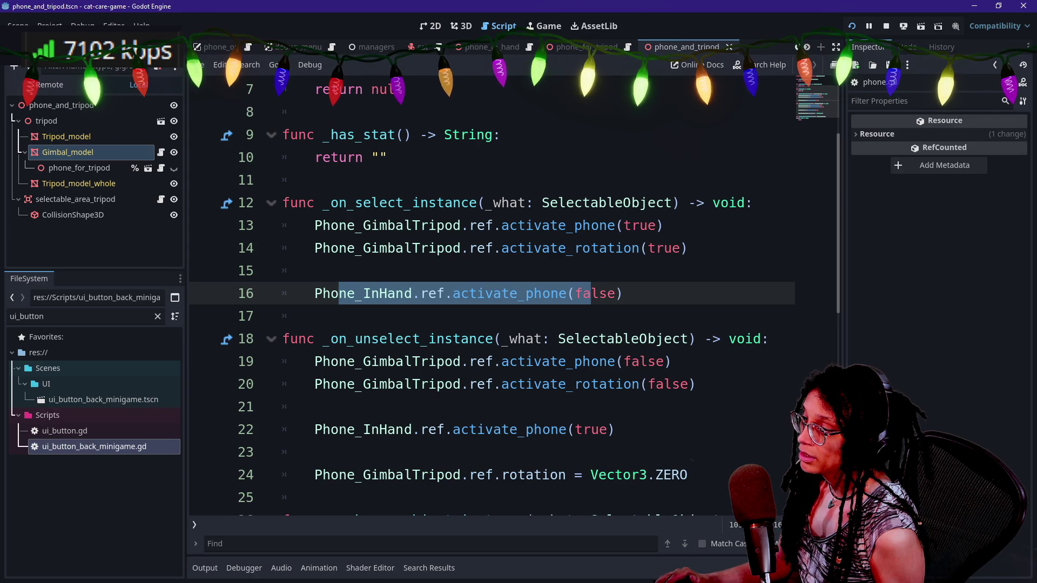
{"action": "left_click", "coordinate": [315, 270]}
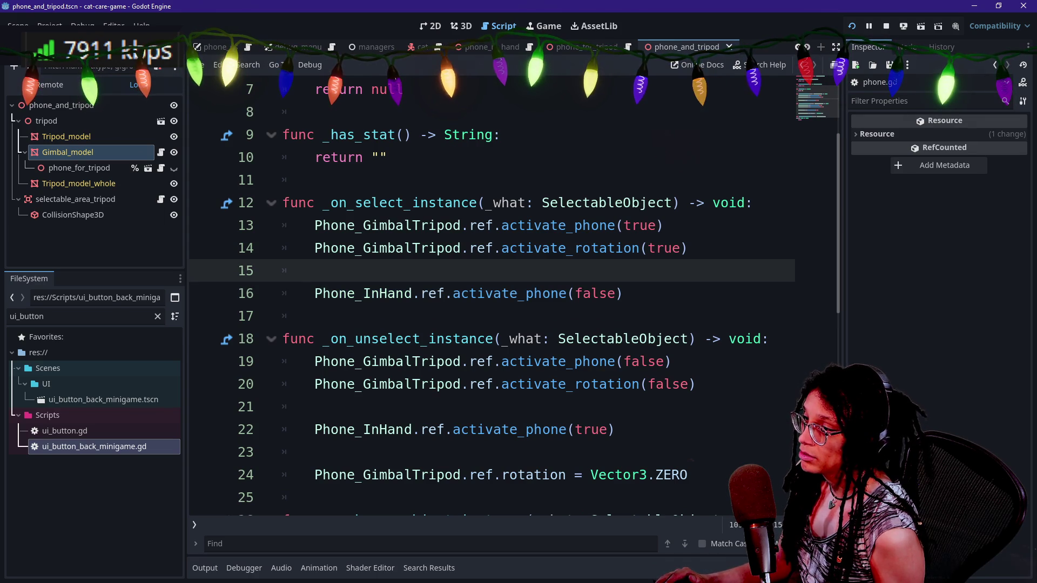
{"action": "left_click", "coordinate": [624, 225]}
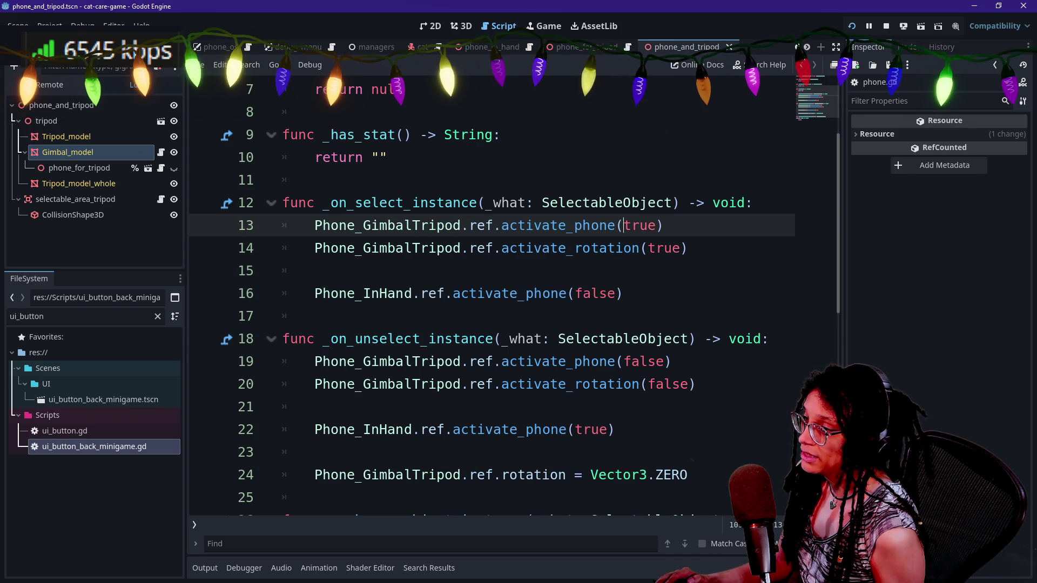
{"action": "left_click", "coordinate": [562, 227], "text": "ctrl"}
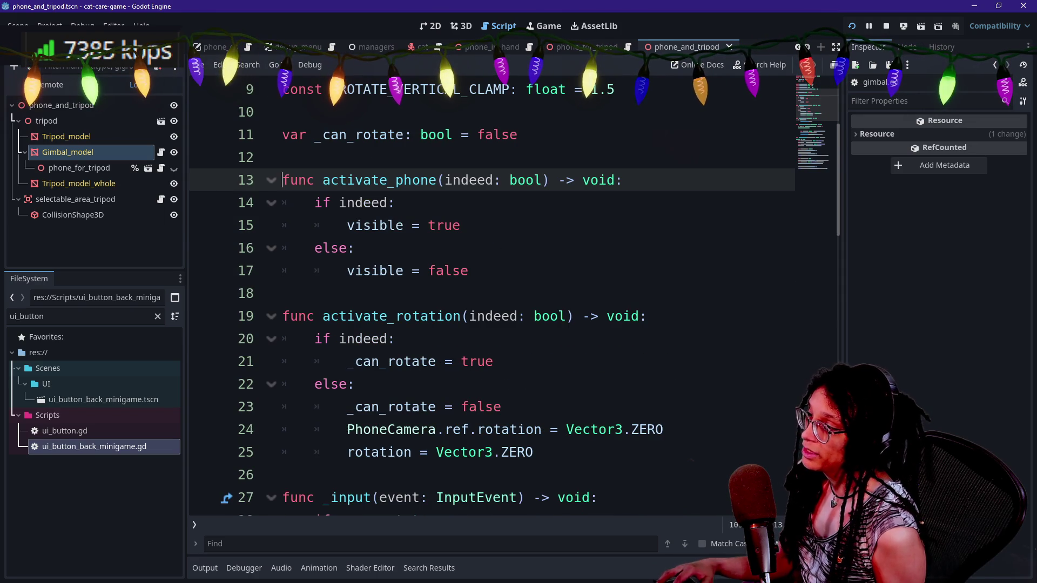
- Prefix 'visible' on lines 15 and 17 of gimbal.gd with 'Phone_ForTripod.'
{"action": "left_click", "coordinate": [348, 225]}
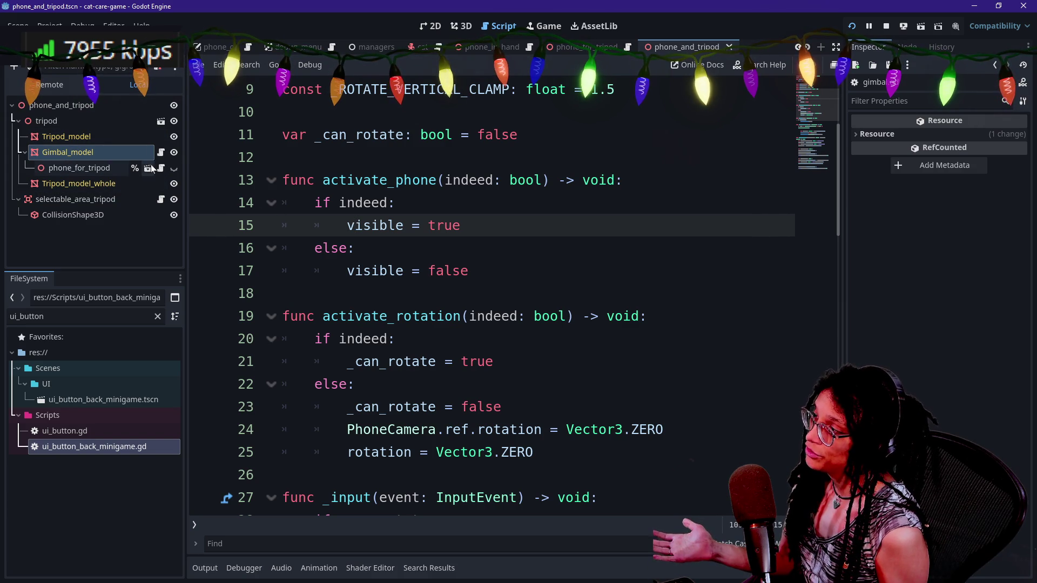
{"action": "key", "text": "Home"}
{"action": "type", "text": "Phone_Fo"}
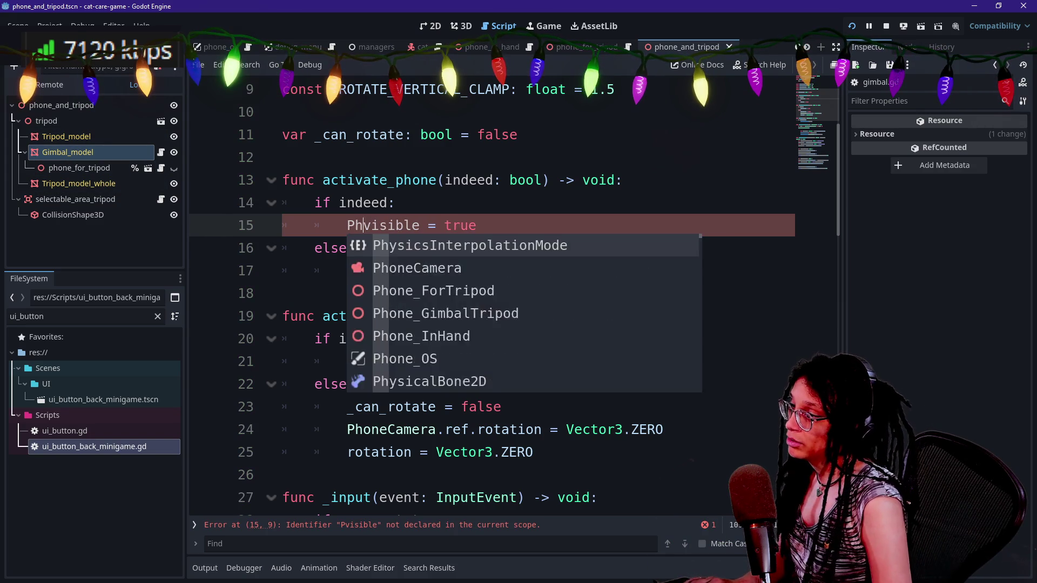
{"action": "type", "text": "rTr"}
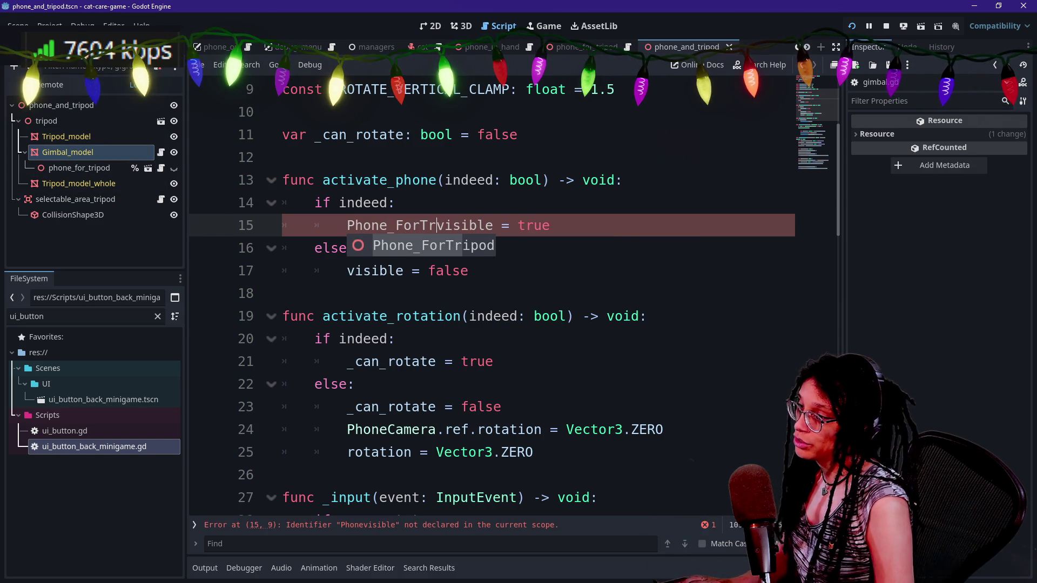
{"action": "key", "text": "Return"}
{"action": "type", "text": "."}
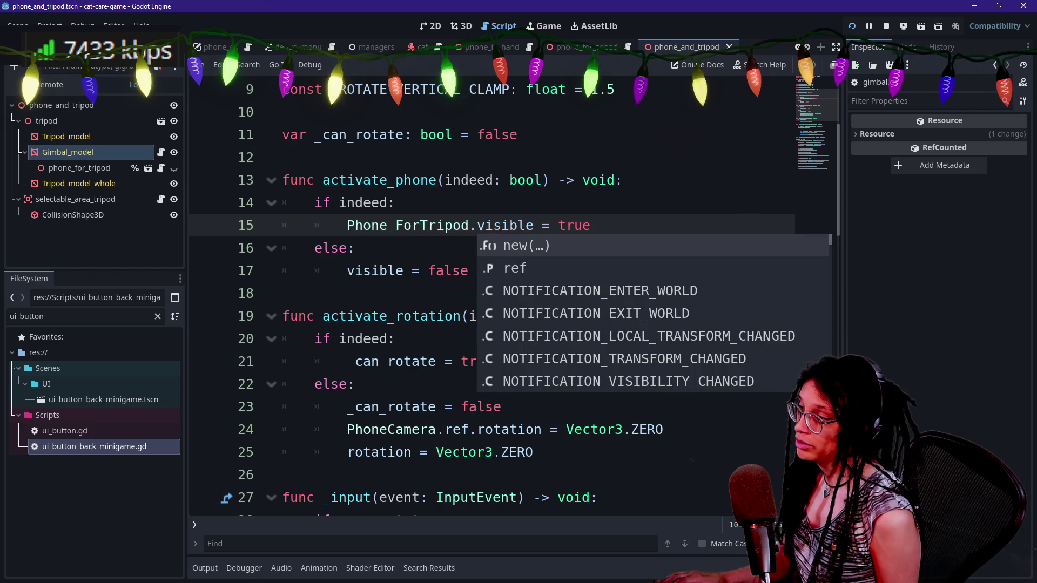
{"action": "key", "text": "Escape"}
{"action": "key", "text": "shift+Home"}
{"action": "key", "text": "ctrl+c"}
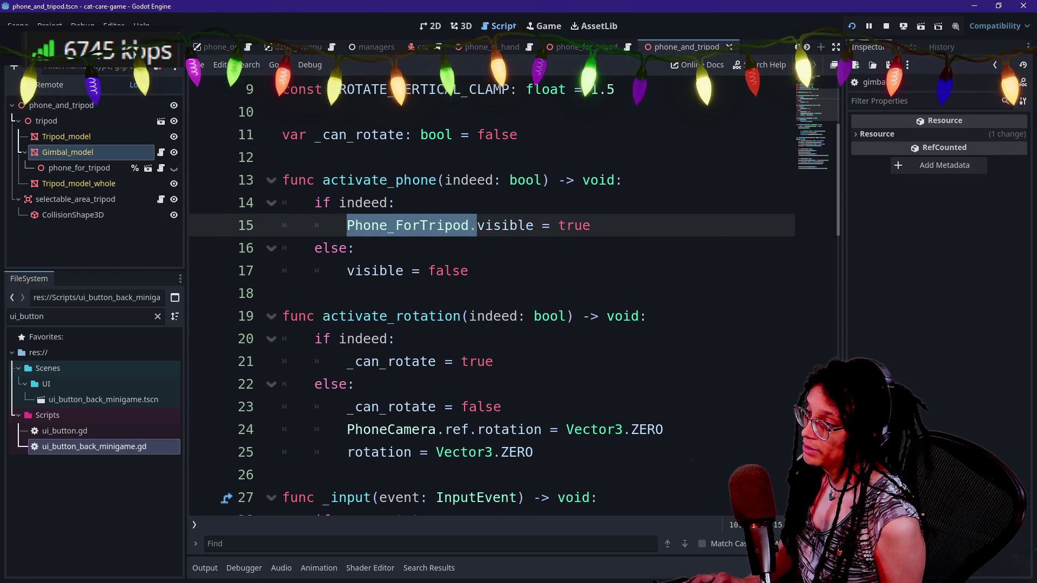
{"action": "left_click", "coordinate": [347, 273]}
{"action": "key", "text": "ctrl+v"}
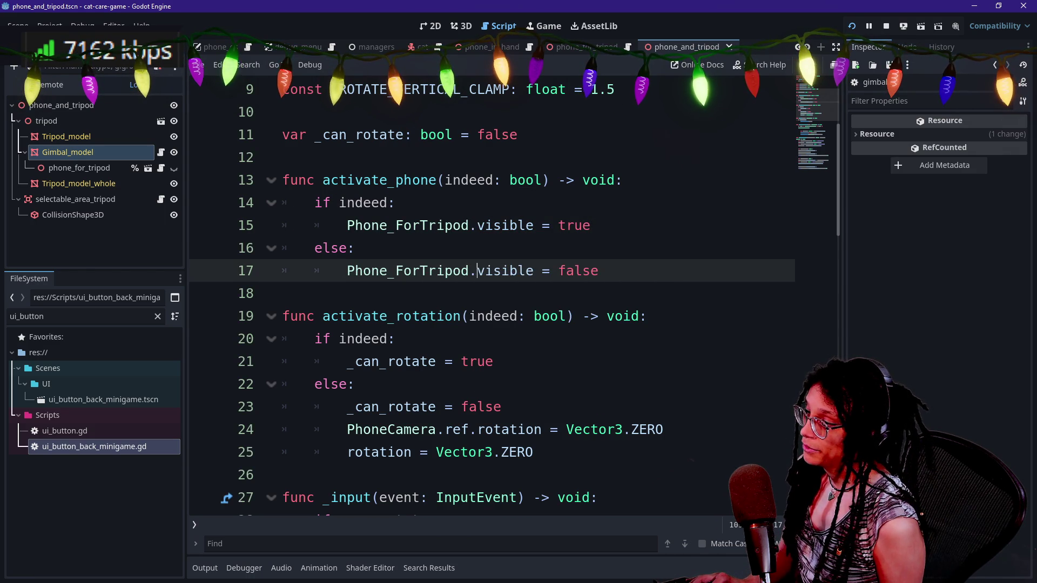
- Keep line 25 as 'rotation = Vector3.ZERO' without the Phone_ForTripod prefix, then scroll down the script
{"action": "left_click", "coordinate": [348, 452]}
{"action": "scroll", "coordinate": [409, 372], "scroll_direction": "down", "scroll_amount": 1}
{"action": "key", "text": "ctrl+v"}
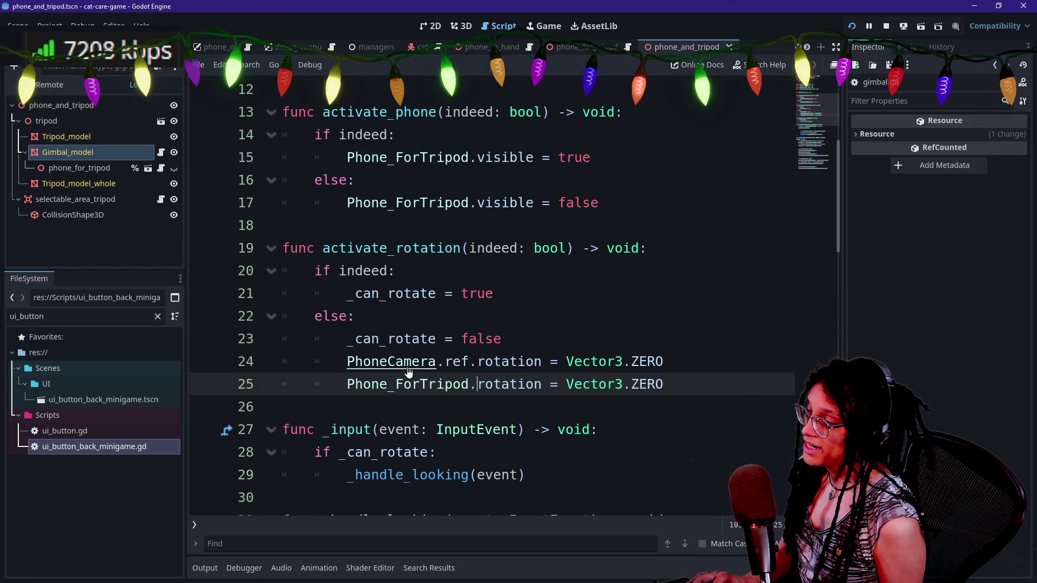
{"action": "key", "text": "shift+Home"}
{"action": "key", "text": "shift+Home"}
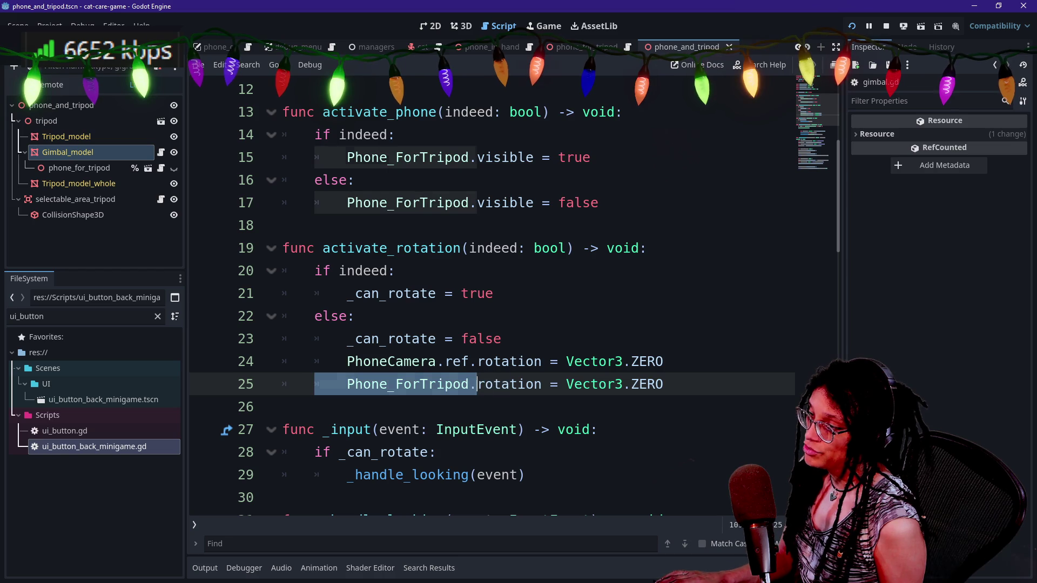
{"action": "scroll", "coordinate": [492, 297], "scroll_direction": "down", "scroll_amount": 2}
{"action": "key", "text": "ctrl+z"}
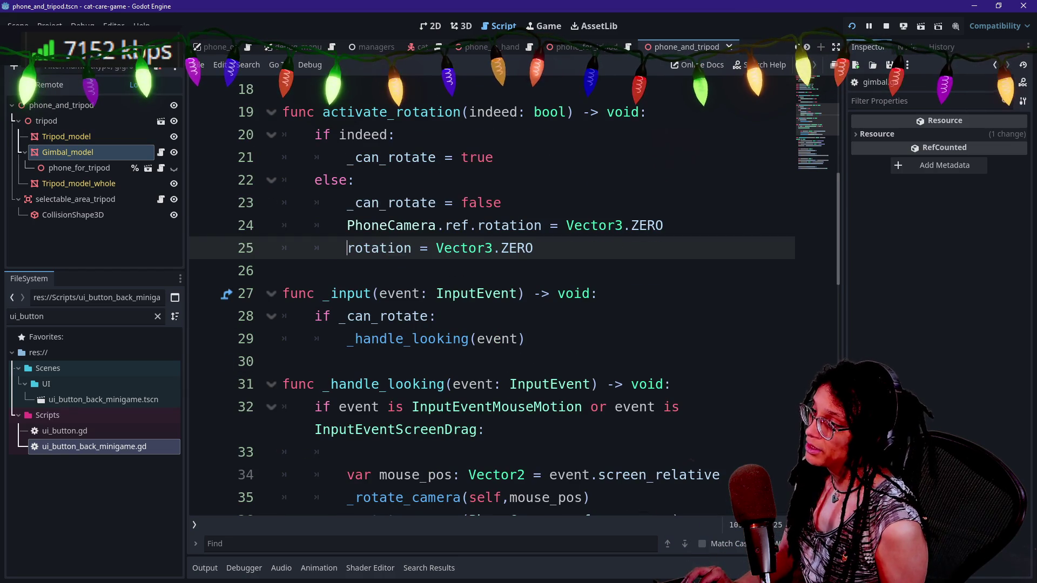
{"action": "scroll", "coordinate": [379, 253], "scroll_direction": "down", "scroll_amount": 2}
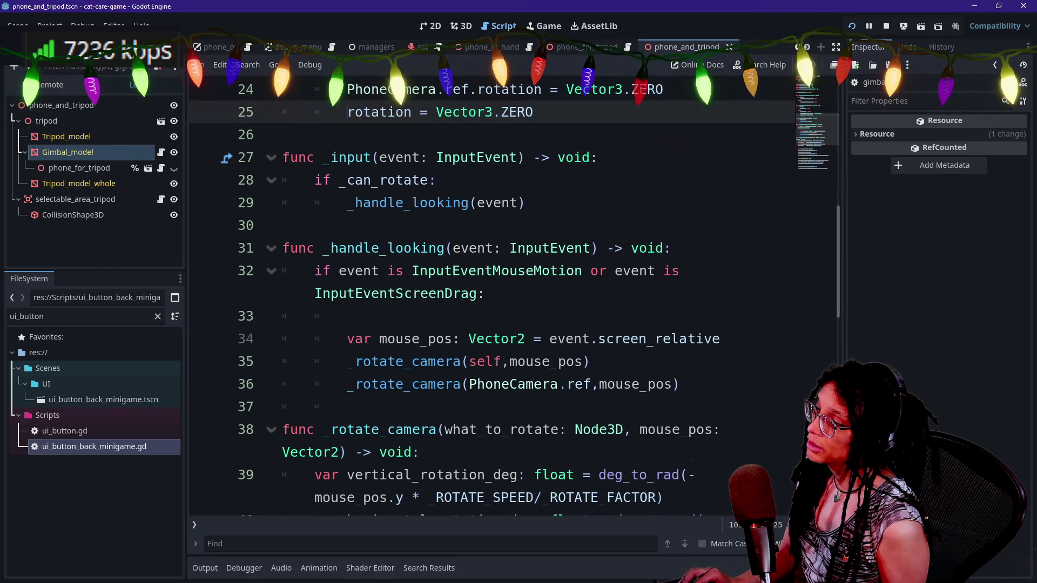
{"action": "scroll", "coordinate": [491, 297], "scroll_direction": "down", "scroll_amount": 3}
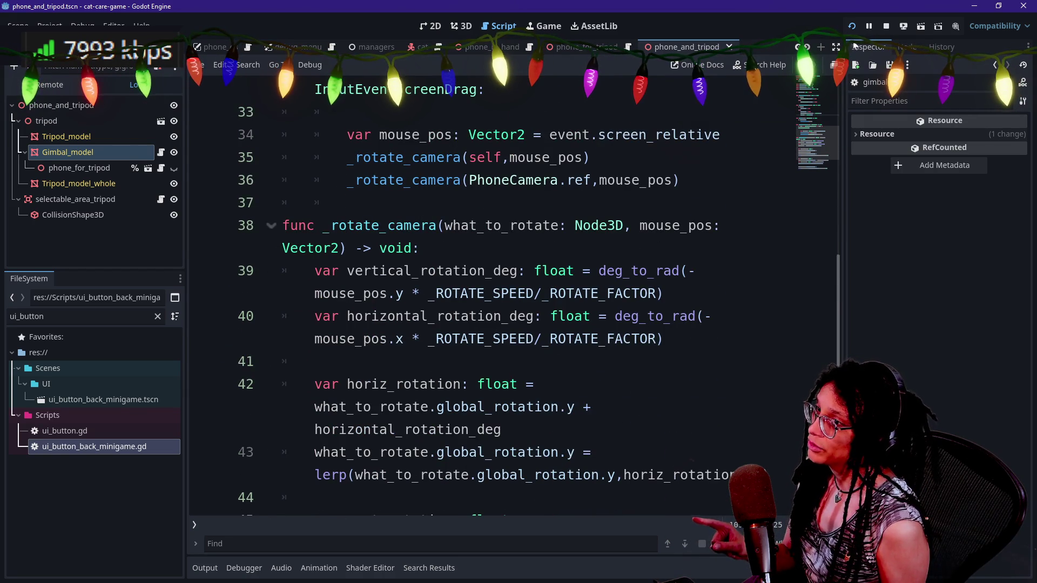
- Run the game, click the tripod to see the error, and add 'ref.' before visible on lines 15 and 17
{"action": "left_click", "coordinate": [852, 26]}
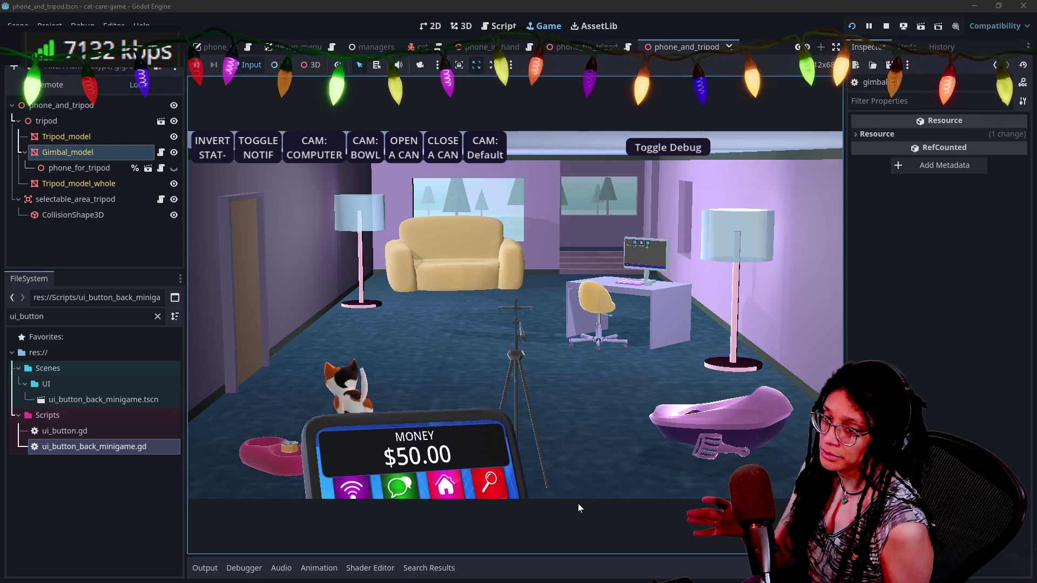
{"action": "left_click", "coordinate": [525, 334]}
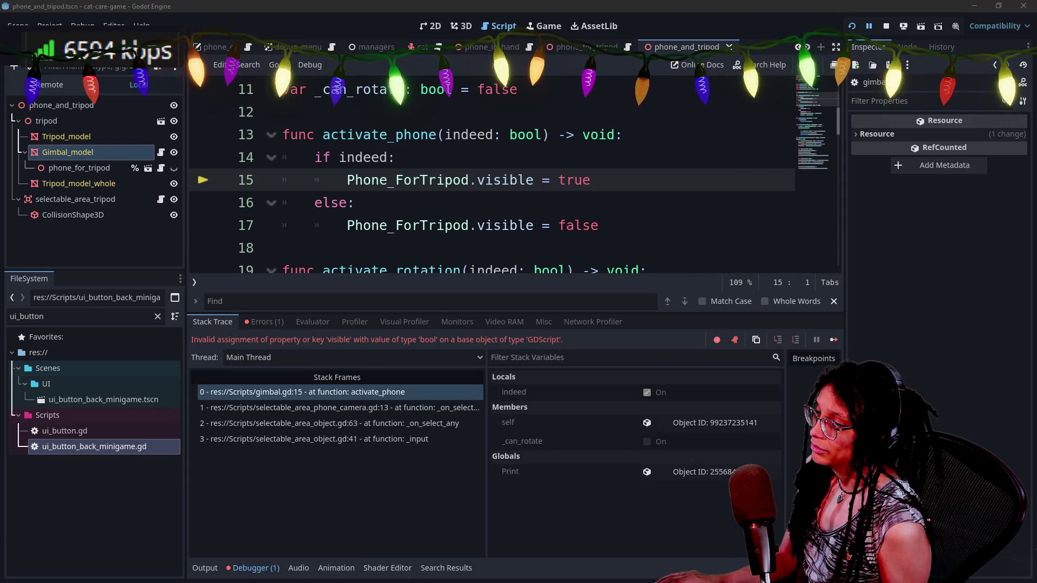
{"action": "left_click", "coordinate": [478, 180]}
{"action": "left_click", "coordinate": [478, 226], "text": "alt"}
{"action": "type", "text": "ref."}
- Rerun the game, confirm the tripod phone close-up appears, and stop the game
{"action": "key", "text": "F5"}
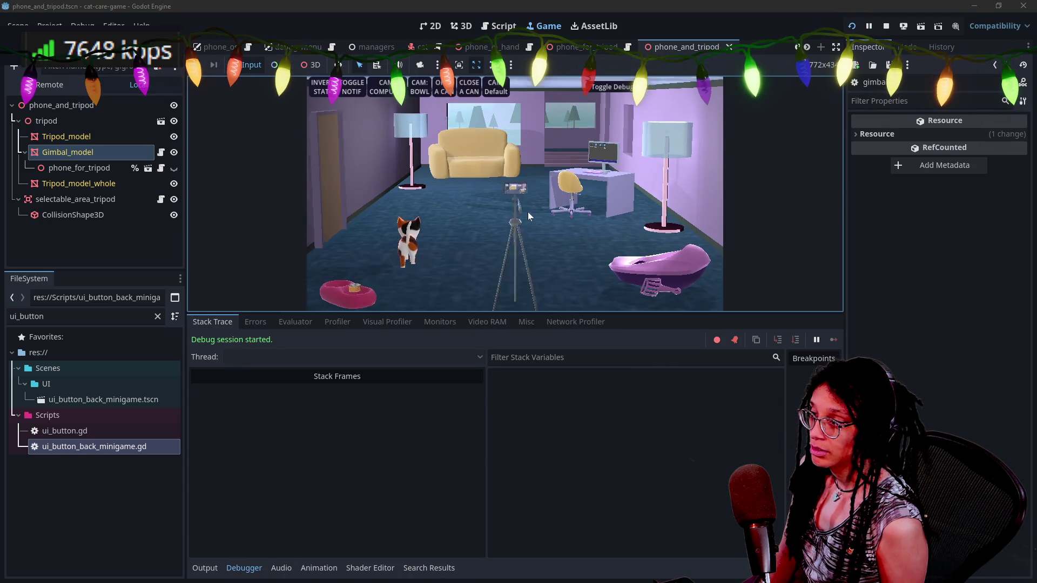
{"action": "left_click", "coordinate": [513, 245]}
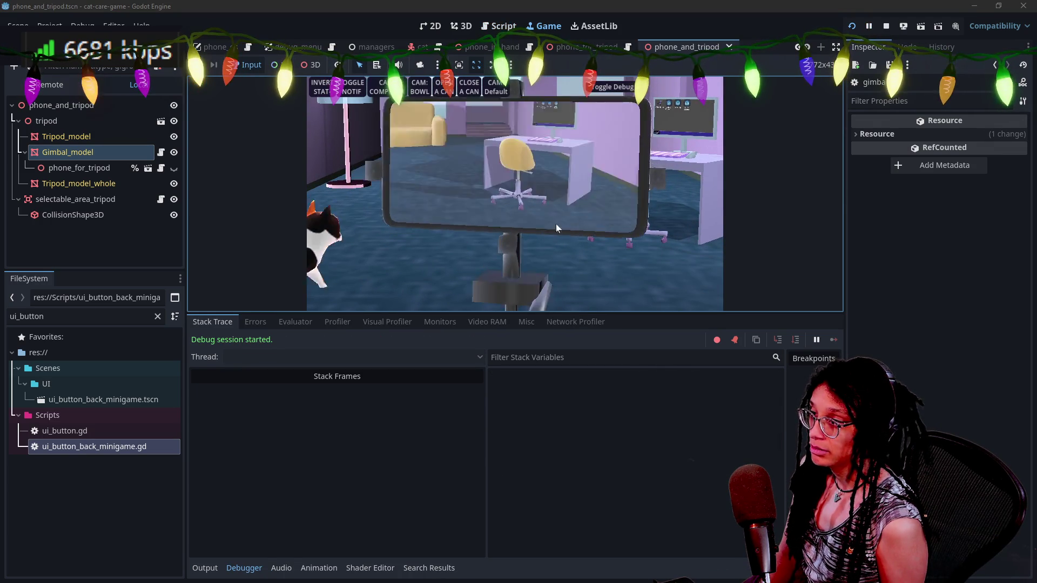
{"action": "key", "text": "F8"}
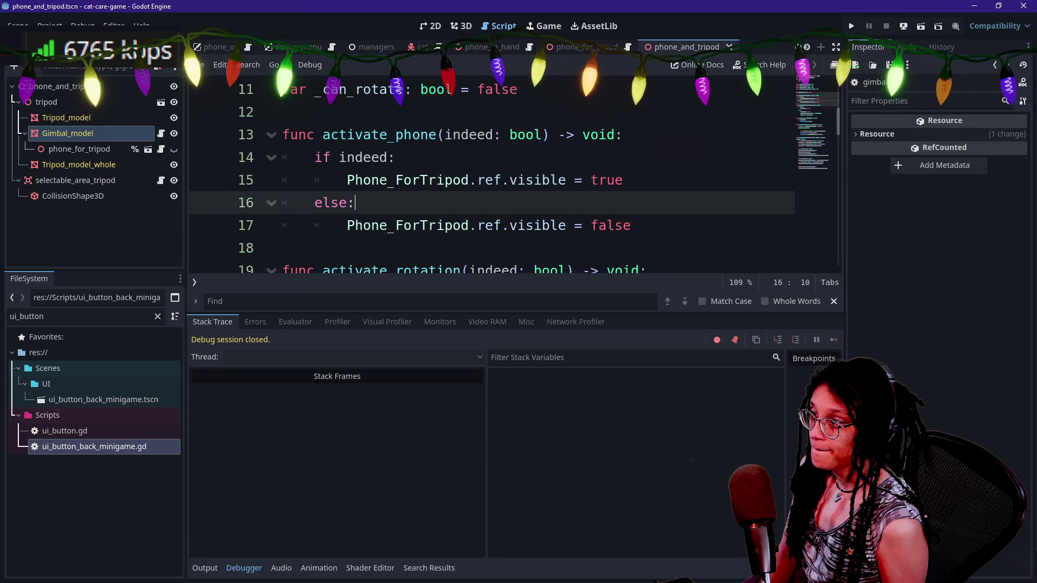
- Collapse the debugger and change line 1 of phone_for_tripod's script from 'extends Node3D' to 'extends Minigame'
{"action": "left_click", "coordinate": [244, 567]}
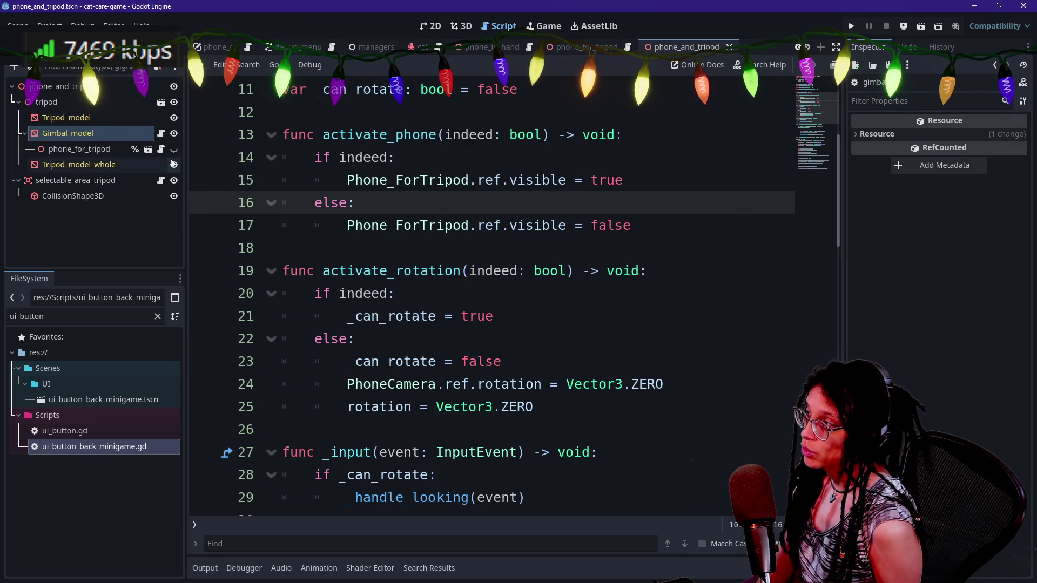
{"action": "left_click", "coordinate": [162, 149]}
{"action": "left_click", "coordinate": [233, 231]}
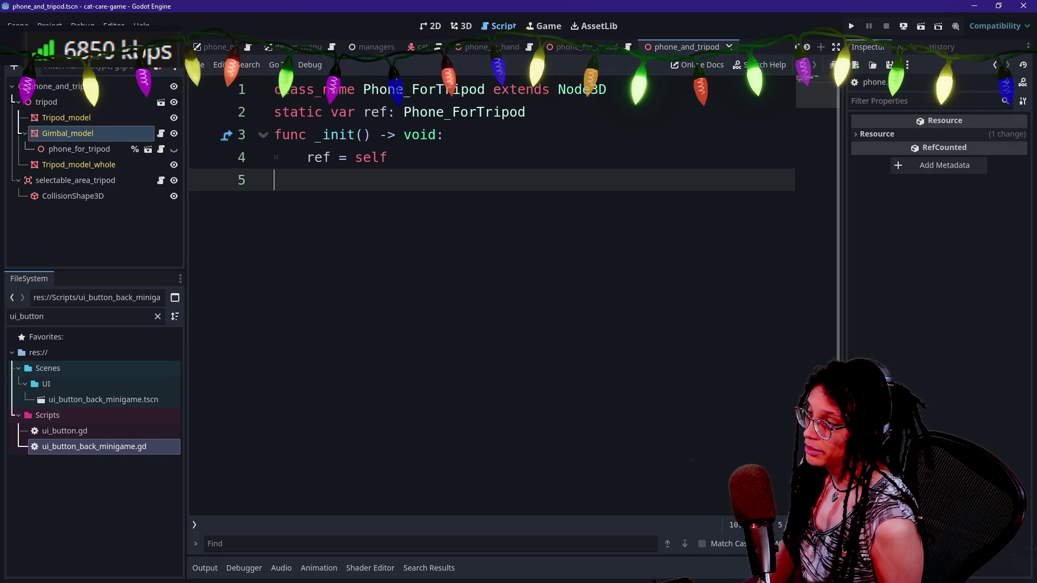
{"action": "double_click", "coordinate": [583, 89]}
{"action": "type", "text": "Mini"}
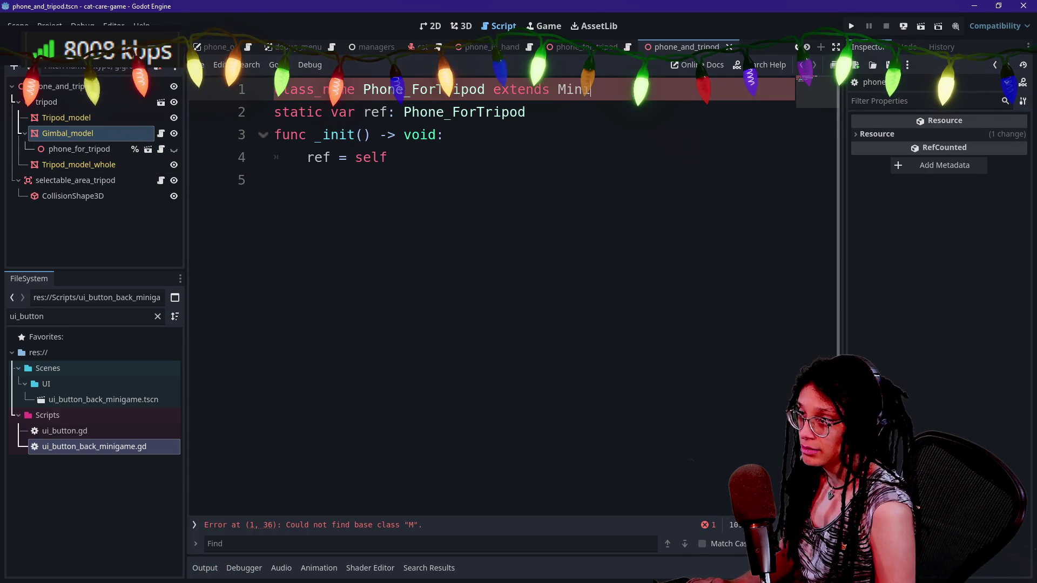
{"action": "type", "text": "game"}
{"action": "left_click", "coordinate": [670, 157]}
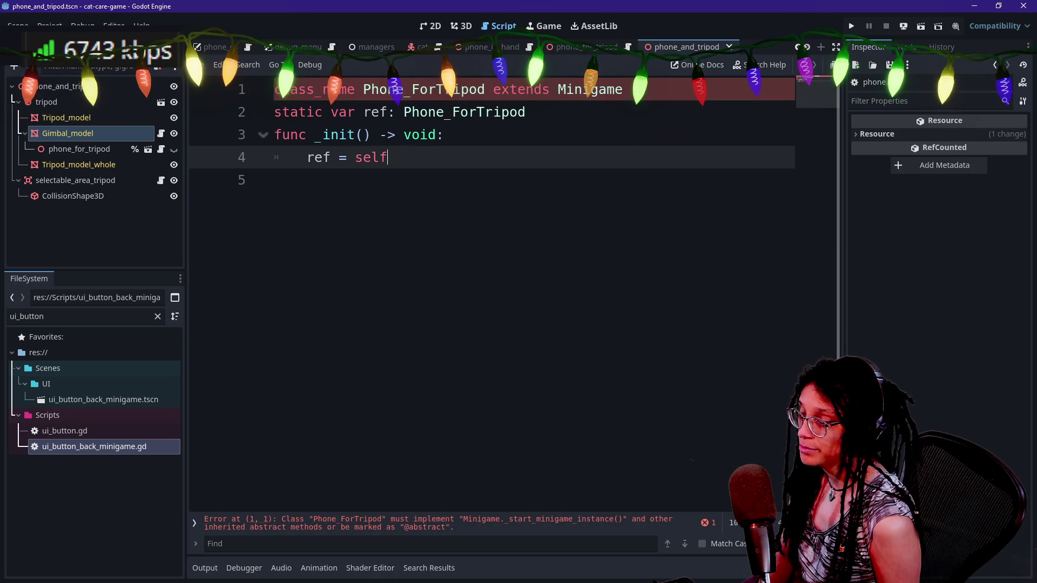
{"action": "key", "text": "Down"}
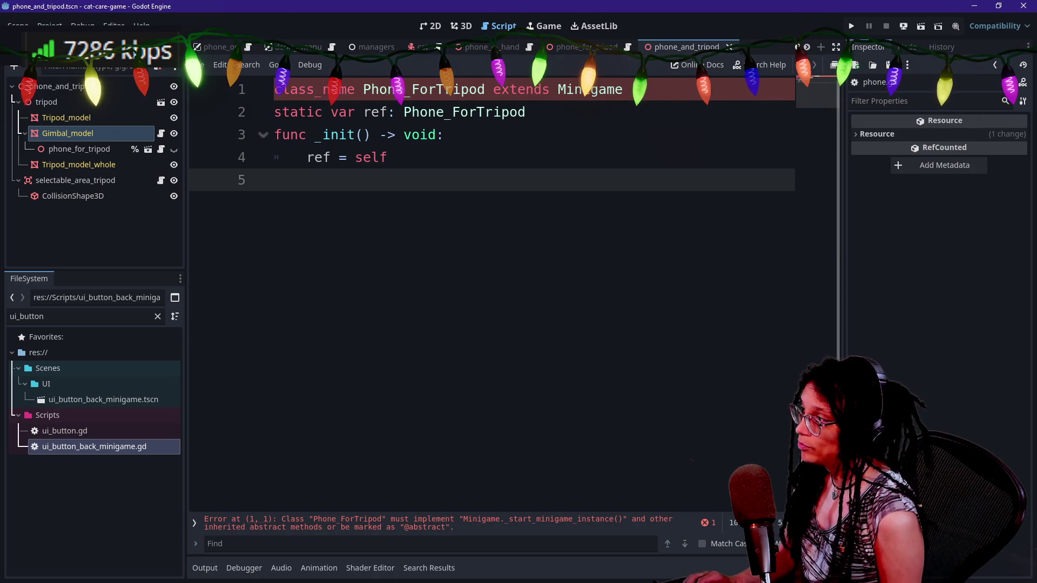
{"action": "key", "text": "shift+alt+o"}
{"action": "type", "text": "petting"}
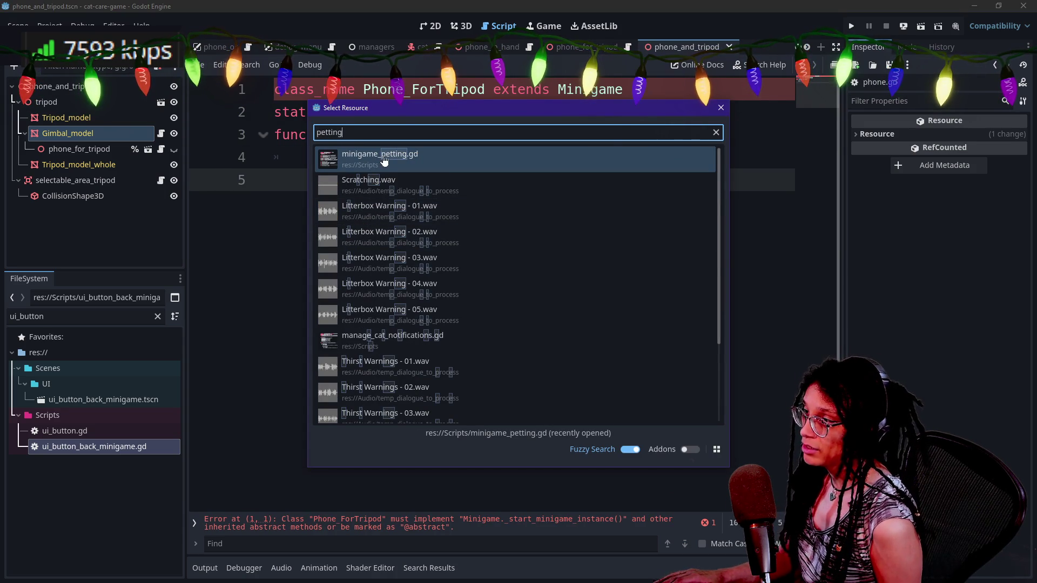
{"action": "double_click", "coordinate": [379, 163]}
{"action": "key", "text": "Down"}
{"action": "scroll", "coordinate": [491, 295], "scroll_direction": "down", "scroll_amount": 1}
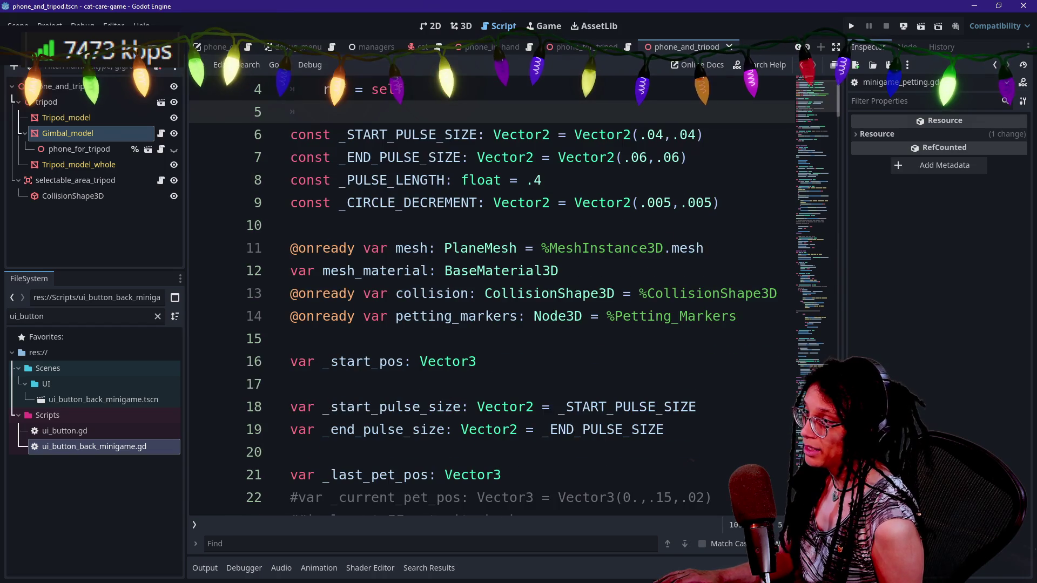
{"action": "scroll", "coordinate": [492, 295], "scroll_direction": "down", "scroll_amount": 3}
{"action": "scroll", "coordinate": [492, 295], "scroll_direction": "up", "scroll_amount": 4}
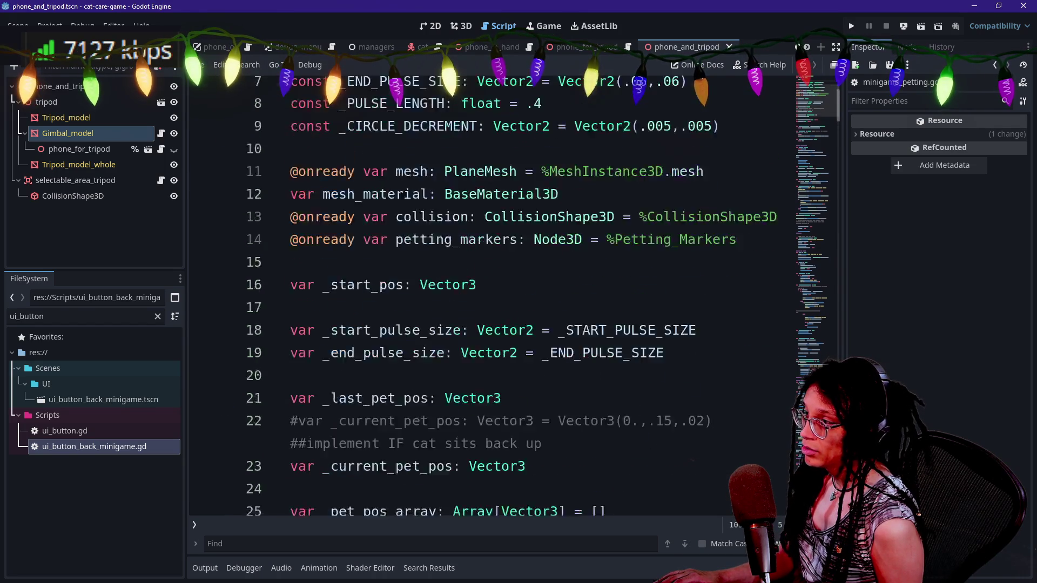
{"action": "scroll", "coordinate": [491, 295], "scroll_direction": "down", "scroll_amount": 10}
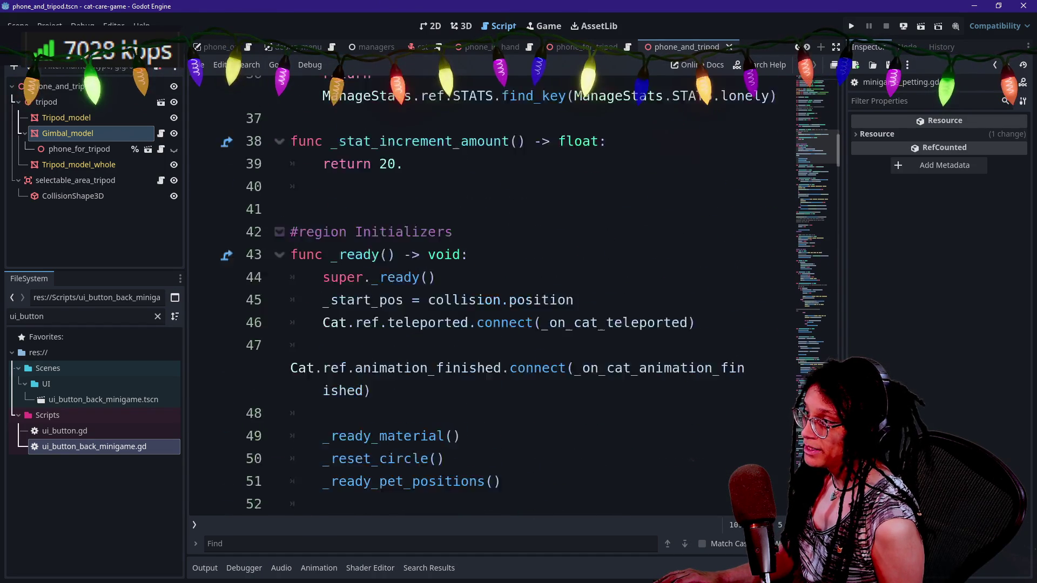
{"action": "left_click_drag", "start_coordinate": [403, 338], "coordinate": [291, 157]}
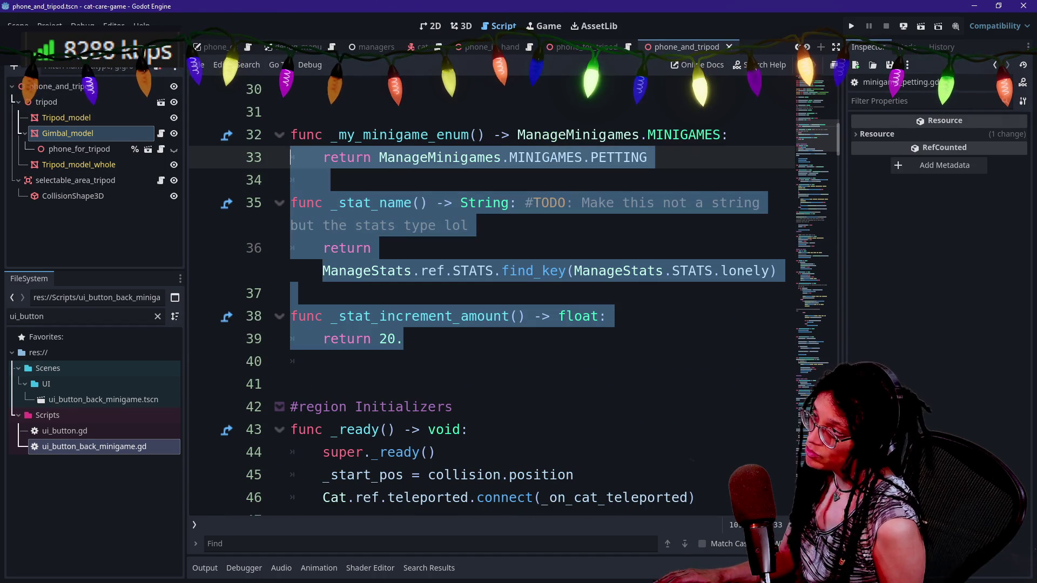
{"action": "scroll", "coordinate": [491, 296], "scroll_direction": "up", "scroll_amount": 1}
{"action": "mouse_move", "coordinate": [291, 225]}
{"action": "left_mouse_down"}
{"action": "mouse_move", "coordinate": [292, 180]}
{"action": "mouse_move", "coordinate": [299, 203]}
{"action": "left_mouse_up"}
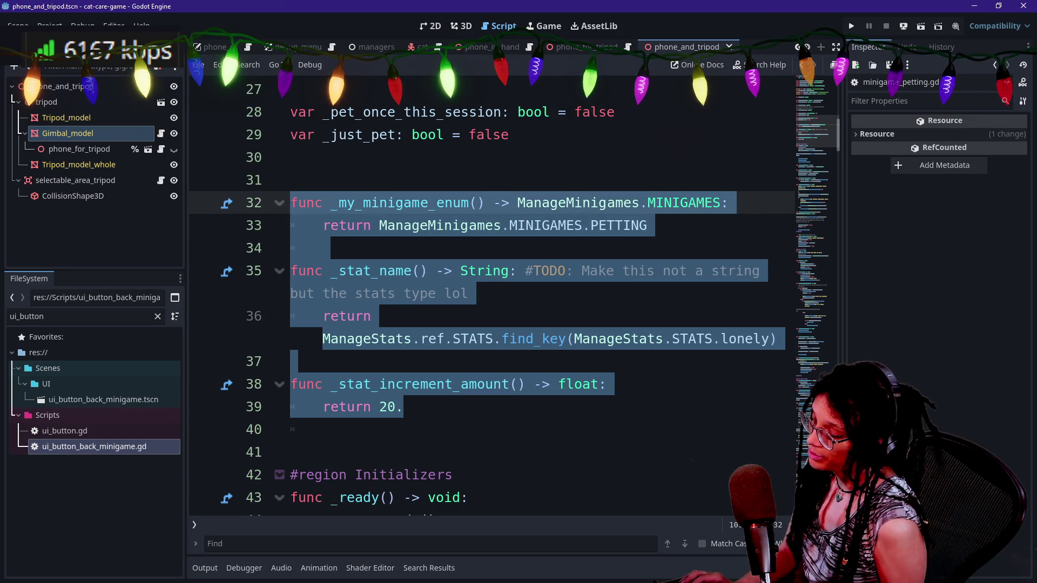
{"action": "key", "text": "shift+alt+o"}
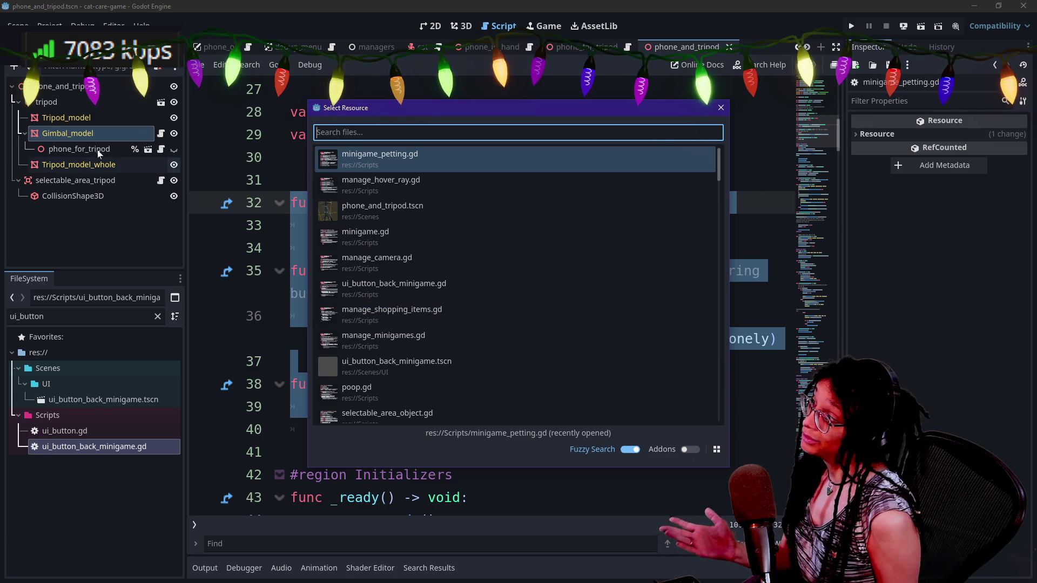
{"action": "key", "text": "Escape"}
{"action": "left_click", "coordinate": [161, 150]}
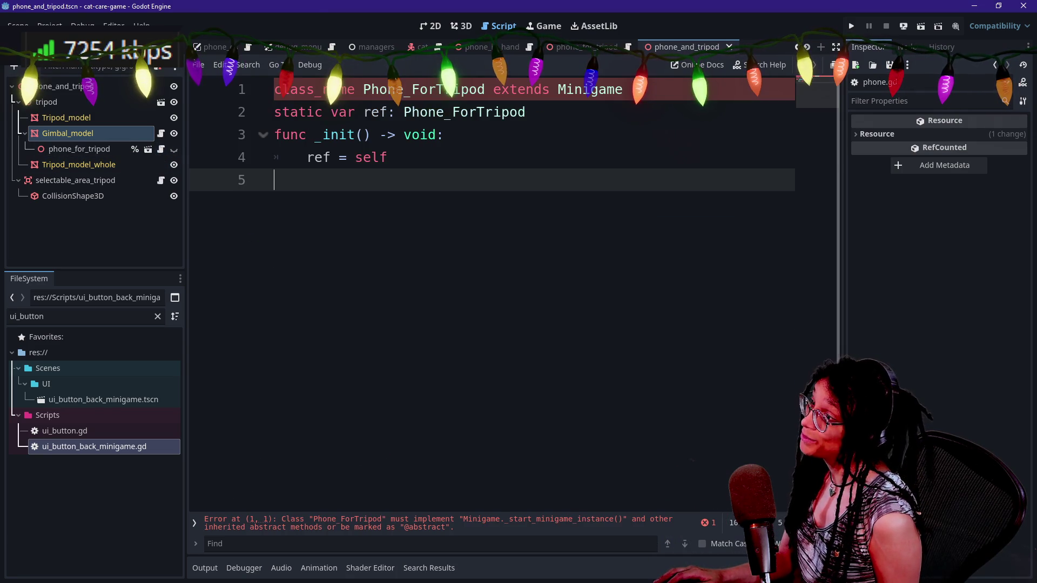
{"action": "left_click", "coordinate": [363, 89]}
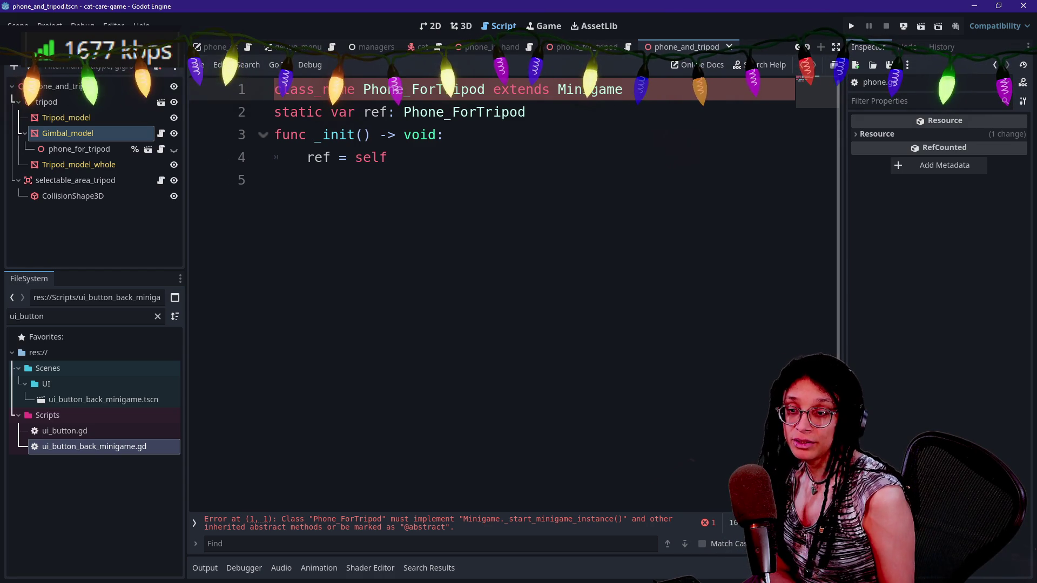
{"action": "key", "text": "shift+Up"}
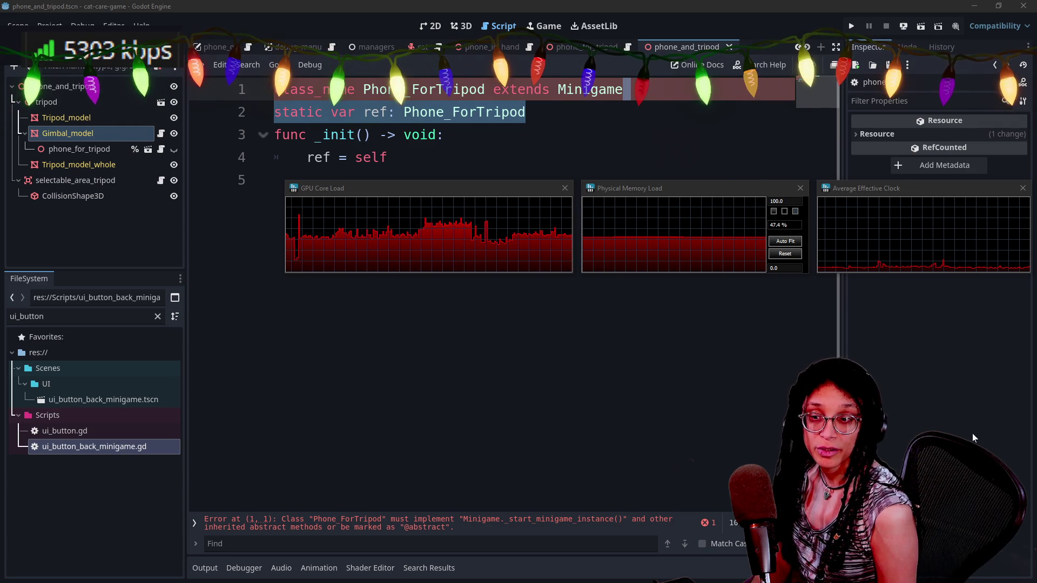
- Restore 'extends Node3D' on line 1 of the Phone_ForTripod script
{"action": "left_click", "coordinate": [919, 375]}
{"action": "key", "text": "Right"}
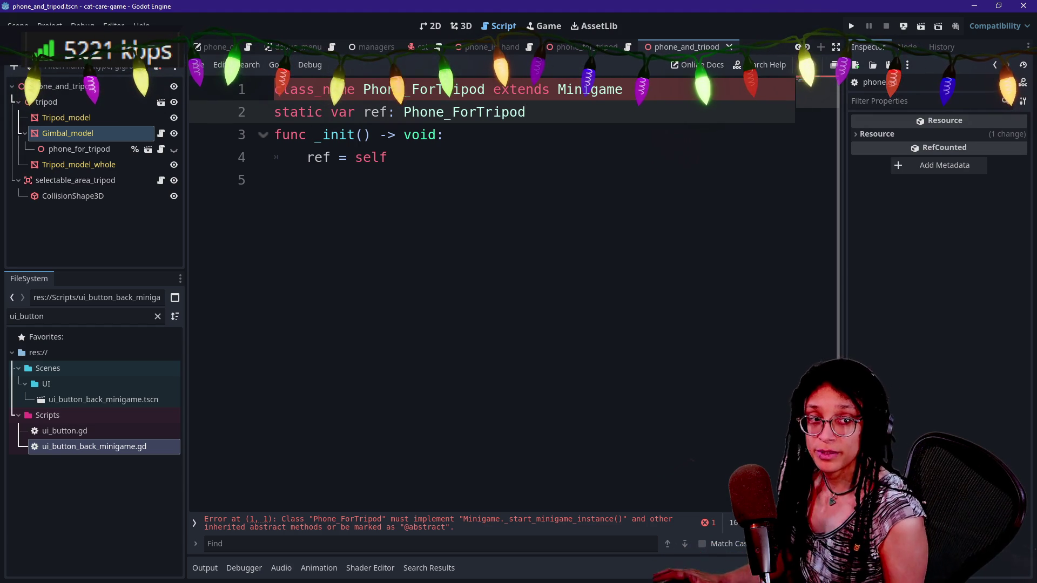
{"action": "mouse_move", "coordinate": [765, 183]}
{"action": "left_mouse_down"}
{"action": "mouse_move", "coordinate": [330, 370]}
{"action": "mouse_move", "coordinate": [438, 320]}
{"action": "mouse_move", "coordinate": [50, 183]}
{"action": "mouse_move", "coordinate": [79, 190]}
{"action": "left_mouse_up"}
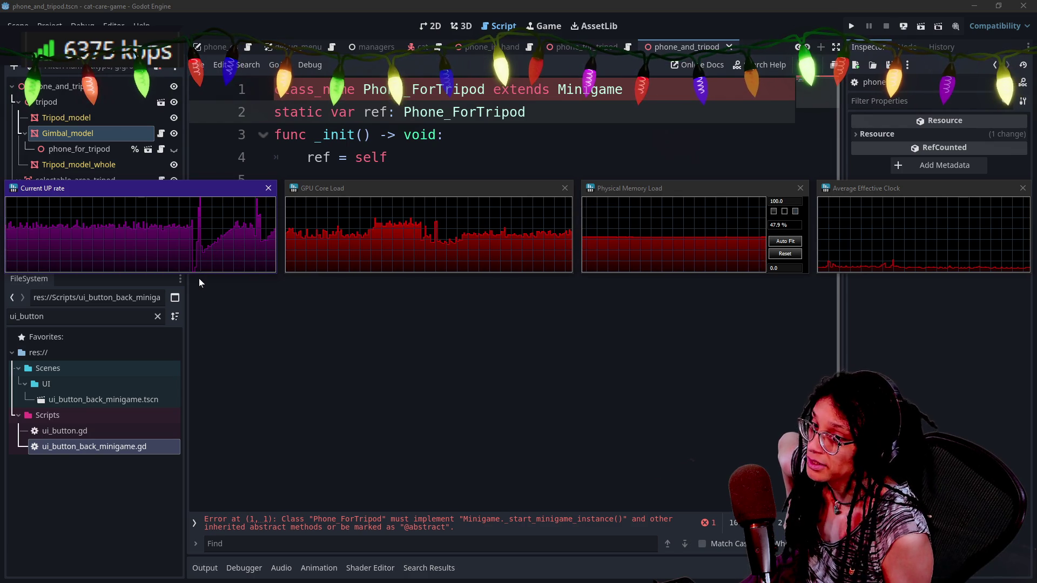
{"action": "mouse_move", "coordinate": [193, 240]}
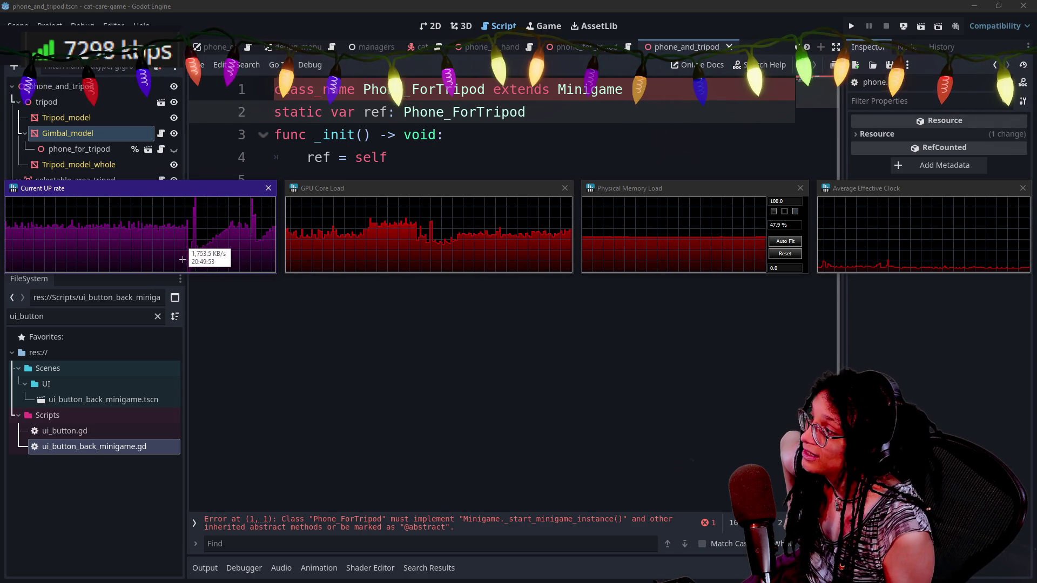
{"action": "left_click", "coordinate": [190, 179]}
{"action": "type", "text": "Node3D"}
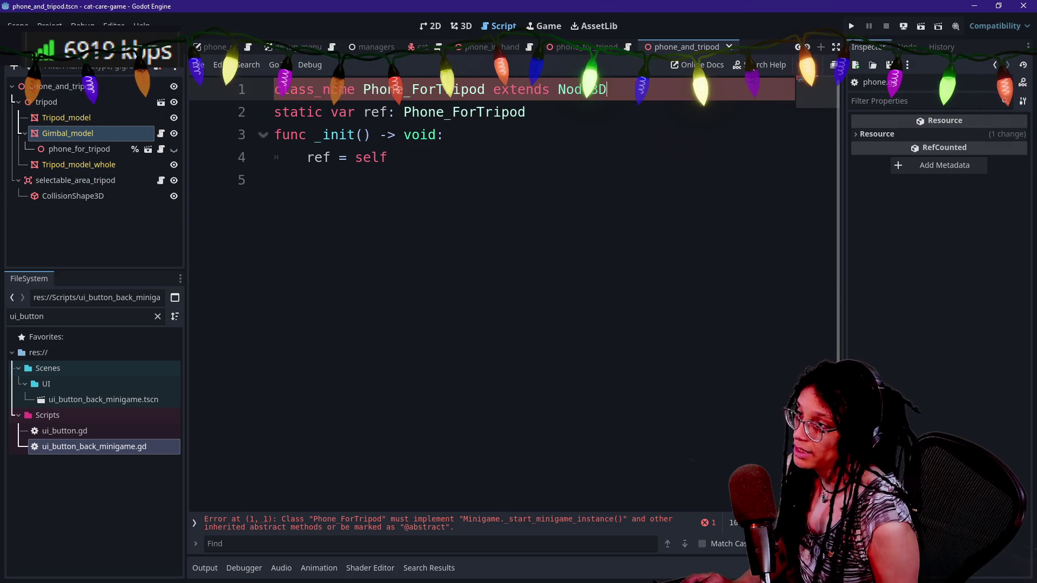
- Add an Area3D child node under phone_for_tripod
{"action": "left_click", "coordinate": [120, 148]}
{"action": "right_click", "coordinate": [120, 148]}
{"action": "left_click", "coordinate": [135, 157]}
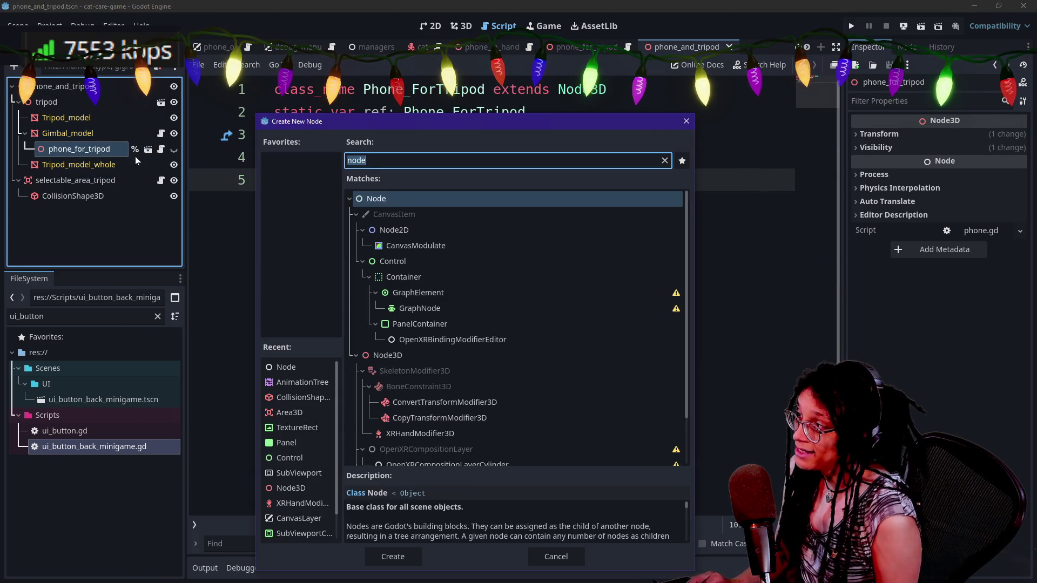
{"action": "type", "text": "area"}
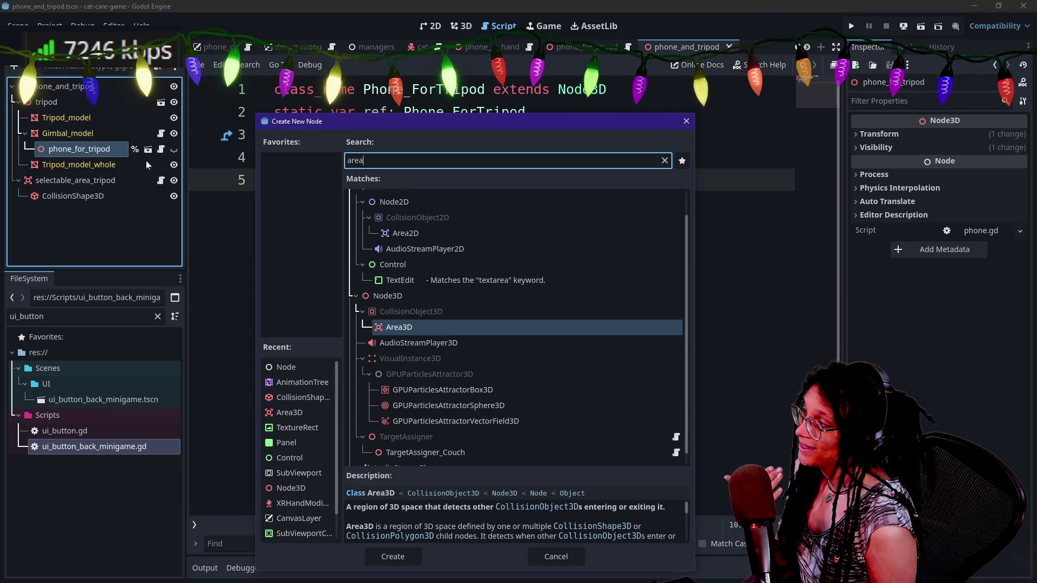
{"action": "key", "text": "Return"}
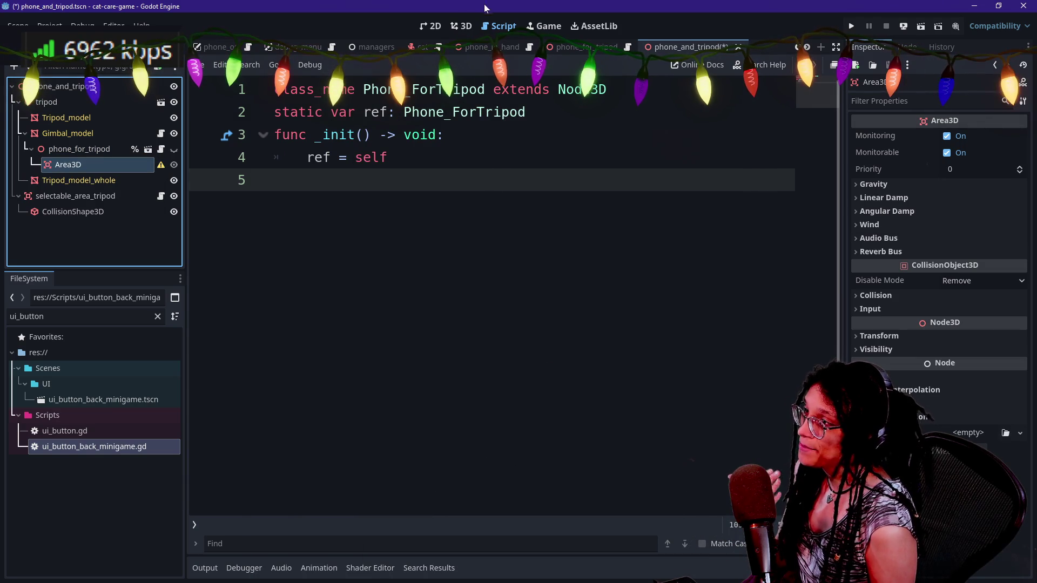
- In the 3D view, add a CollisionShape3D child under the Area3D
{"action": "left_click", "coordinate": [451, 26]}
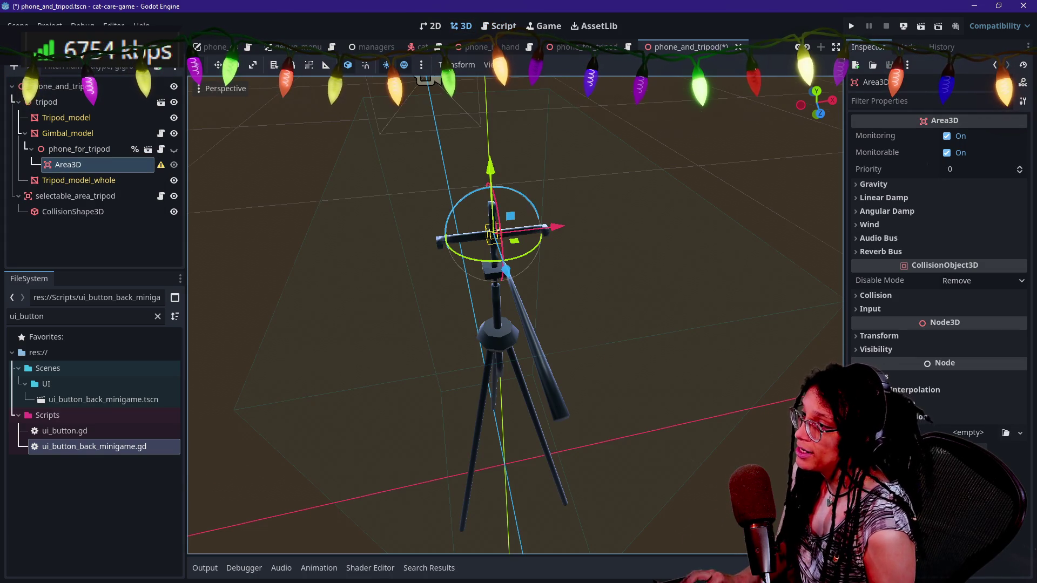
{"action": "key", "text": "f"}
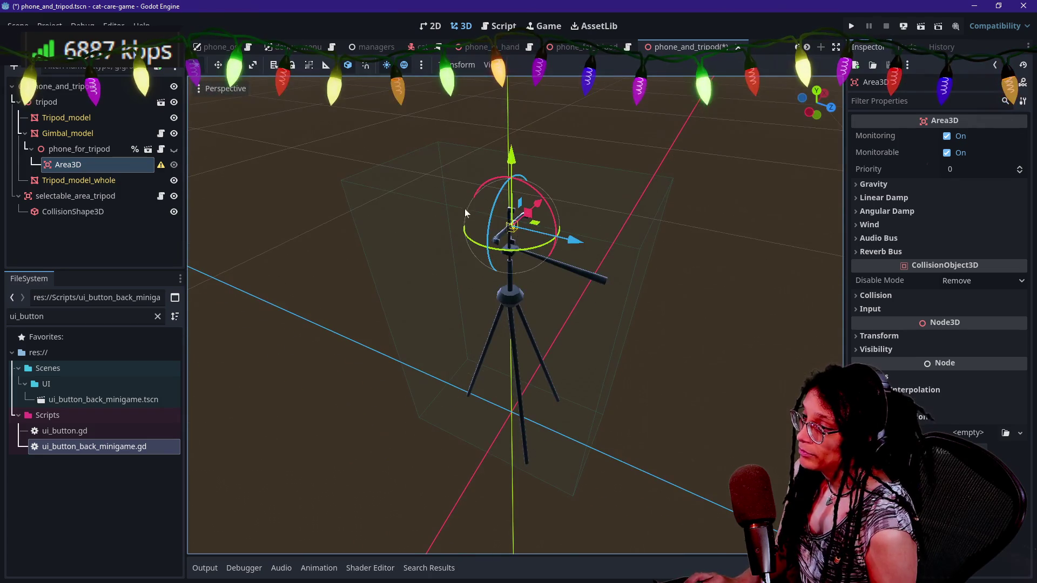
{"action": "right_click", "coordinate": [69, 176]}
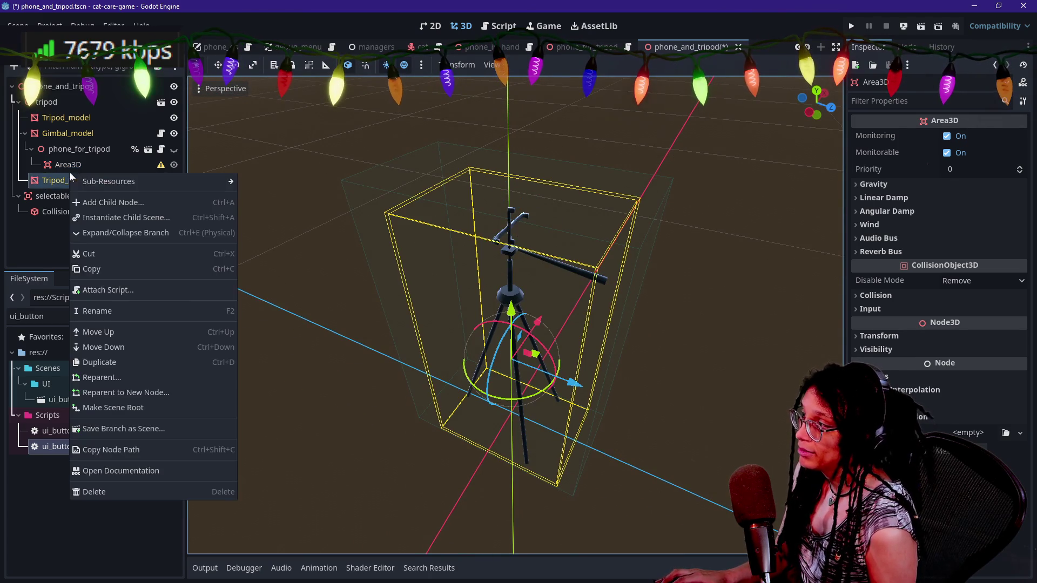
{"action": "left_click", "coordinate": [52, 164]}
{"action": "key", "text": "ctrl+a"}
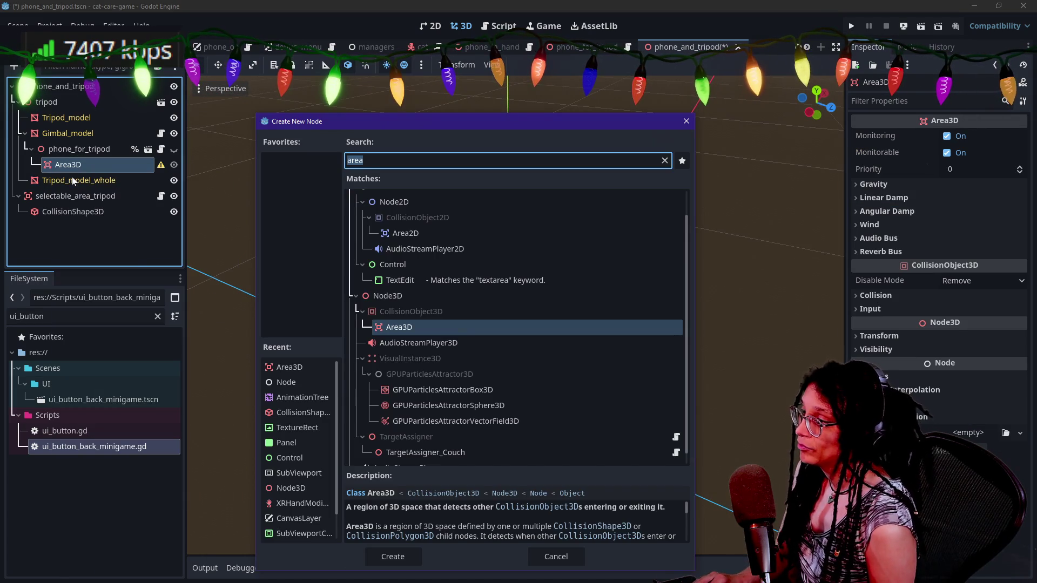
{"action": "type", "text": "collision"}
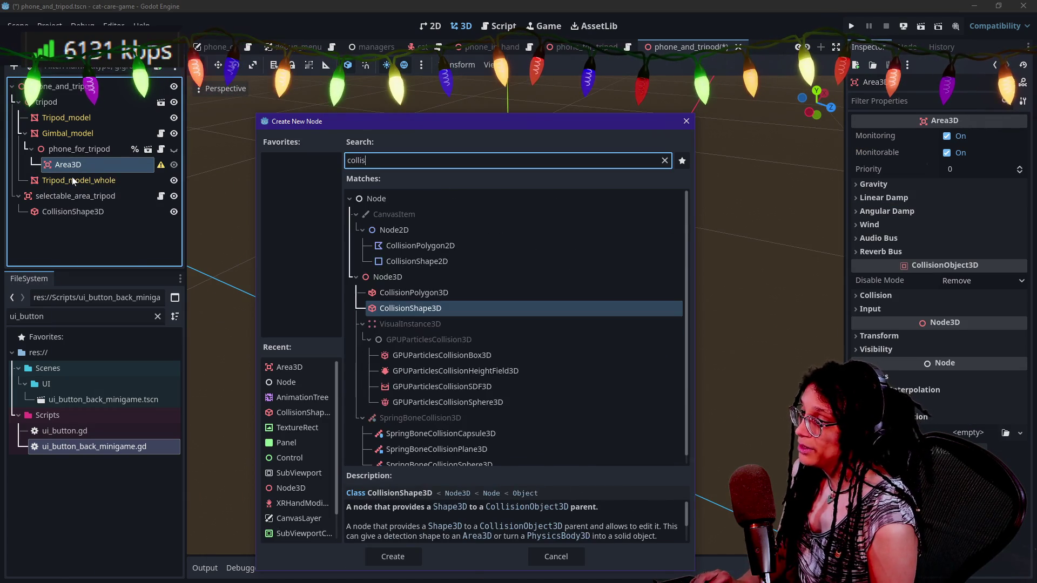
{"action": "key", "text": "Return"}
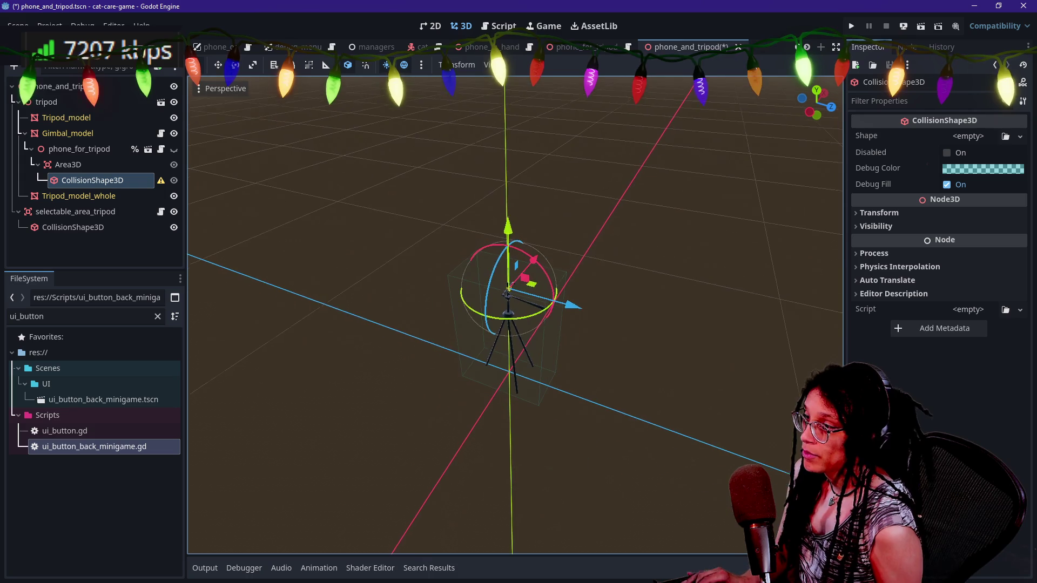
- Give the CollisionShape3D a new BoxShape3D and set its Size y back to 1, making it 1 × 1 × 1 m
{"action": "left_click", "coordinate": [990, 137]}
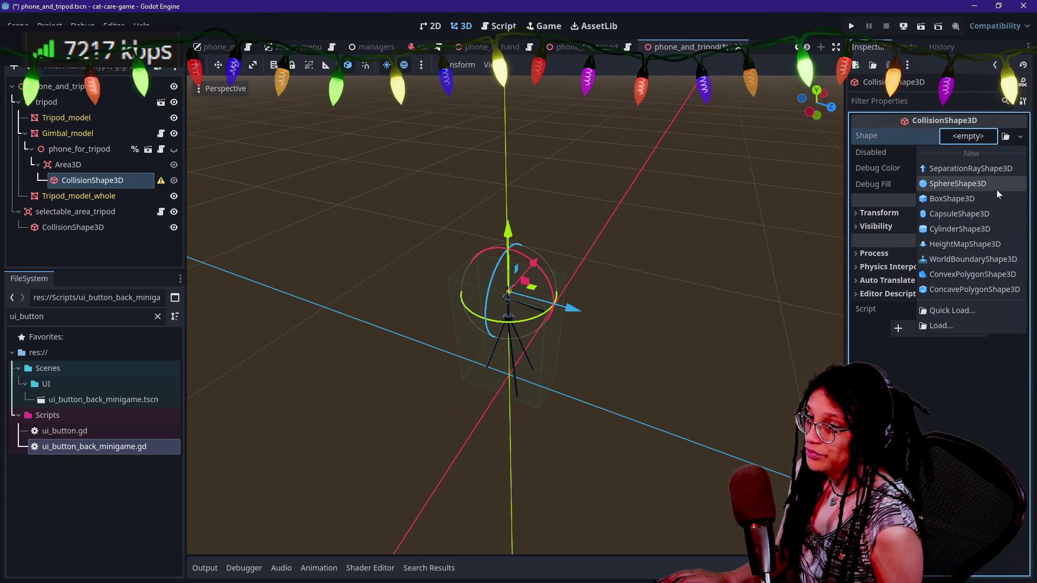
{"action": "left_click", "coordinate": [968, 199]}
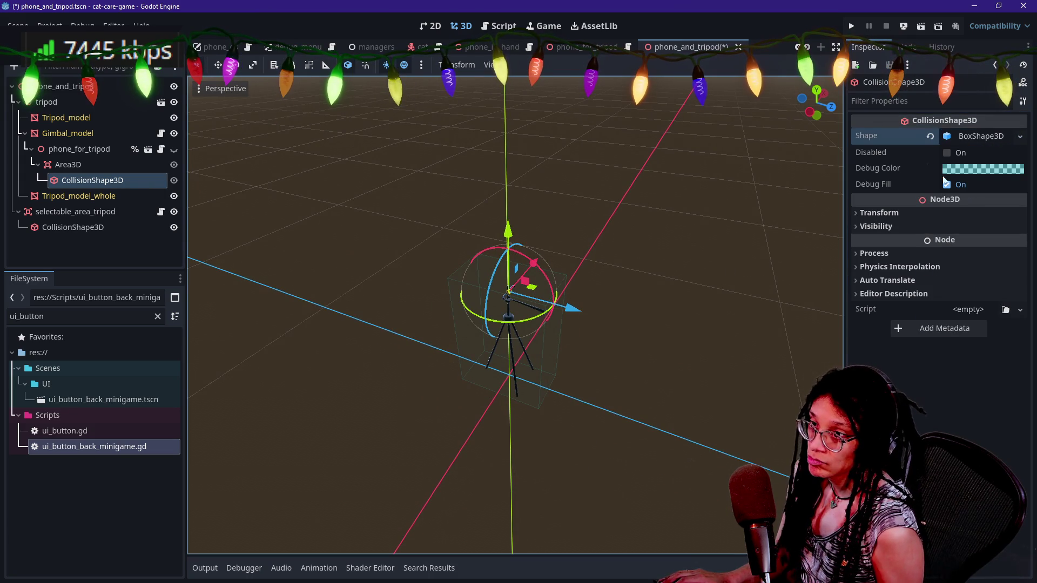
{"action": "left_click", "coordinate": [955, 139]}
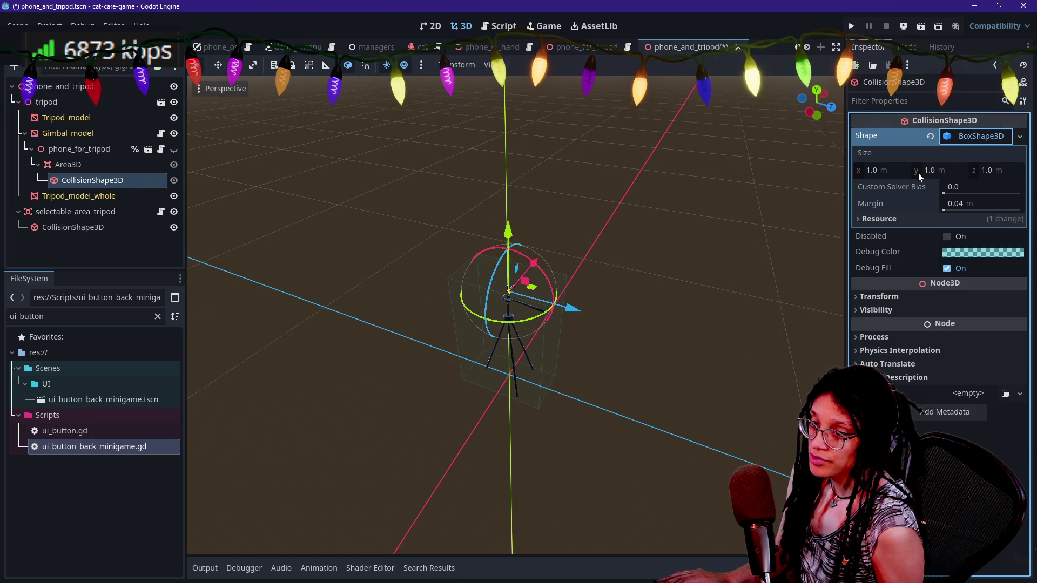
{"action": "left_click_drag", "start_coordinate": [929, 172], "coordinate": [951, 173]}
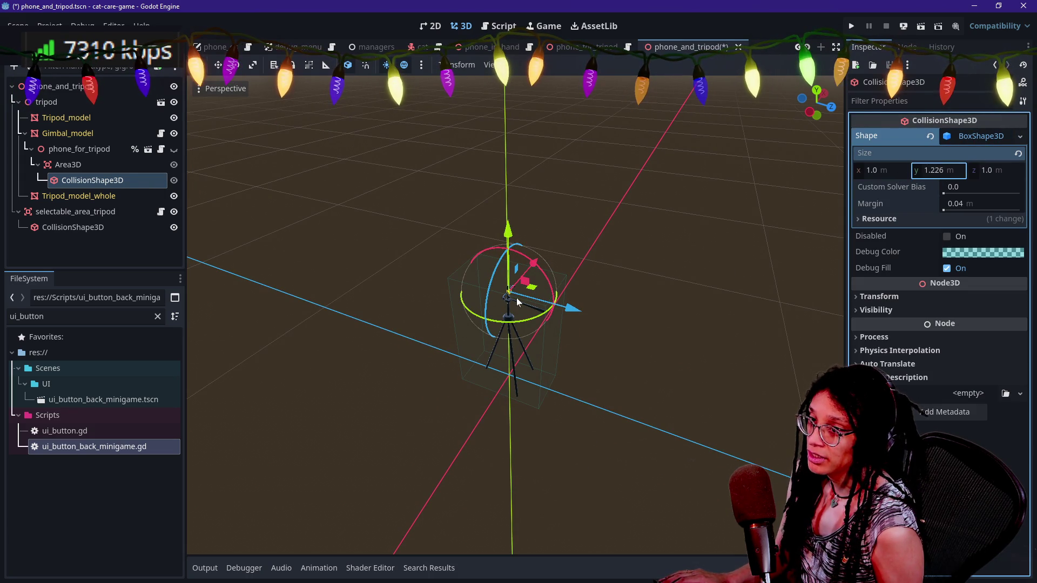
{"action": "left_click_drag", "start_coordinate": [945, 172], "coordinate": [924, 172]}
{"action": "left_click", "coordinate": [956, 173]}
{"action": "type", "text": "1"}
{"action": "key", "text": "Return"}
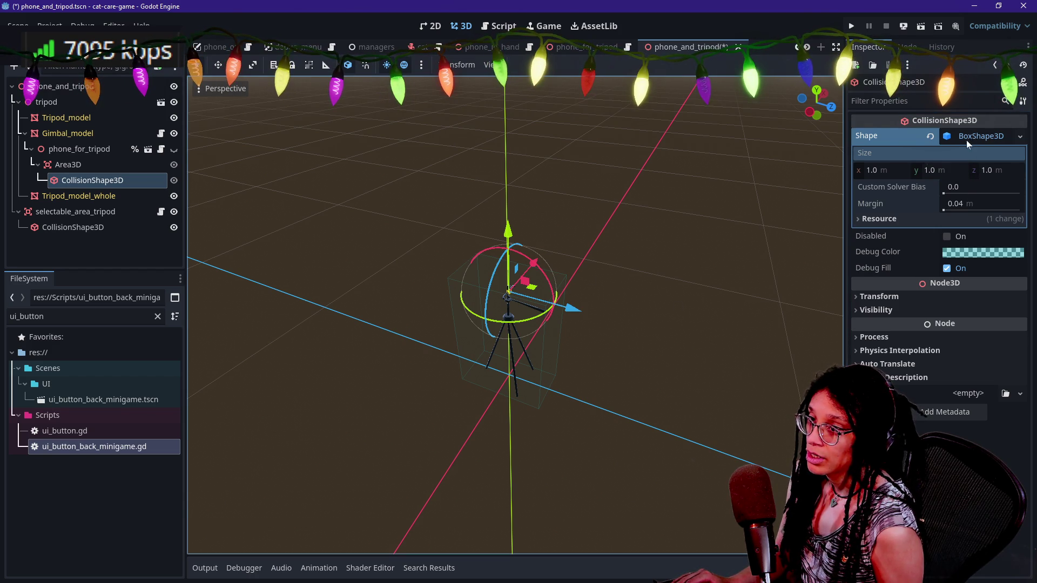
{"action": "mouse_move", "coordinate": [521, 264]}
{"action": "left_mouse_down"}
{"action": "mouse_move", "coordinate": [512, 189]}
{"action": "mouse_move", "coordinate": [530, 264]}
{"action": "left_mouse_up"}
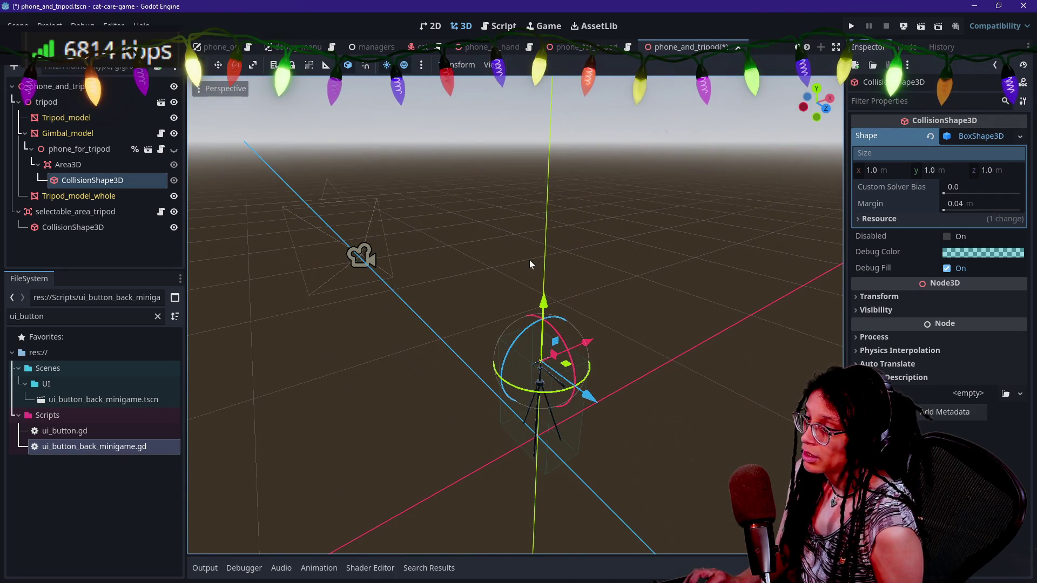
{"action": "left_click", "coordinate": [210, 88]}
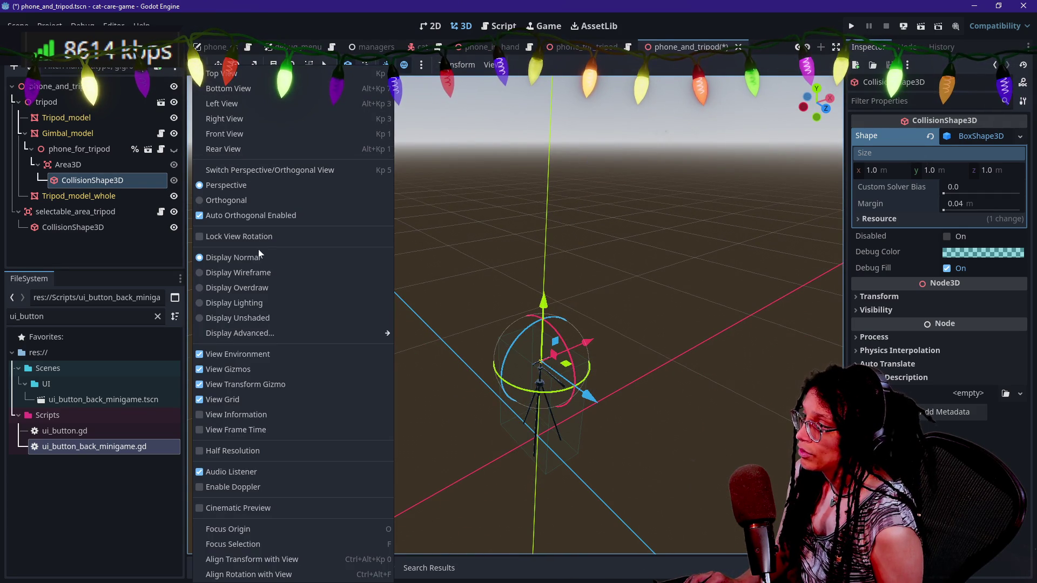
- Switch the viewport display to Overdraw and frame the collision box
{"action": "left_click", "coordinate": [272, 288]}
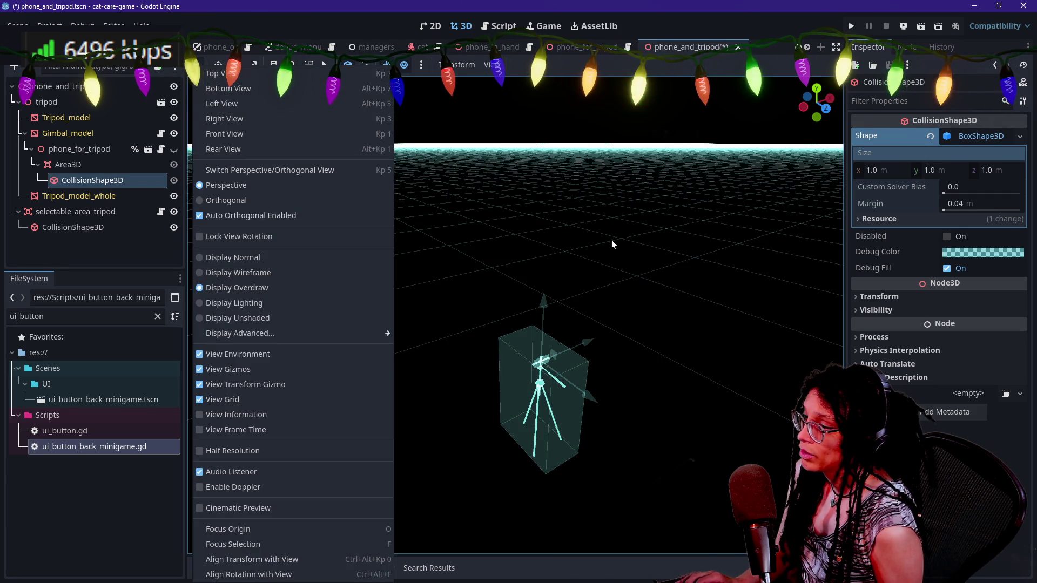
{"action": "left_click", "coordinate": [607, 249]}
{"action": "left_click_drag", "start_coordinate": [410, 186], "coordinate": [409, 187]}
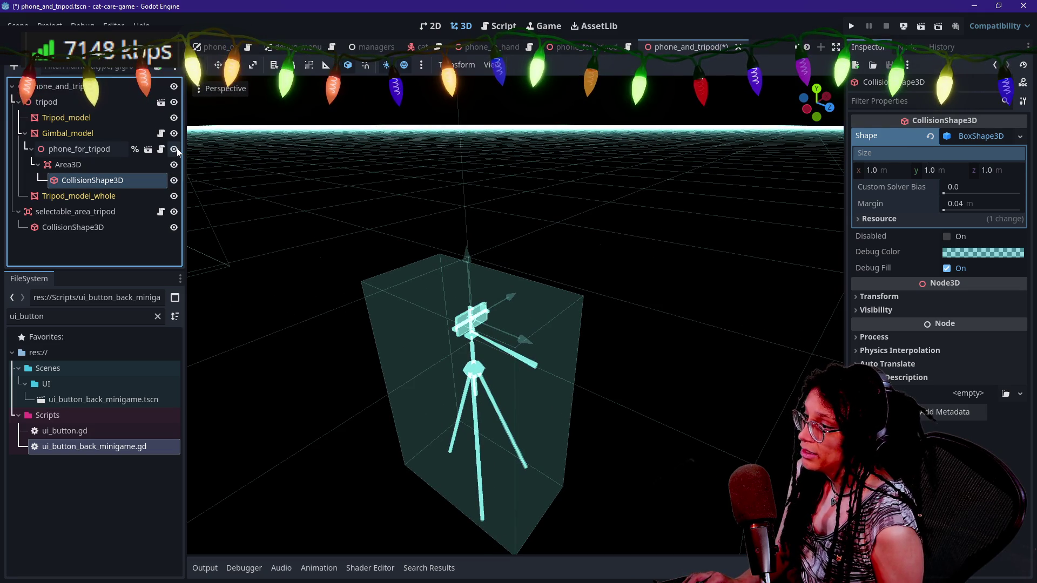
{"action": "key", "text": "f"}
{"action": "scroll", "coordinate": [773, 200], "scroll_direction": "up", "scroll_amount": 4}
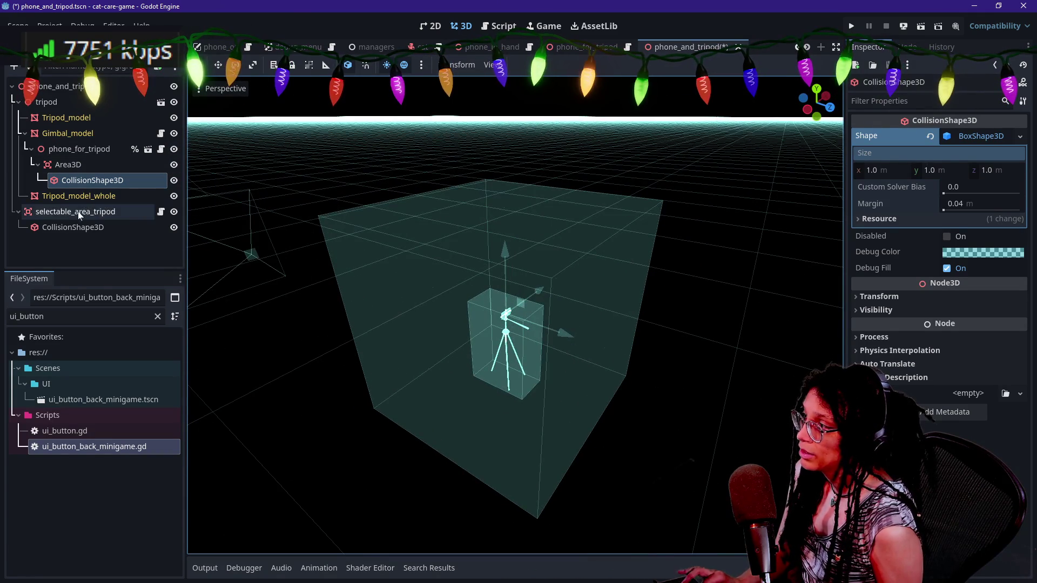
- Resize the BoxShape3D to 0.026 × 0.034 × 4.022 m
{"action": "mouse_move", "coordinate": [938, 170]}
{"action": "left_mouse_down"}
{"action": "mouse_move", "coordinate": [907, 171]}
{"action": "mouse_move", "coordinate": [948, 174]}
{"action": "left_mouse_up"}
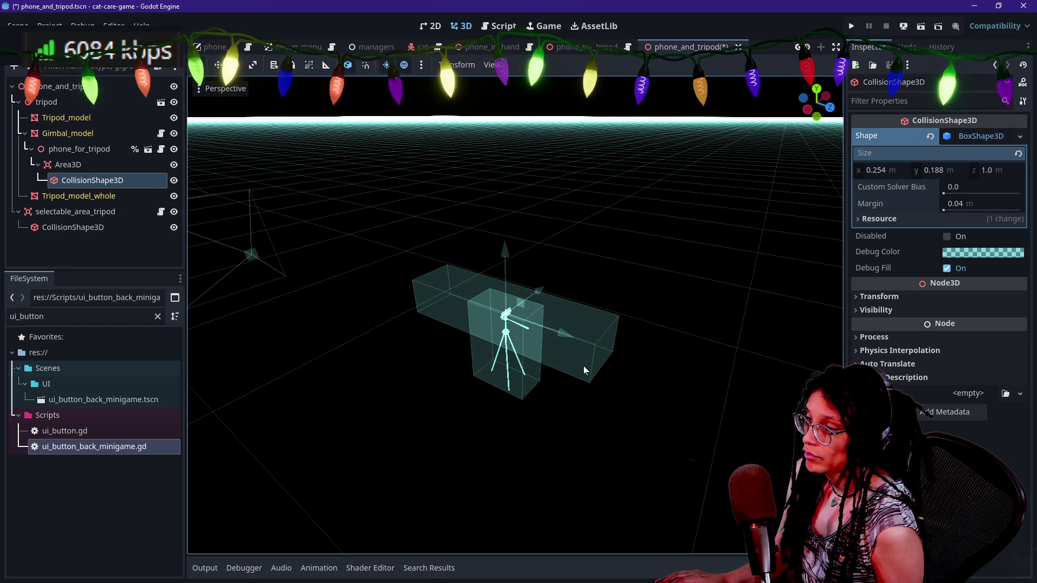
{"action": "left_click_drag", "start_coordinate": [561, 325], "coordinate": [463, 322]}
{"action": "mouse_move", "coordinate": [618, 299]}
{"action": "left_mouse_down"}
{"action": "mouse_move", "coordinate": [745, 306]}
{"action": "mouse_move", "coordinate": [617, 294]}
{"action": "left_mouse_up"}
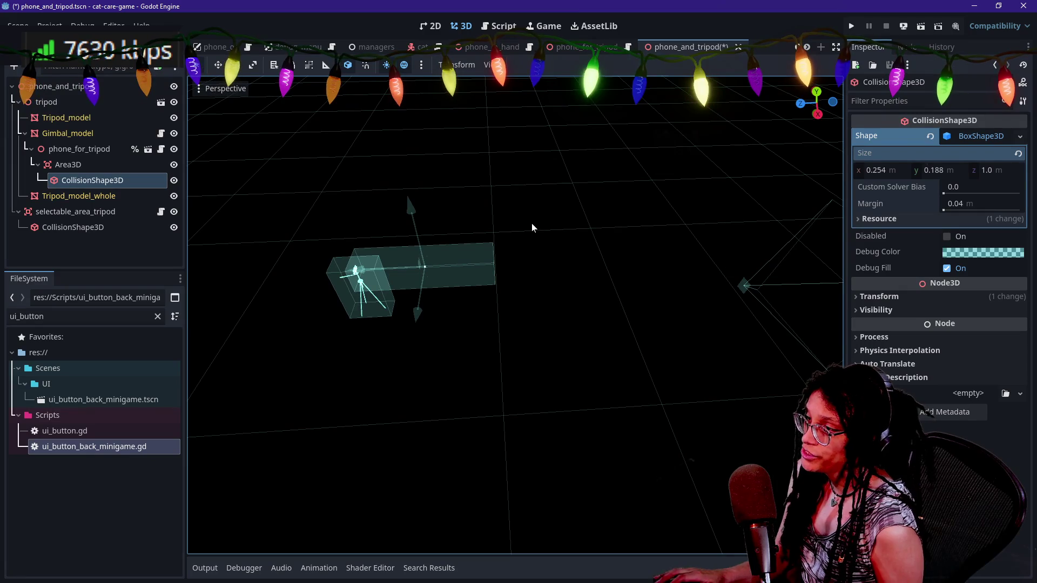
{"action": "left_click_drag", "start_coordinate": [988, 170], "coordinate": [1032, 170]}
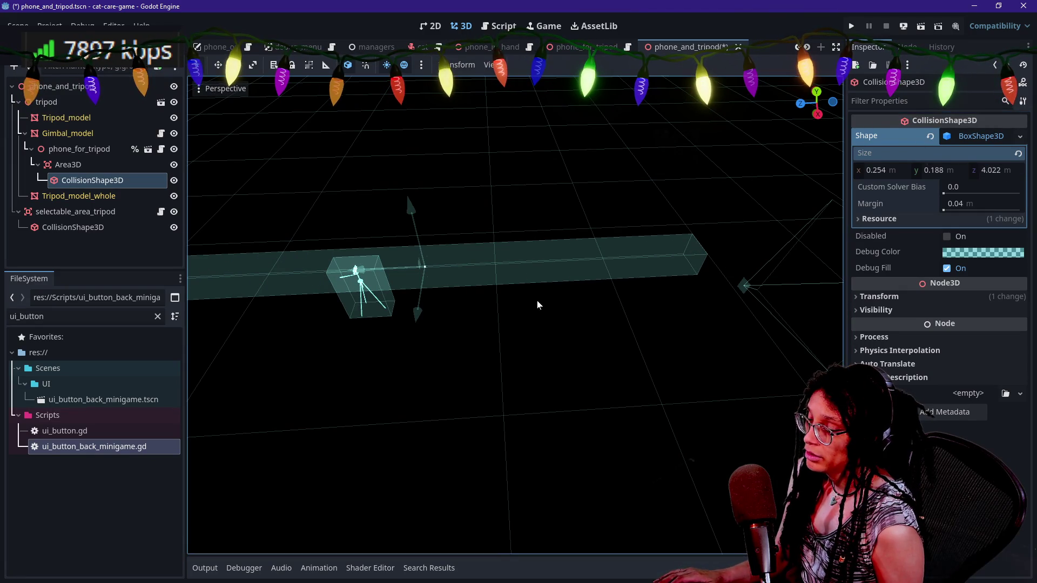
{"action": "mouse_move", "coordinate": [376, 303]}
{"action": "left_mouse_down"}
{"action": "mouse_move", "coordinate": [418, 339]}
{"action": "mouse_move", "coordinate": [549, 271]}
{"action": "mouse_move", "coordinate": [479, 309]}
{"action": "mouse_move", "coordinate": [464, 278]}
{"action": "mouse_move", "coordinate": [449, 286]}
{"action": "mouse_move", "coordinate": [485, 294]}
{"action": "left_mouse_up"}
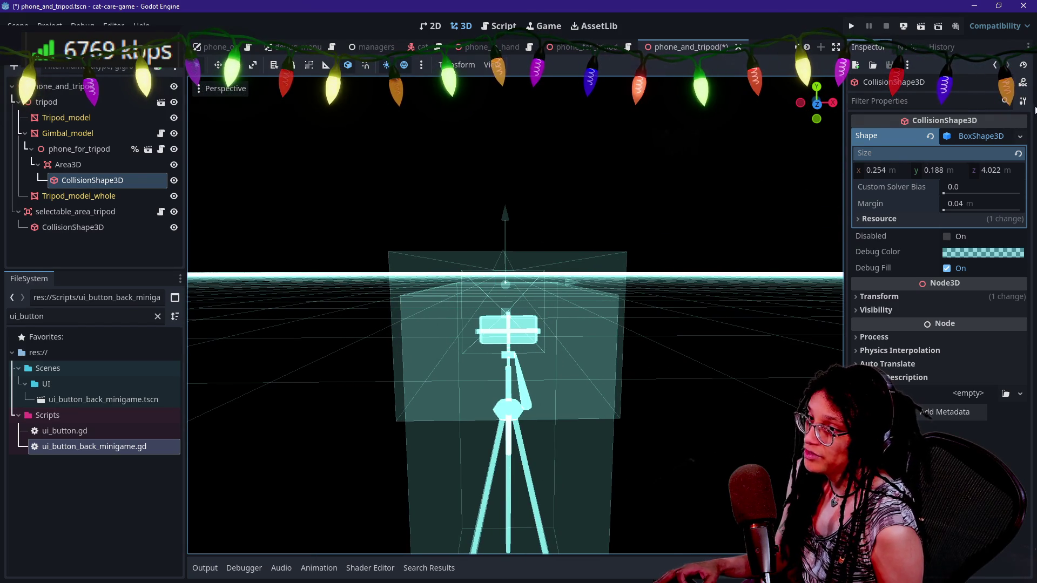
{"action": "left_click_drag", "start_coordinate": [884, 167], "coordinate": [829, 167]}
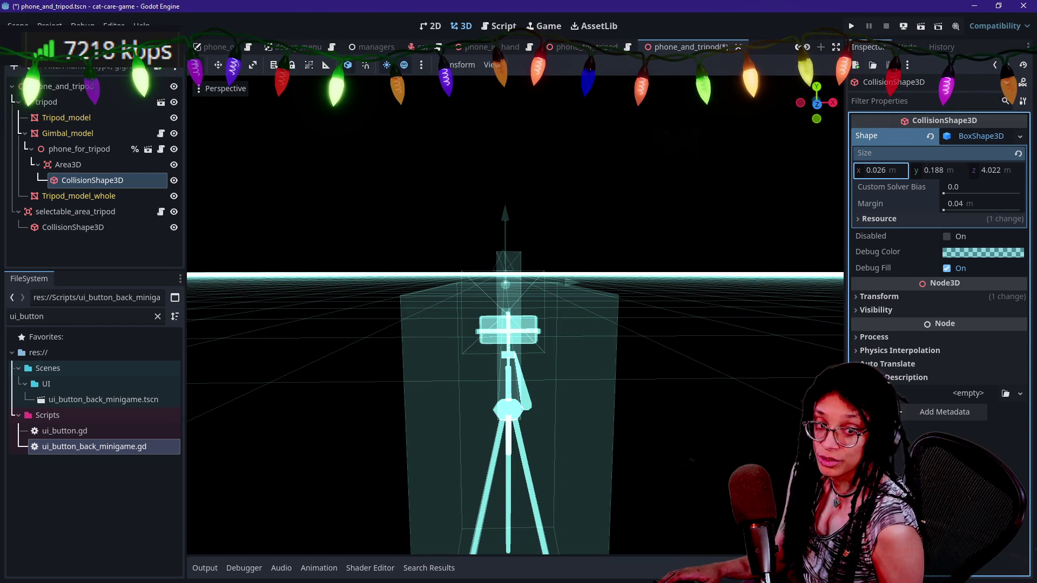
{"action": "left_click_drag", "start_coordinate": [932, 170], "coordinate": [907, 170]}
{"action": "key", "text": "w"}
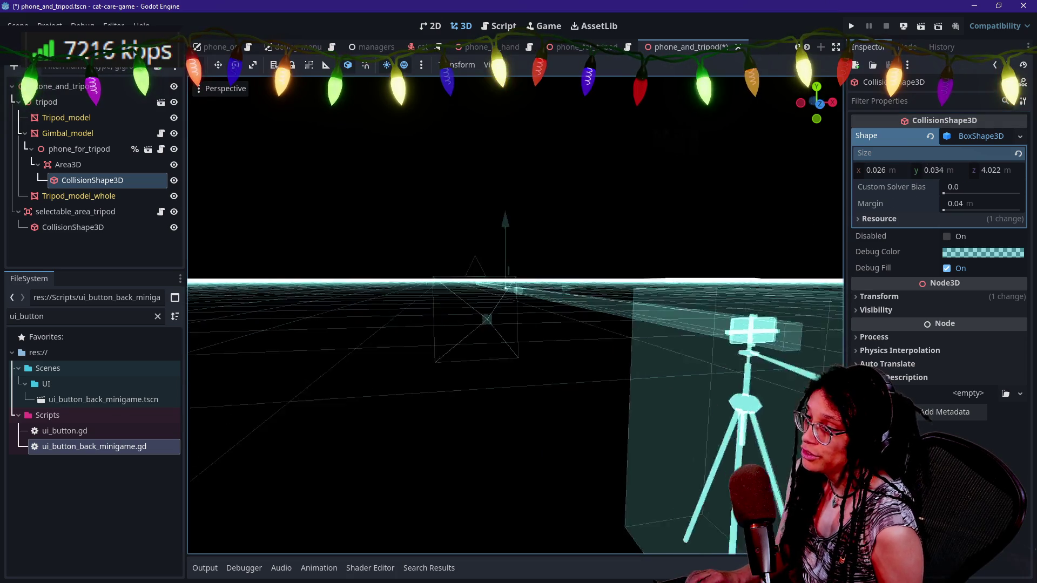
{"action": "scroll", "coordinate": [515, 316], "scroll_direction": "down", "scroll_amount": 10}
{"action": "key", "text": "w"}
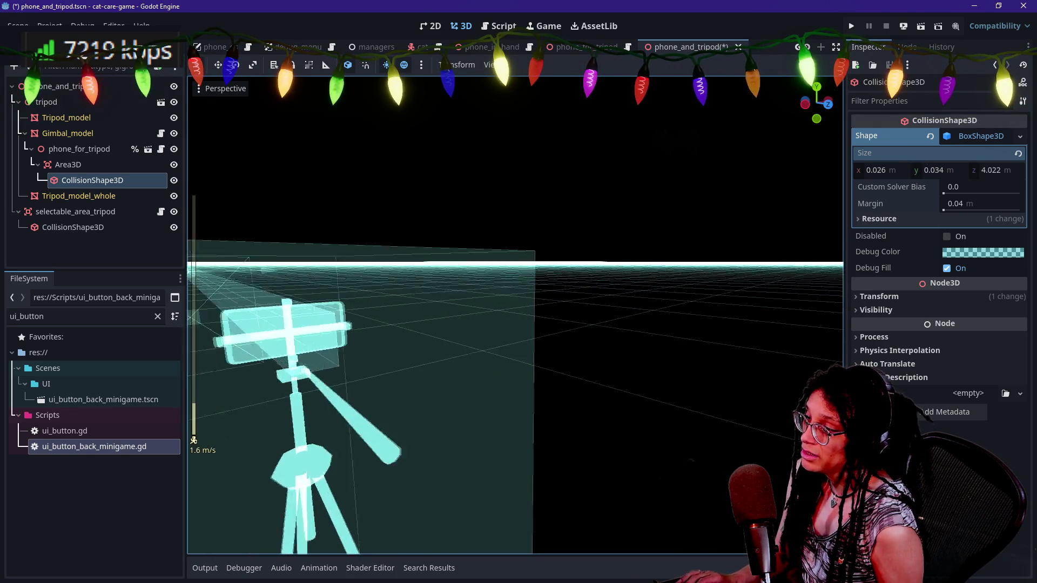
{"action": "key", "text": "s"}
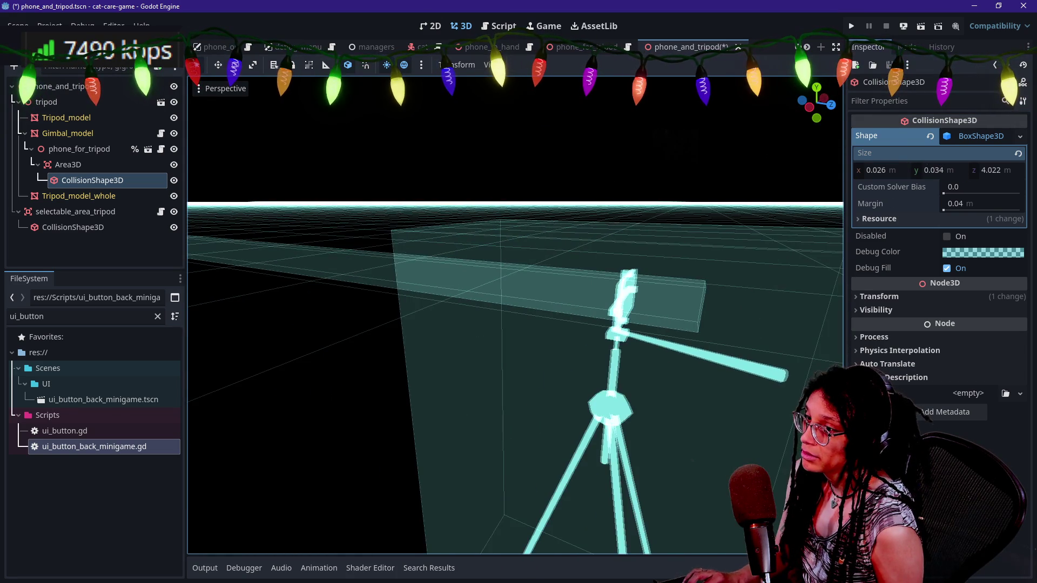
{"action": "key", "text": "s"}
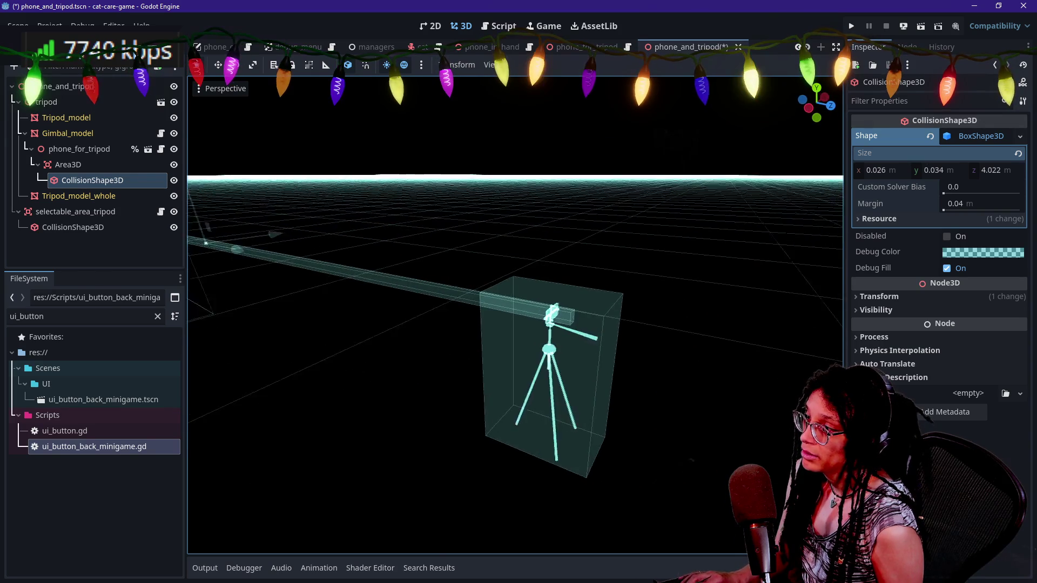
{"action": "key", "text": "s"}
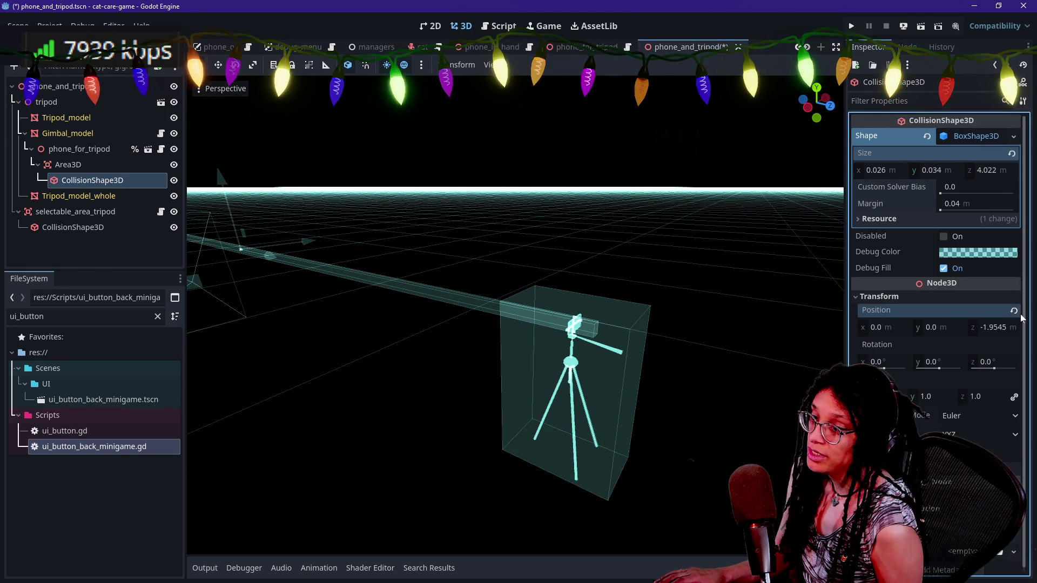
- Reset the collision shape's position to zero and move the Area3D along Z
{"action": "left_click", "coordinate": [1014, 312]}
{"action": "left_click", "coordinate": [138, 166]}
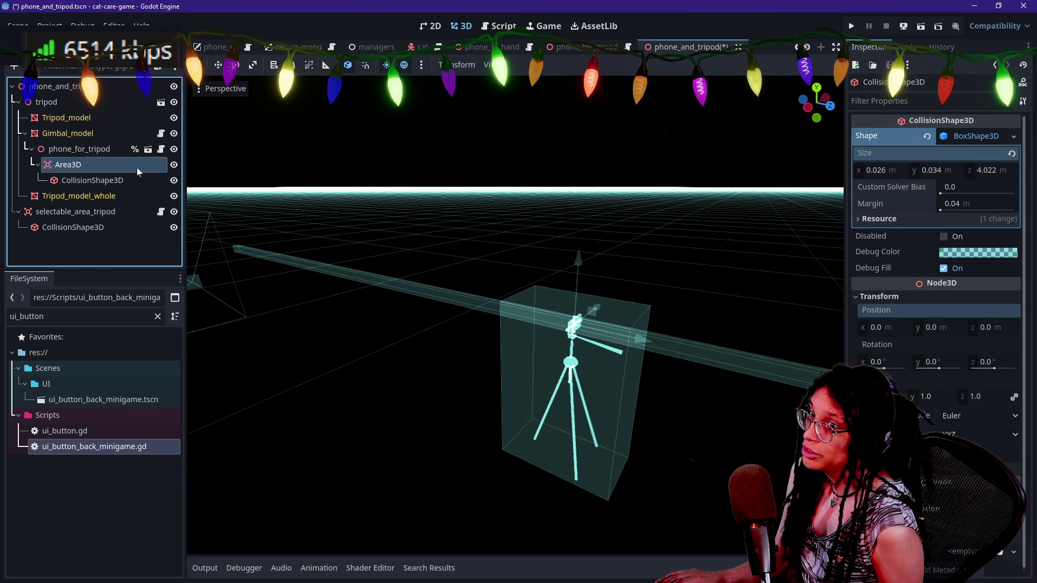
{"action": "mouse_move", "coordinate": [632, 343]}
{"action": "left_mouse_down"}
{"action": "mouse_move", "coordinate": [400, 327]}
{"action": "mouse_move", "coordinate": [196, 283]}
{"action": "mouse_move", "coordinate": [602, 363]}
{"action": "mouse_move", "coordinate": [637, 364]}
{"action": "mouse_move", "coordinate": [659, 323]}
{"action": "mouse_move", "coordinate": [323, 244]}
{"action": "left_mouse_up"}
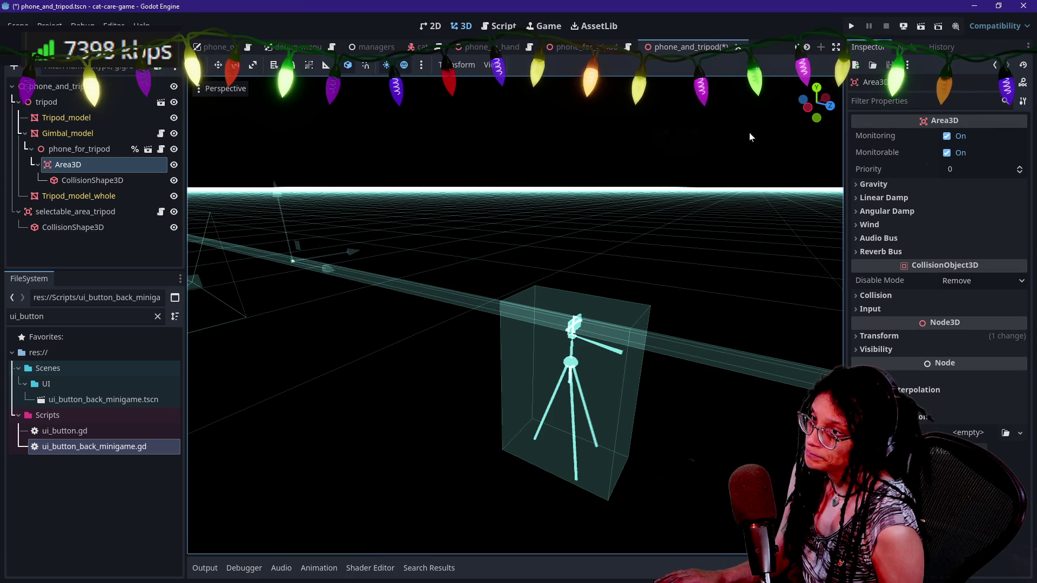
{"action": "left_click", "coordinate": [92, 180]}
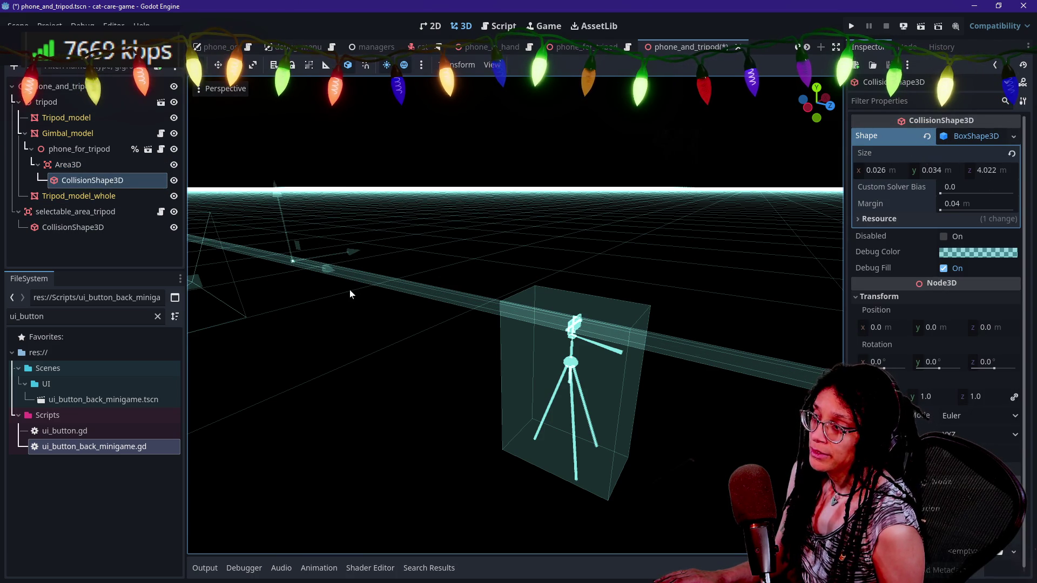
- Clear the box shape and switch the viewport display back to Normal
{"action": "left_click", "coordinate": [927, 136]}
{"action": "left_click", "coordinate": [211, 89]}
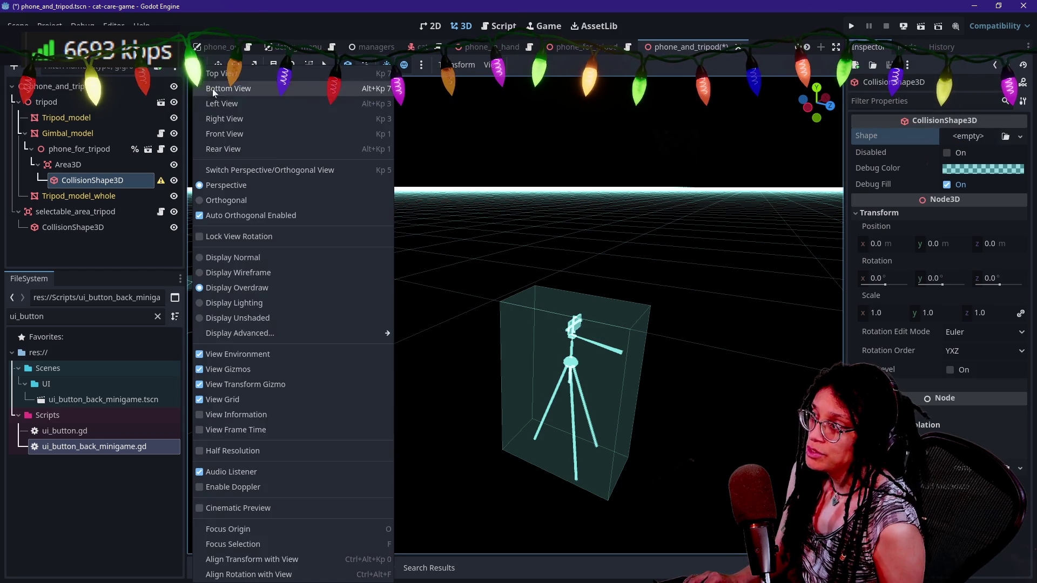
{"action": "left_click", "coordinate": [259, 261]}
{"action": "left_click", "coordinate": [581, 235]}
{"action": "double_click", "coordinate": [143, 184]}
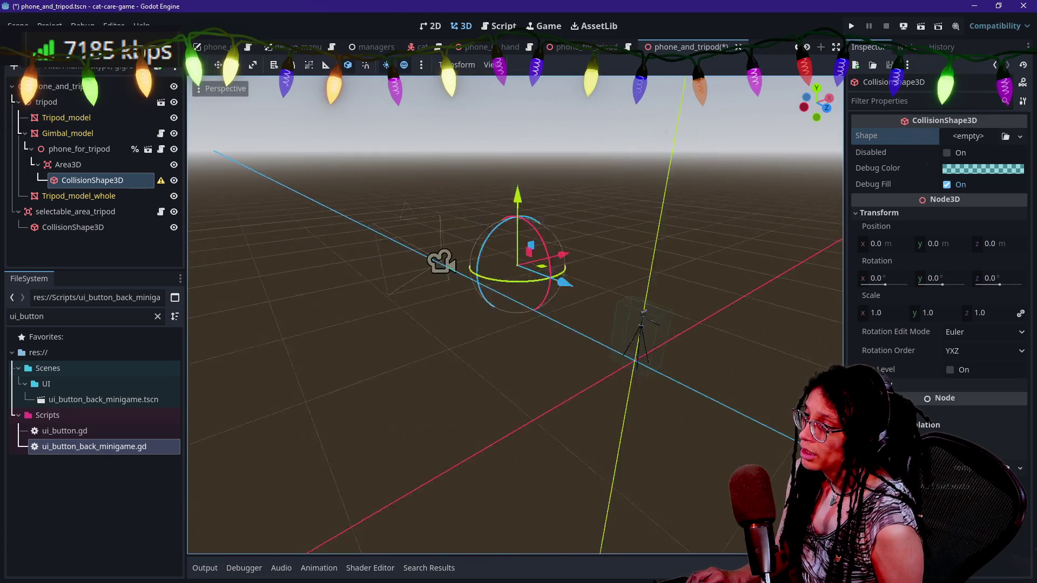
{"action": "double_click", "coordinate": [108, 165]}
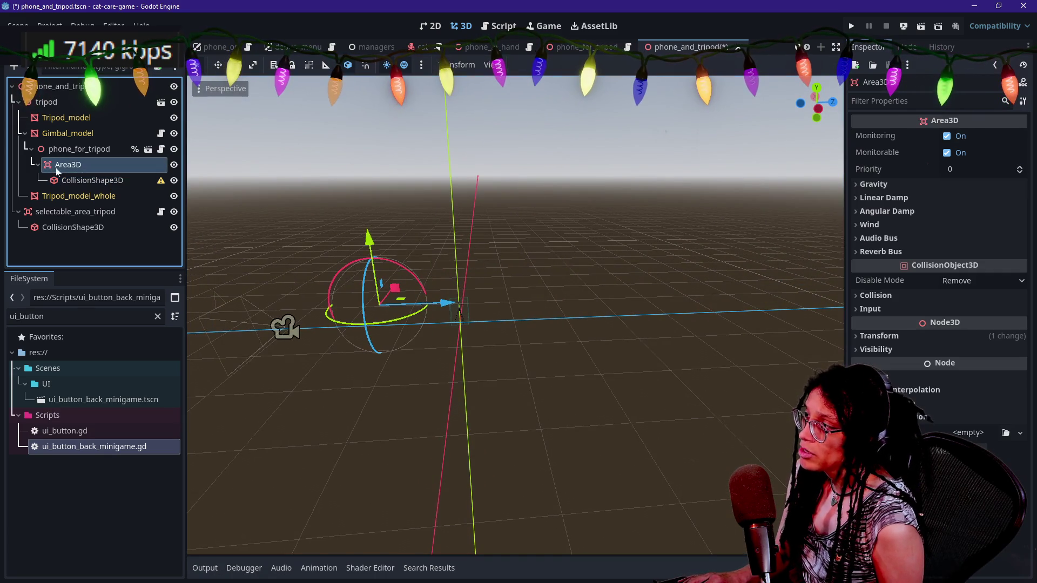
{"action": "left_click", "coordinate": [831, 182]}
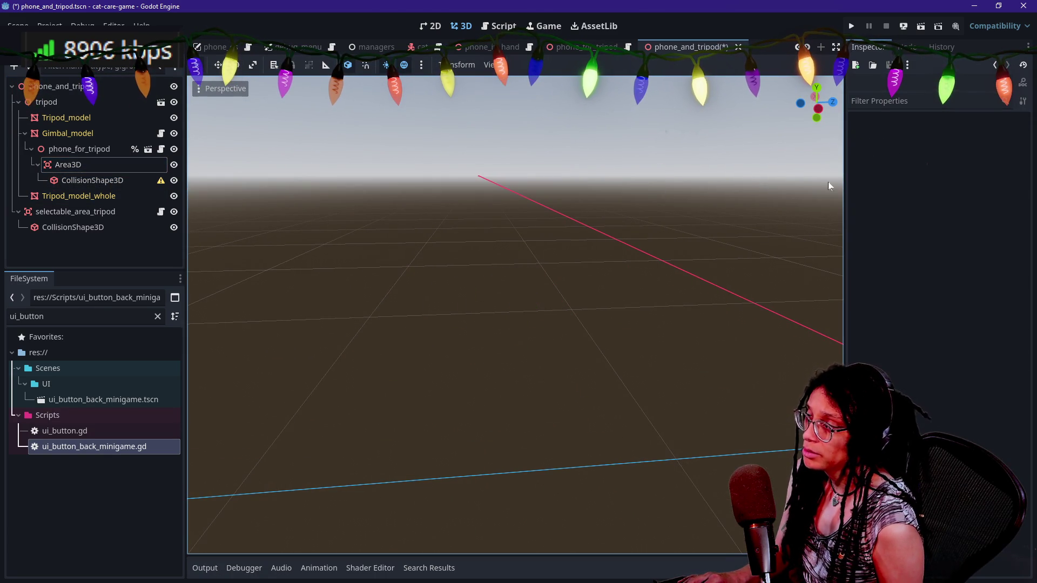
{"action": "left_click", "coordinate": [97, 180]}
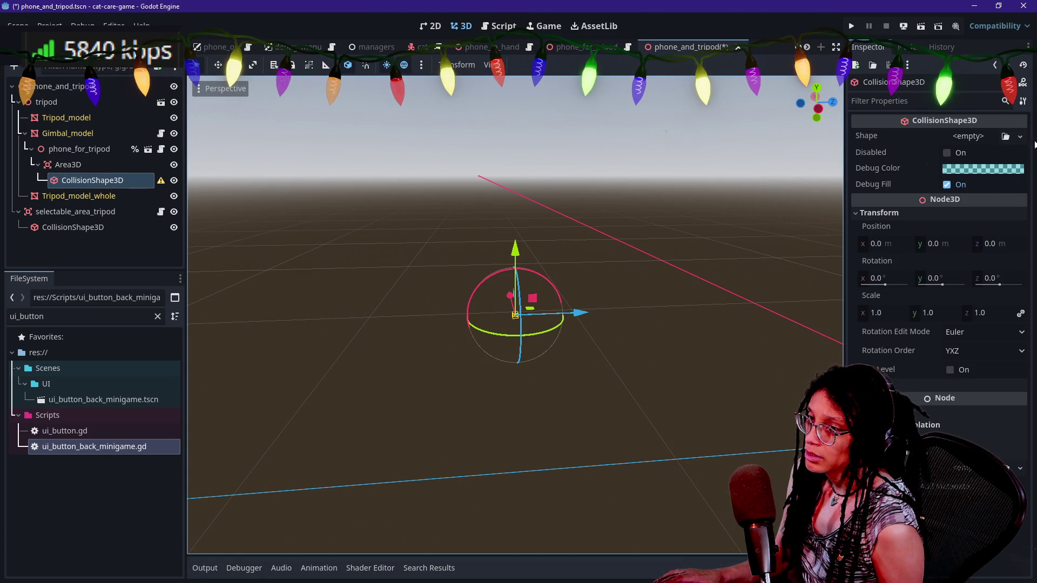
- Reassign a BoxShape3D and undo the resizing, keeping the thin 0.026 × 0.034 × 4.022 m beam
{"action": "left_click", "coordinate": [1006, 136]}
{"action": "key", "text": "Escape"}
{"action": "left_click", "coordinate": [1018, 138]}
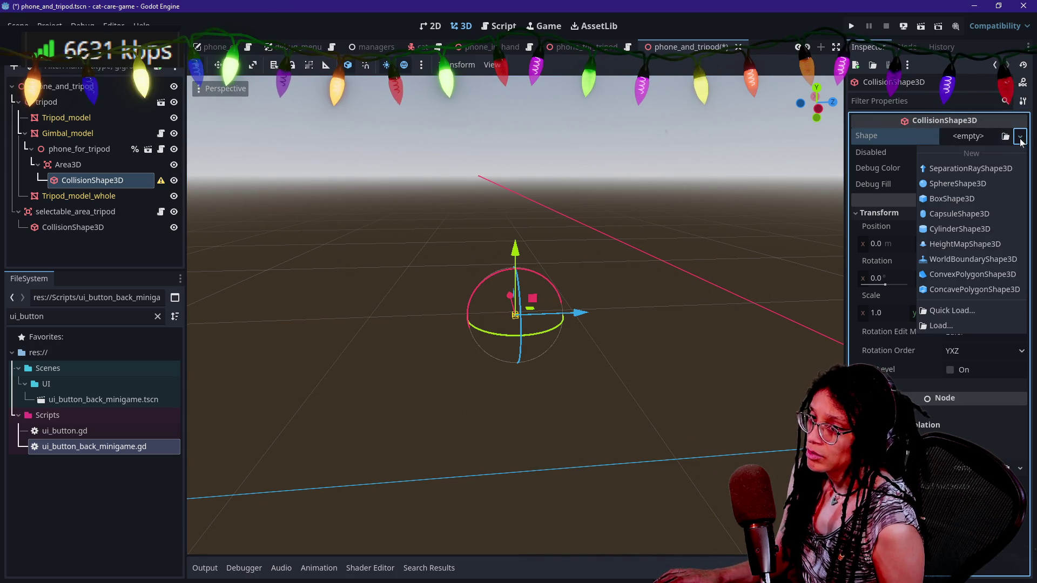
{"action": "left_click", "coordinate": [981, 199]}
{"action": "scroll", "coordinate": [515, 315], "scroll_direction": "down", "scroll_amount": 3}
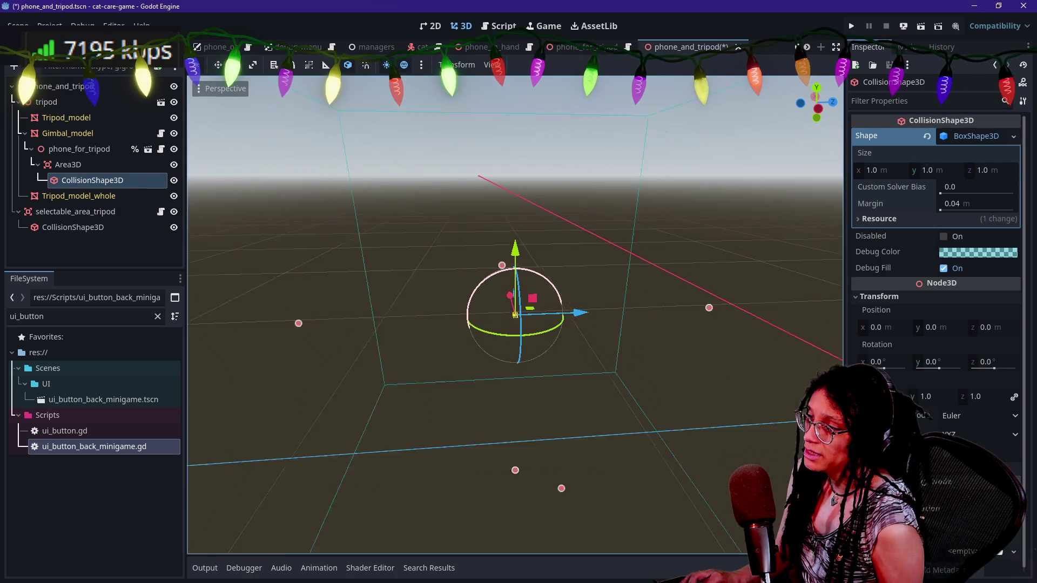
{"action": "mouse_move", "coordinate": [495, 274]}
{"action": "left_mouse_down"}
{"action": "mouse_move", "coordinate": [322, 281]}
{"action": "mouse_move", "coordinate": [595, 274]}
{"action": "mouse_move", "coordinate": [299, 275]}
{"action": "left_mouse_up"}
{"action": "key", "text": "ctrl+z"}
{"action": "key", "text": "ctrl+z"}
{"action": "key", "text": "ctrl+z"}
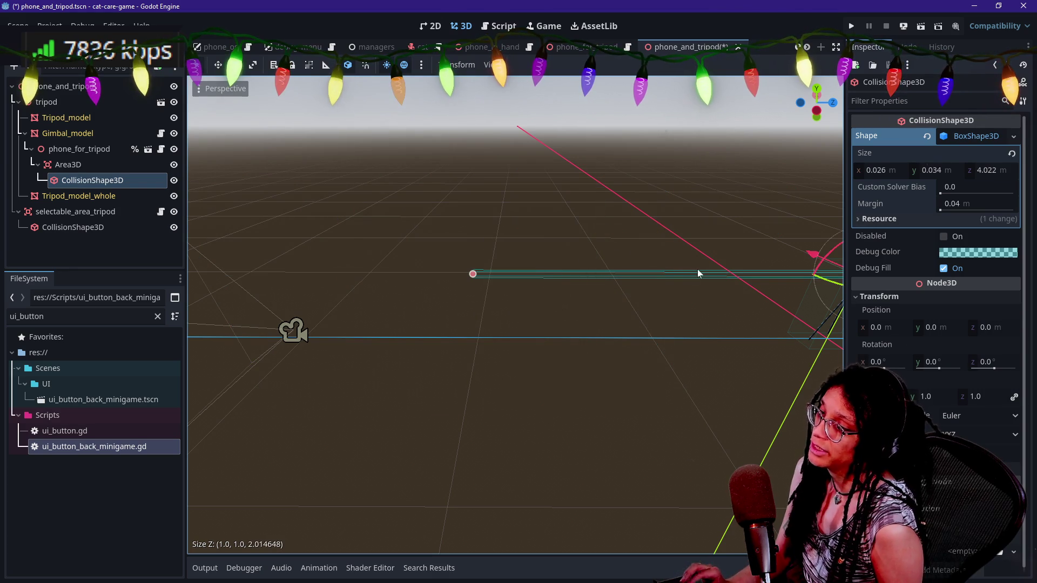
{"action": "mouse_move", "coordinate": [194, 310]}
{"action": "left_mouse_down"}
{"action": "mouse_move", "coordinate": [417, 297]}
{"action": "mouse_move", "coordinate": [215, 320]}
{"action": "mouse_move", "coordinate": [686, 287]}
{"action": "mouse_move", "coordinate": [594, 302]}
{"action": "left_mouse_up"}
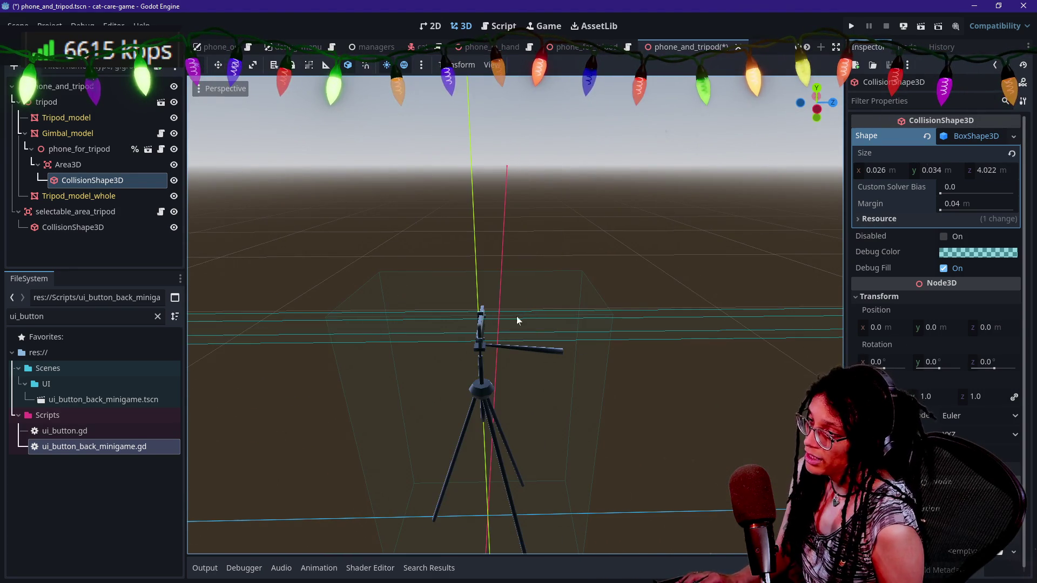
{"action": "scroll", "coordinate": [516, 319], "scroll_direction": "down", "scroll_amount": 5}
{"action": "left_click", "coordinate": [105, 165]}
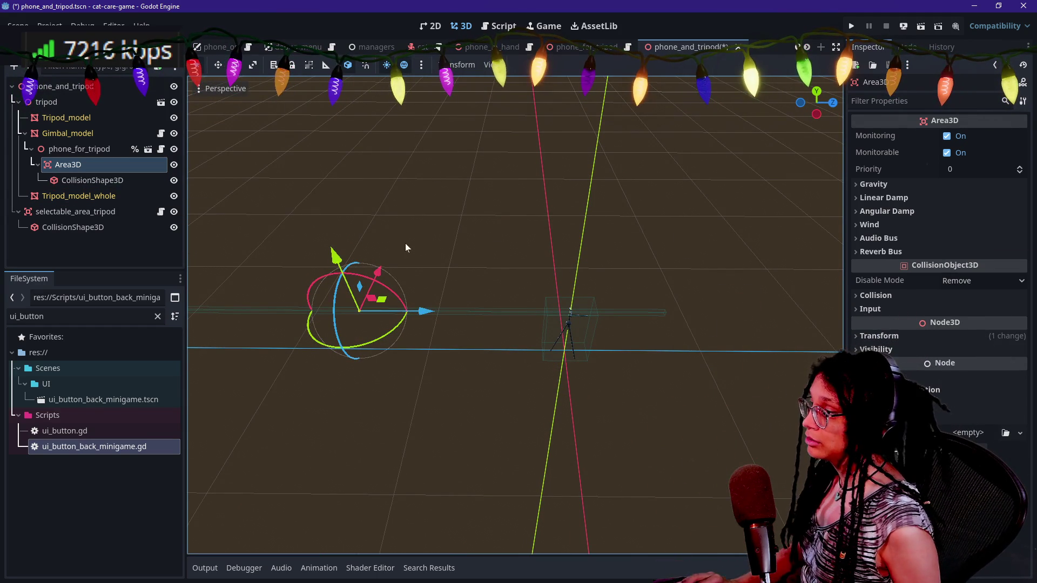
- Undo the Area3D move and slide the CollisionShape3D along Z to about -2.07
{"action": "key", "text": "ctrl+z"}
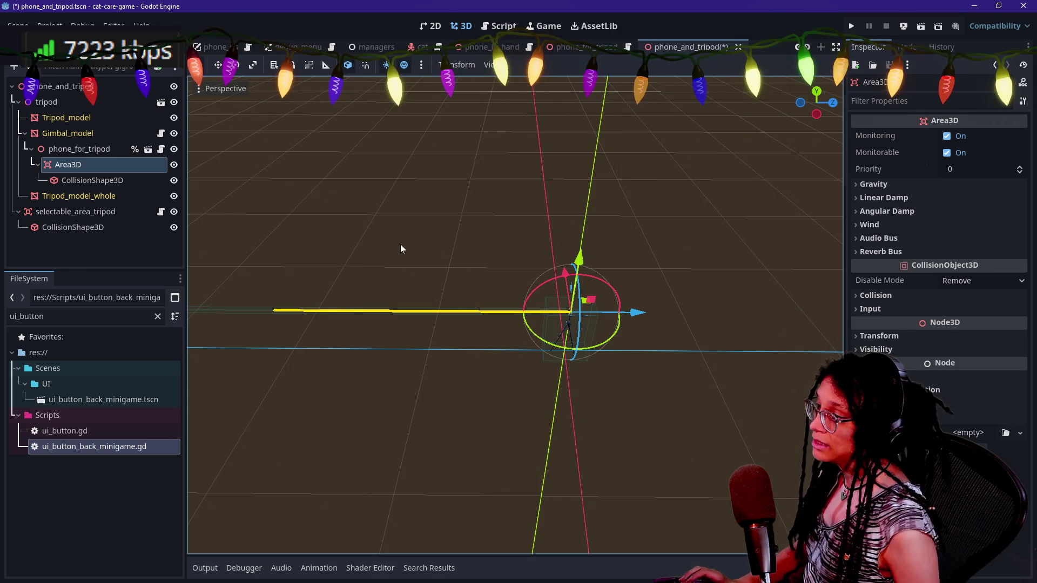
{"action": "left_click", "coordinate": [101, 148]}
{"action": "key", "text": "f"}
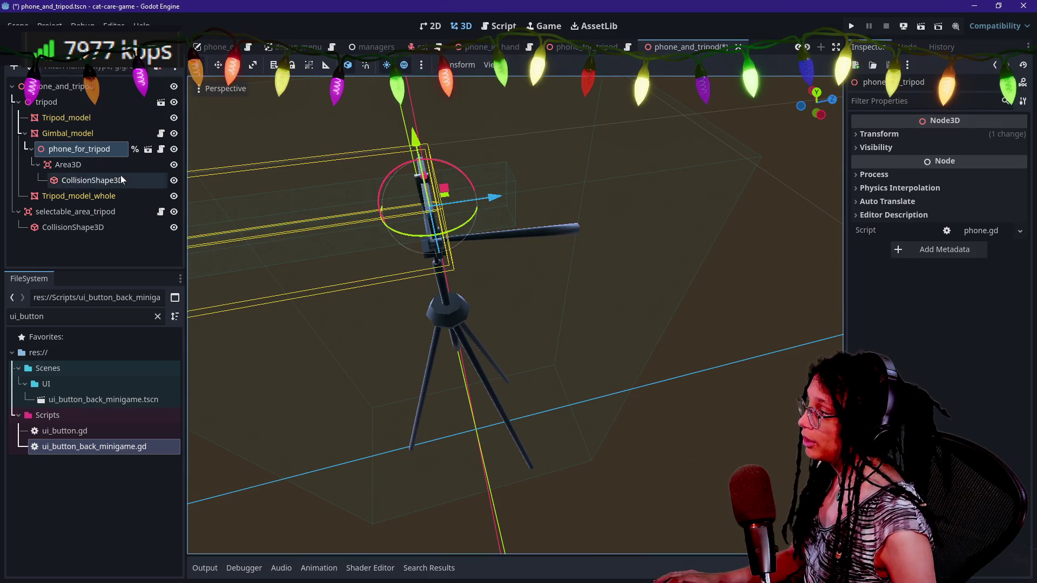
{"action": "left_click", "coordinate": [105, 180]}
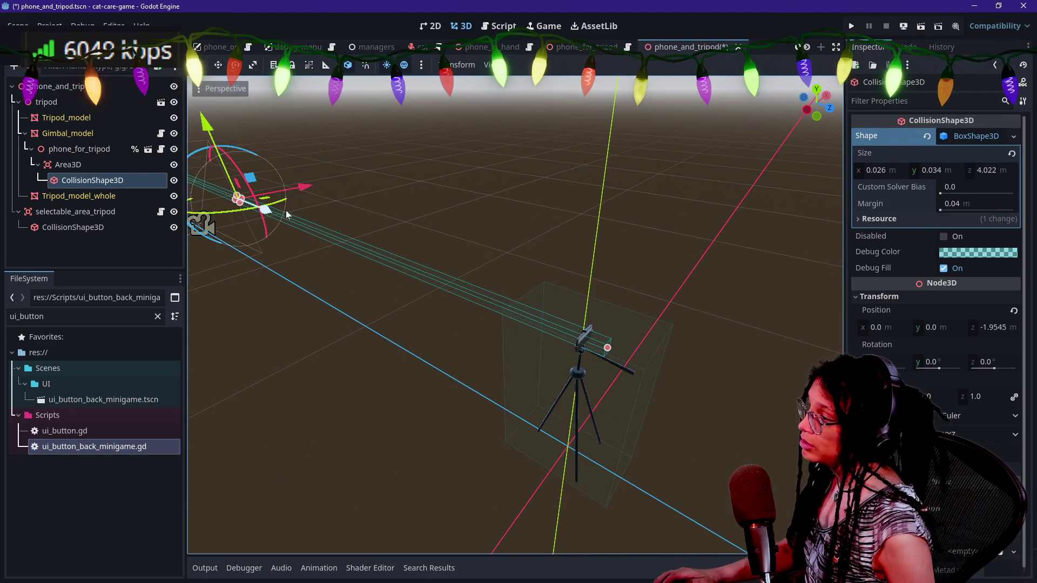
{"action": "left_click_drag", "start_coordinate": [287, 215], "coordinate": [267, 213]}
{"action": "left_click_drag", "start_coordinate": [342, 228], "coordinate": [342, 228]}
- Save the phone_and_tripod scene
{"action": "key", "text": "ctrl+s"}
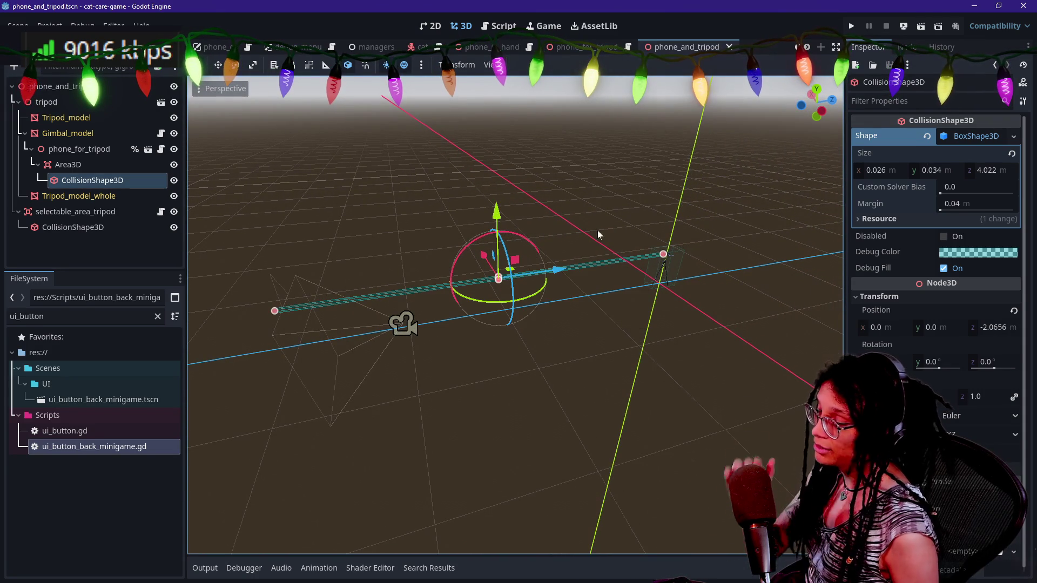
{"action": "left_click", "coordinate": [123, 196]}
{"action": "left_click", "coordinate": [97, 165]}
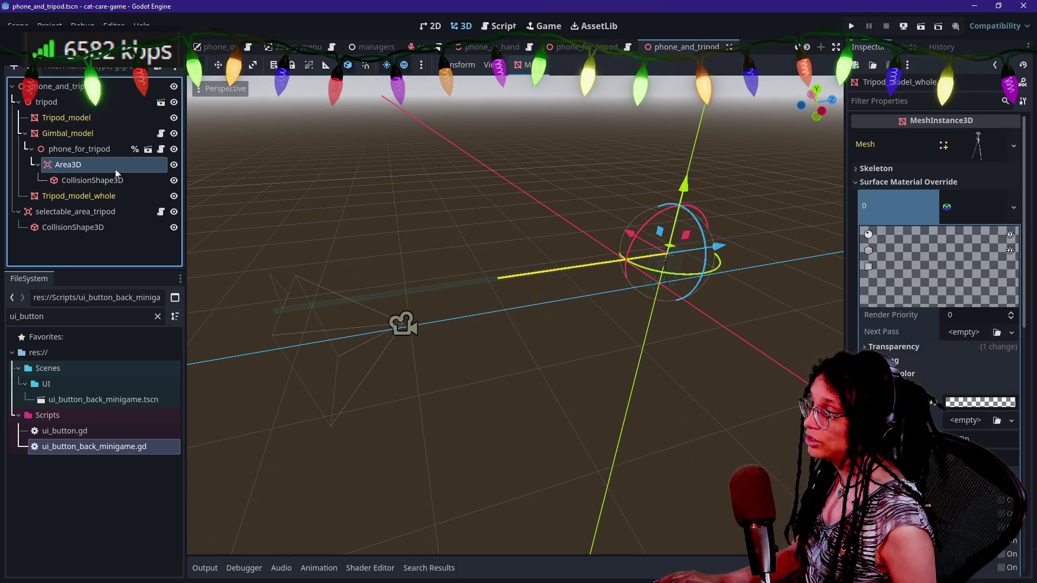
- Leave the Area3D name unchanged, filter the FileSystem for 'litter_Box' and open litter_box.tscn
{"action": "left_click", "coordinate": [79, 149]}
{"action": "double_click", "coordinate": [69, 165]}
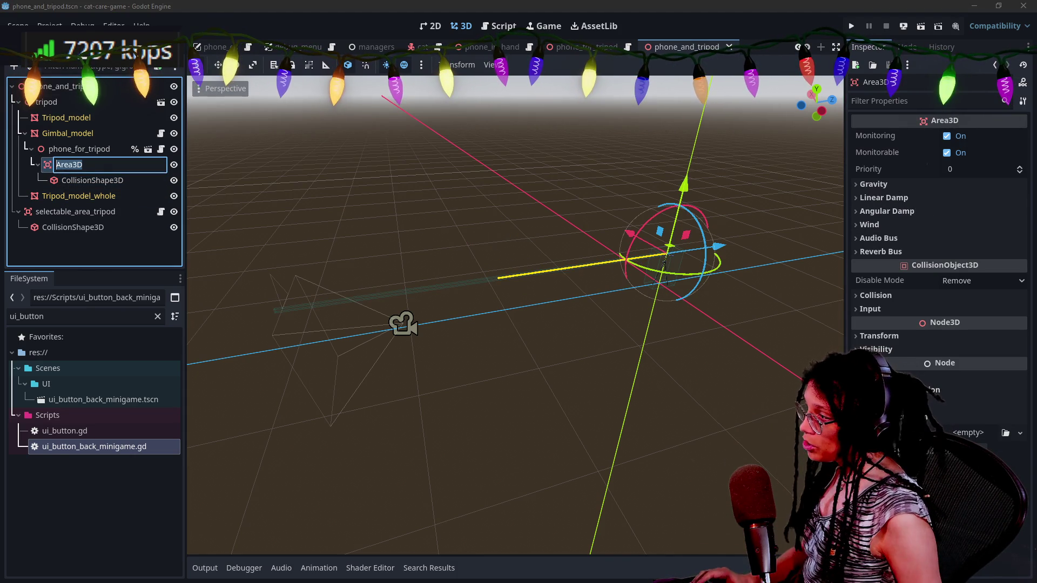
{"action": "key", "text": "Return"}
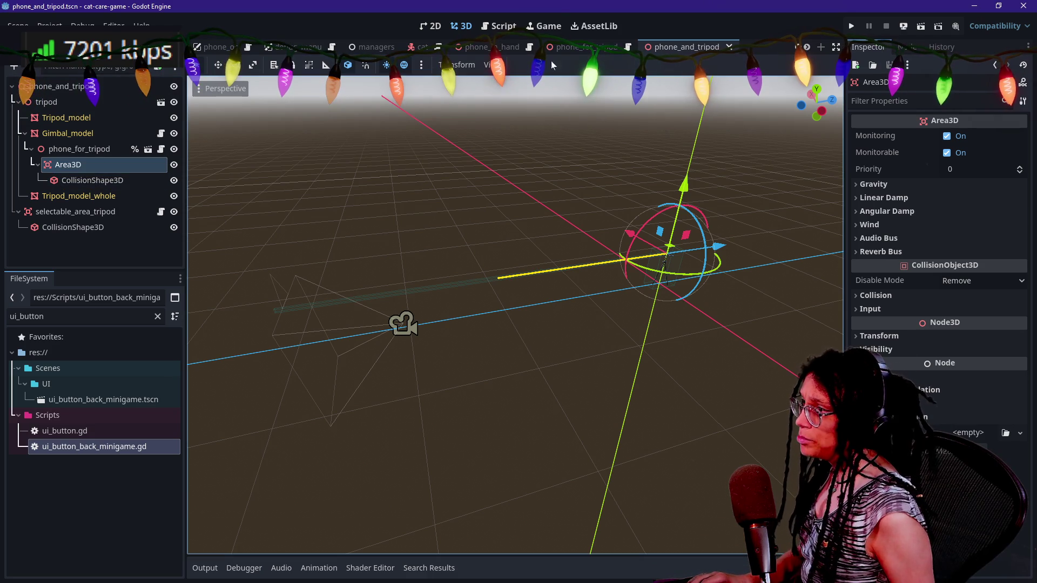
{"action": "scroll", "coordinate": [607, 49], "scroll_direction": "up", "scroll_amount": 2}
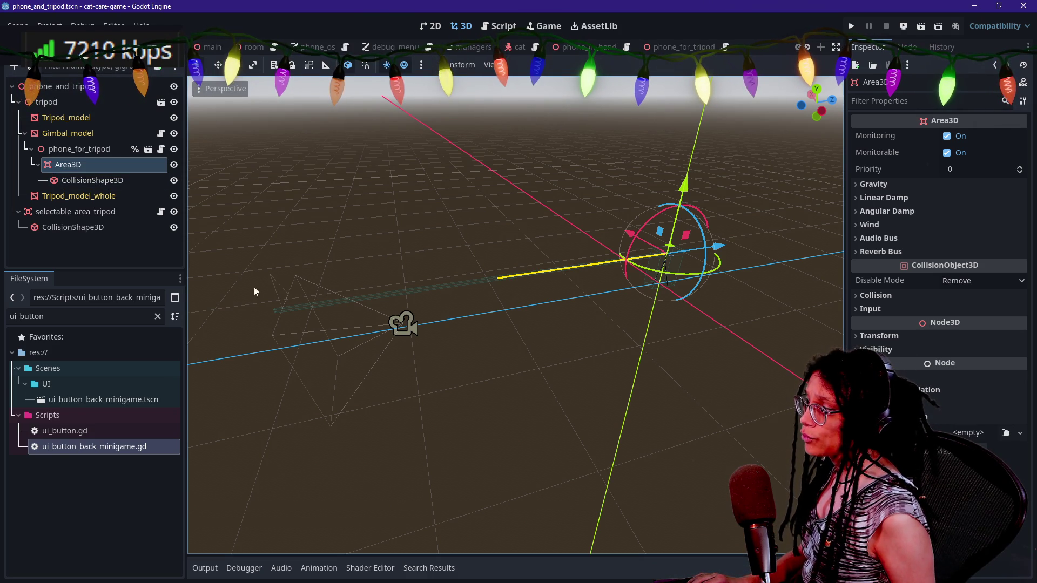
{"action": "left_click", "coordinate": [81, 317]}
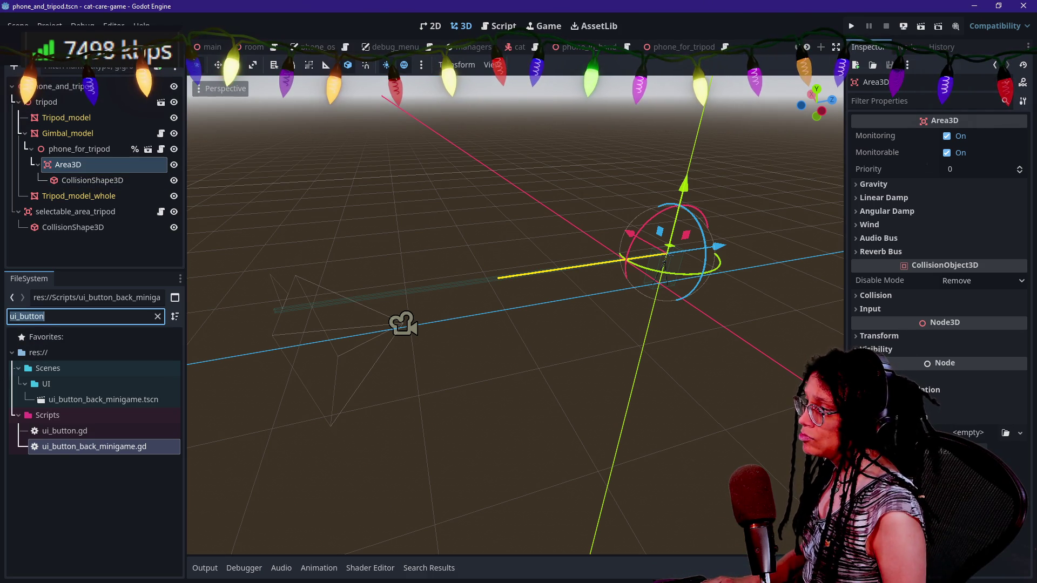
{"action": "key", "text": "BackSpace"}
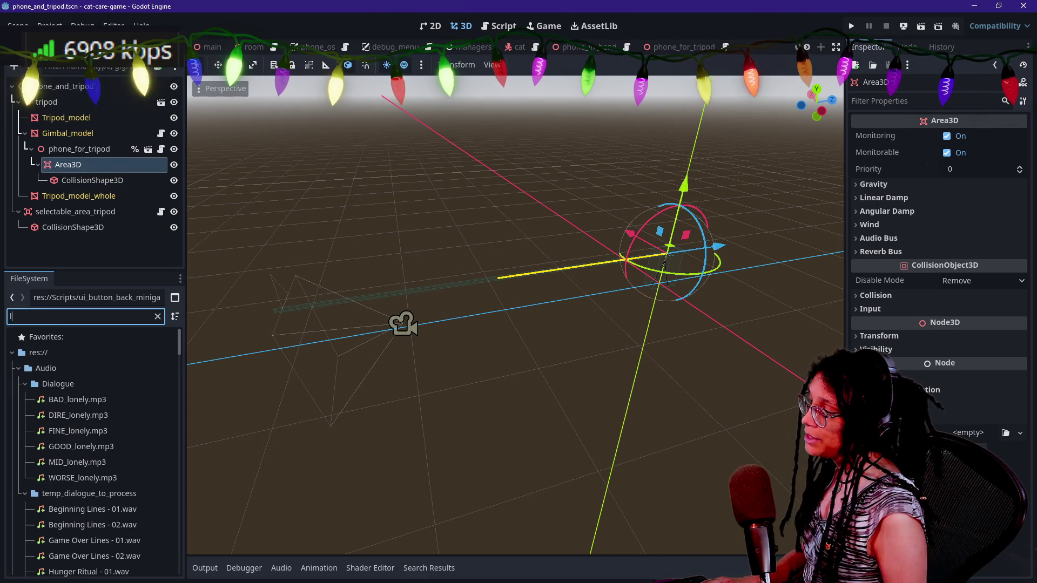
{"action": "type", "text": "lit"}
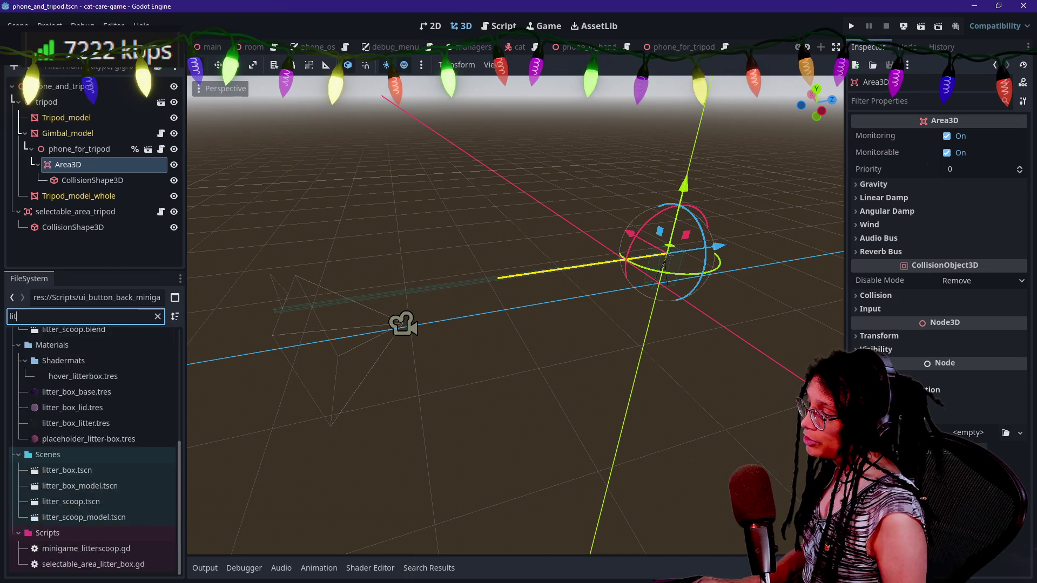
{"action": "type", "text": "ter_Box"}
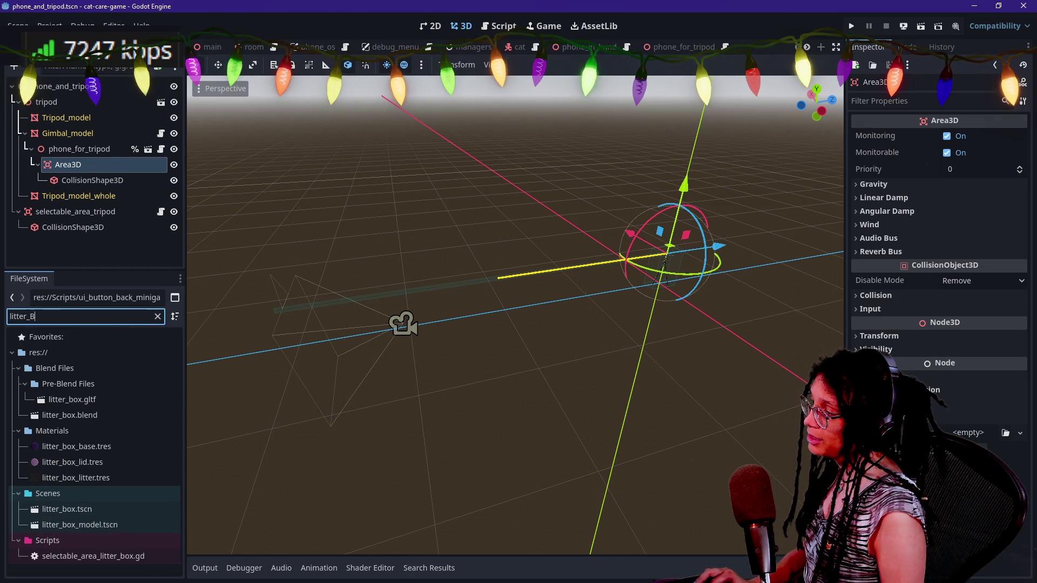
{"action": "double_click", "coordinate": [102, 508]}
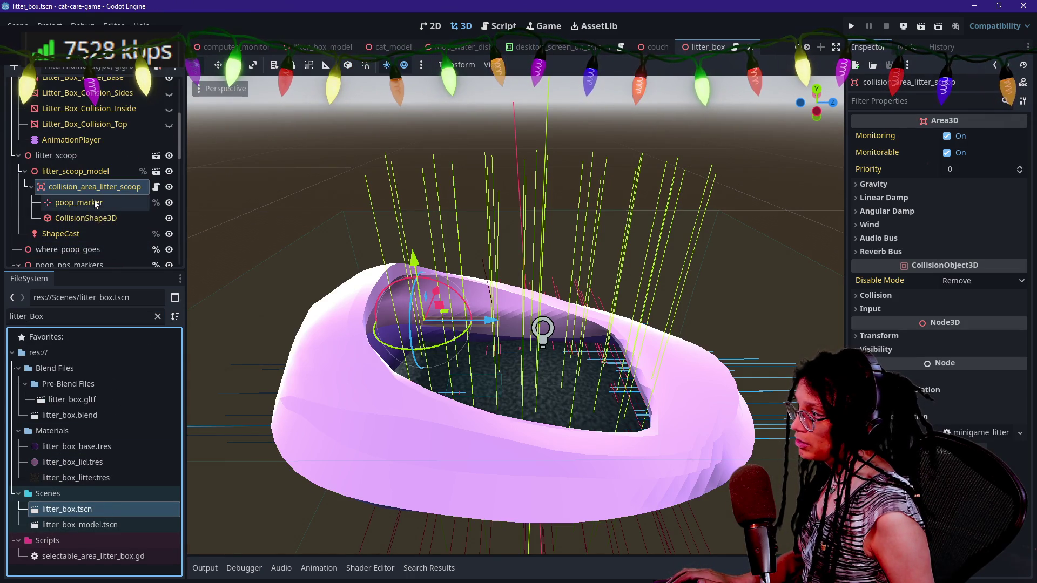
- Open the litter_scoop sub-scene and start renaming its collision_area_litter_scoop node
{"action": "left_click", "coordinate": [56, 187]}
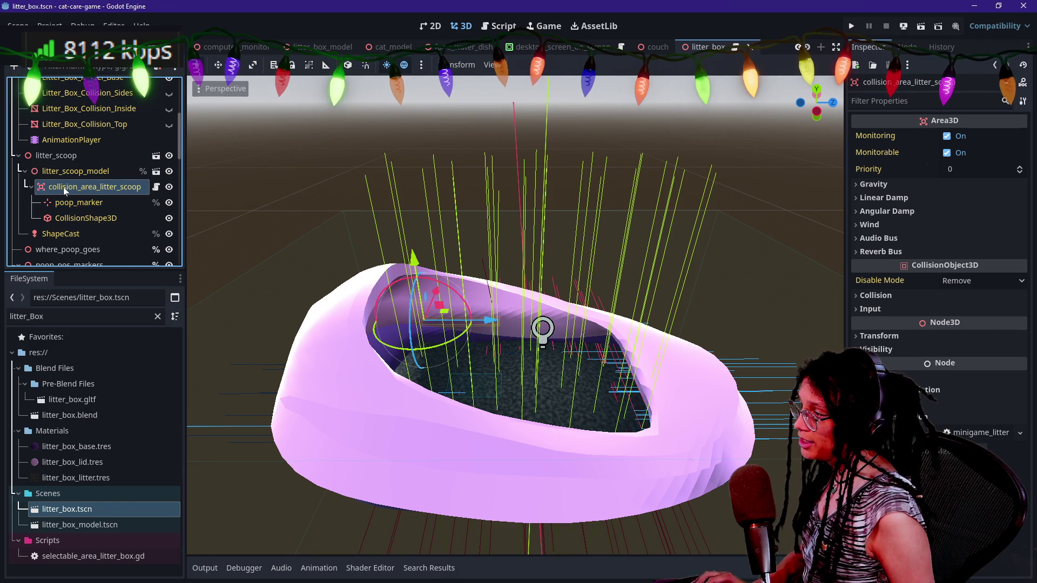
{"action": "right_click", "coordinate": [74, 186]}
{"action": "left_click", "coordinate": [123, 354]}
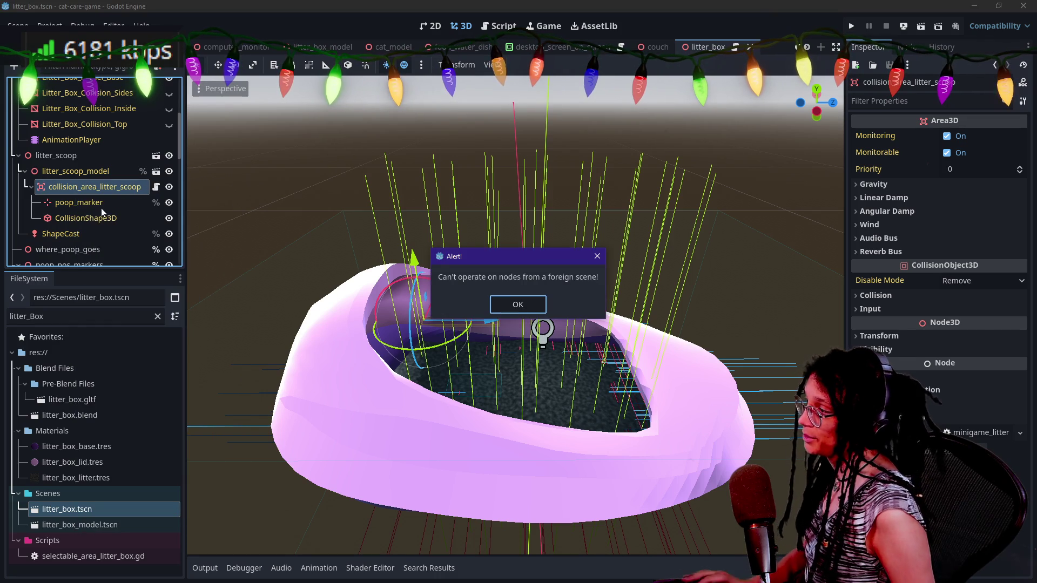
{"action": "left_click", "coordinate": [503, 301]}
{"action": "left_click", "coordinate": [156, 155]}
{"action": "right_click", "coordinate": [96, 120]}
{"action": "key", "text": "F2"}
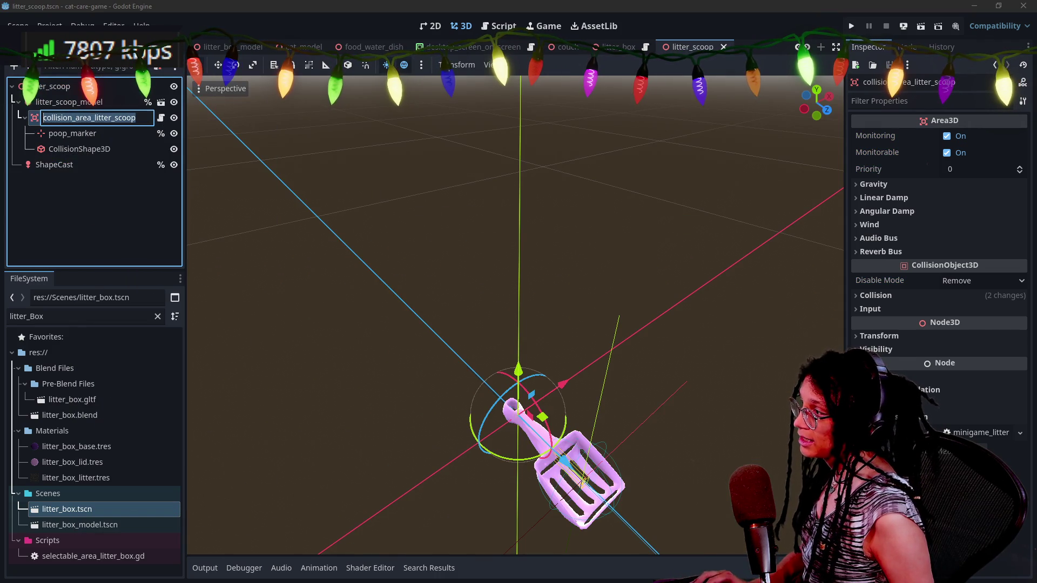
- Keep the node's current name and browse the quick-open file list without opening anything
{"action": "key", "text": "Return"}
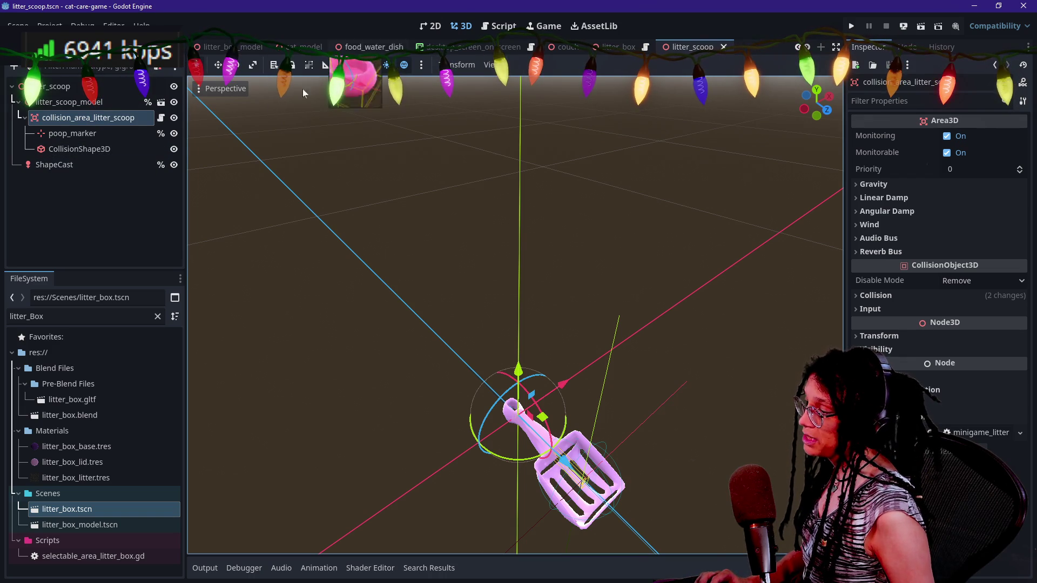
{"action": "key", "text": "shift+alt+o"}
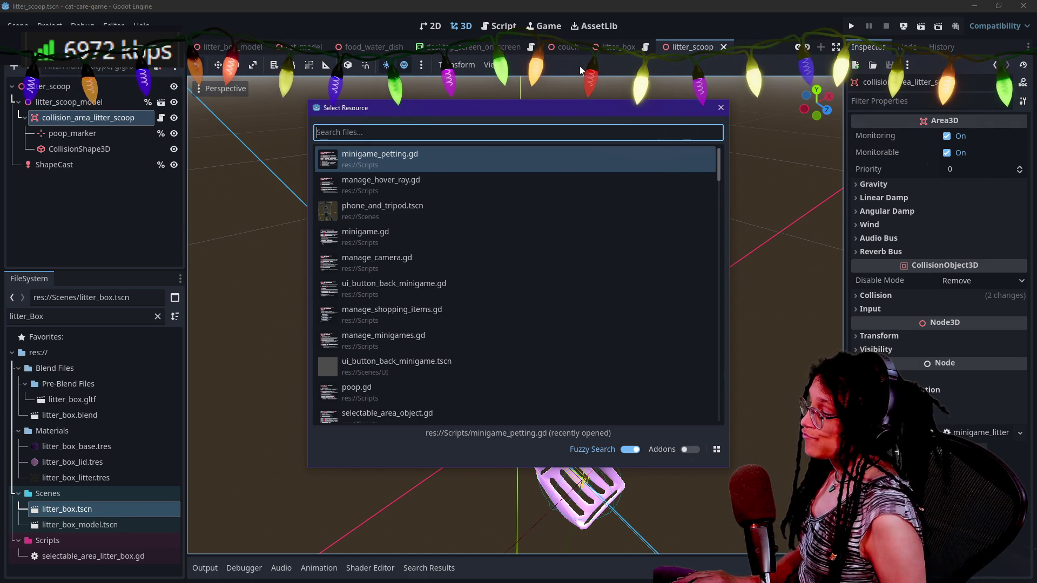
{"action": "key", "text": "Escape"}
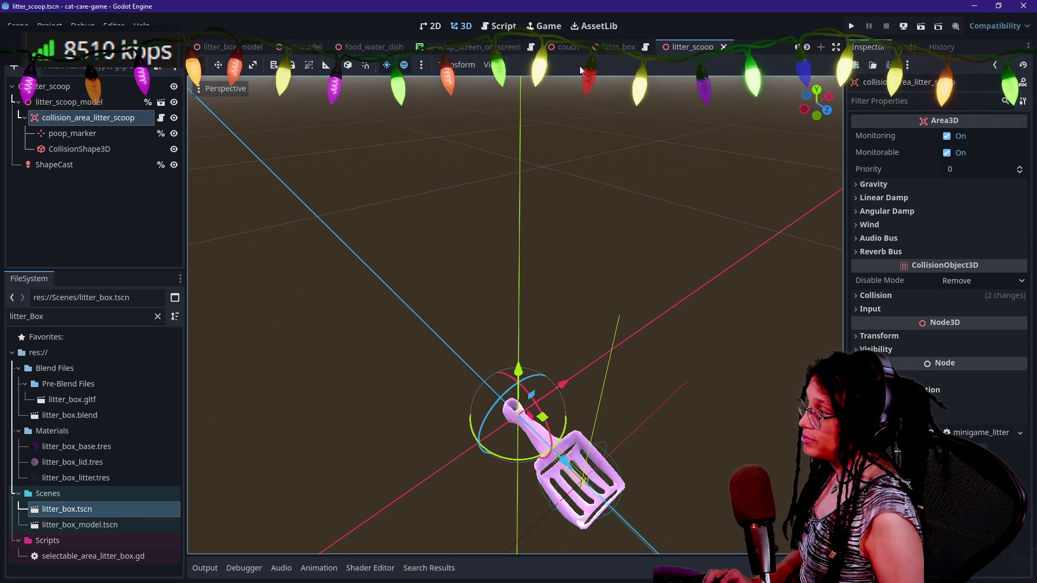
{"action": "key", "text": "ctrl+shift+o"}
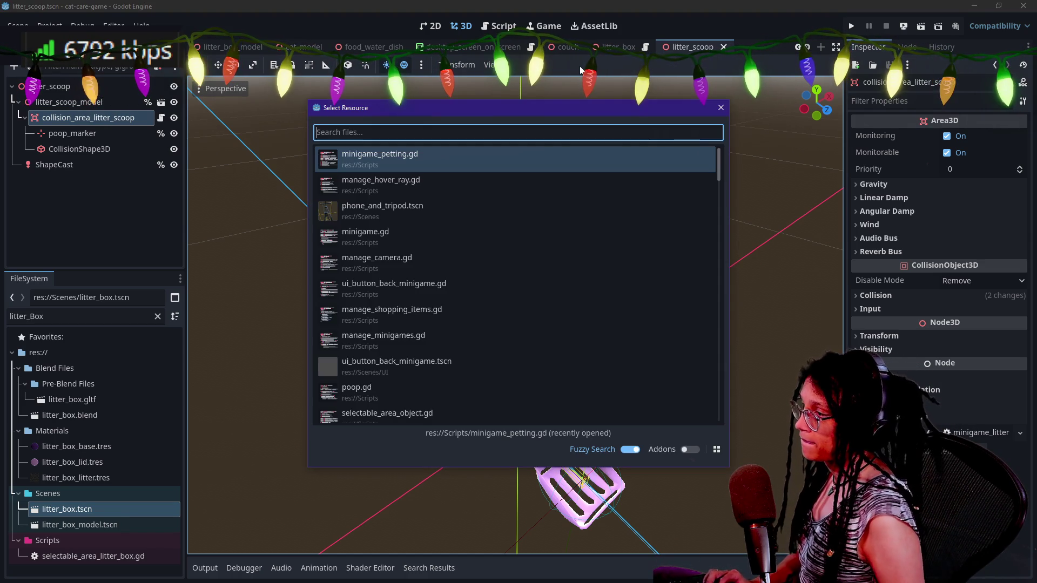
{"action": "key", "text": "Down"}
{"action": "key", "text": "Down"}
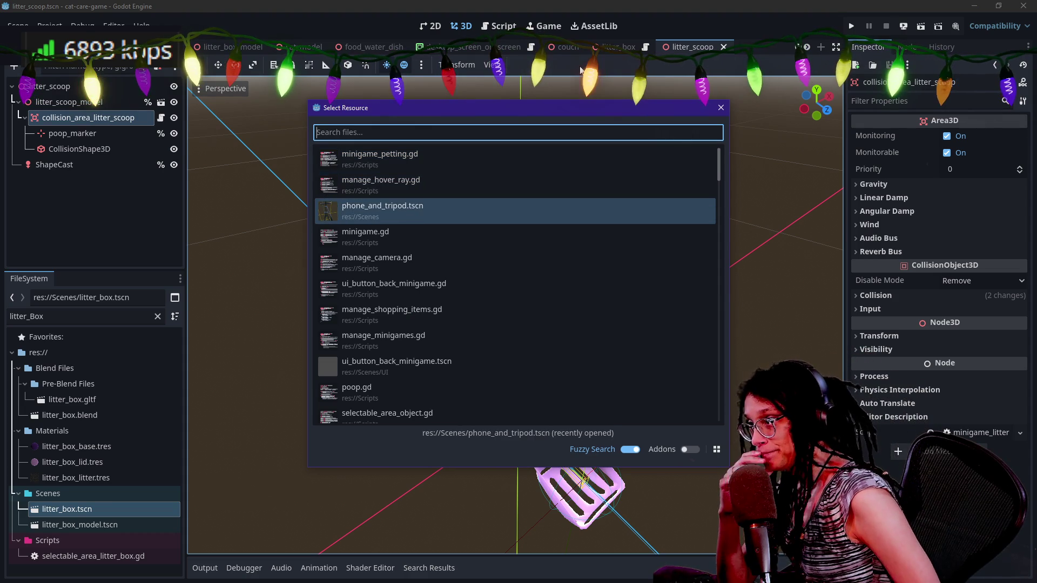
{"action": "key", "text": "Down"}
{"action": "key", "text": "Down"}
{"action": "key", "text": "Down"}
{"action": "key", "text": "Down"}
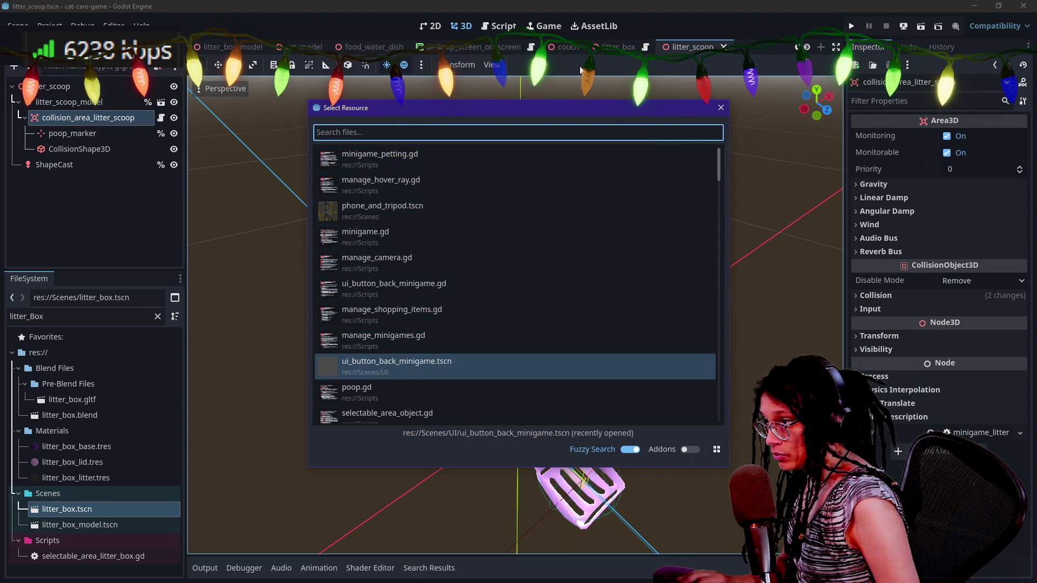
{"action": "key", "text": "Escape"}
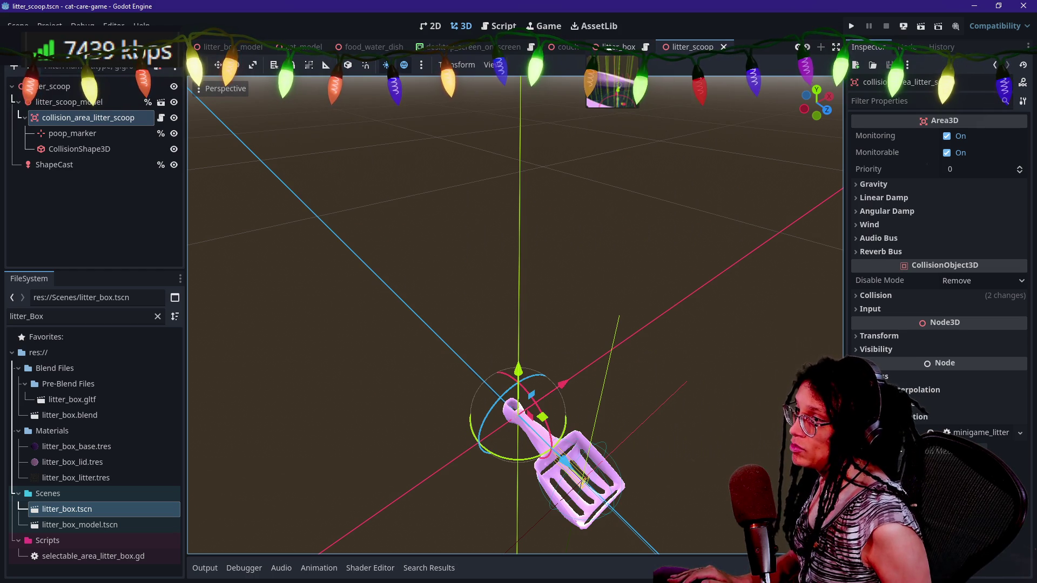
- Open phone_and_tripod.tscn from quick-open and start renaming its Area3D node
{"action": "key", "text": "shift+alt+o"}
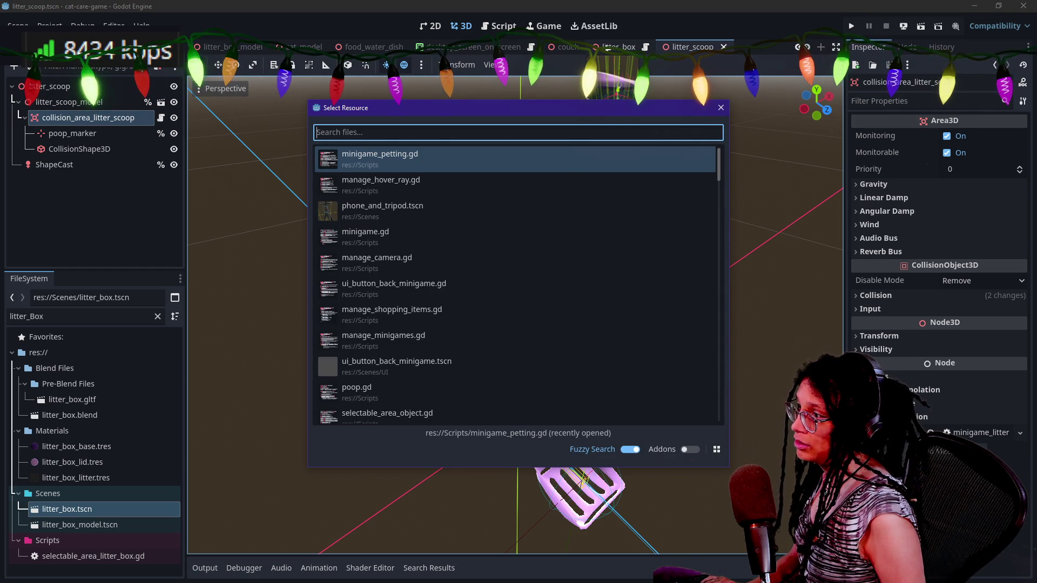
{"action": "key", "text": "Down"}
{"action": "key", "text": "Down"}
{"action": "key", "text": "Down"}
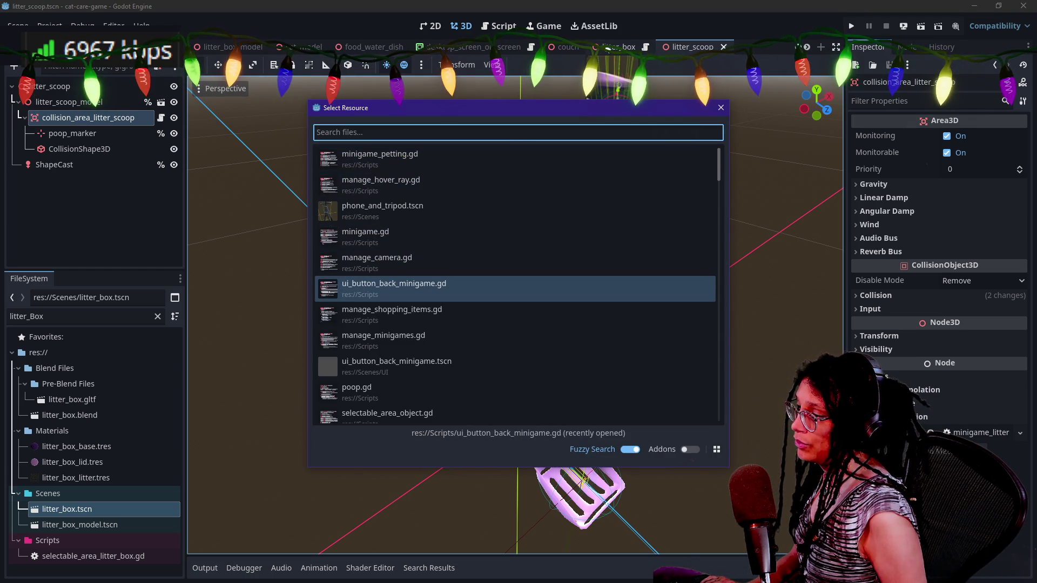
{"action": "key", "text": "Up"}
{"action": "key", "text": "Up"}
{"action": "key", "text": "Up"}
{"action": "key", "text": "Up"}
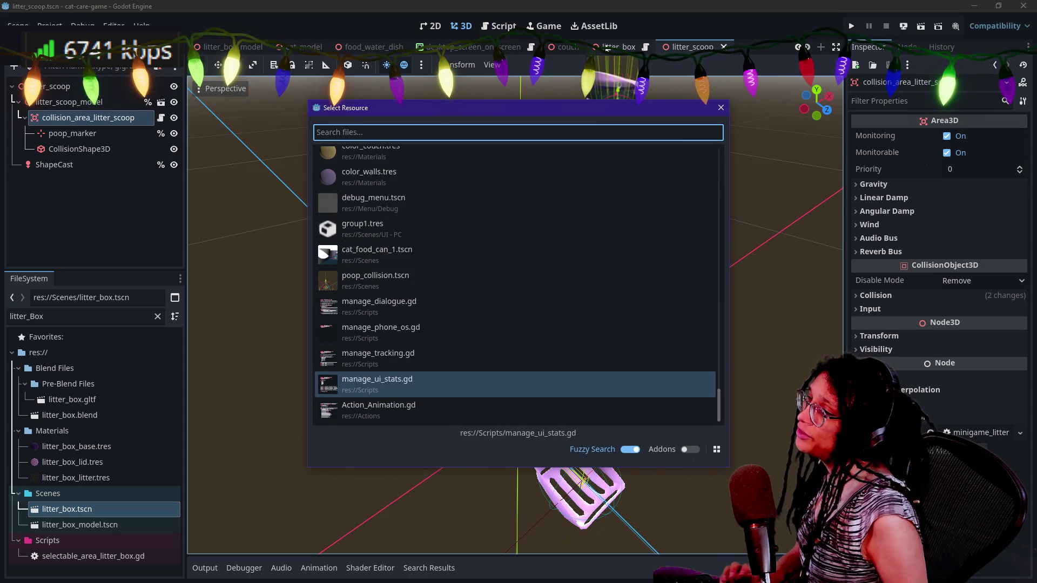
{"action": "key", "text": "Down"}
{"action": "key", "text": "Down"}
{"action": "key", "text": "Down"}
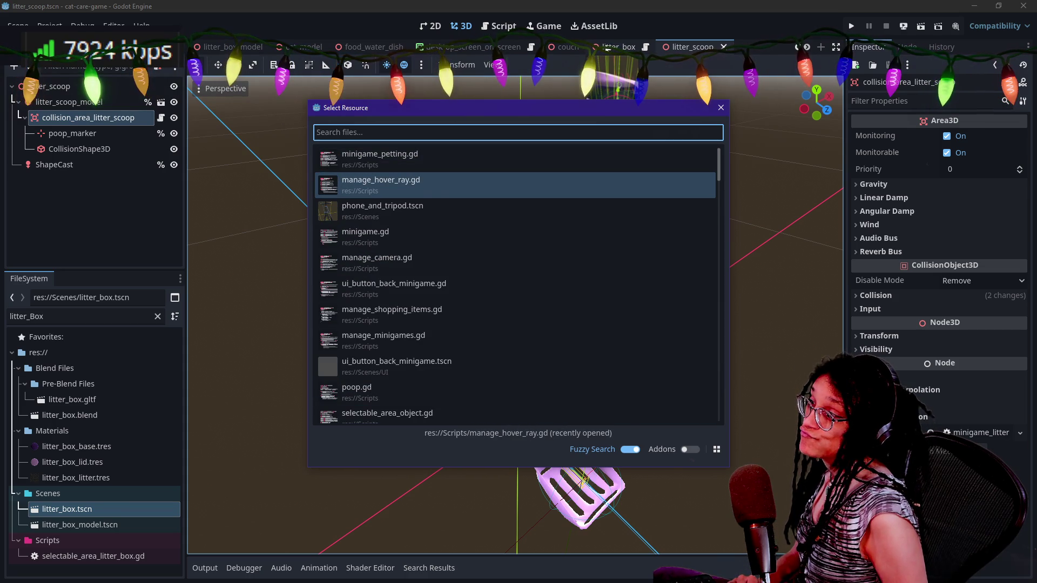
{"action": "key", "text": "Down"}
{"action": "key", "text": "Return"}
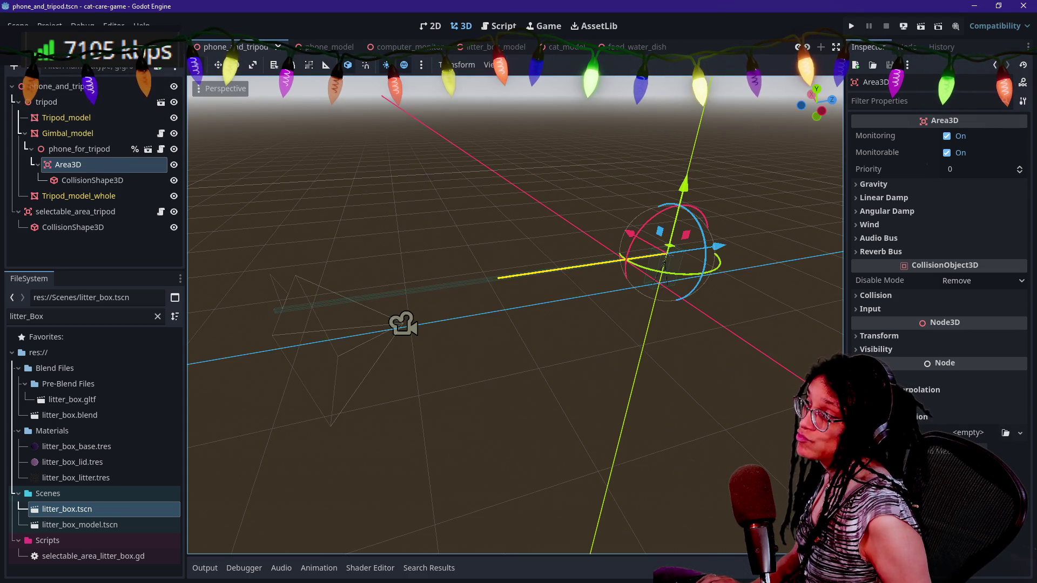
{"action": "double_click", "coordinate": [84, 168]}
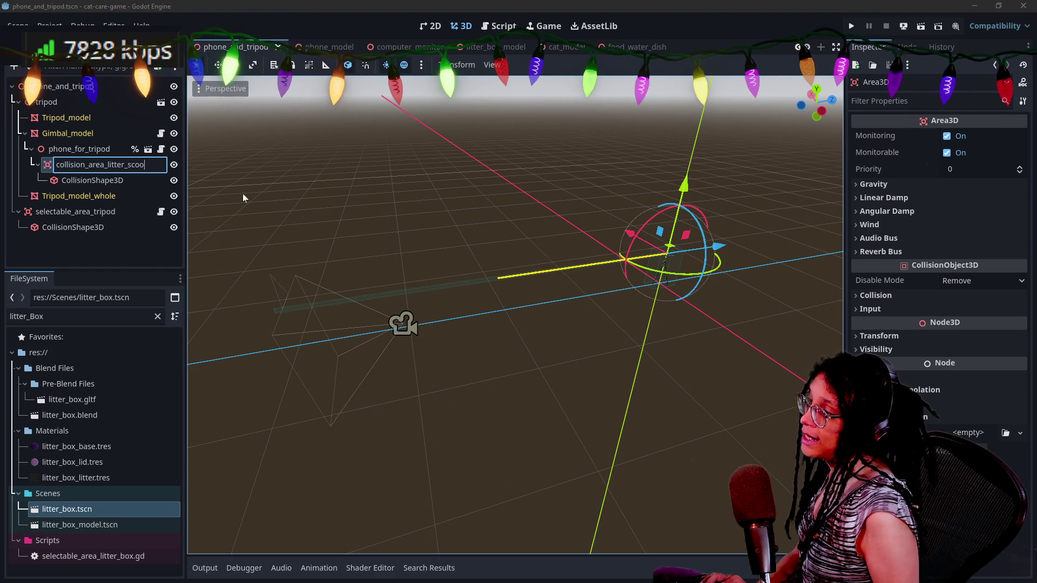
- Rename the Area3D node to collision_area_phone_for_tripod
{"action": "key", "text": "BackSpace"}
{"action": "key", "text": "BackSpace"}
{"action": "key", "text": "BackSpace"}
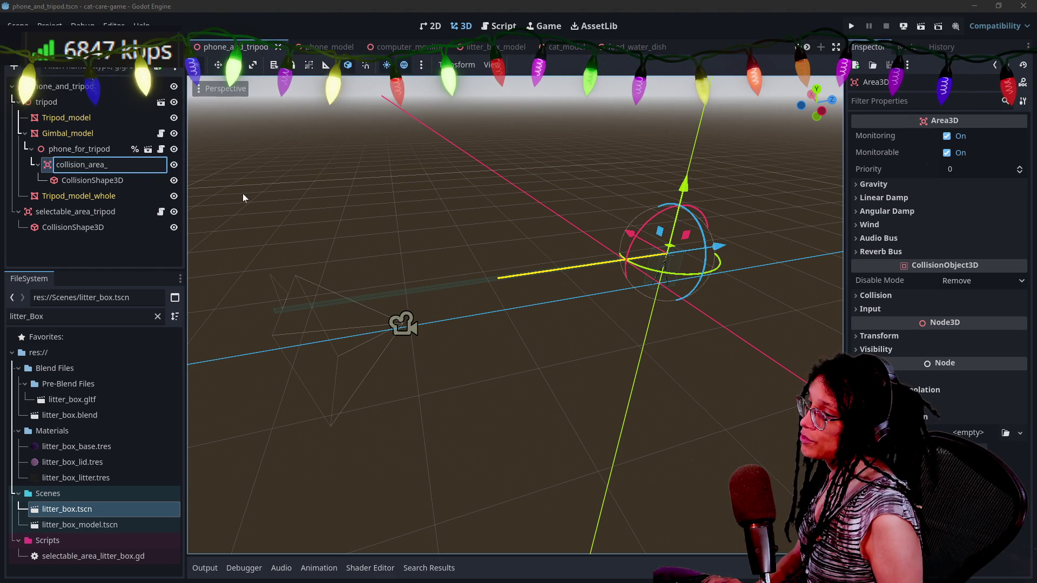
{"action": "type", "text": "phone_for_tripod"}
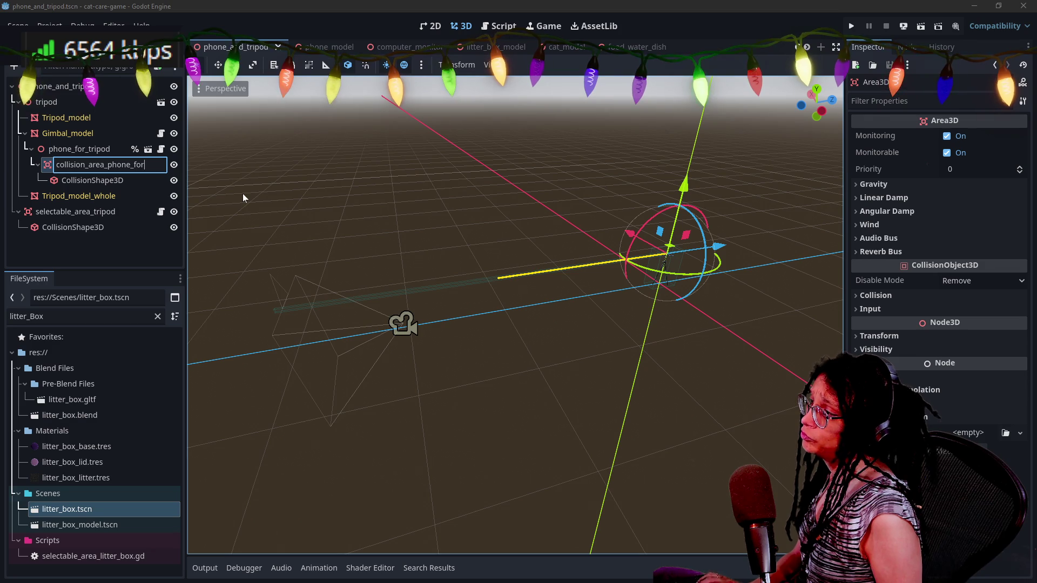
{"action": "key", "text": "Return"}
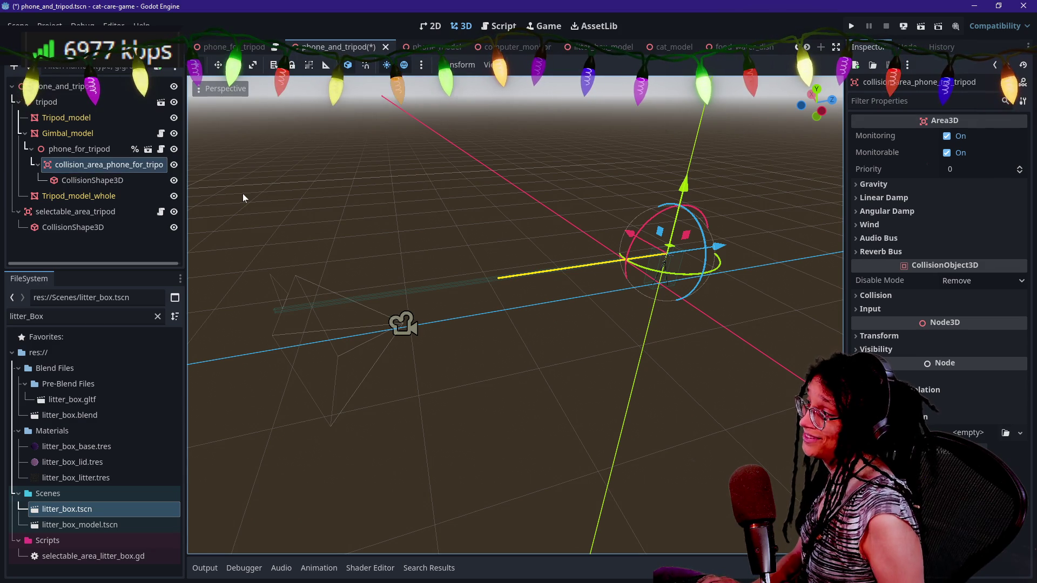
- Attach a new GDScript saved as res://Scripts/collision_area_phone_for_tripod.gd
{"action": "right_click", "coordinate": [143, 165]}
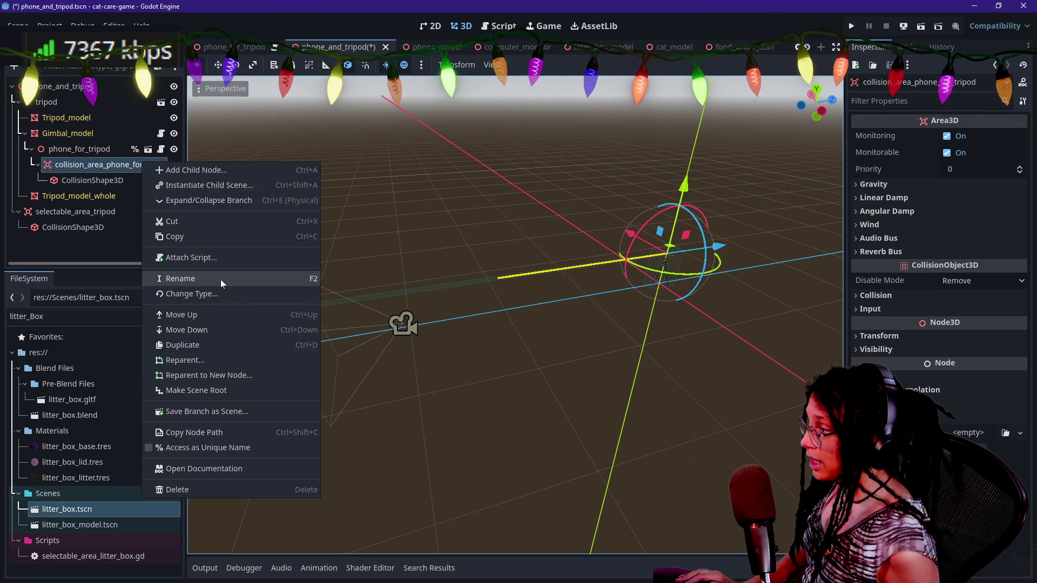
{"action": "left_click", "coordinate": [210, 259]}
{"action": "left_click", "coordinate": [486, 272]}
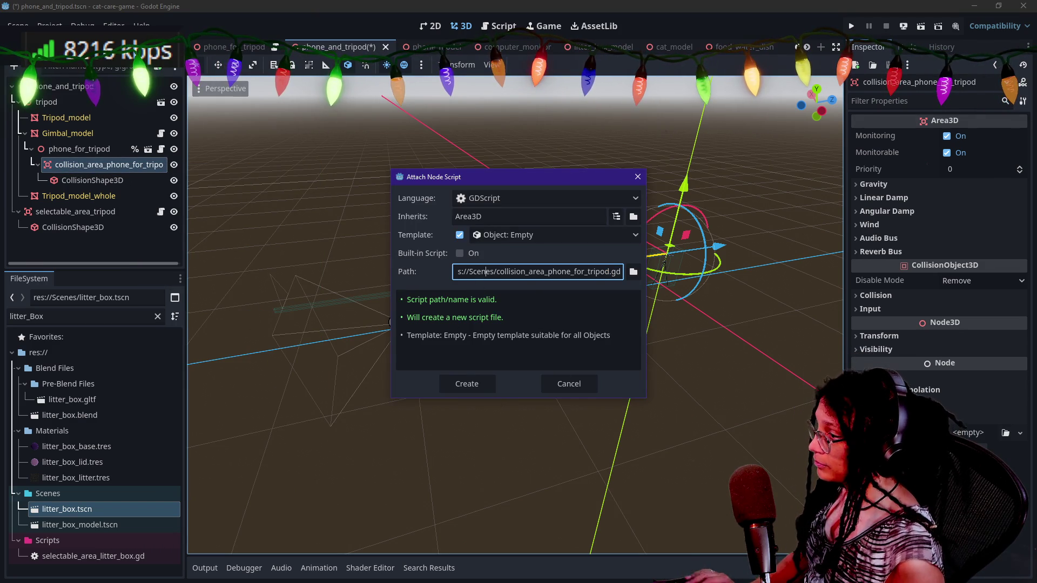
{"action": "key", "text": "BackSpace"}
{"action": "key", "text": "BackSpace"}
{"action": "key", "text": "Delete"}
{"action": "type", "text": "cript"}
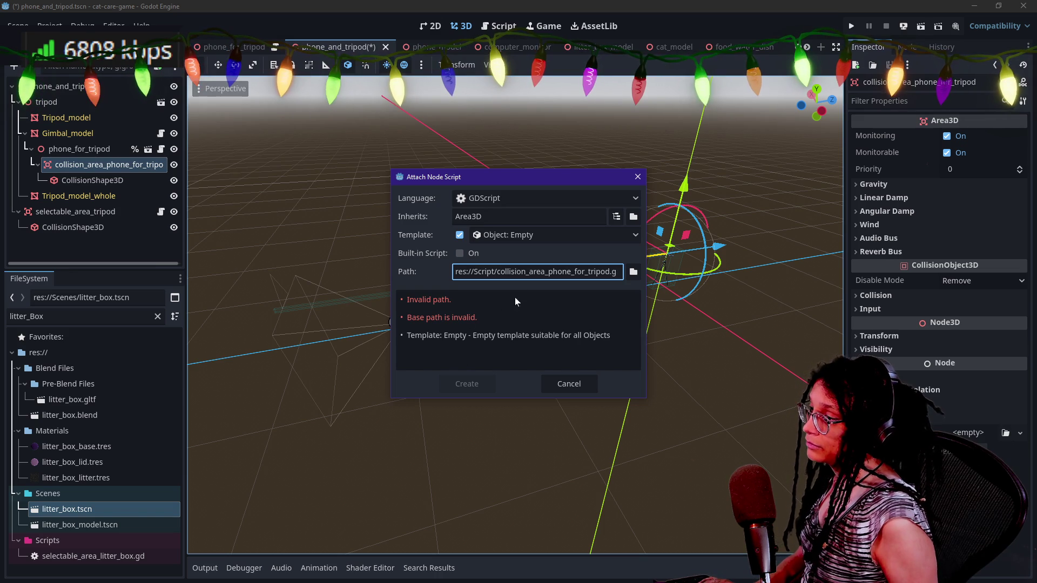
{"action": "type", "text": "s"}
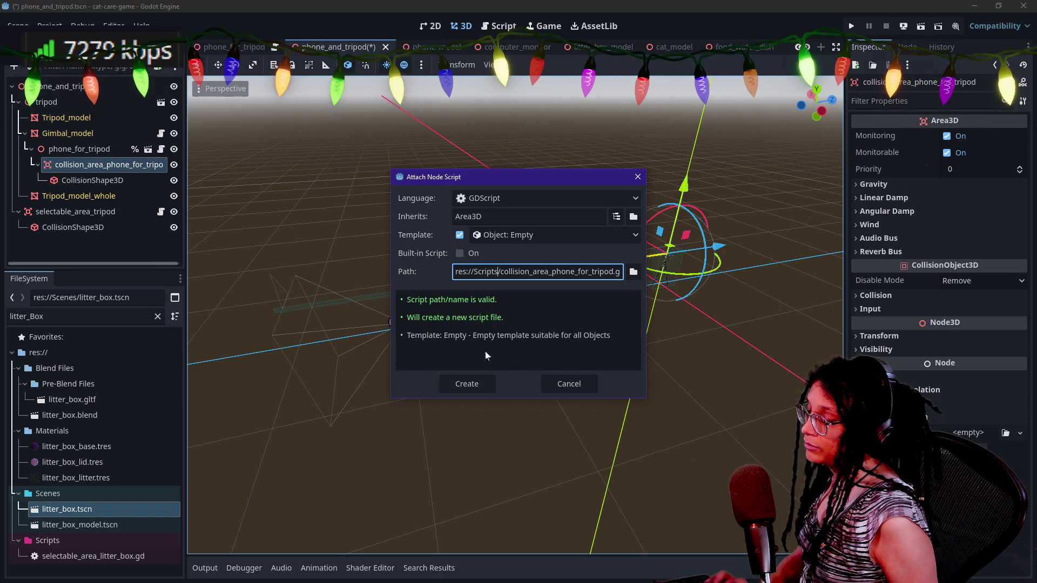
{"action": "left_click", "coordinate": [486, 383]}
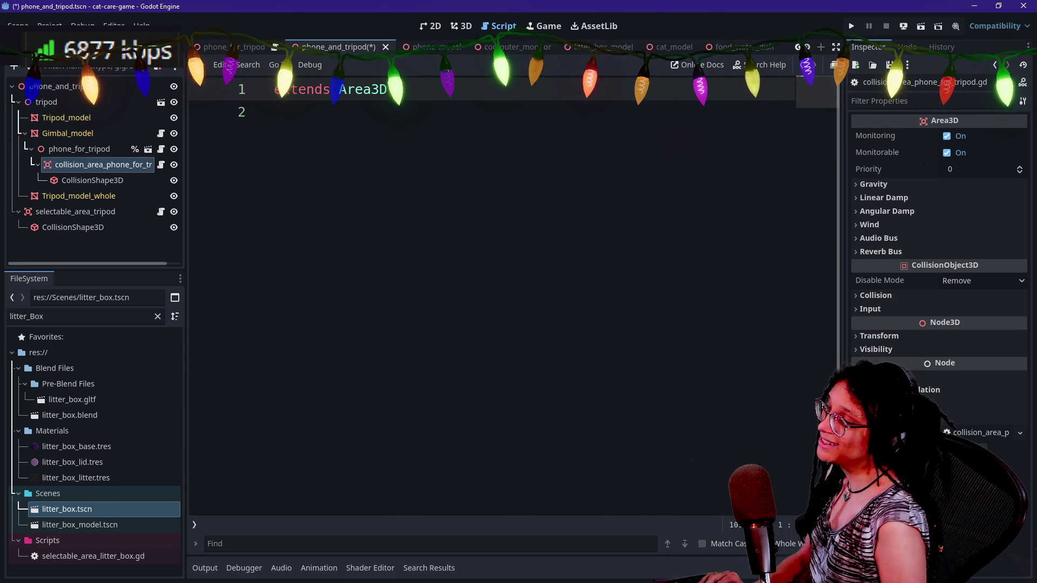
- Copy the four class header lines from the litter scoop minigame script into the new script
{"action": "type", "text": "class_name"}
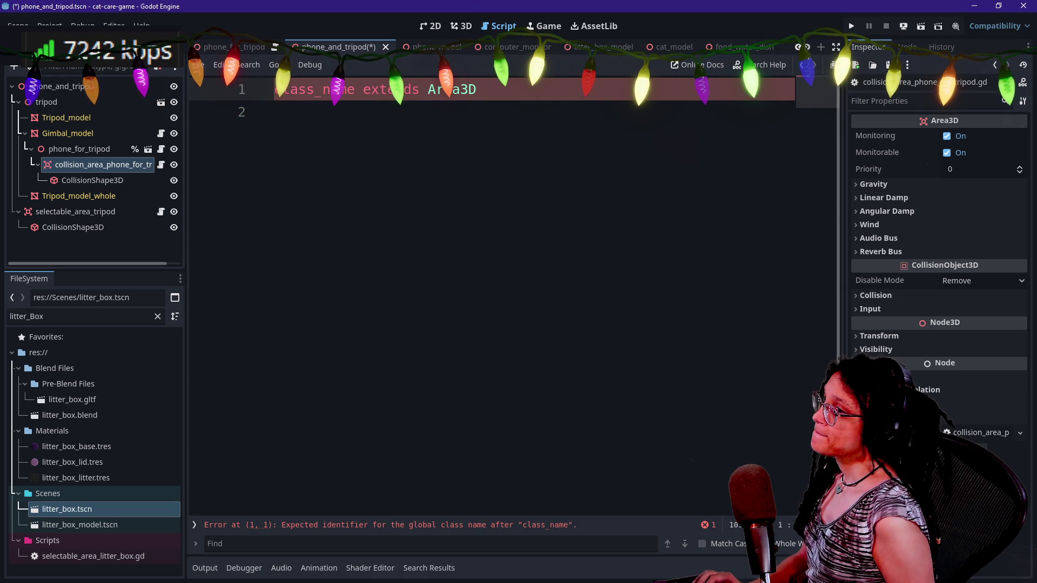
{"action": "key", "text": "alt+shift+o"}
{"action": "type", "text": "scoop"}
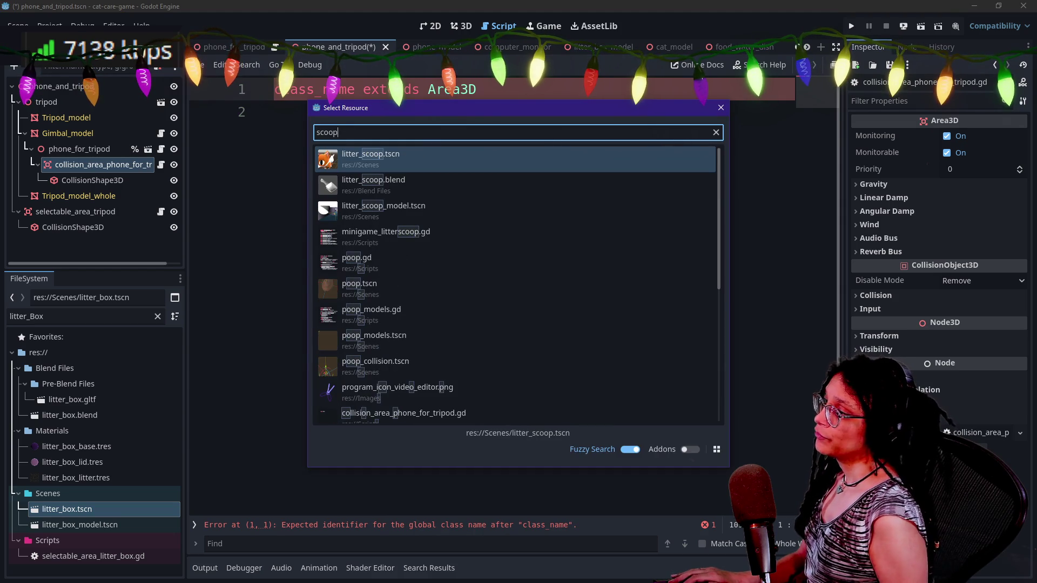
{"action": "key", "text": "Down"}
{"action": "key", "text": "Down"}
{"action": "key", "text": "Return"}
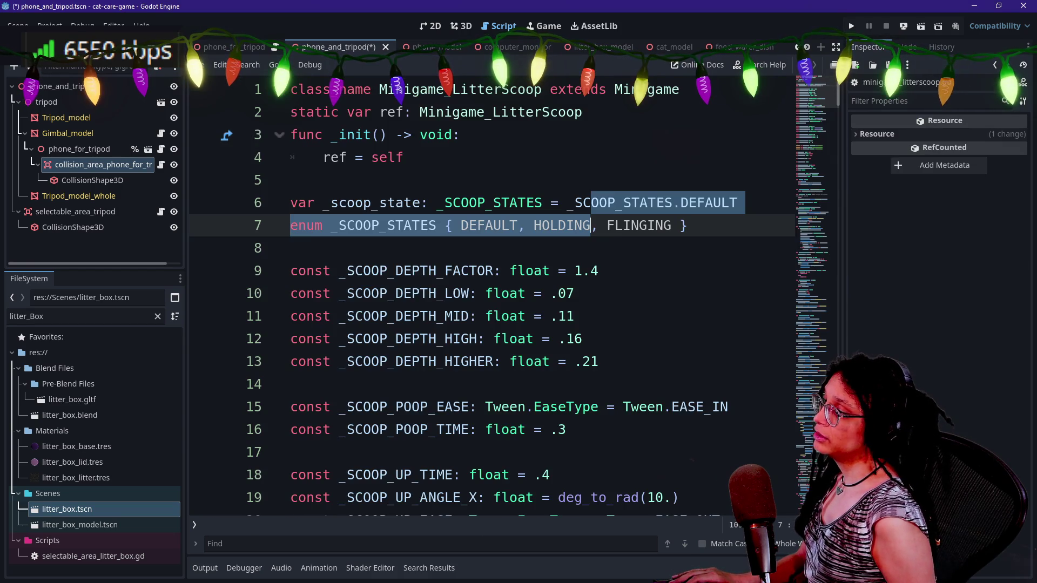
{"action": "left_click_drag", "start_coordinate": [403, 157], "coordinate": [291, 89]}
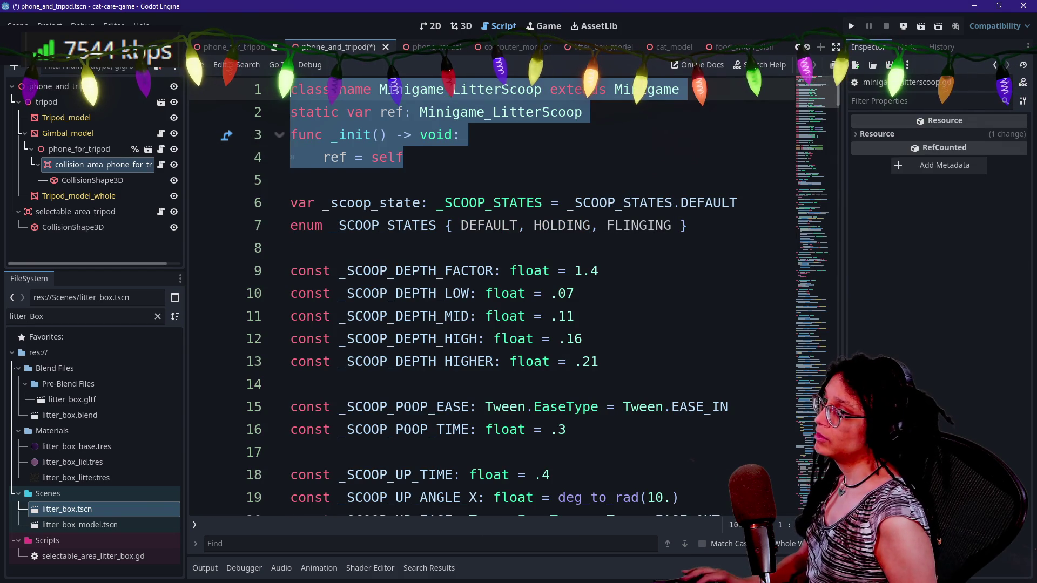
{"action": "key", "text": "ctrl+c"}
{"action": "key", "text": "alt+Left"}
{"action": "key", "text": "ctrl+a"}
{"action": "key", "text": "ctrl+v"}
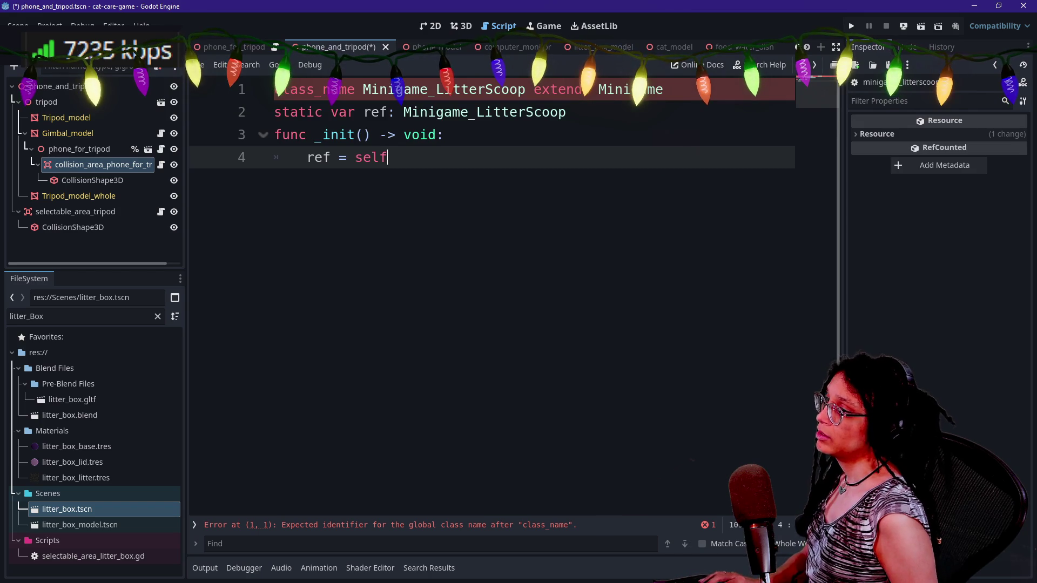
- Change the pasted class name to Minigame_Phone_ForTripod on both header lines
{"action": "left_click", "coordinate": [436, 89]}
{"action": "left_click", "coordinate": [476, 111], "text": "alt"}
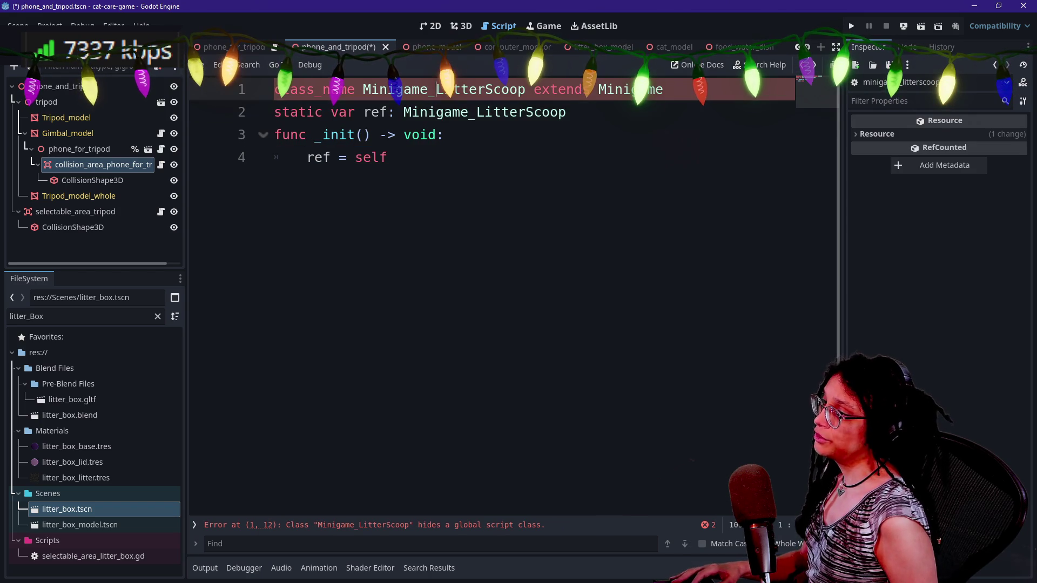
{"action": "key", "text": "BackSpace"}
{"action": "key", "text": "Delete"}
{"action": "key", "text": "Delete"}
{"action": "key", "text": "Delete"}
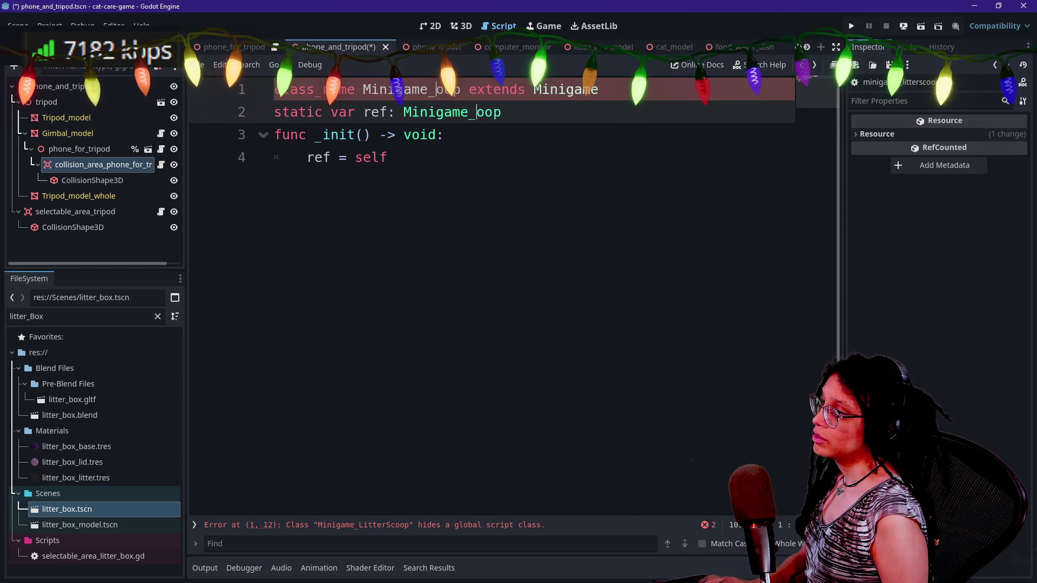
{"action": "type", "text": "PhoneForTripod"}
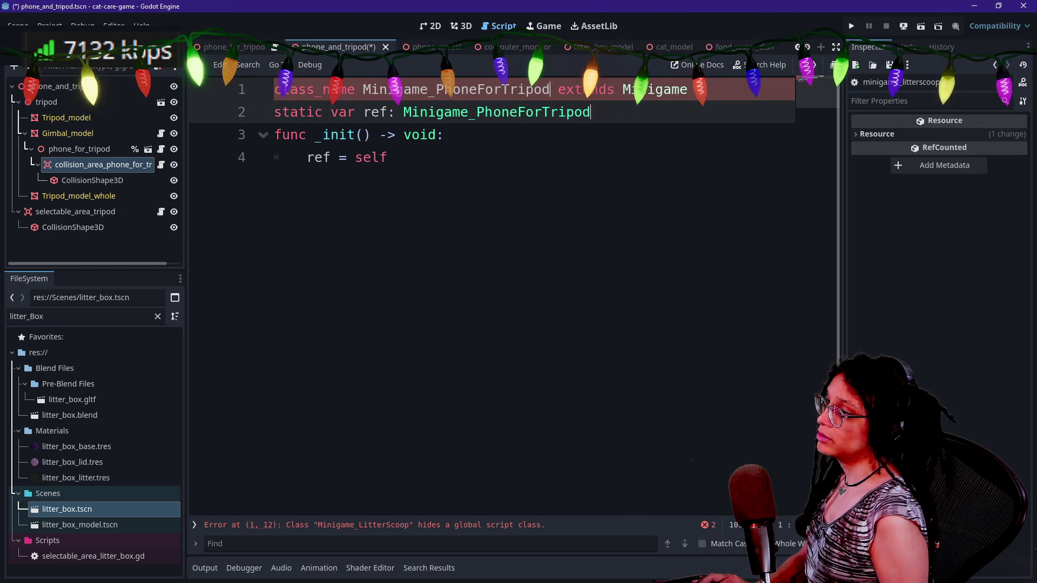
{"action": "left_click", "coordinate": [388, 157]}
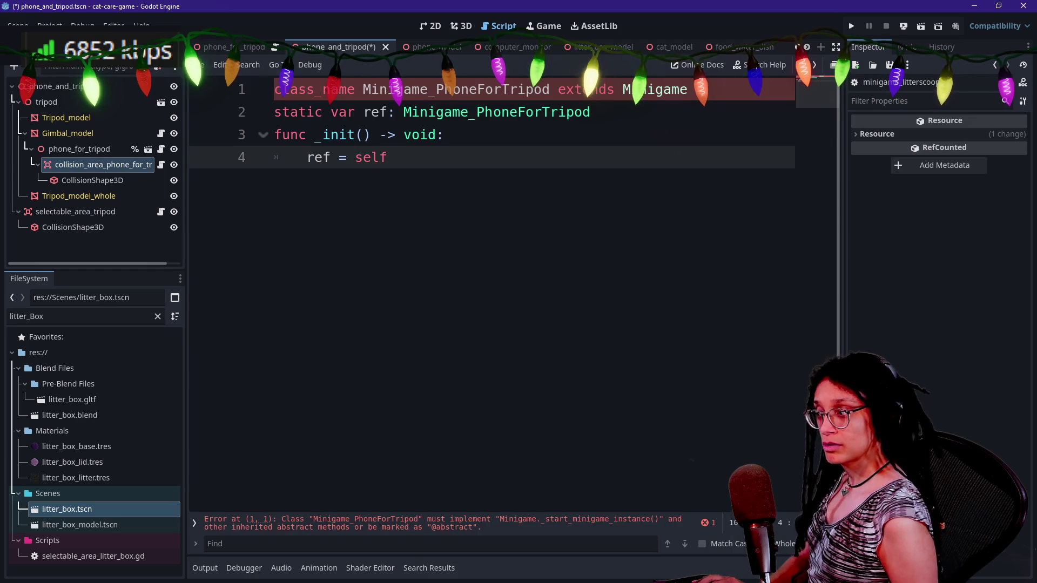
{"action": "left_click", "coordinate": [477, 89]}
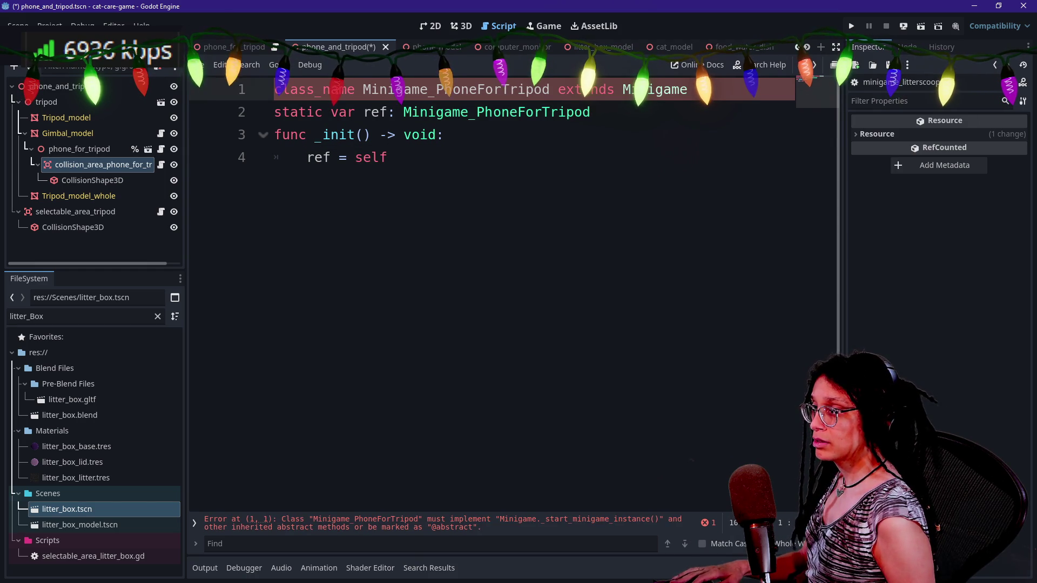
{"action": "type", "text": "_"}
{"action": "left_click", "coordinate": [599, 112]}
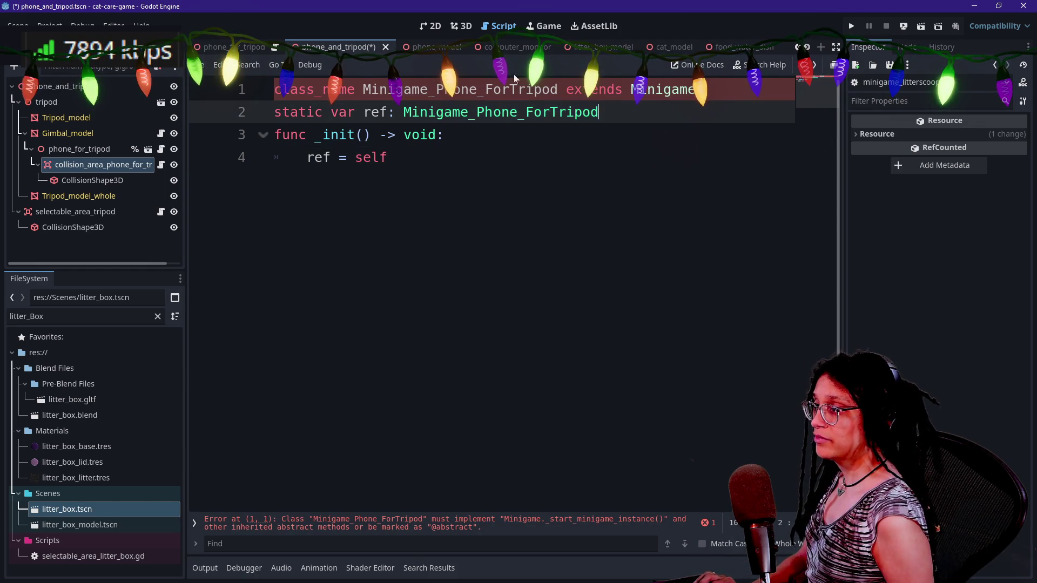
- Paste the saved _my_minigame_enum, _stat_name and _stat_increment_amount functions below _init from clipboard history
{"action": "left_click", "coordinate": [388, 158]}
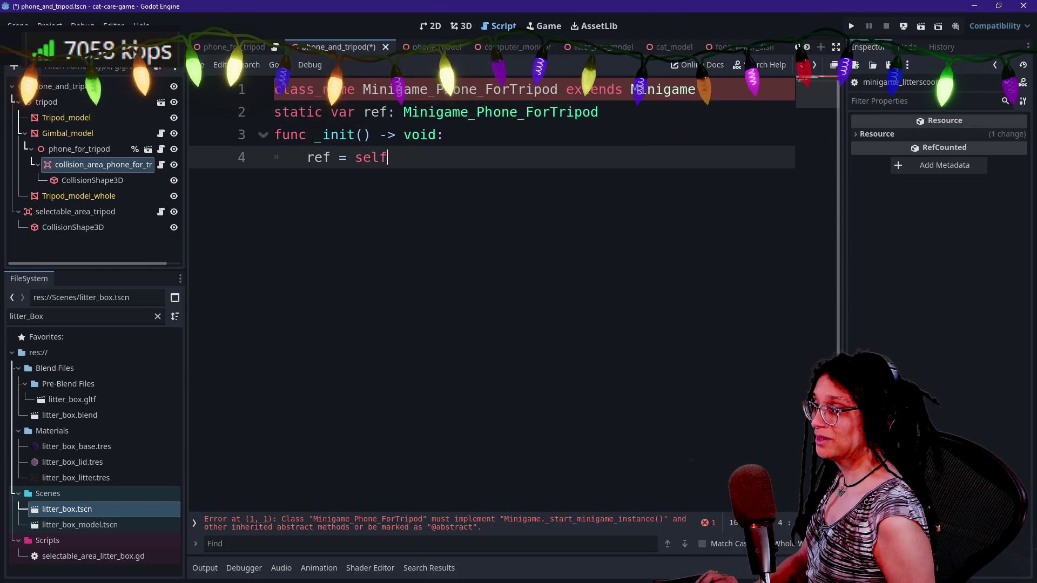
{"action": "key", "text": "Return"}
{"action": "key", "text": "Return"}
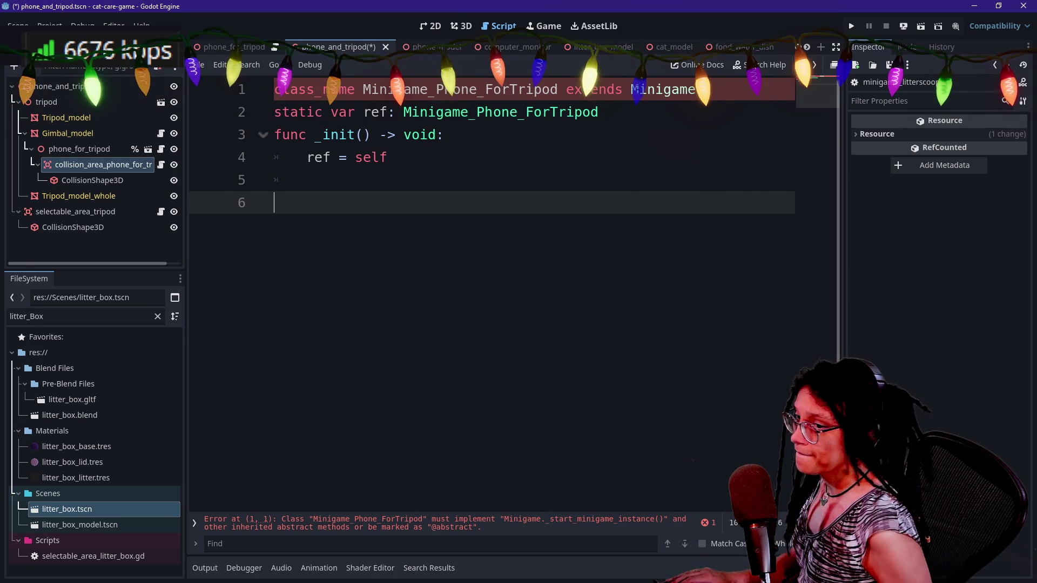
{"action": "key", "text": "super+v"}
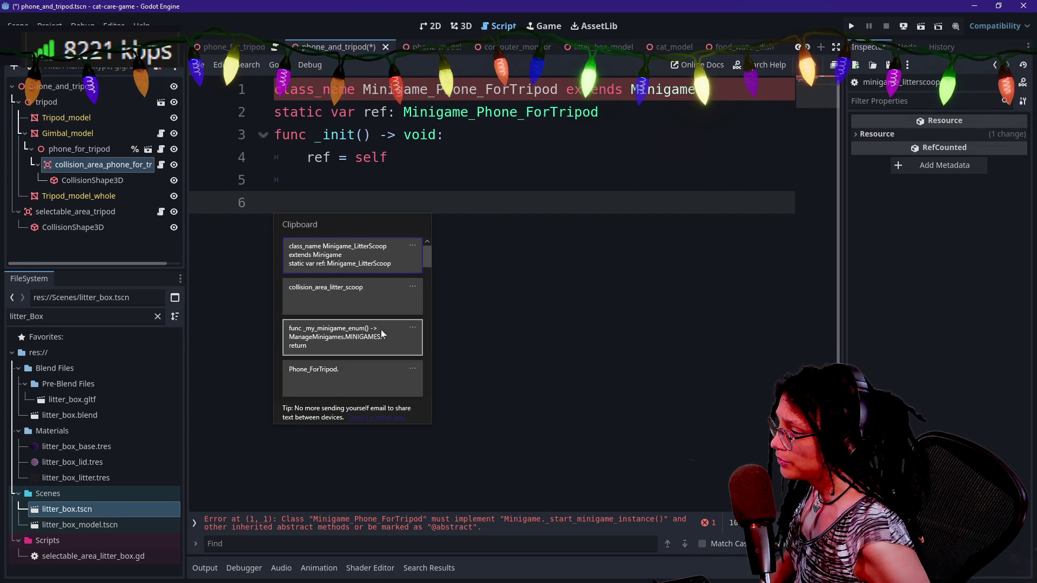
{"action": "scroll", "coordinate": [380, 325], "scroll_direction": "down", "scroll_amount": 1}
{"action": "left_click", "coordinate": [376, 312]}
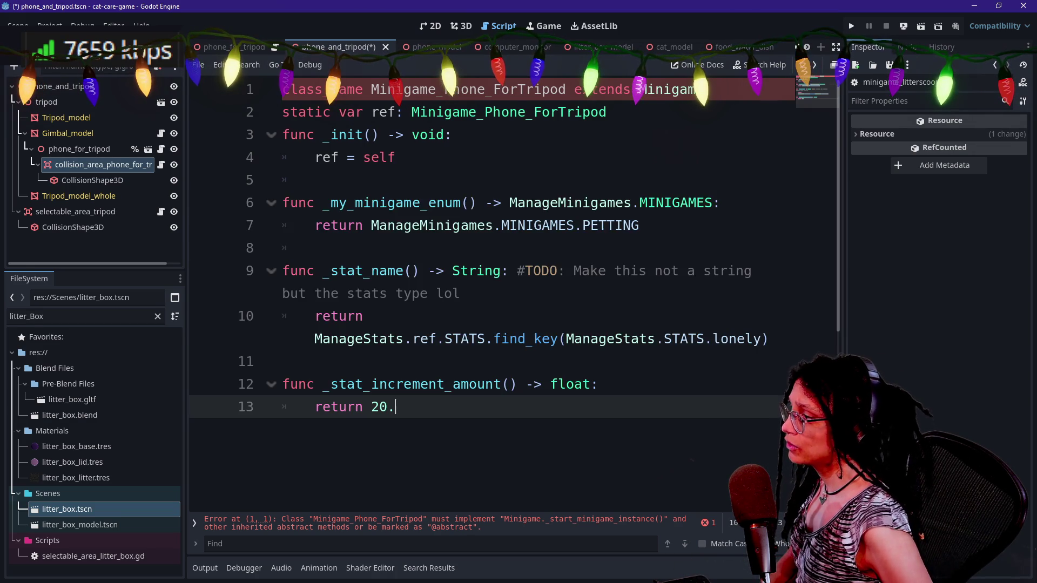
- Save the scene and the new script
{"action": "left_click", "coordinate": [315, 180]}
{"action": "left_click", "coordinate": [534, 384]}
{"action": "left_click", "coordinate": [314, 180]}
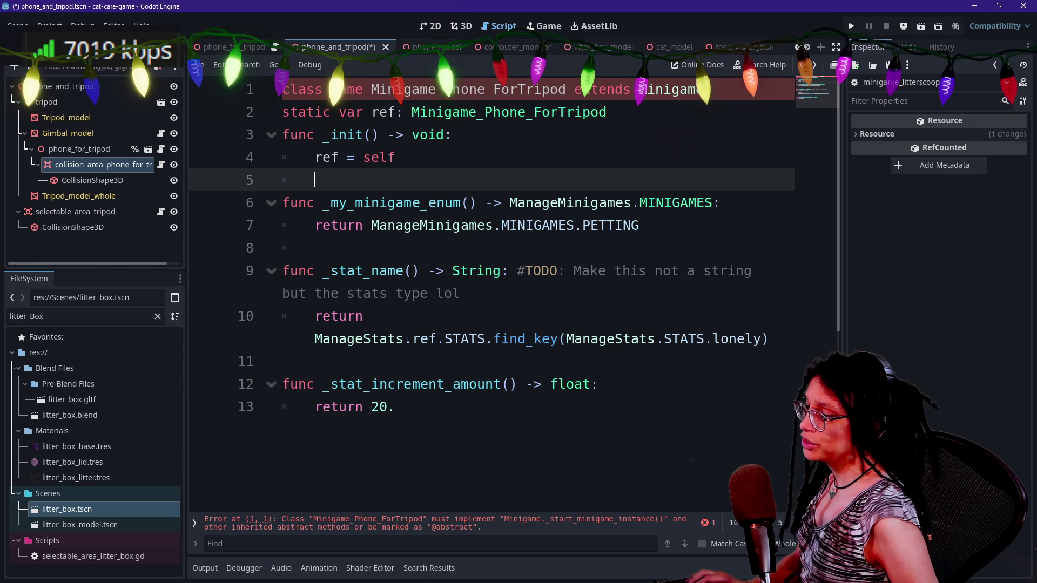
{"action": "key", "text": "ctrl+s"}
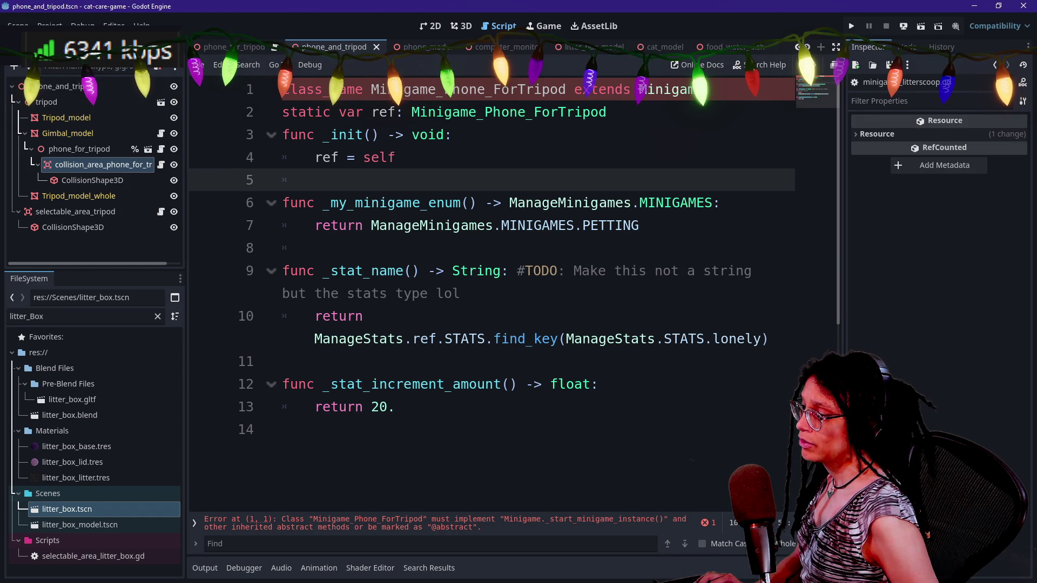
- Add a _start_minigame_instance stub with pass after _stat_increment_amount
{"action": "mouse_move", "coordinate": [656, 205]}
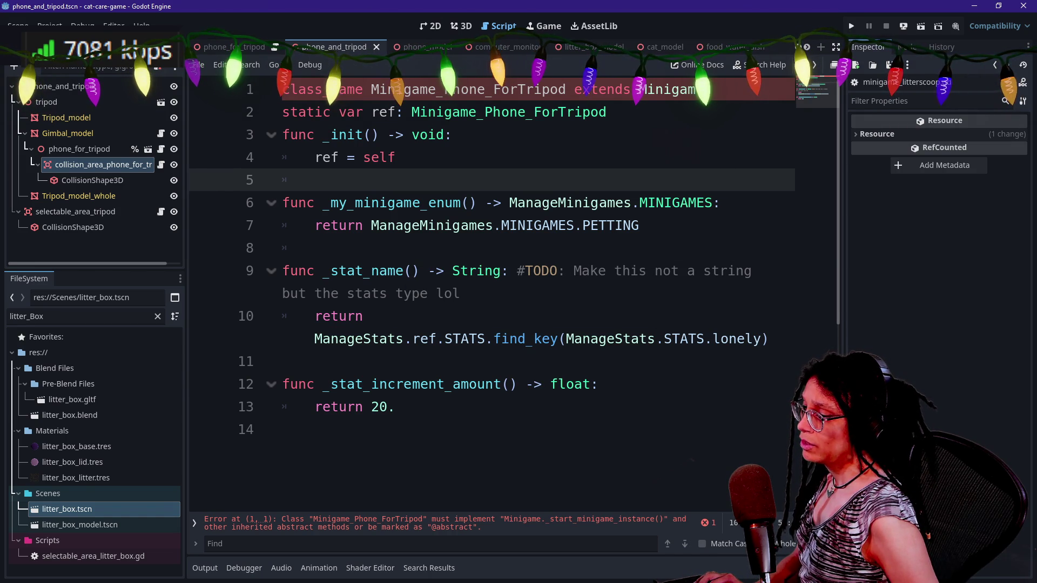
{"action": "left_click", "coordinate": [397, 407]}
{"action": "key", "text": "Return"}
{"action": "key", "text": "Return"}
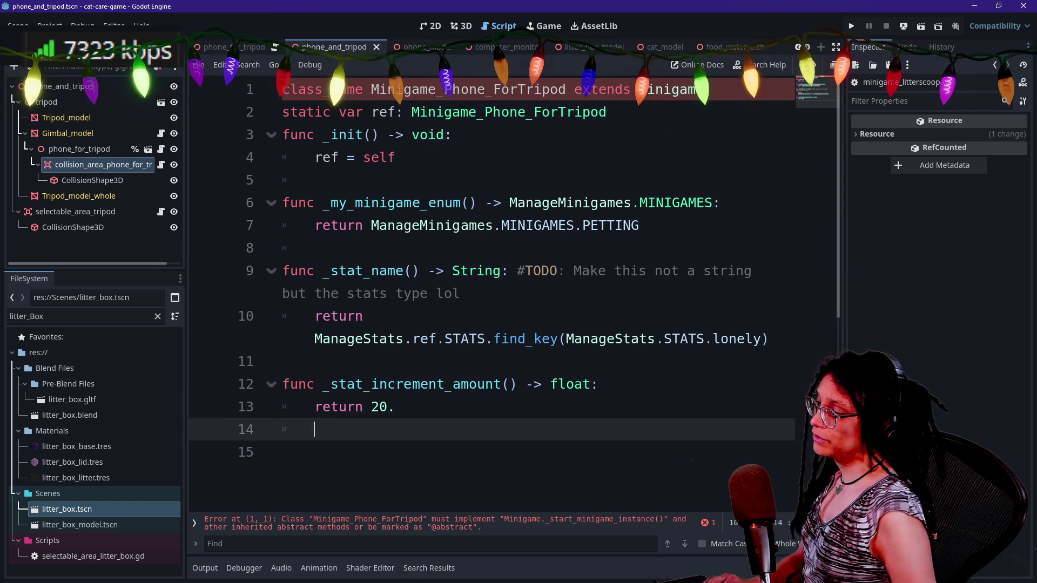
{"action": "key", "text": "BackSpace"}
{"action": "type", "text": "func _st"}
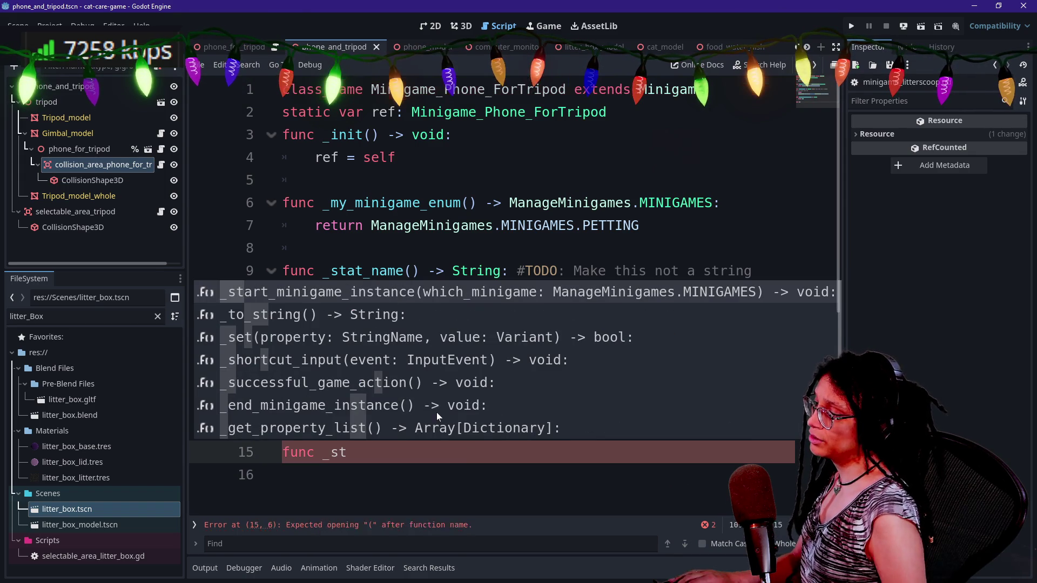
{"action": "key", "text": "Escape"}
{"action": "type", "text": "rt_mi"}
{"action": "key", "text": "Return"}
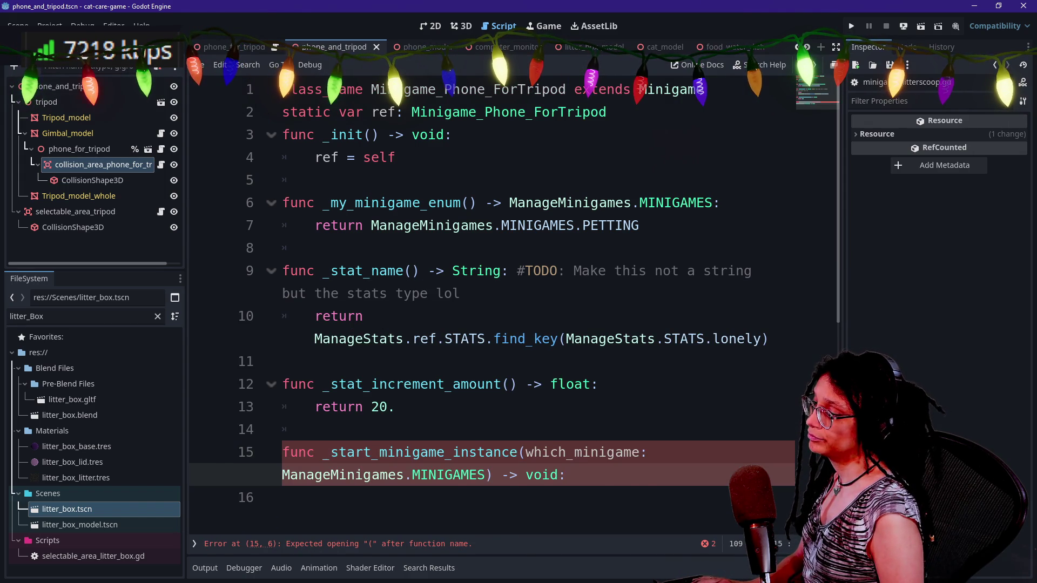
{"action": "key", "text": "Return"}
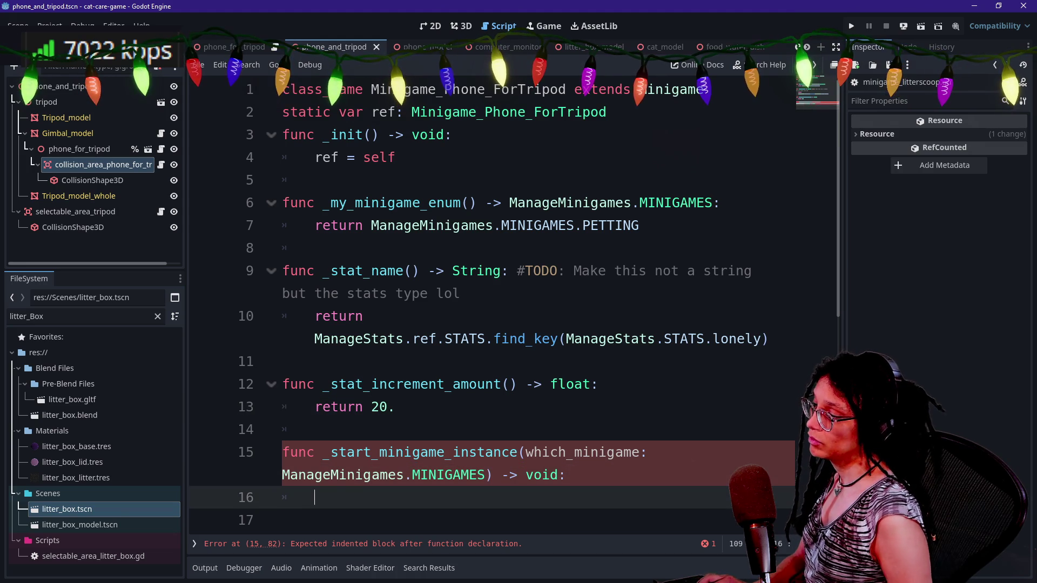
{"action": "type", "text": "pass"}
{"action": "key", "text": "Return"}
{"action": "key", "text": "Return"}
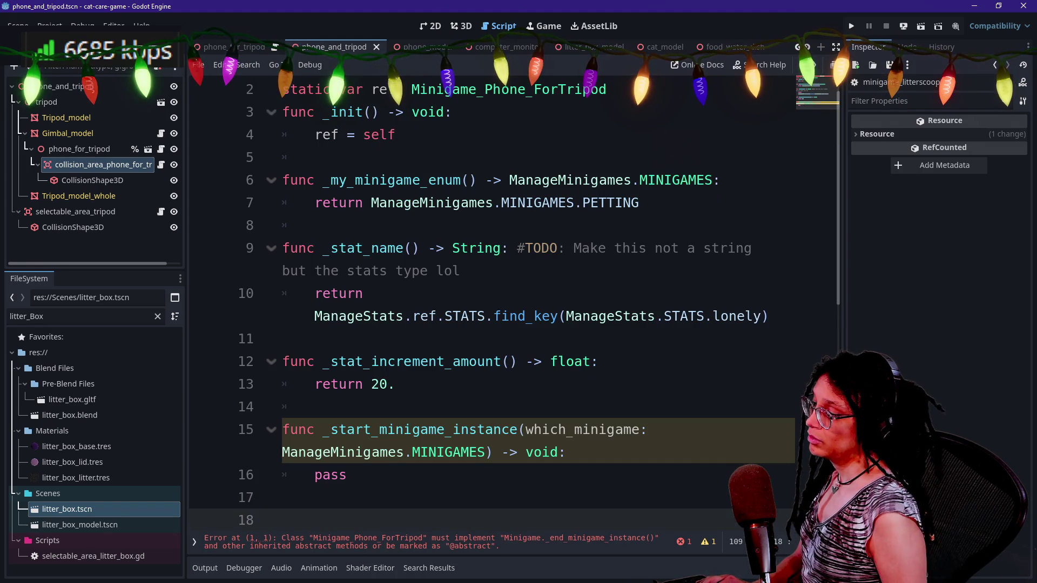
- Add an _end_minigame stub with a pass body
{"action": "type", "text": "func _end"}
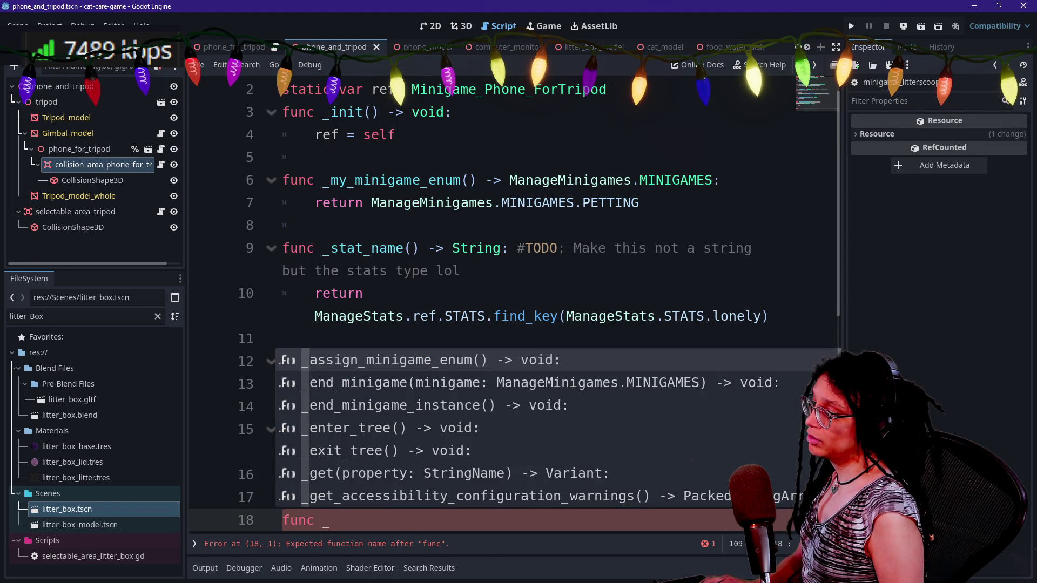
{"action": "key", "text": "Return"}
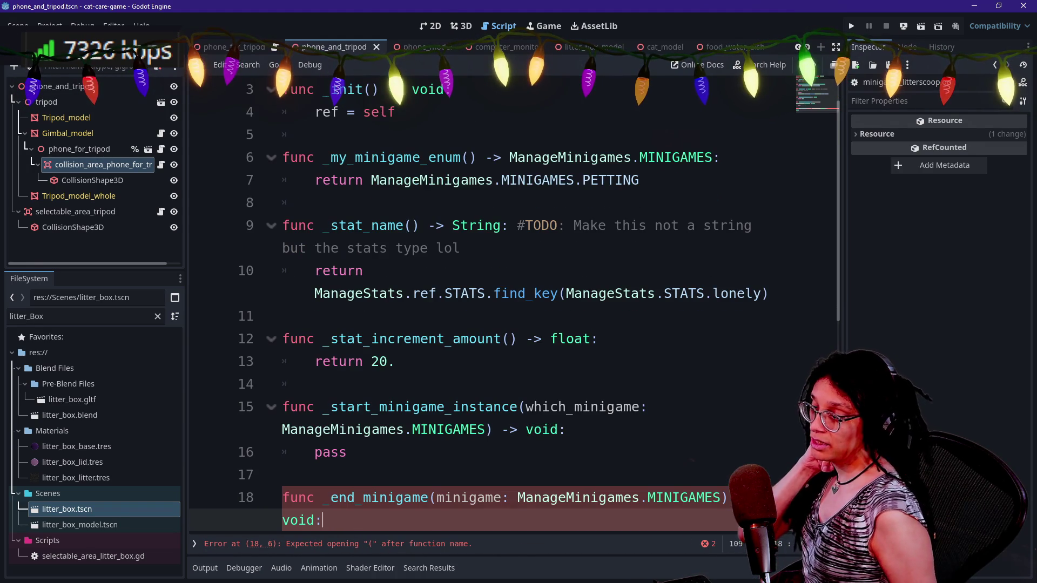
{"action": "key", "text": "Return"}
{"action": "type", "text": "a"}
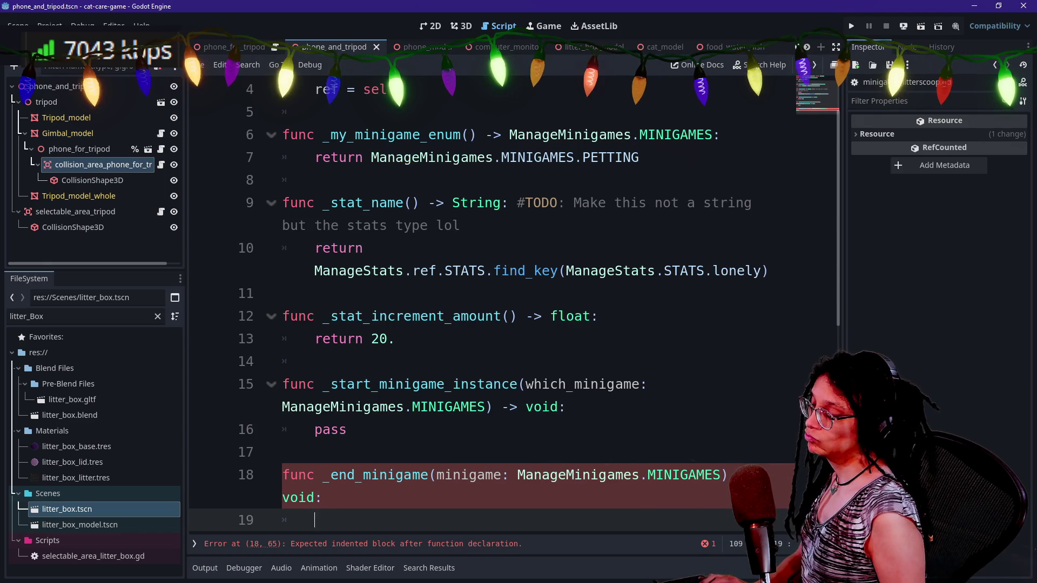
{"action": "key", "text": "BackSpace"}
{"action": "key", "text": "BackSpace"}
{"action": "key", "text": "BackSpace"}
{"action": "type", "text": "p"}
- Open minigame_litterscoop.gd via quick file search for 'littersc'
{"action": "key", "text": "shift+alt+o"}
{"action": "type", "text": "littersc"}
{"action": "key", "text": "Return"}
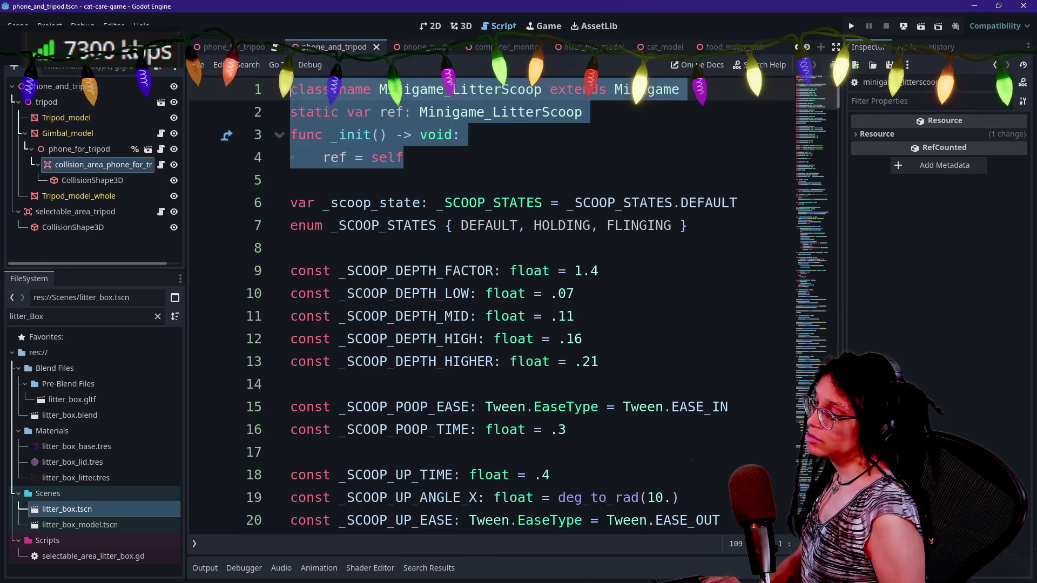
- Find _start_minigame_instance in minigame_litterscoop.gd, undoing an accidental deletion of the instance functions
{"action": "scroll", "coordinate": [487, 297], "scroll_direction": "down", "scroll_amount": 9}
{"action": "key", "text": "ctrl+f"}
{"action": "type", "text": "_start"}
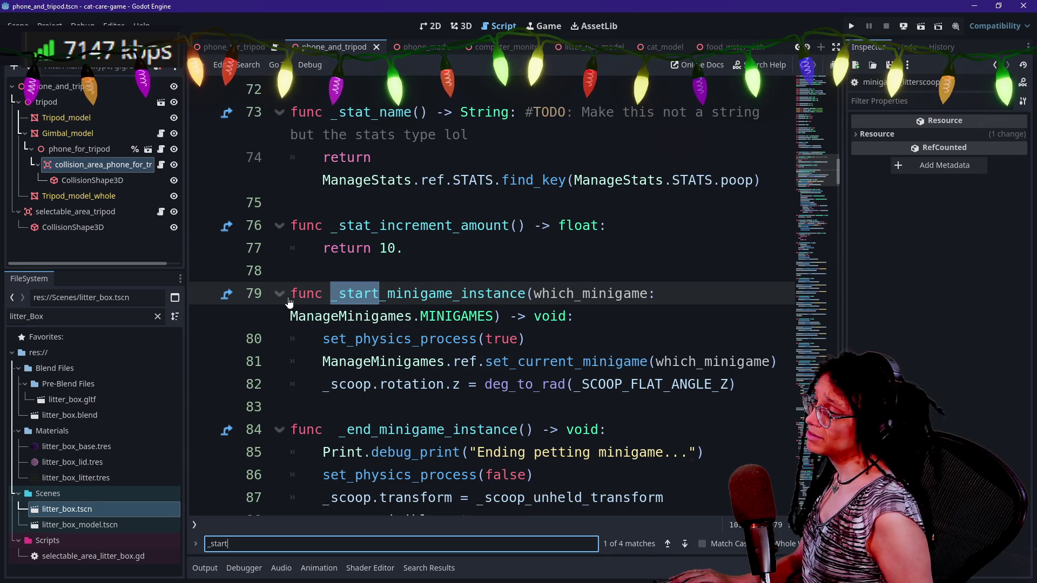
{"action": "left_click", "coordinate": [275, 305]}
{"action": "scroll", "coordinate": [275, 305], "scroll_direction": "down", "scroll_amount": 3}
{"action": "key", "text": "shift+Down"}
{"action": "key", "text": "shift+Down"}
{"action": "key", "text": "shift+Down"}
{"action": "key", "text": "BackSpace"}
{"action": "scroll", "coordinate": [513, 292], "scroll_direction": "up", "scroll_amount": 2}
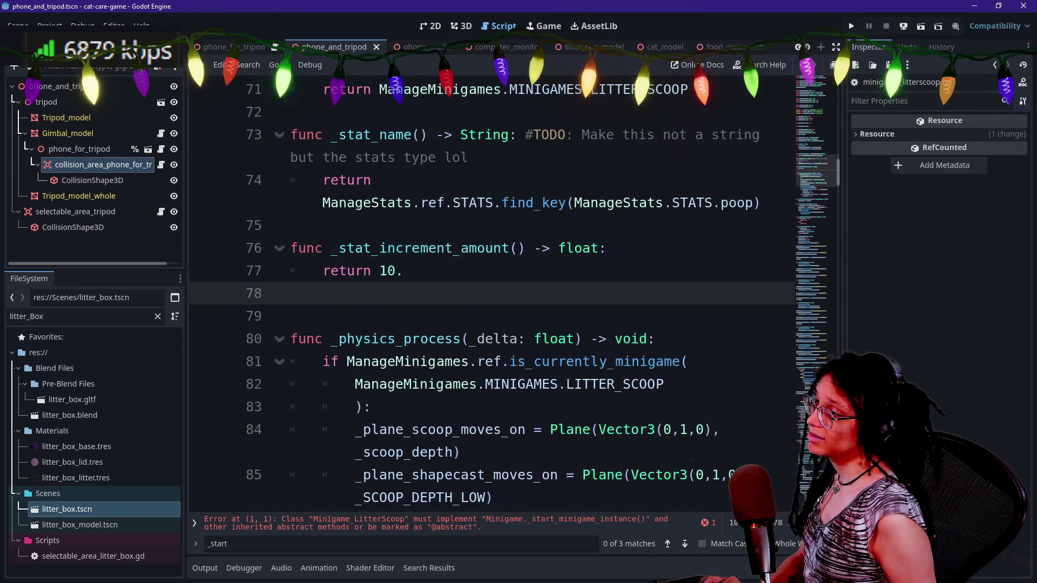
{"action": "key", "text": "ctrl+z"}
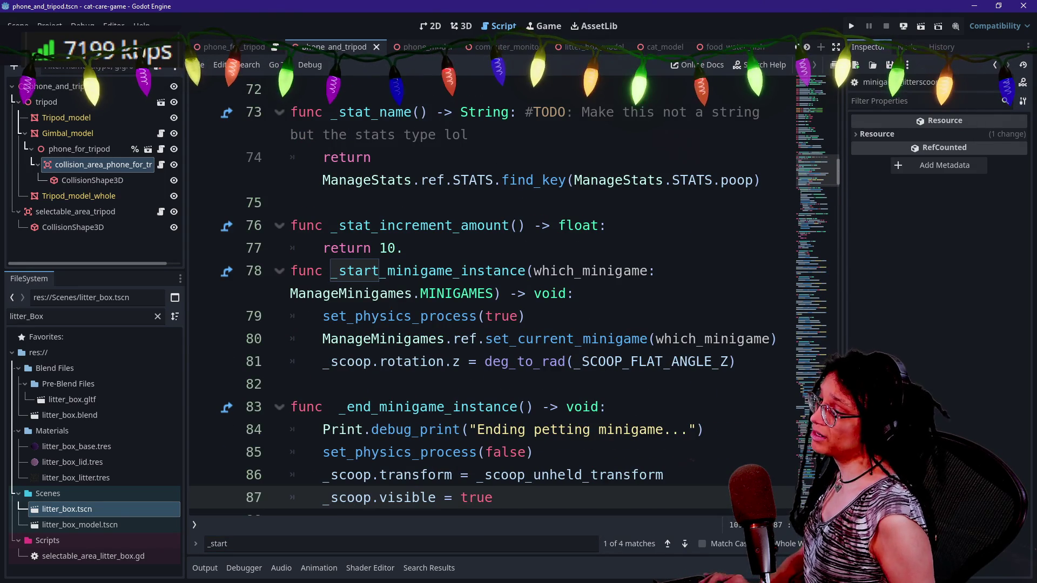
{"action": "scroll", "coordinate": [491, 292], "scroll_direction": "down", "scroll_amount": 2}
{"action": "key", "text": "Return"}
{"action": "scroll", "coordinate": [491, 291], "scroll_direction": "up", "scroll_amount": 5}
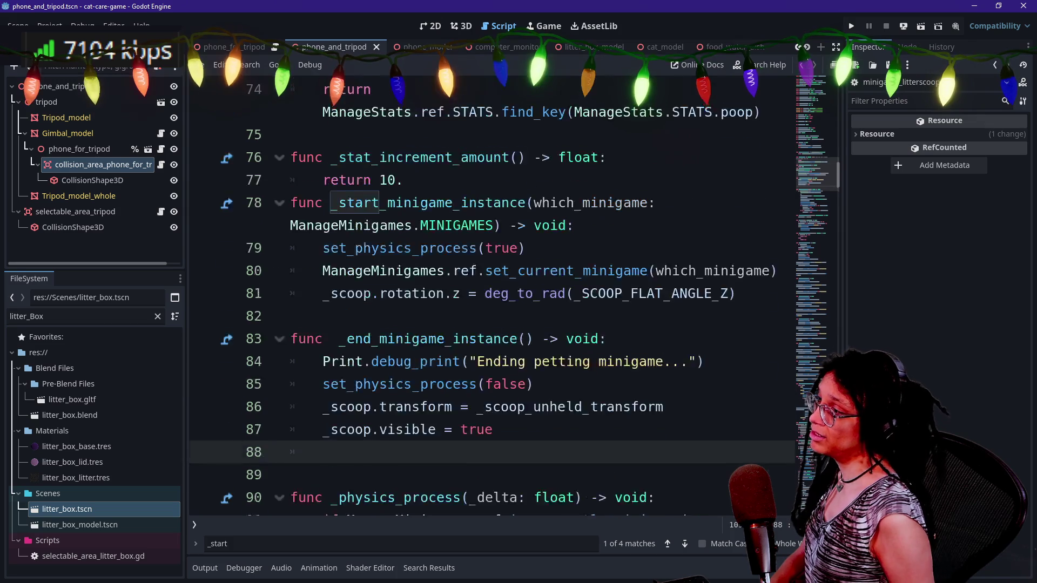
{"action": "left_click", "coordinate": [543, 318]}
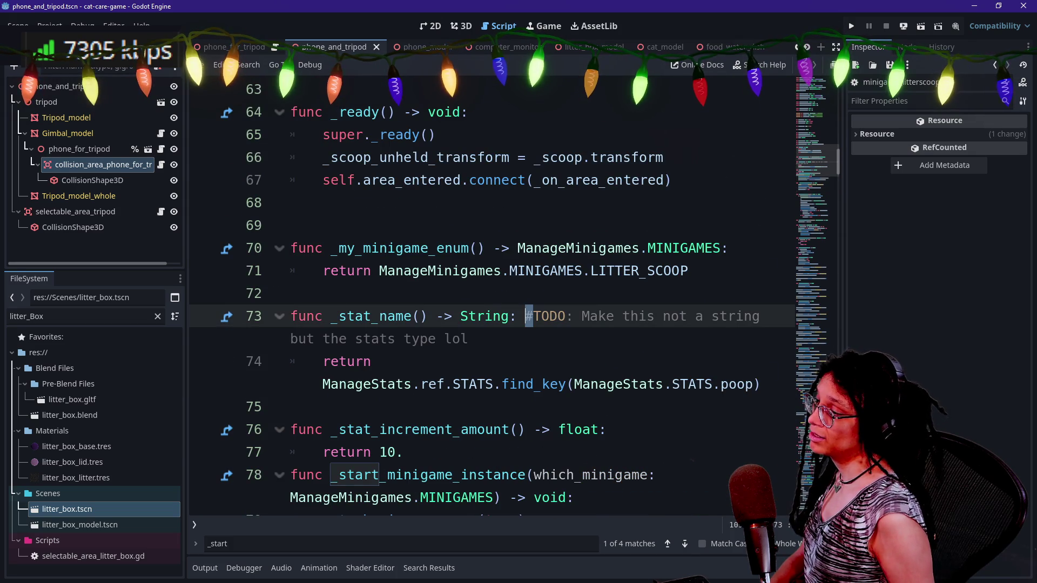
- Filter the FileSystem panel by 'minigame' to list the five minigame files
{"action": "key", "text": "shift+alt+o"}
{"action": "key", "text": "Down"}
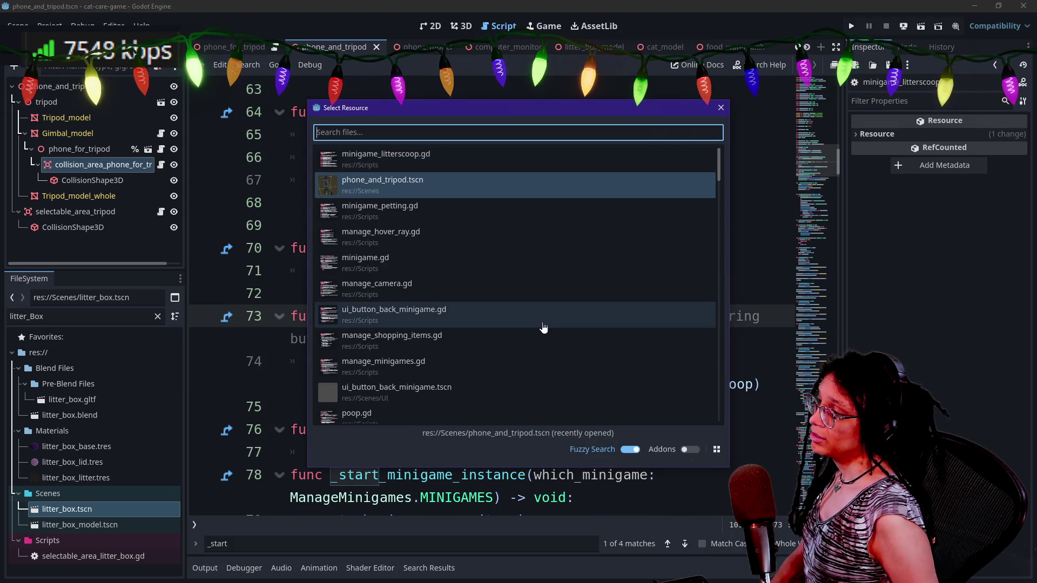
{"action": "key", "text": "Escape"}
{"action": "key", "text": "shift+alt+o"}
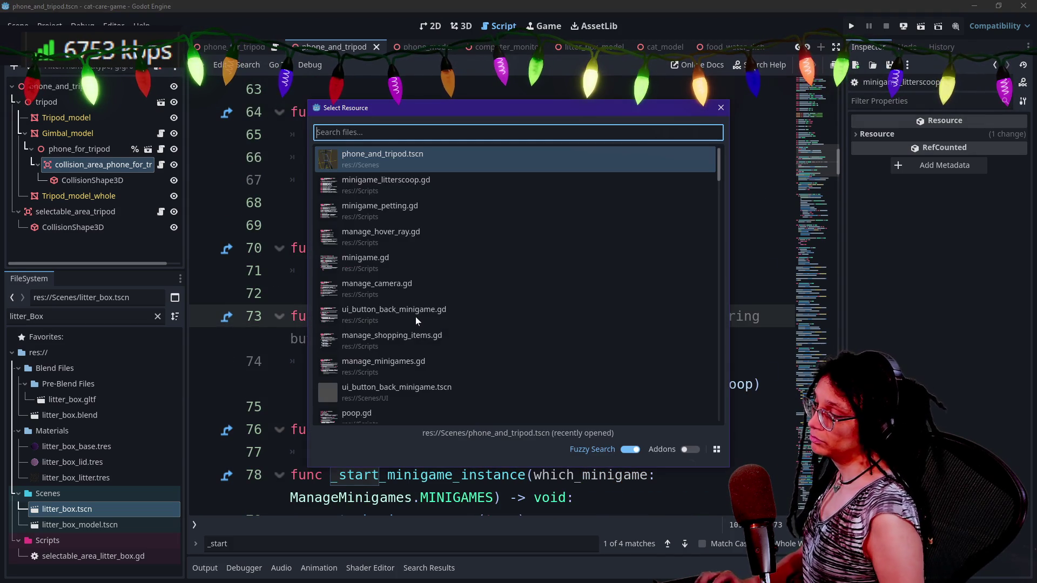
{"action": "type", "text": "minigame"}
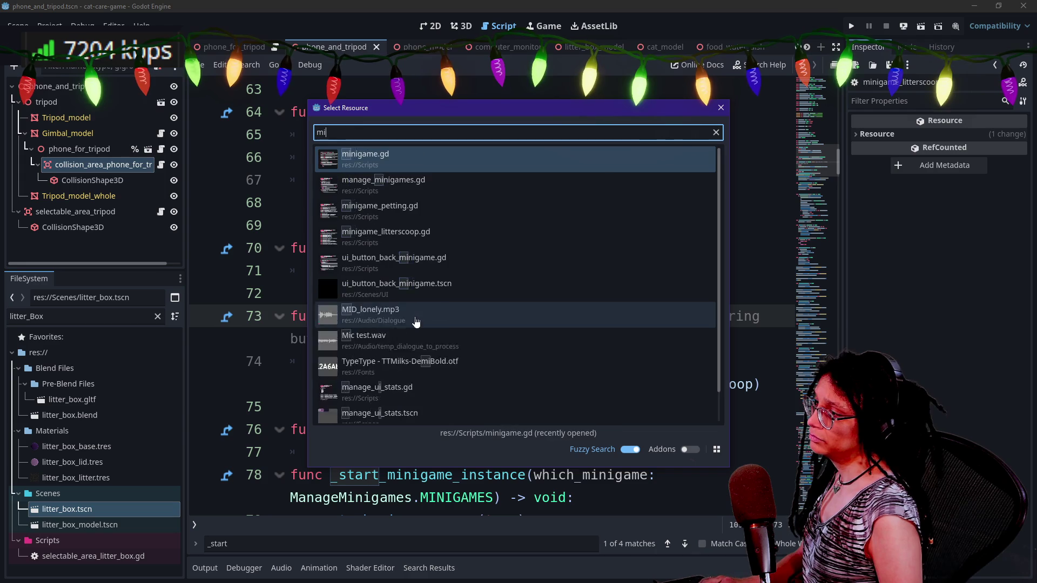
{"action": "key", "text": "Escape"}
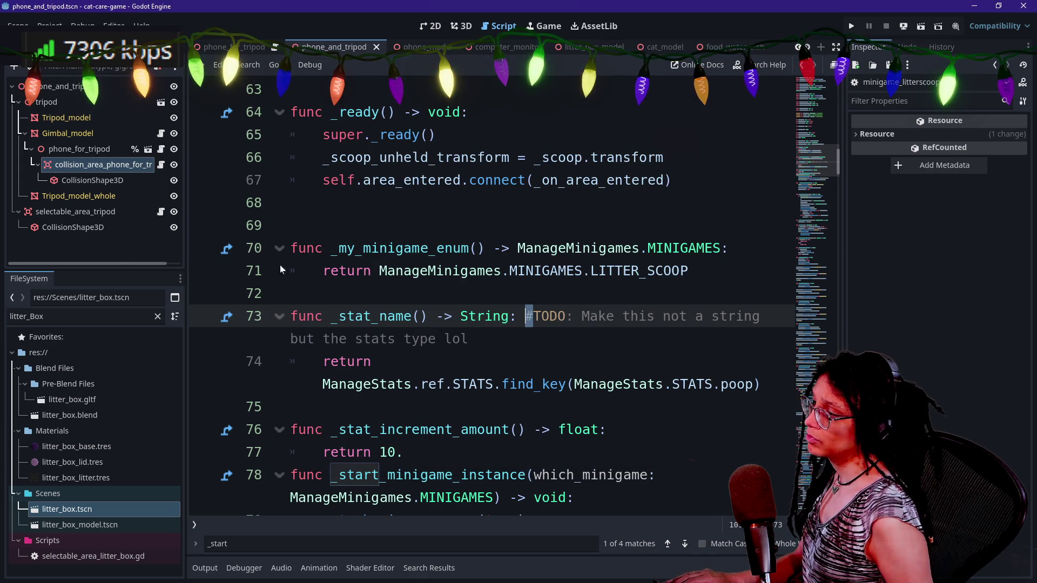
{"action": "double_click", "coordinate": [81, 316]}
{"action": "type", "text": "minigame"}
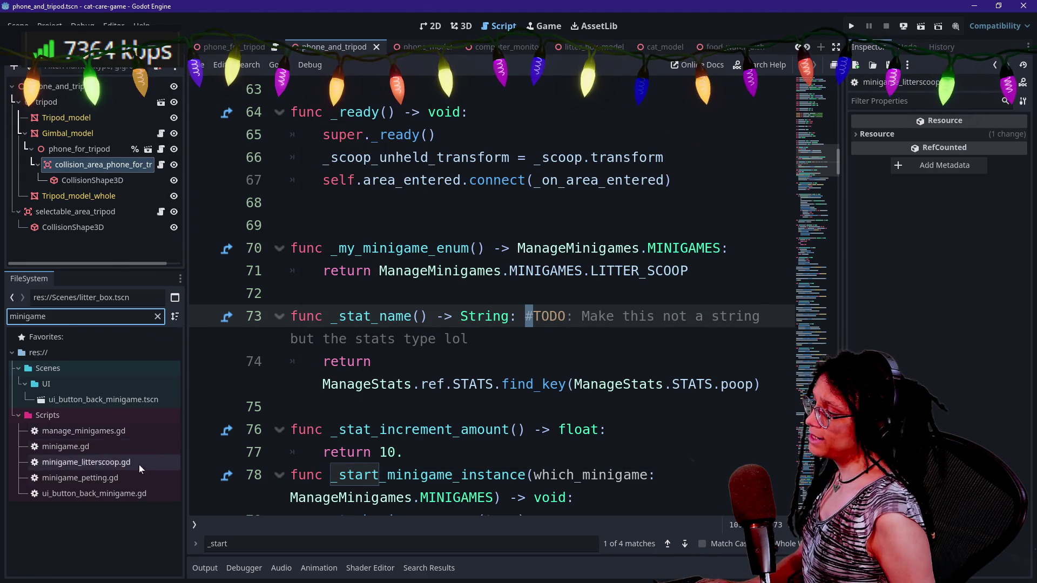
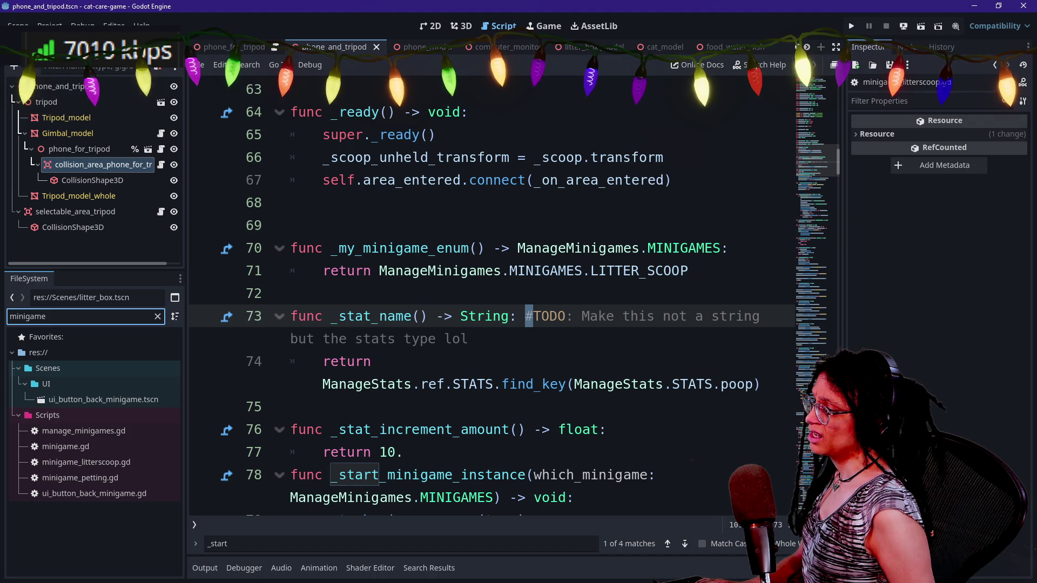
- Filter the FileSystem dock for 'coll' and rename collision_area_phone_for_tripod.gd to minigame_phone_for_tripod.gd
{"action": "key", "text": "ctrl+a"}
{"action": "type", "text": "coll"}
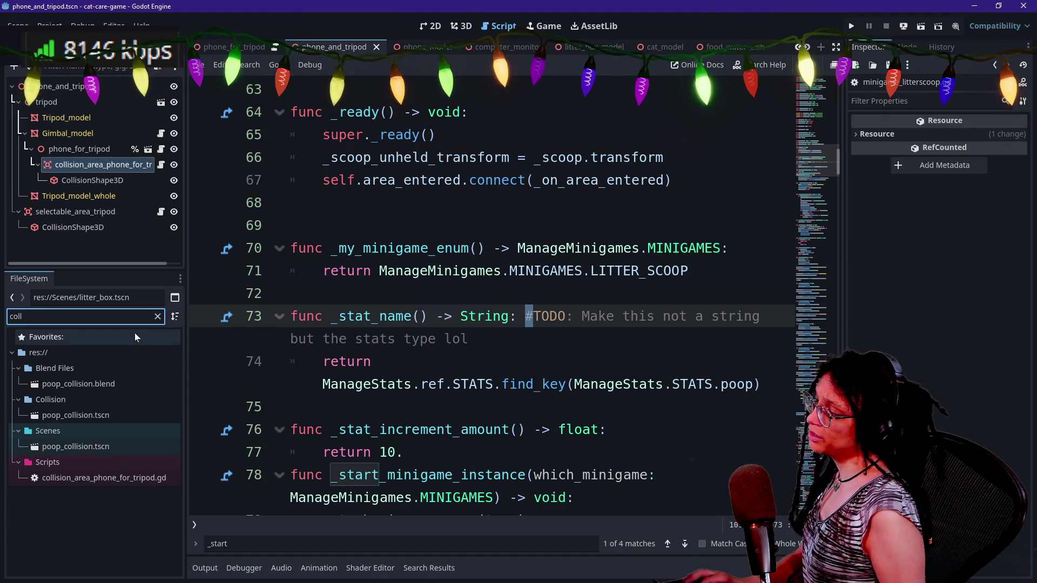
{"action": "left_click", "coordinate": [131, 478]}
{"action": "right_click", "coordinate": [132, 476]}
{"action": "left_click", "coordinate": [163, 455]}
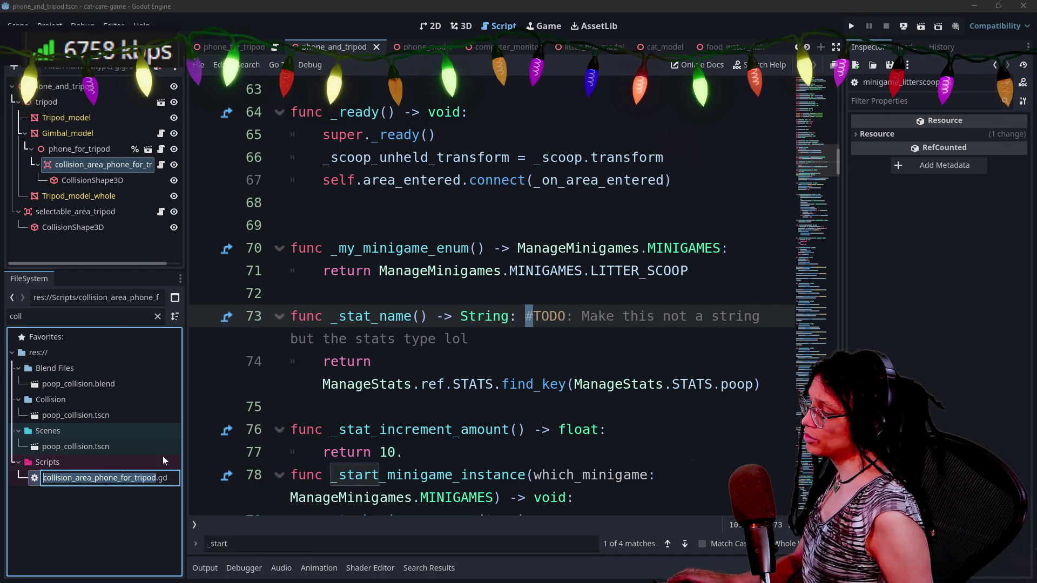
{"action": "key", "text": "Home"}
{"action": "key", "text": "Delete"}
{"action": "key", "text": "Delete"}
{"action": "key", "text": "Delete"}
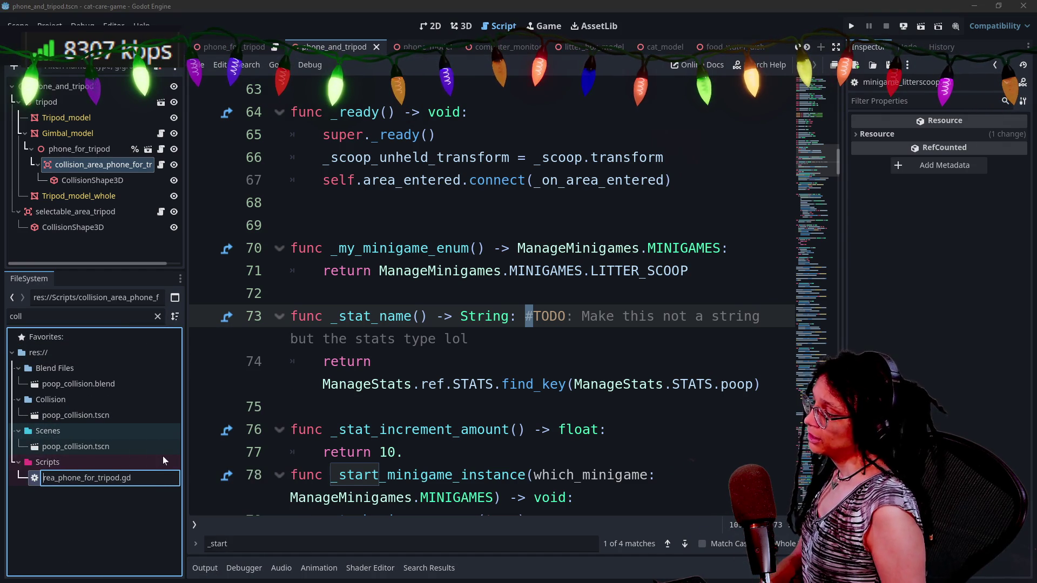
{"action": "type", "text": "collision_a"}
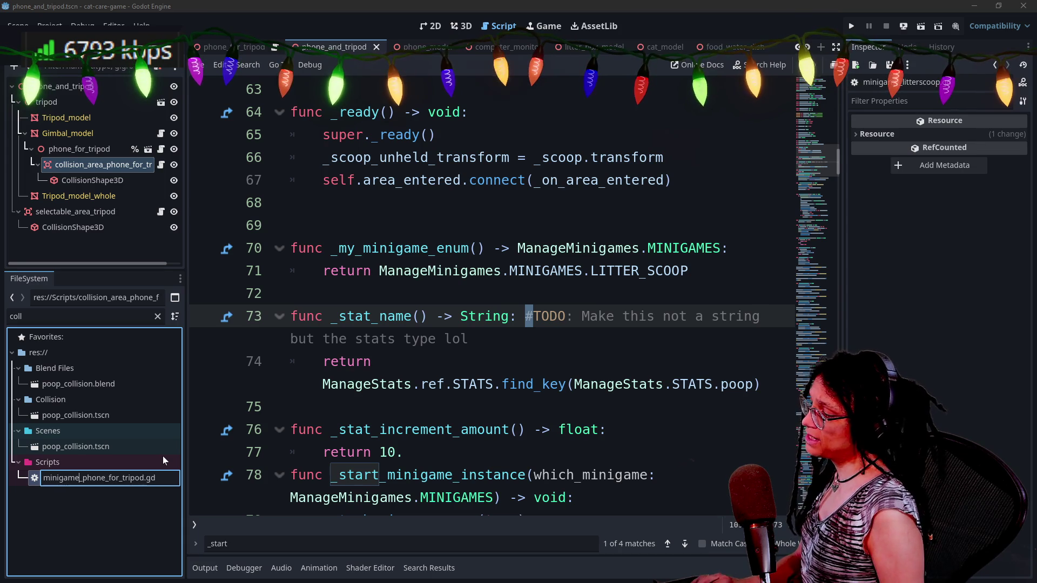
{"action": "key", "text": "Return"}
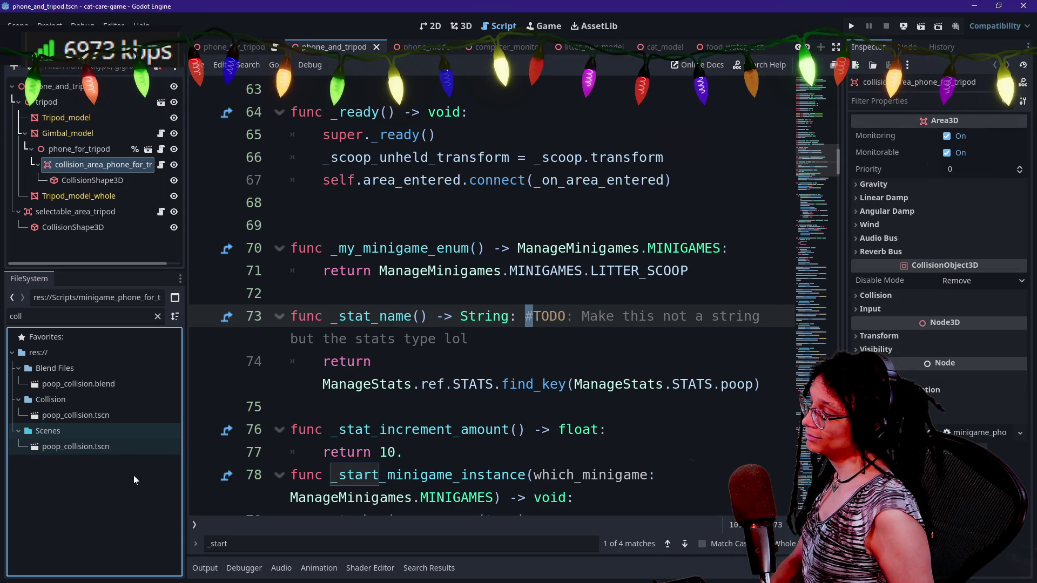
{"action": "left_click", "coordinate": [295, 203]}
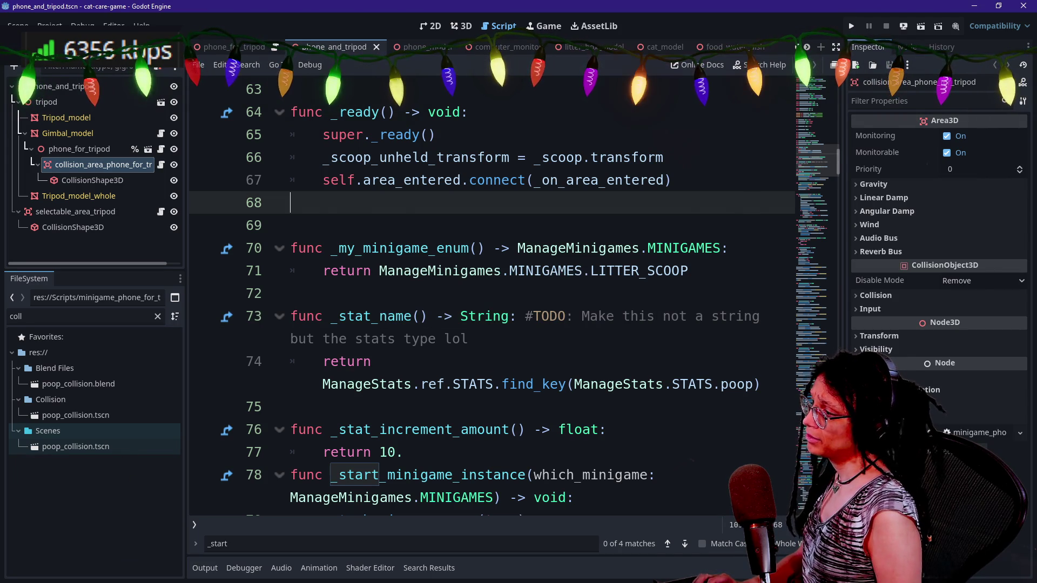
- Open minigame_phone_for_tripod.gd and rename _end_minigame to _end_minigame_instance
{"action": "key", "text": "alt+shift+o"}
{"action": "type", "text": "minigame_phone_fo"}
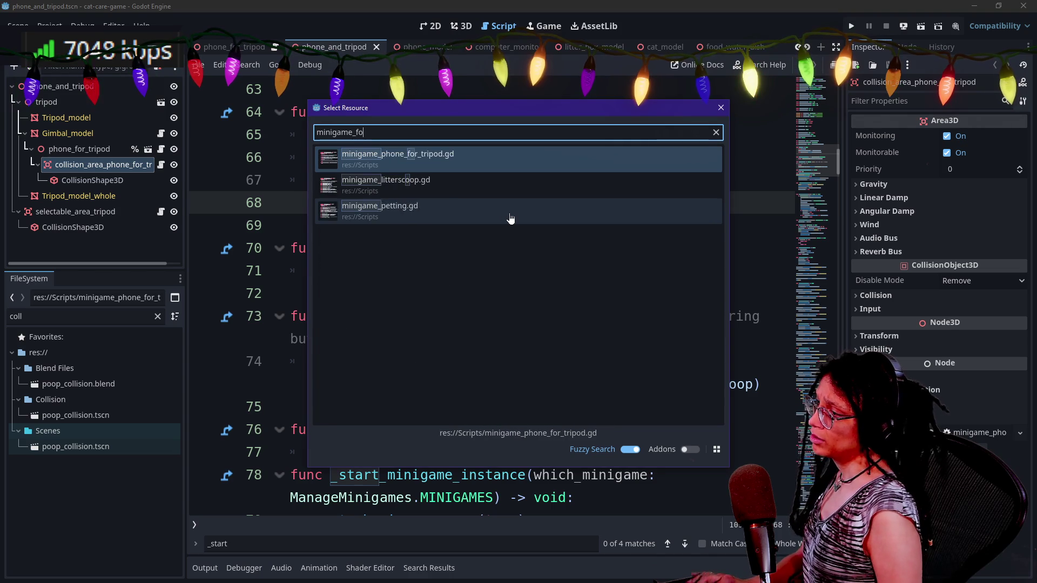
{"action": "type", "text": "r"}
{"action": "key", "text": "Return"}
{"action": "scroll", "coordinate": [513, 270], "scroll_direction": "down", "scroll_amount": 4}
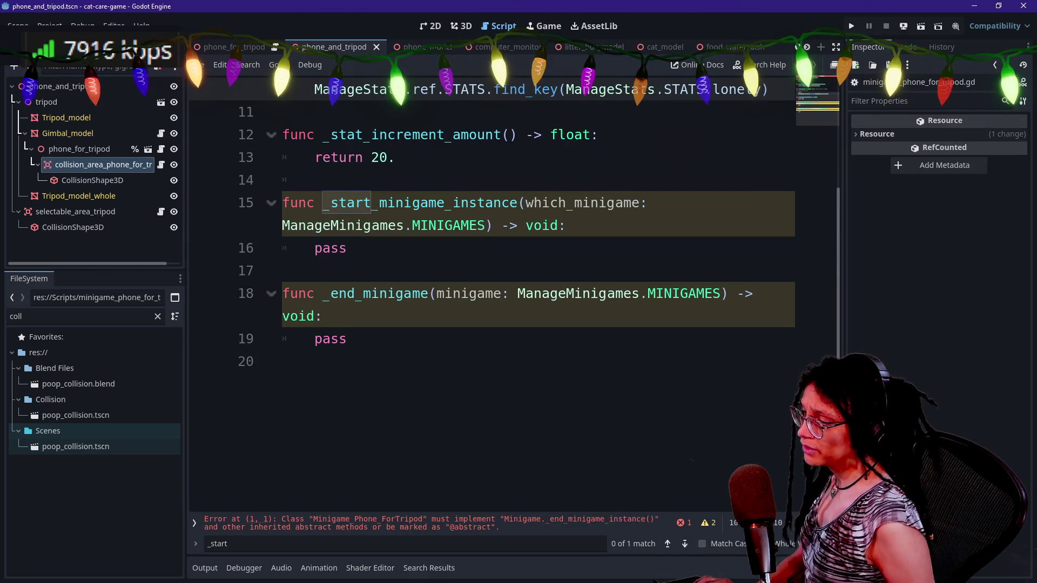
{"action": "left_click", "coordinate": [282, 361]}
{"action": "left_click", "coordinate": [428, 293]}
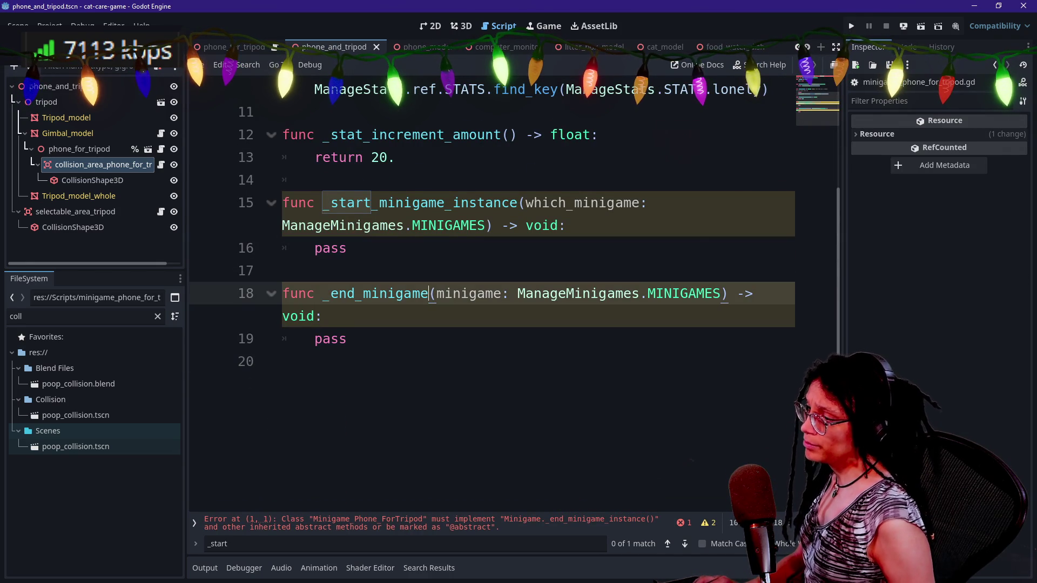
{"action": "type", "text": "_instance"}
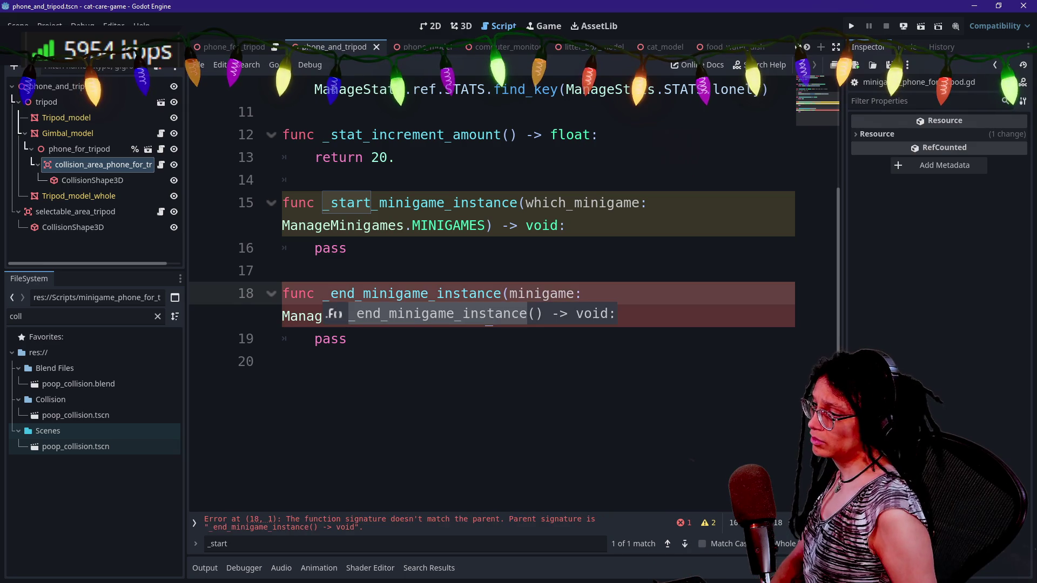
- Remove _end_minigame_instance's parameters so it takes none and its body is just pass
{"action": "left_click", "coordinate": [454, 203]}
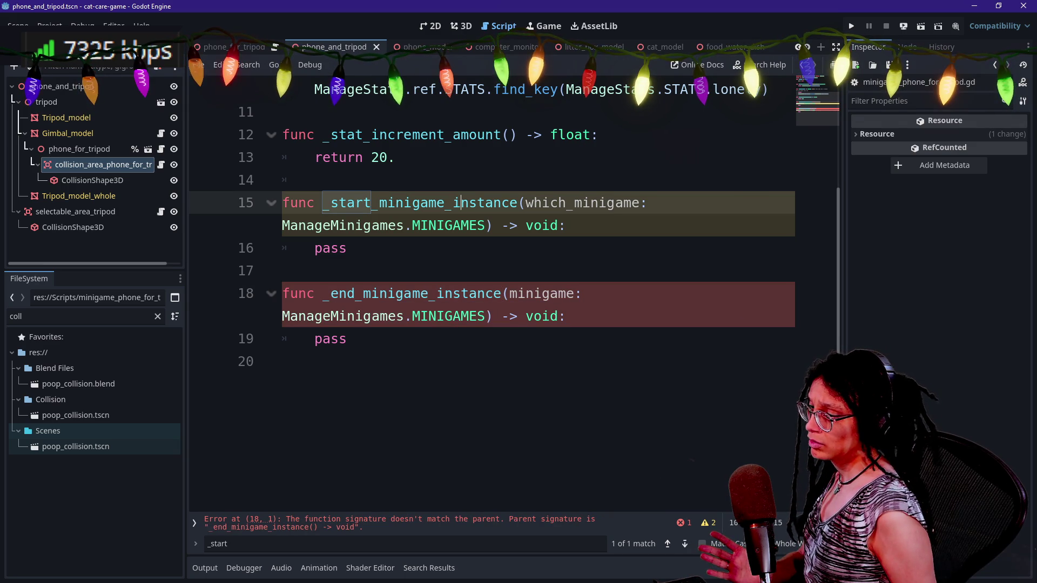
{"action": "left_click_drag", "start_coordinate": [501, 294], "coordinate": [345, 362]}
{"action": "key", "text": "BackSpace"}
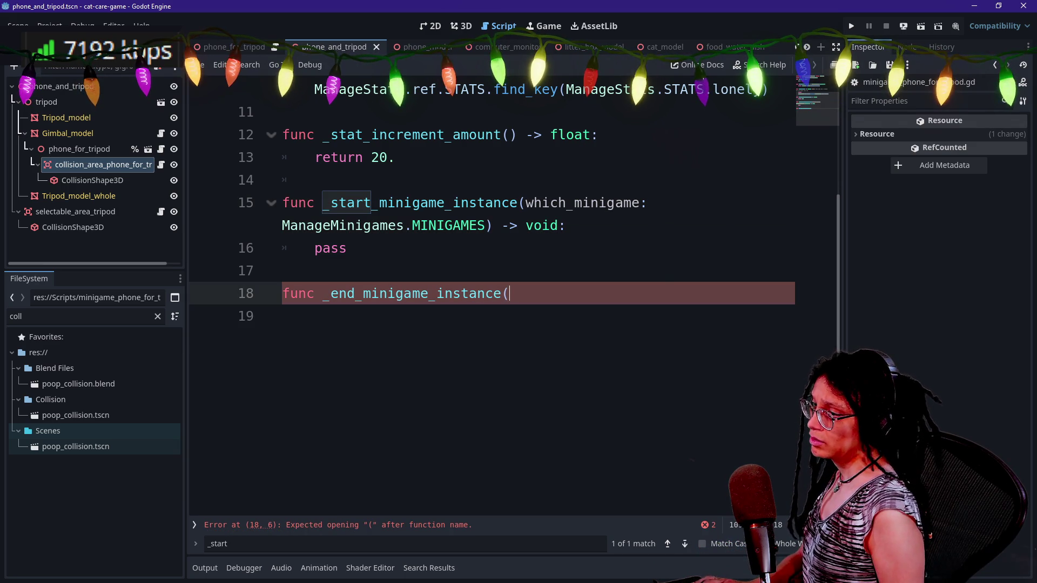
{"action": "type", "text": "e("}
{"action": "key", "text": "BackSpace"}
{"action": "key", "text": "BackSpace"}
{"action": "type", "text": "e"}
{"action": "key", "text": "Return"}
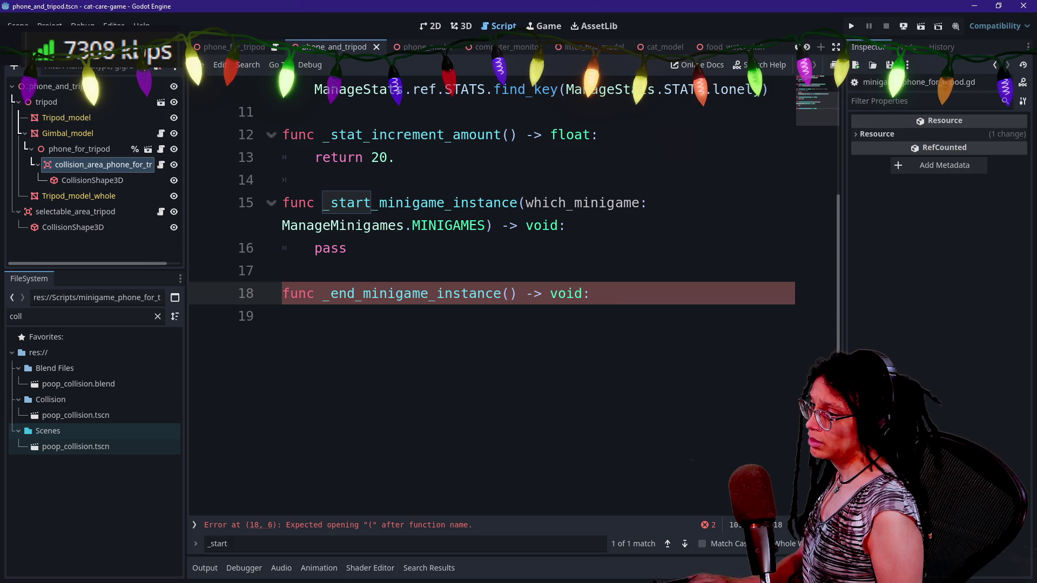
{"action": "key", "text": "Return"}
{"action": "type", "text": "pass"}
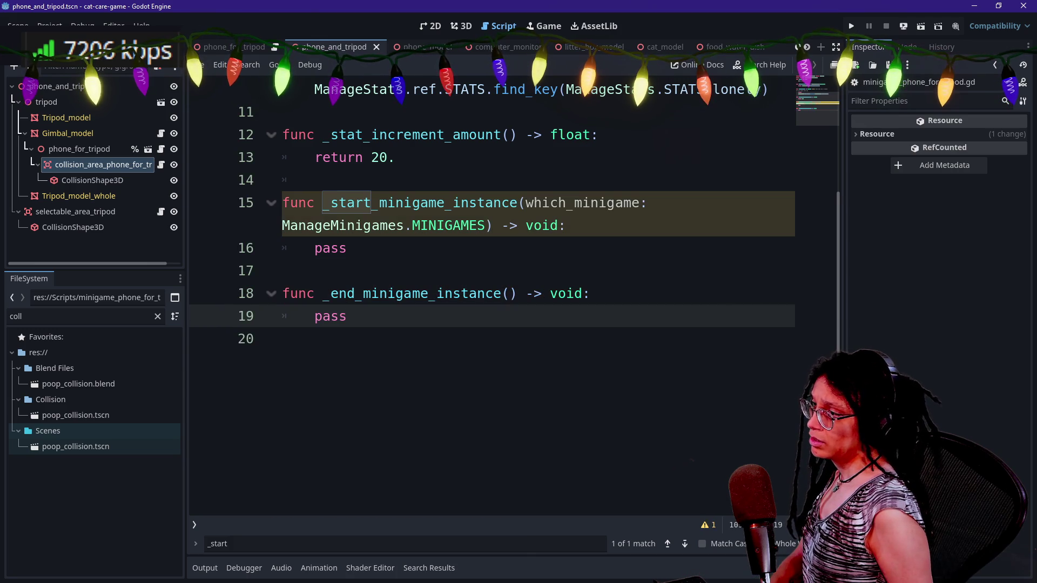
{"action": "left_click", "coordinate": [347, 248]}
{"action": "left_click", "coordinate": [541, 325]}
- Open minigame_litterscoop.gd and review its code for reference
{"action": "key", "text": "shift+alt+o"}
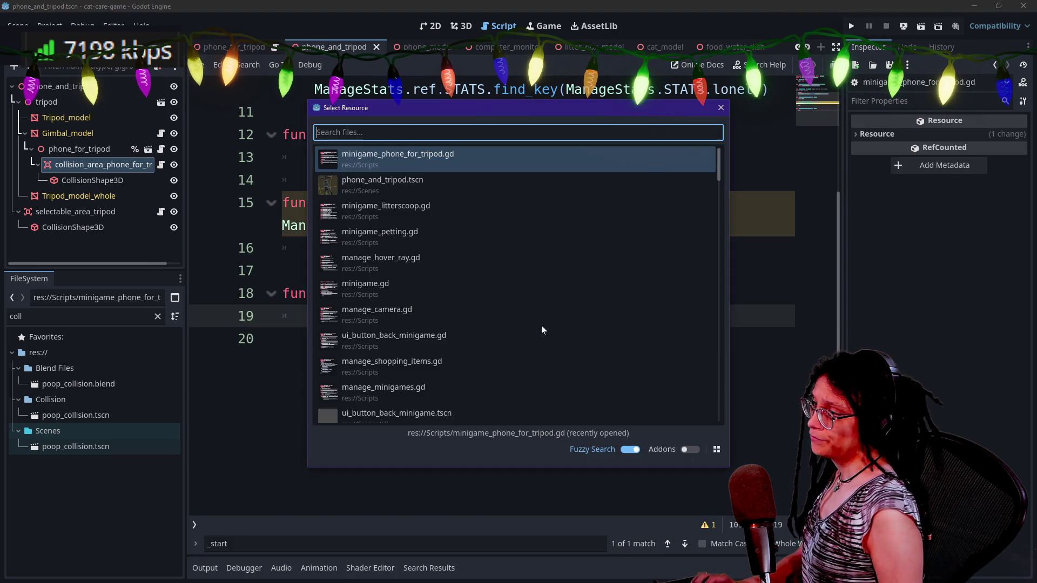
{"action": "key", "text": "Down"}
{"action": "key", "text": "Down"}
{"action": "key", "text": "Return"}
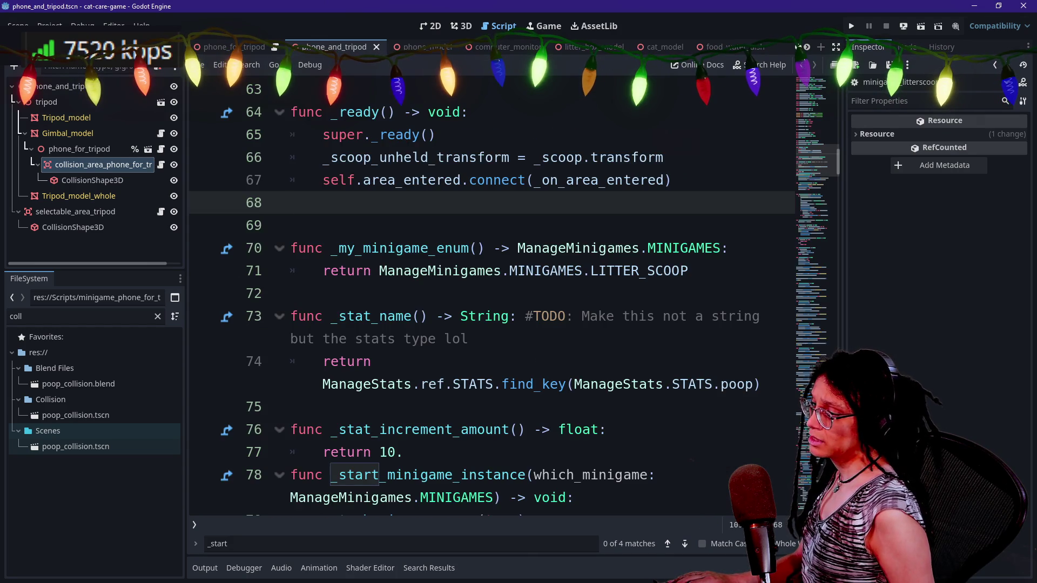
{"action": "scroll", "coordinate": [513, 308], "scroll_direction": "down", "scroll_amount": 3}
{"action": "scroll", "coordinate": [513, 308], "scroll_direction": "down", "scroll_amount": 2}
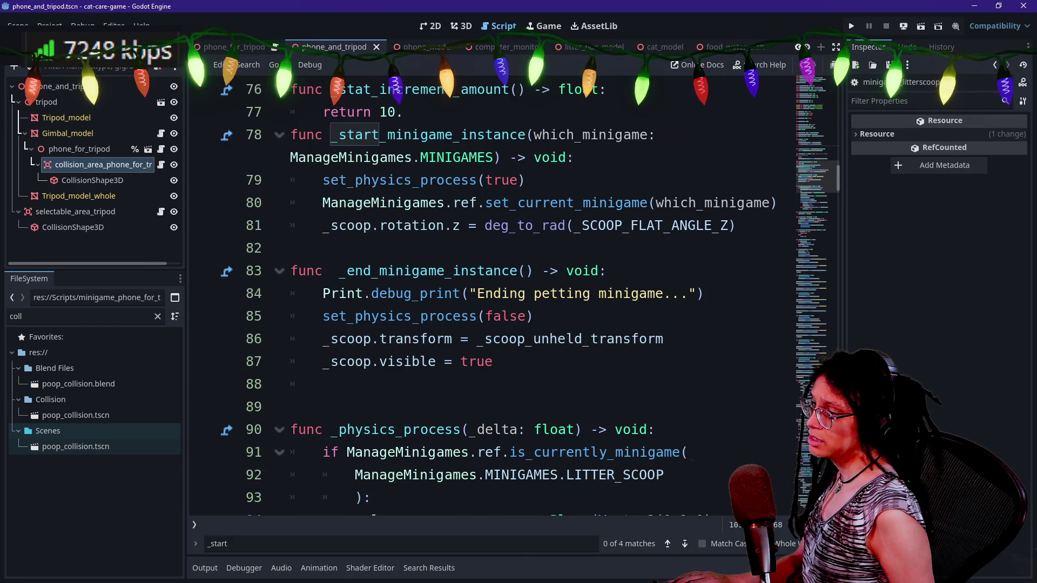
{"action": "mouse_move", "coordinate": [568, 362]}
{"action": "left_mouse_down"}
{"action": "mouse_move", "coordinate": [324, 294]}
{"action": "mouse_move", "coordinate": [511, 316]}
{"action": "left_mouse_up"}
{"action": "left_click", "coordinate": [519, 316]}
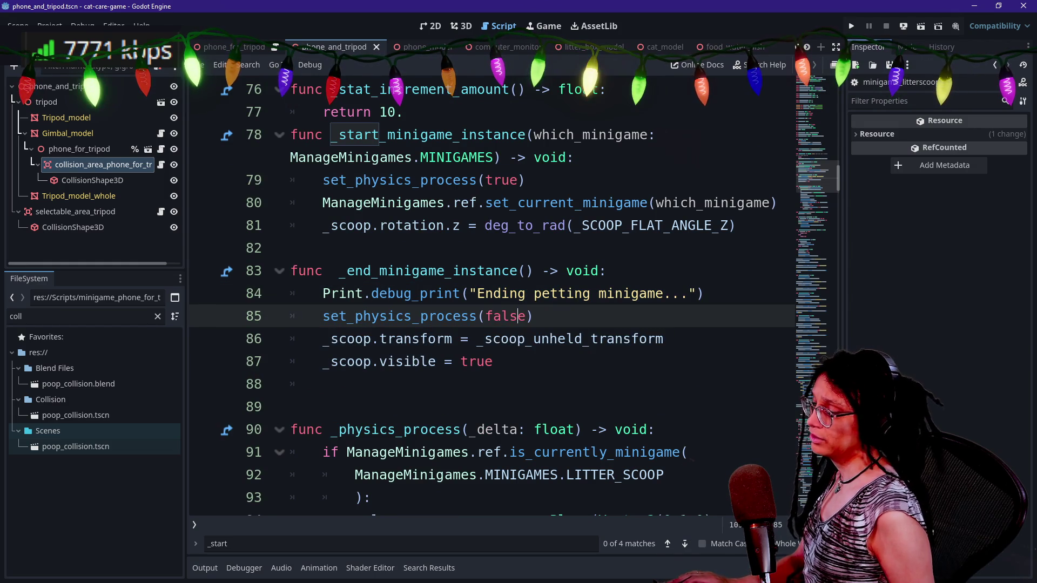
- Return to minigame_phone_for_tripod.gd and jump to the MINIGAMES enum in manage_minigames.gd
{"action": "key", "text": "shift+alt+o"}
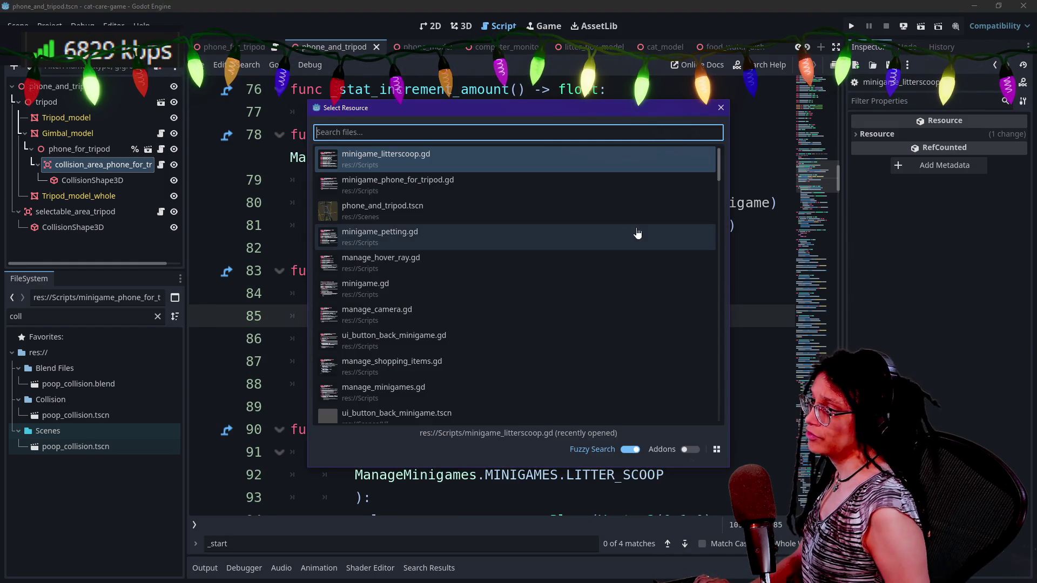
{"action": "left_click", "coordinate": [495, 192]}
{"action": "left_click", "coordinate": [282, 339]}
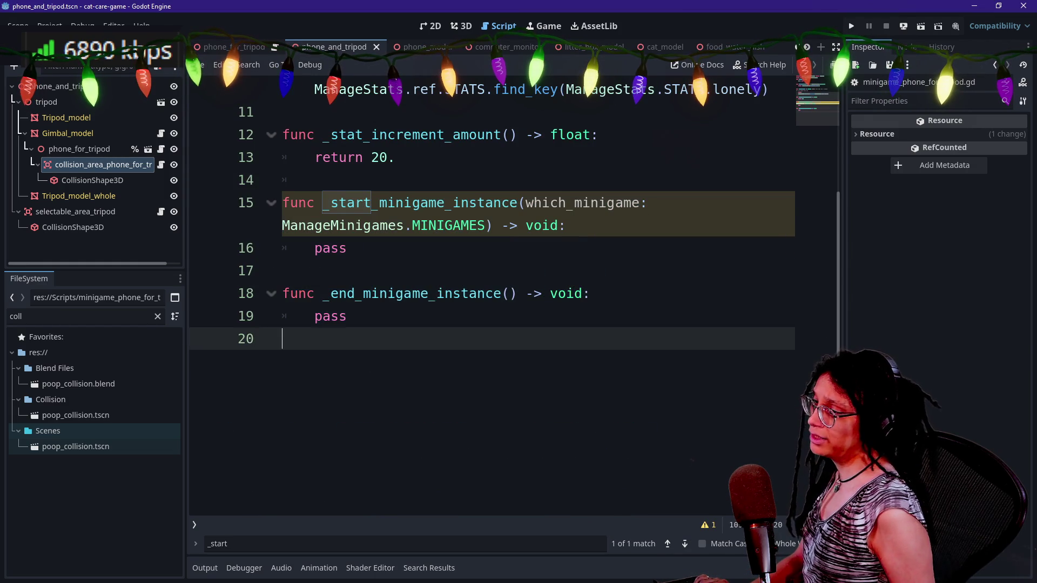
{"action": "left_click", "coordinate": [282, 271]}
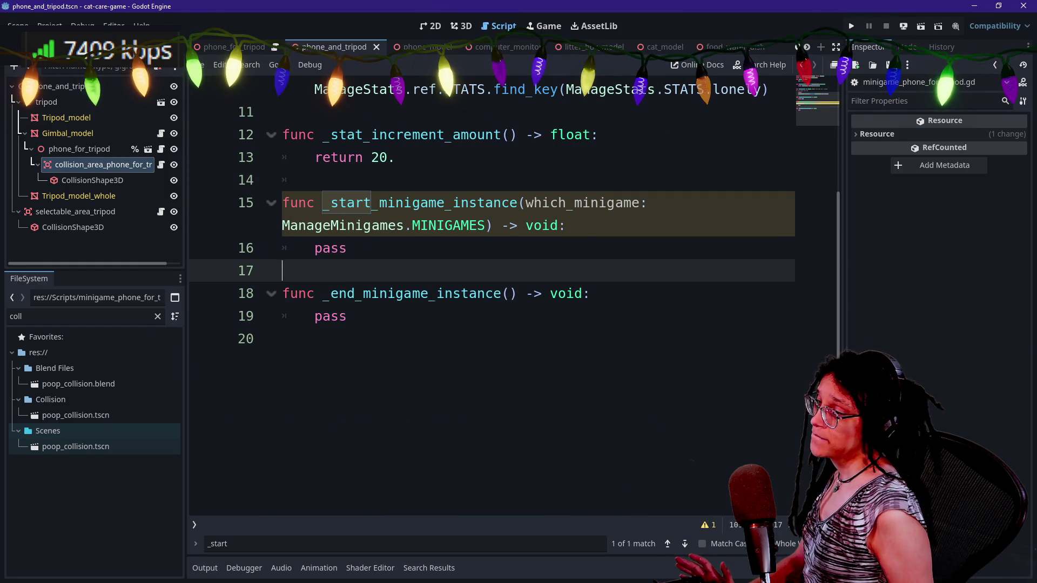
{"action": "scroll", "coordinate": [491, 243], "scroll_direction": "up", "scroll_amount": 1}
{"action": "left_click", "coordinate": [315, 248]}
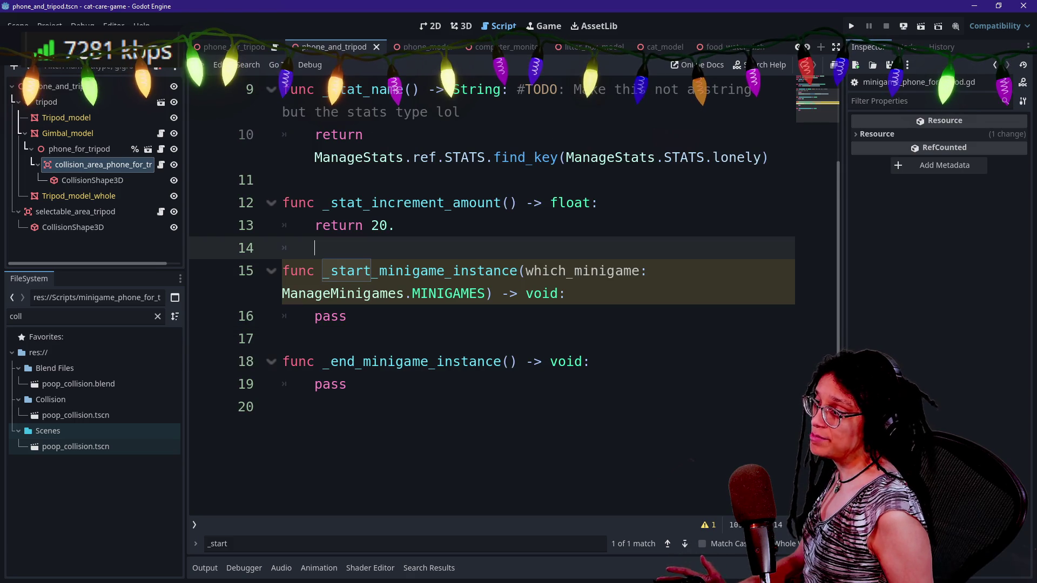
{"action": "left_click", "coordinate": [396, 225]}
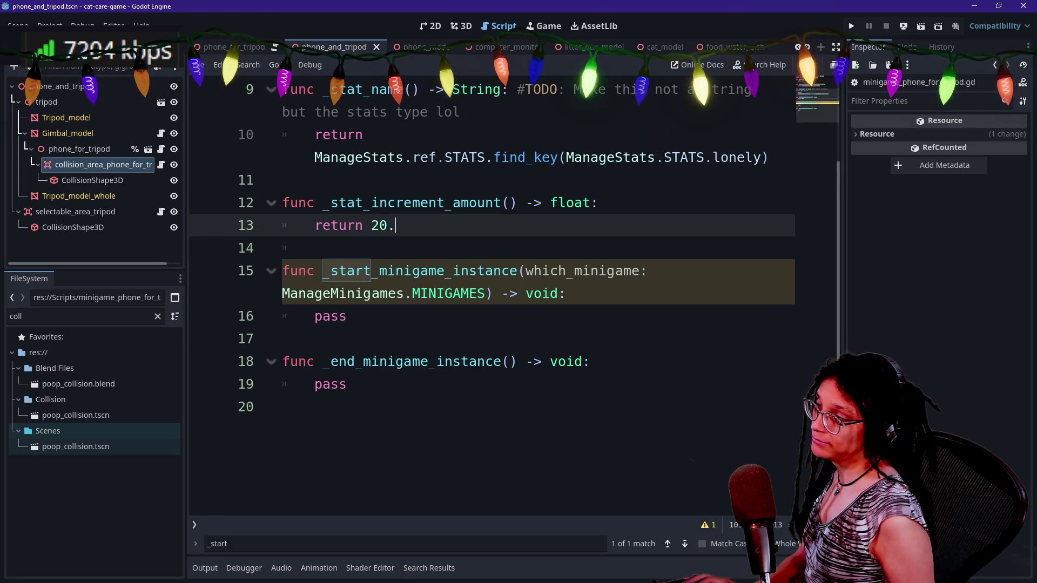
{"action": "key", "text": "shift+Down"}
{"action": "left_click", "coordinate": [449, 293], "text": "ctrl"}
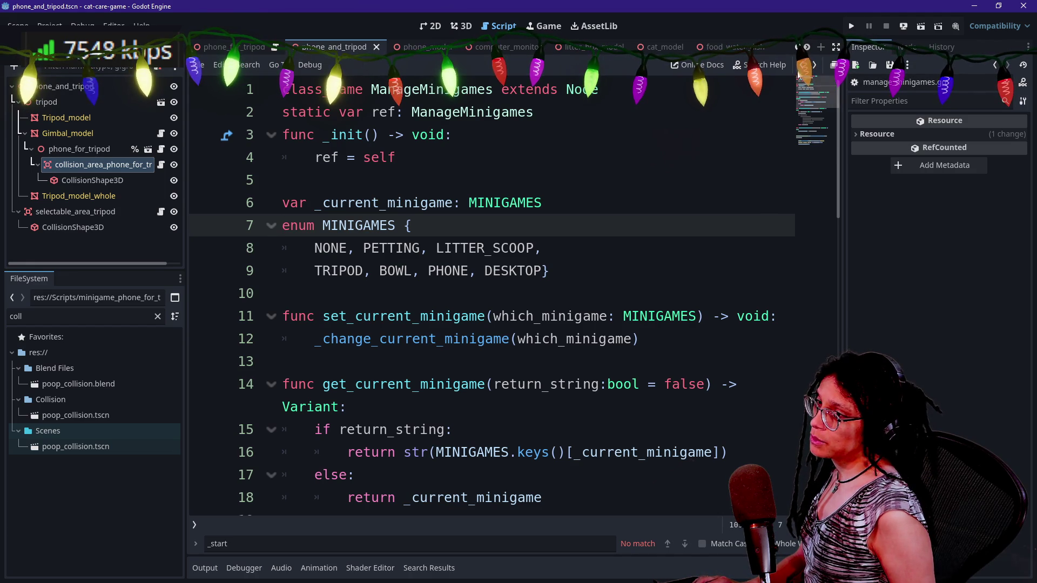
- Go back to the phone-for-tripod script and open its Minigame base-class script
{"action": "key", "text": "alt+Left"}
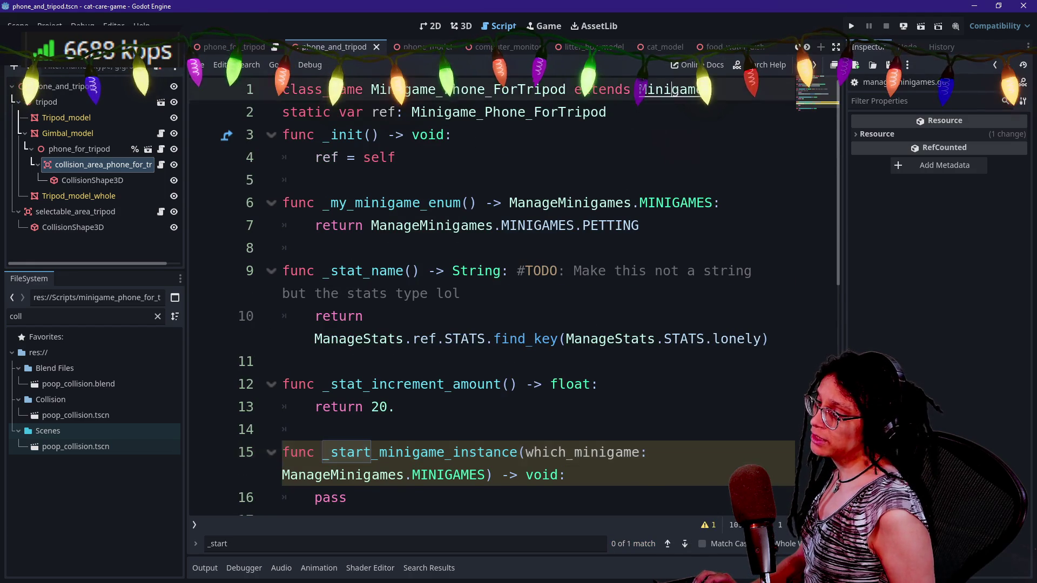
{"action": "left_click", "coordinate": [679, 105], "text": "ctrl"}
{"action": "scroll", "coordinate": [679, 105], "scroll_direction": "down", "scroll_amount": 4}
{"action": "scroll", "coordinate": [594, 275], "scroll_direction": "down", "scroll_amount": 3}
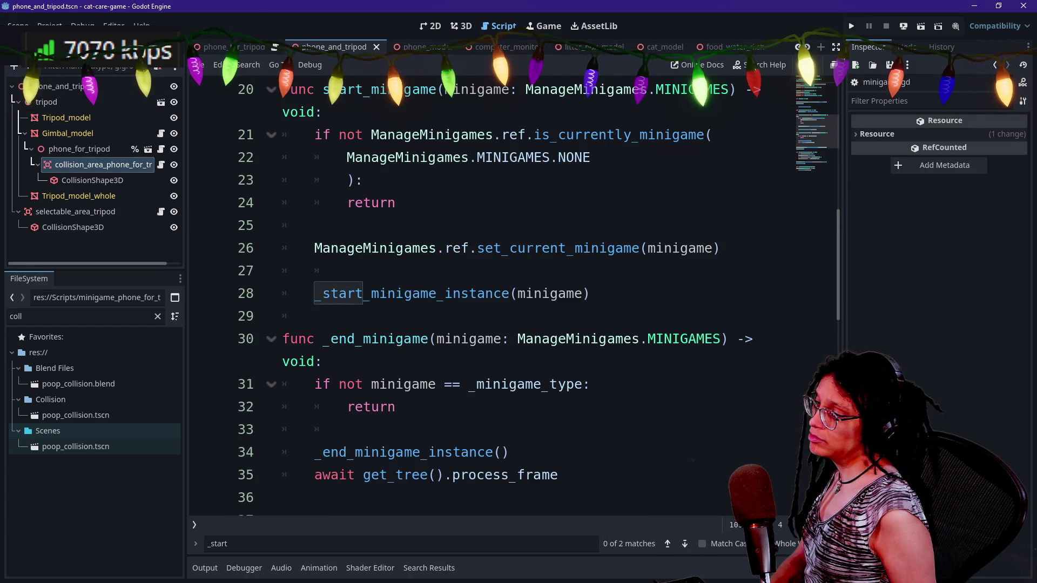
{"action": "scroll", "coordinate": [595, 276], "scroll_direction": "down", "scroll_amount": 7}
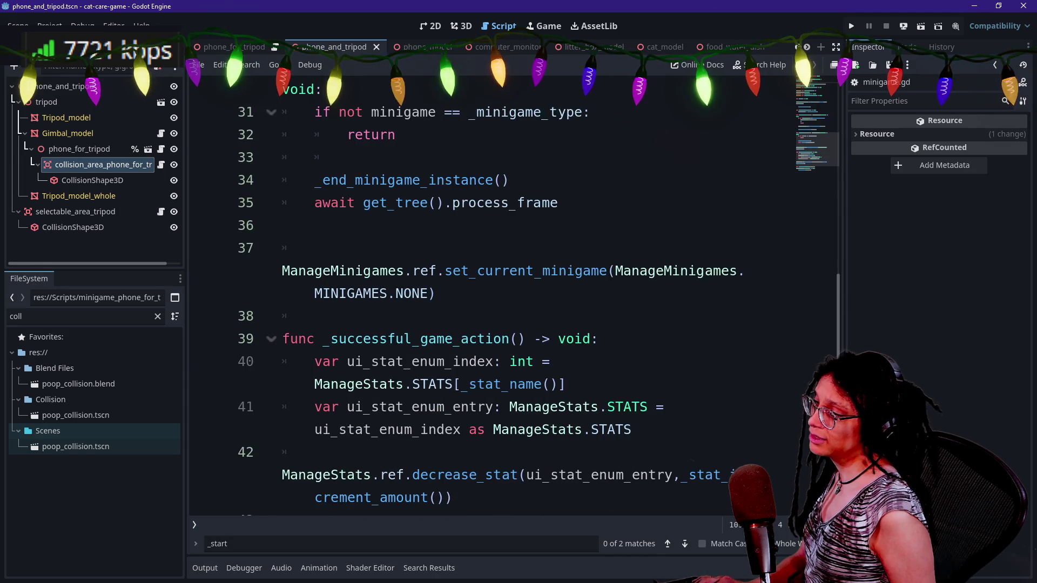
{"action": "scroll", "coordinate": [513, 298], "scroll_direction": "up", "scroll_amount": 10}
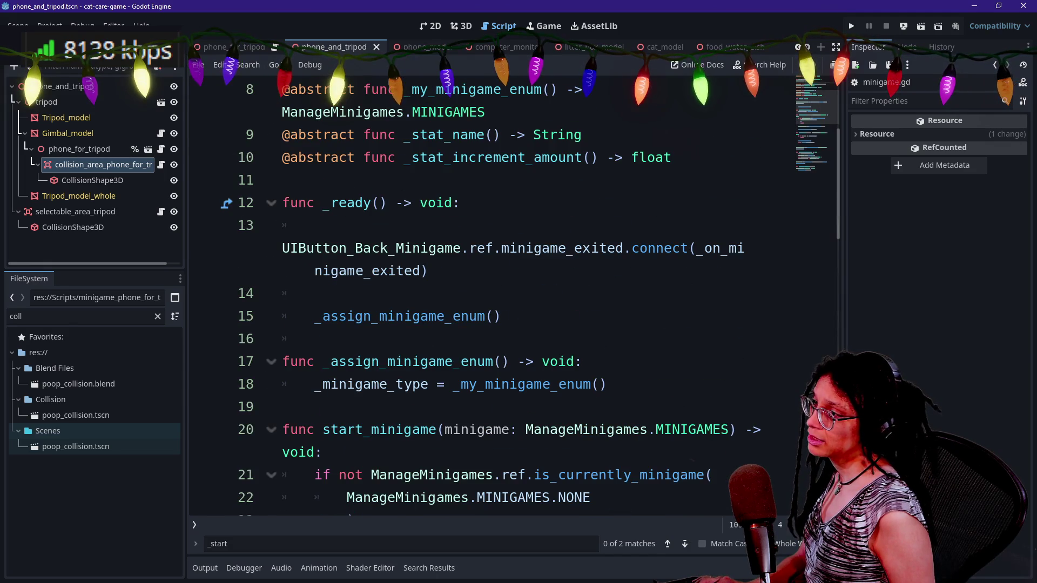
{"action": "scroll", "coordinate": [513, 297], "scroll_direction": "down", "scroll_amount": 1}
- Search the base script for 'stat_incre' to the line-42 use, then enter distraction-free mode
{"action": "key", "text": "ctrl+f"}
{"action": "type", "text": "sta"}
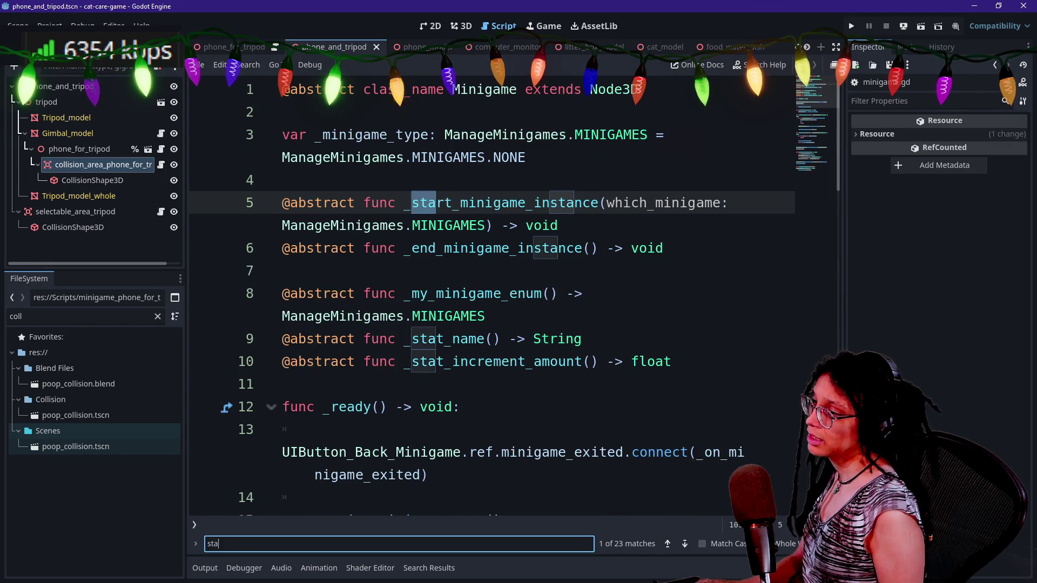
{"action": "type", "text": "t_incre"}
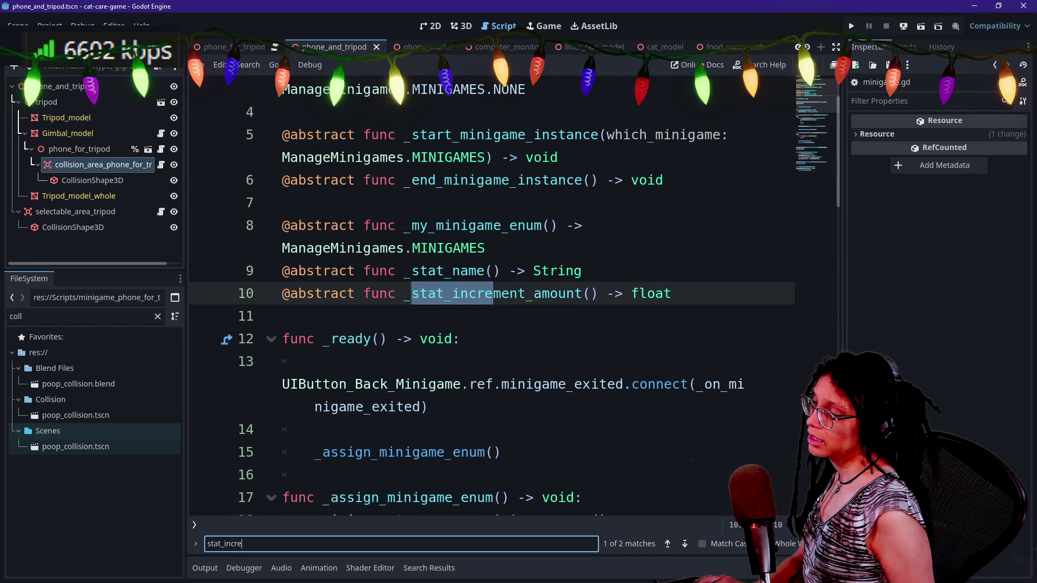
{"action": "key", "text": "Return"}
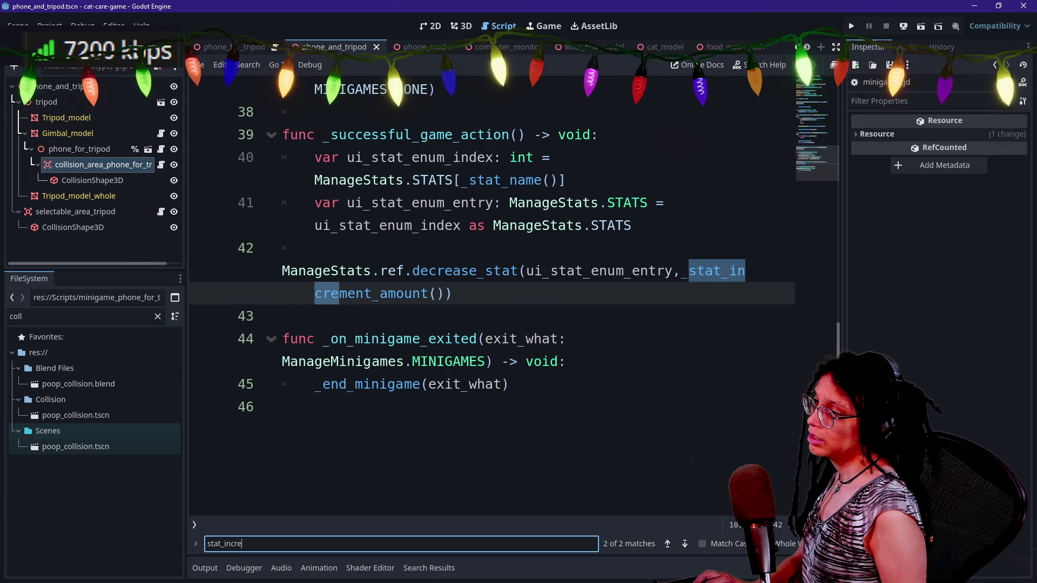
{"action": "key", "text": "ctrl+shift+F11"}
{"action": "scroll", "coordinate": [141, 261], "scroll_direction": "up", "scroll_amount": 1}
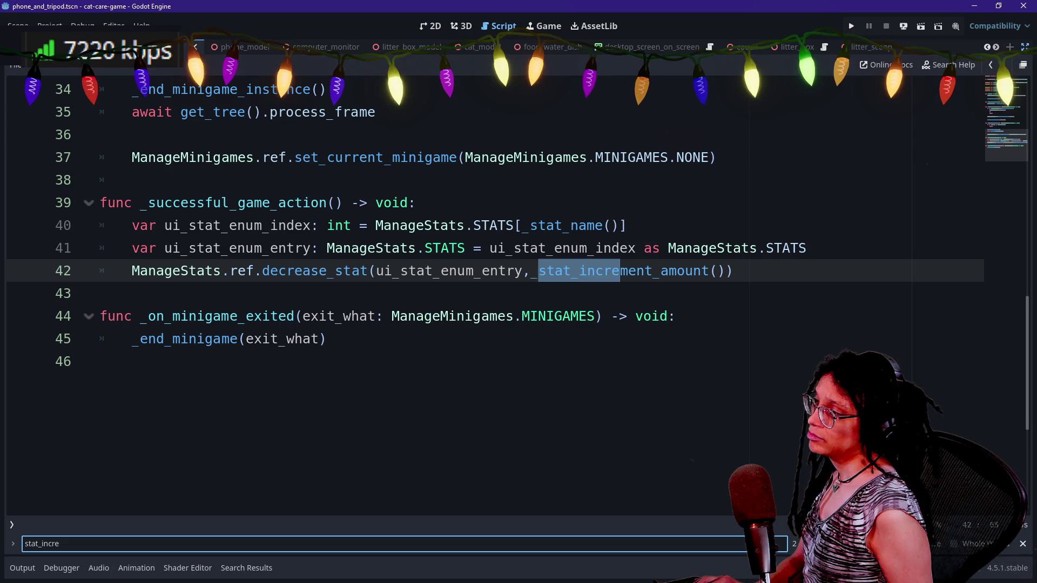
- Review _successful_game_action and the top of the Minigame base script
{"action": "left_click", "coordinate": [384, 202]}
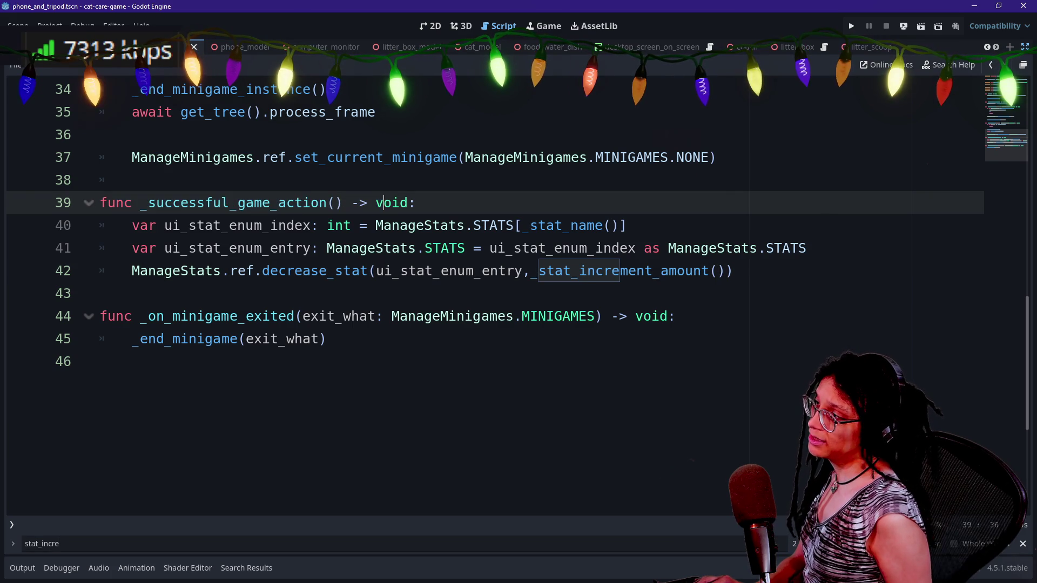
{"action": "scroll", "coordinate": [486, 270], "scroll_direction": "up", "scroll_amount": 1}
{"action": "key", "text": "shift+Page_Up"}
{"action": "key", "text": "shift+Page_Up"}
{"action": "left_click", "coordinate": [708, 231]}
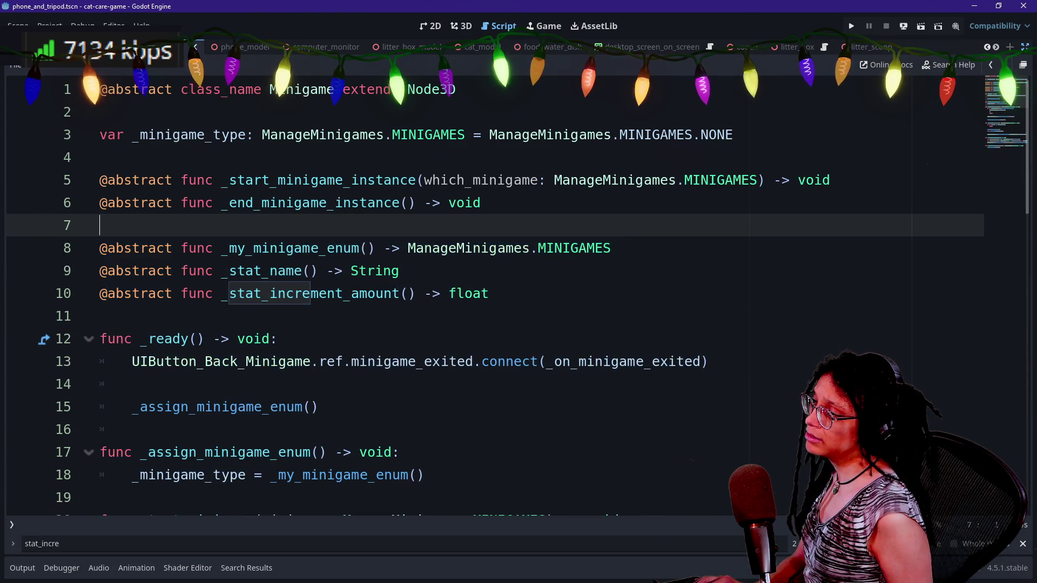
{"action": "scroll", "coordinate": [708, 231], "scroll_direction": "down", "scroll_amount": 1}
- In minigame_phone_for_tripod.gd, change _stat_increment_amount's return 20. to return 666
{"action": "key", "text": "shift+alt+o"}
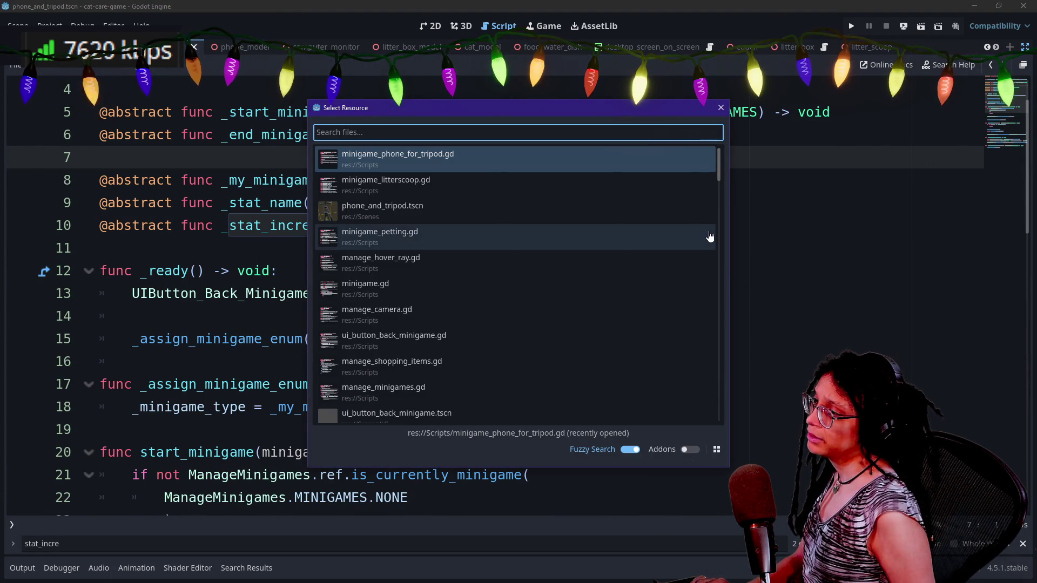
{"action": "key", "text": "Return"}
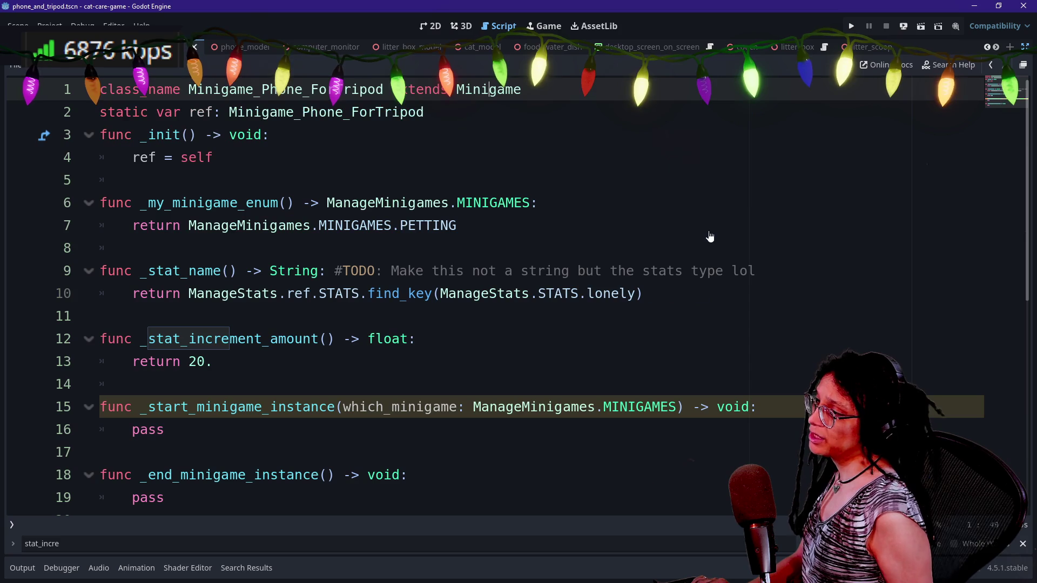
{"action": "scroll", "coordinate": [486, 291], "scroll_direction": "down", "scroll_amount": 1}
{"action": "left_click", "coordinate": [166, 362]}
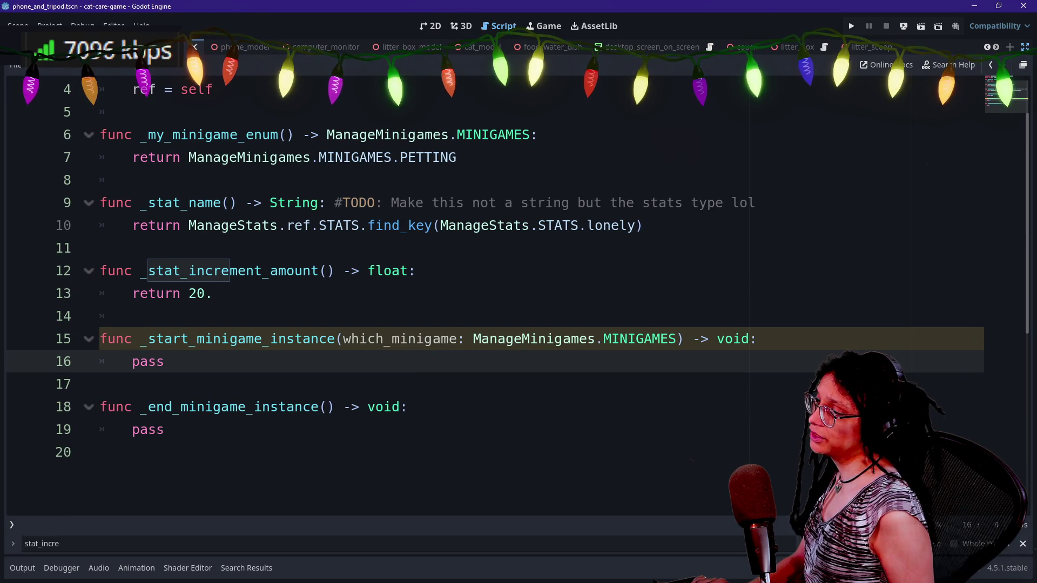
{"action": "left_click", "coordinate": [212, 293]}
{"action": "key", "text": "BackSpace"}
{"action": "key", "text": "BackSpace"}
{"action": "key", "text": "BackSpace"}
{"action": "type", "text": "666."}
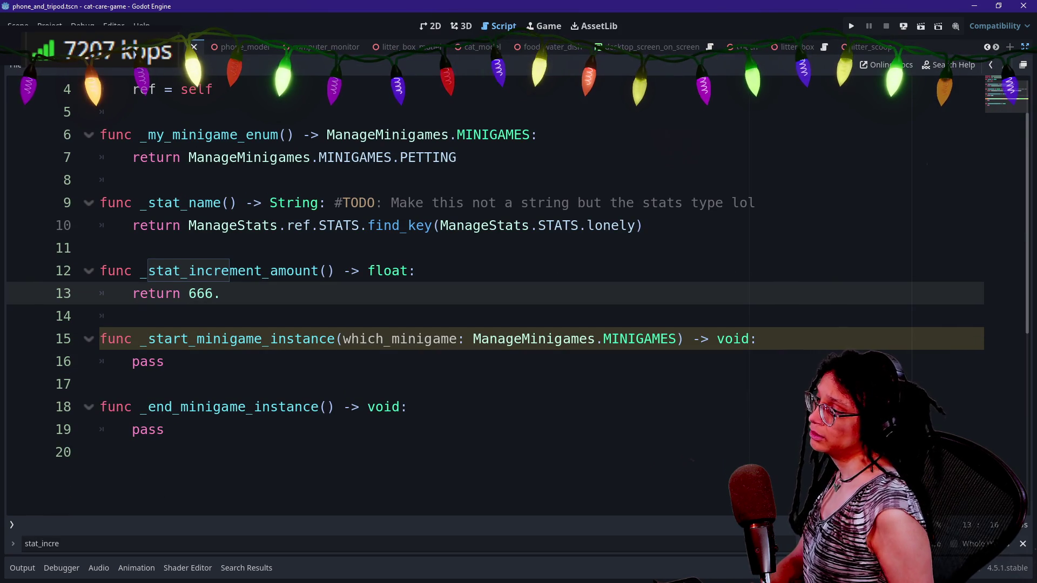
{"action": "left_click", "coordinate": [165, 361]}
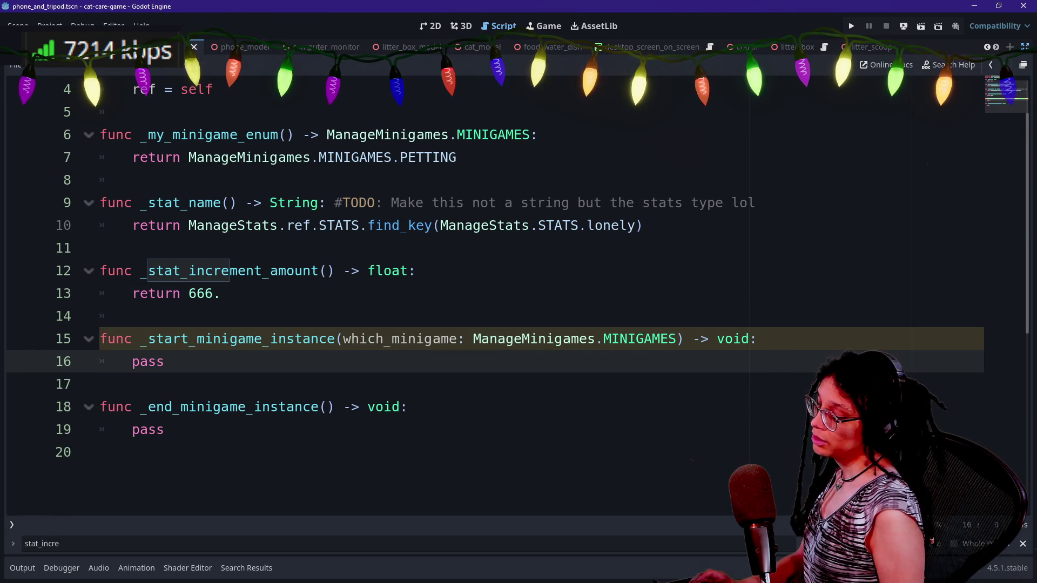
- Open minigame_litterscoop.gd and start a search within it
{"action": "key", "text": "shift+alt+o"}
{"action": "key", "text": "Down"}
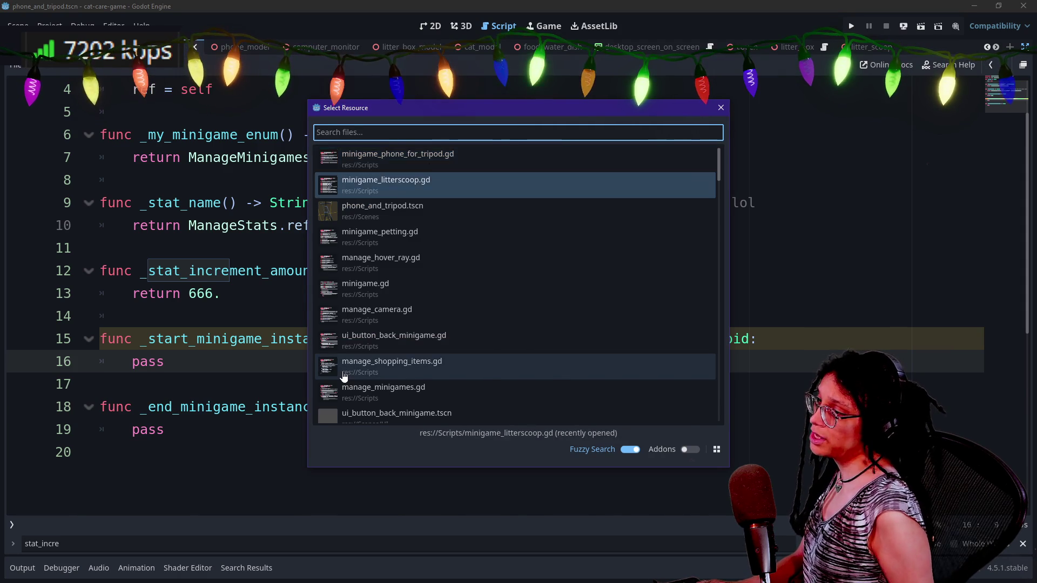
{"action": "key", "text": "Return"}
{"action": "scroll", "coordinate": [518, 292], "scroll_direction": "down", "scroll_amount": 1}
{"action": "scroll", "coordinate": [518, 292], "scroll_direction": "up", "scroll_amount": 1}
{"action": "key", "text": "ctrl+f"}
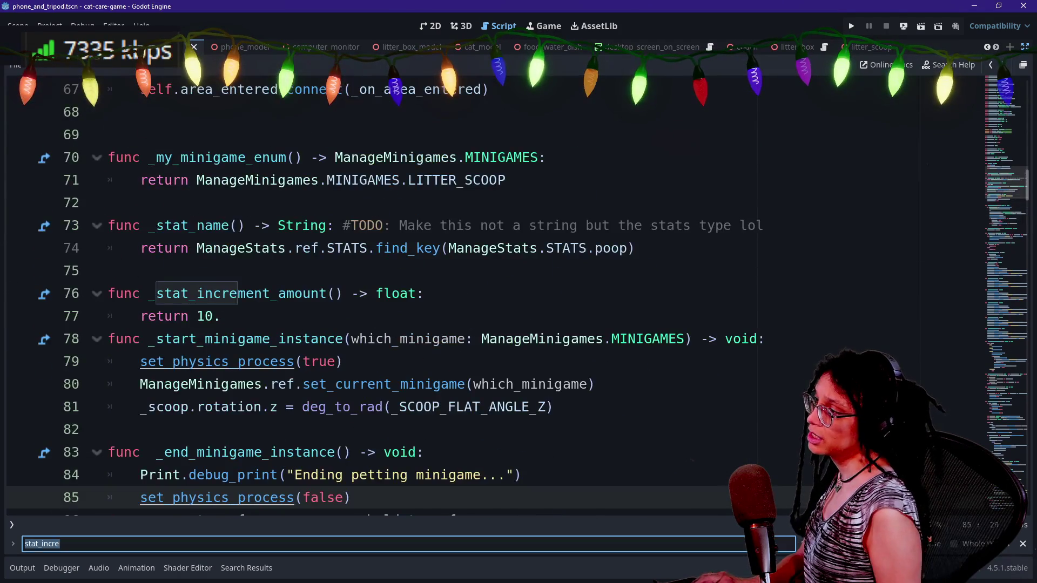
- Find _start_minigame in the litter-scoop script and copy its set_current_minigame line
{"action": "type", "text": "s"}
{"action": "type", "text": "_miniga"}
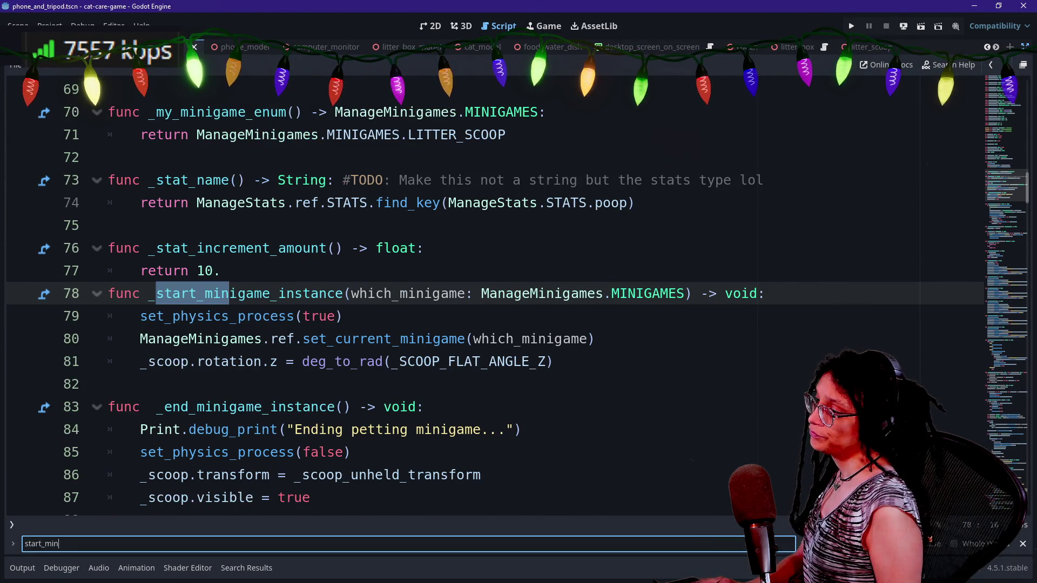
{"action": "left_click", "coordinate": [231, 316]}
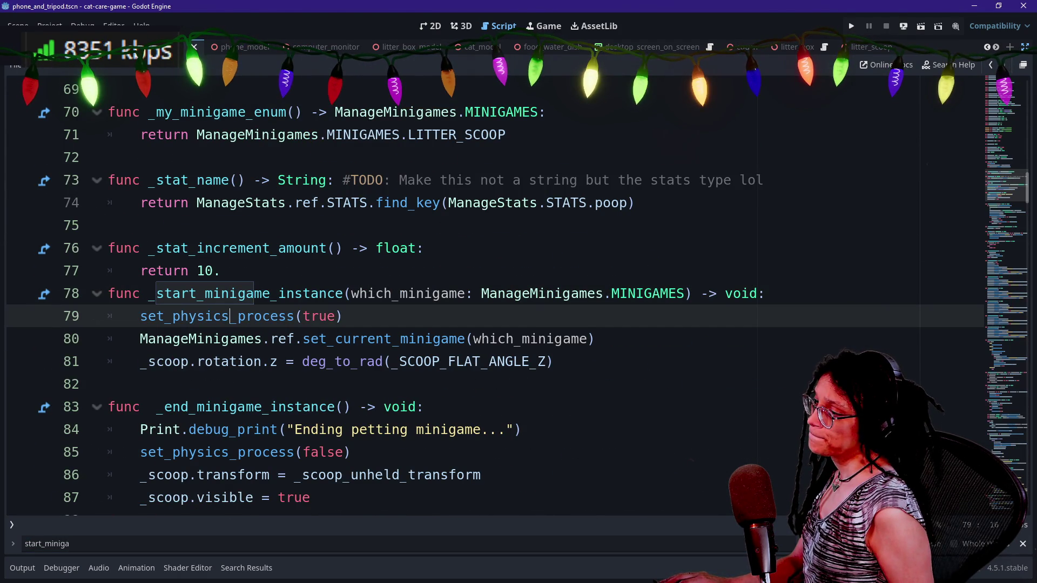
{"action": "left_click_drag", "start_coordinate": [140, 338], "coordinate": [594, 339]}
{"action": "key", "text": "ctrl+c"}
- Switch back to the phone-for-tripod script and open its Minigame base class
{"action": "key", "text": "alt+Left"}
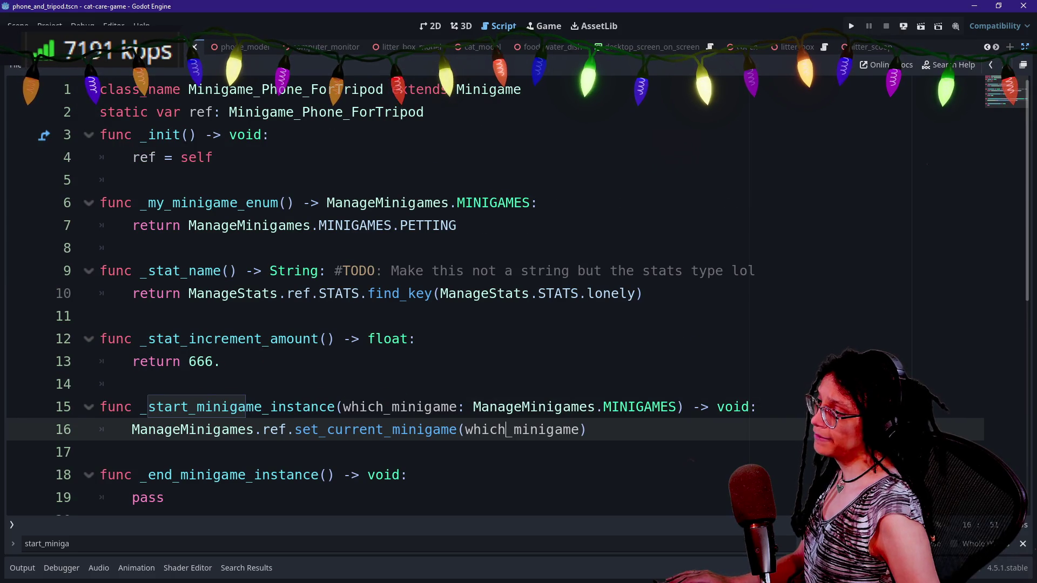
{"action": "key", "text": "shift+alt+o"}
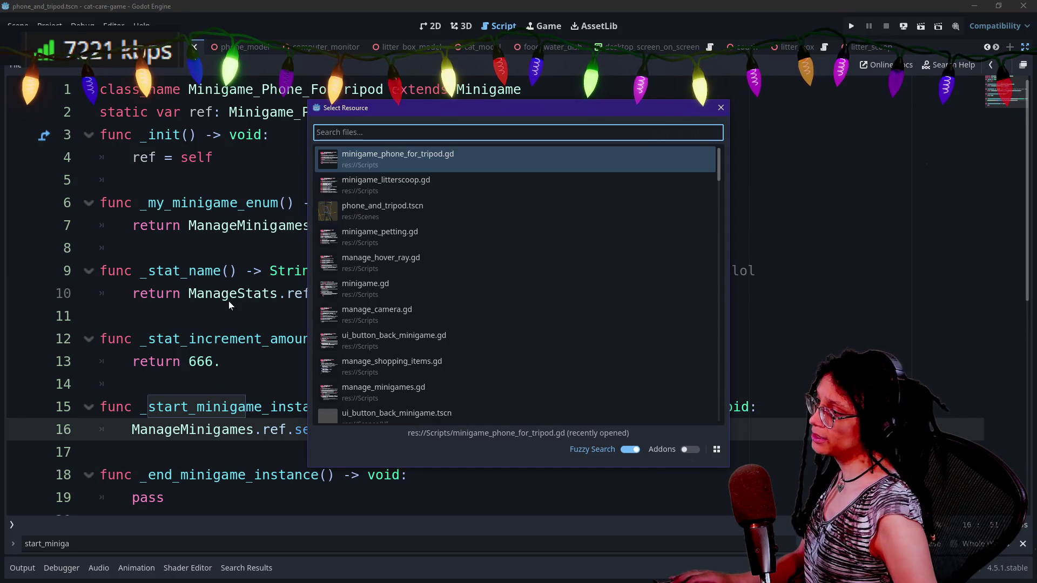
{"action": "key", "text": "Escape"}
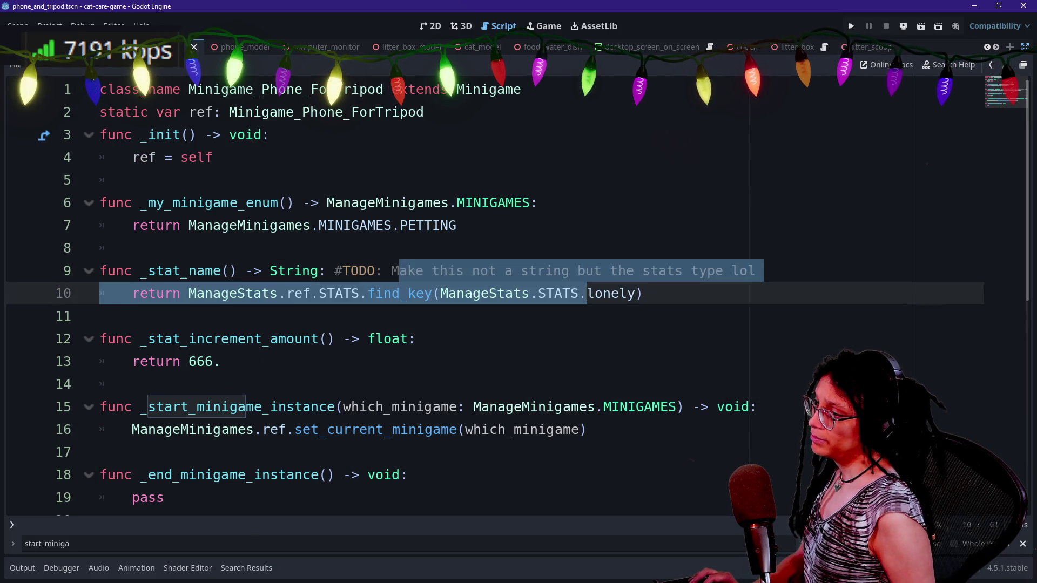
{"action": "left_click", "coordinate": [539, 203]}
{"action": "left_click", "coordinate": [494, 89], "text": "ctrl"}
- Search the Minigame base script for _stat_name, used on line 40 in _successful_game_action
{"action": "scroll", "coordinate": [494, 216], "scroll_direction": "down", "scroll_amount": 3}
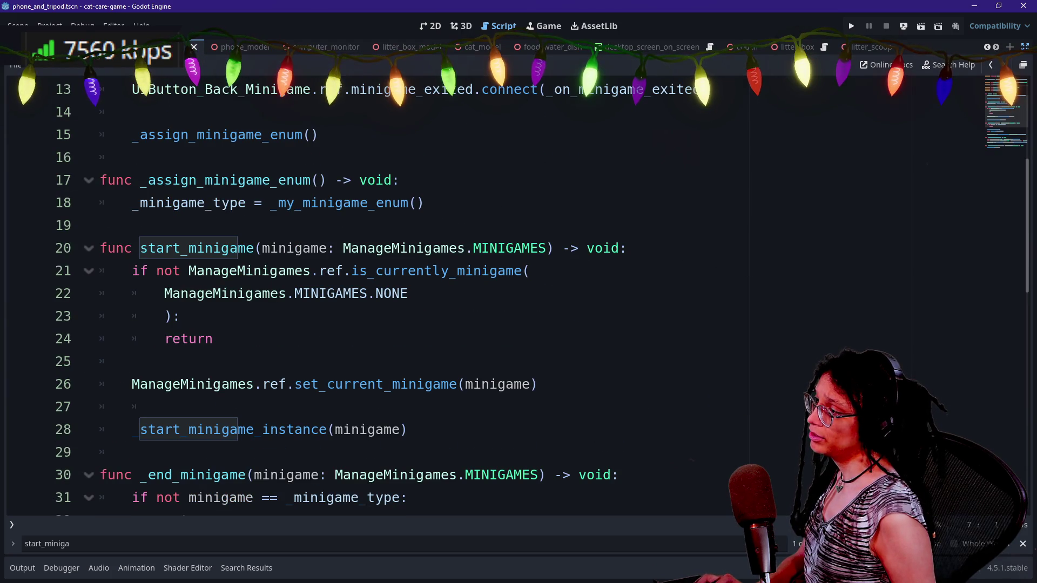
{"action": "scroll", "coordinate": [378, 292], "scroll_direction": "down", "scroll_amount": 4}
{"action": "scroll", "coordinate": [378, 291], "scroll_direction": "down", "scroll_amount": 3}
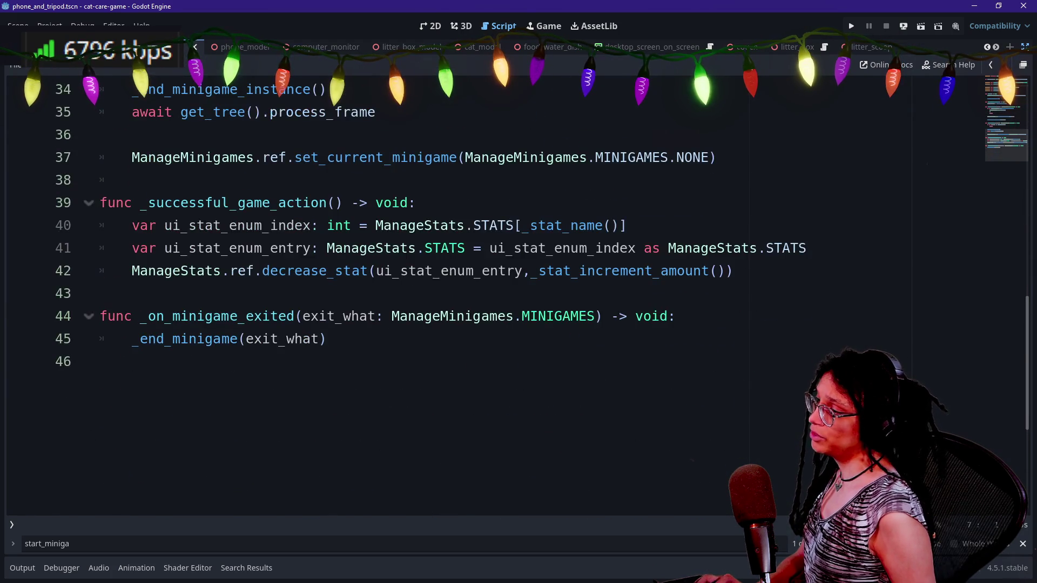
{"action": "scroll", "coordinate": [378, 291], "scroll_direction": "up", "scroll_amount": 7}
{"action": "key", "text": "ctrl+f"}
{"action": "type", "text": "_stat_name"}
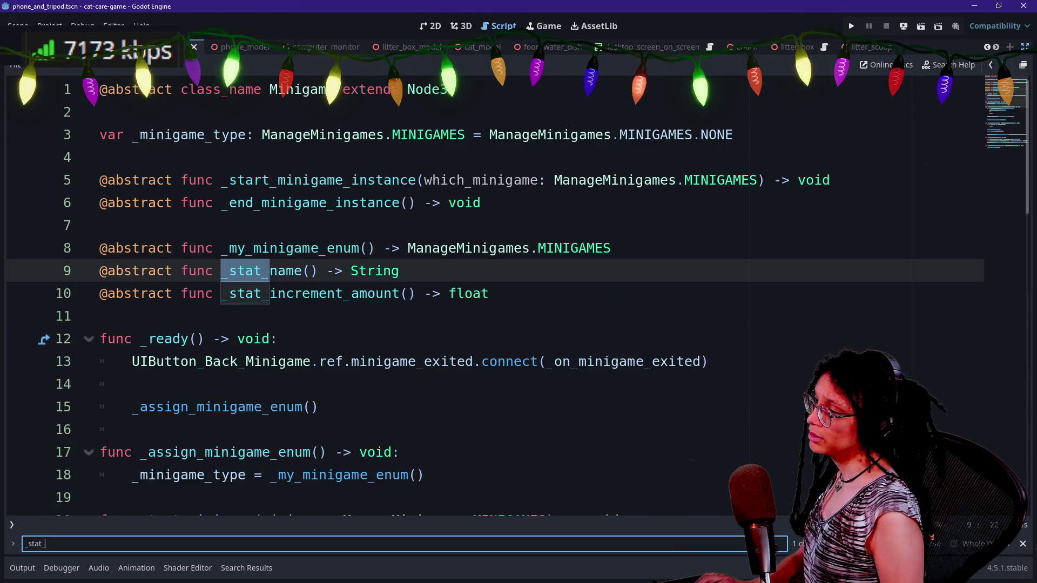
{"action": "key", "text": "Return"}
{"action": "left_click", "coordinate": [376, 271]}
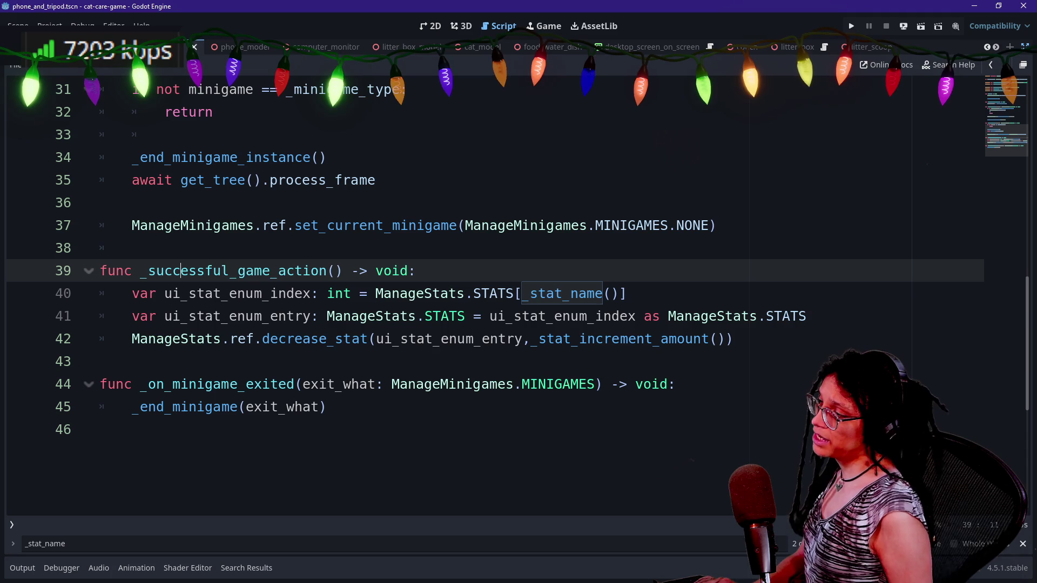
{"action": "scroll", "coordinate": [900, 125], "scroll_direction": "up", "scroll_amount": 6}
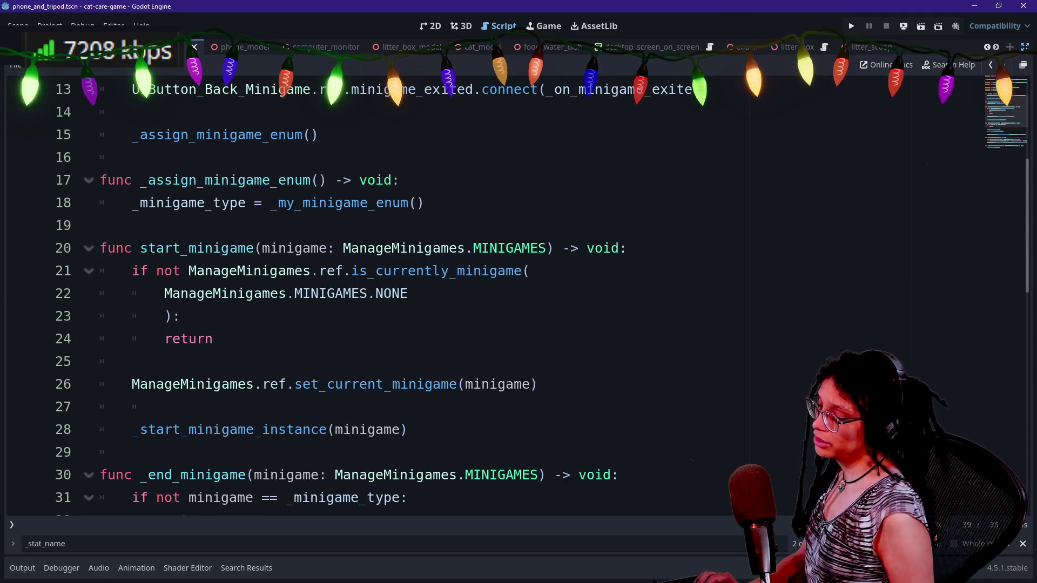
{"action": "key", "text": "shift+alt+o"}
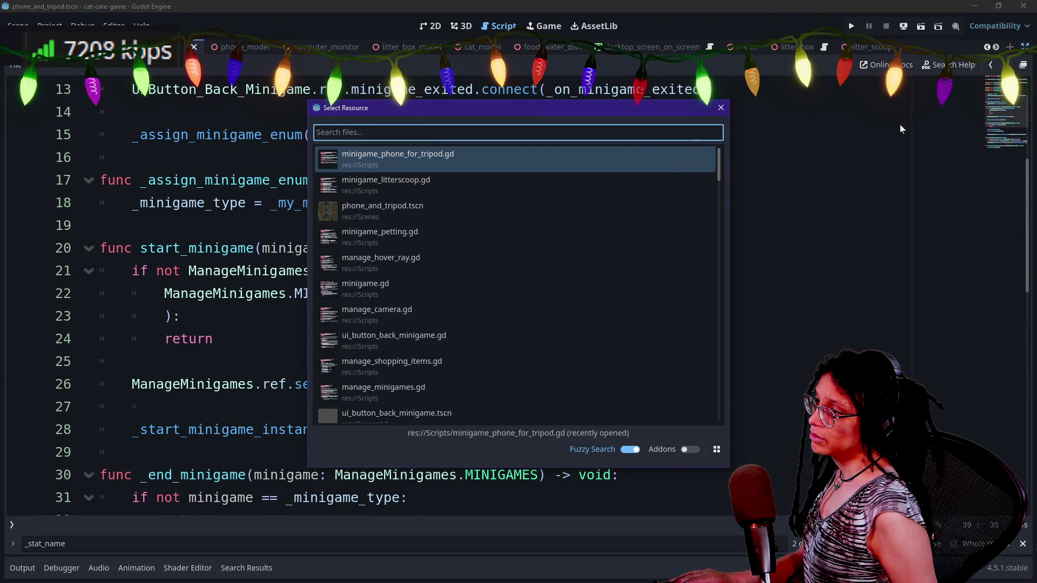
- In minigame_phone_for_tripod.gd, keep the set_current_minigame line and make _stat_name return ""
{"action": "key", "text": "Return"}
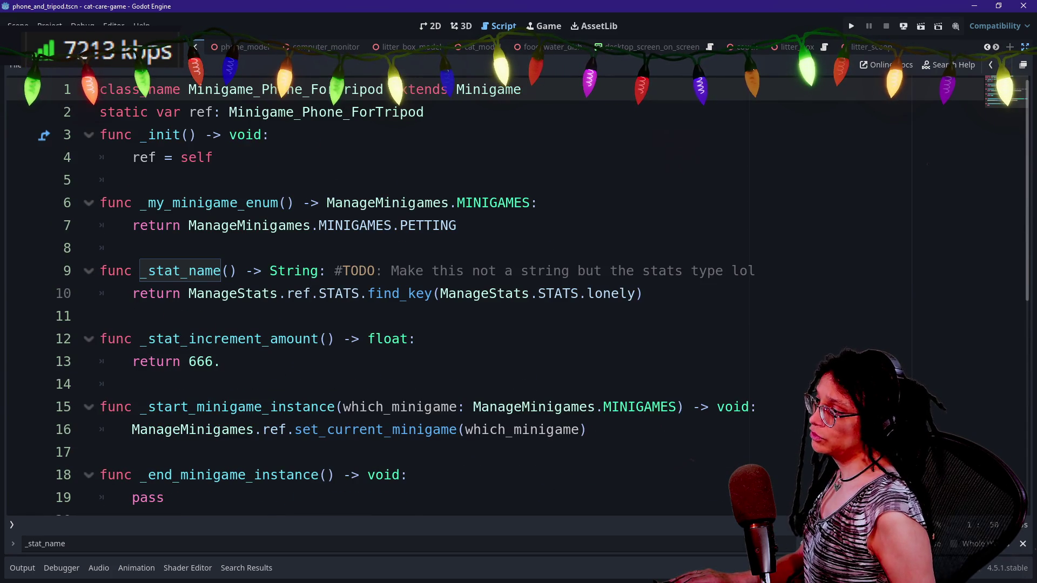
{"action": "key", "text": "ctrl+z"}
{"action": "key", "text": "ctrl+shift+z"}
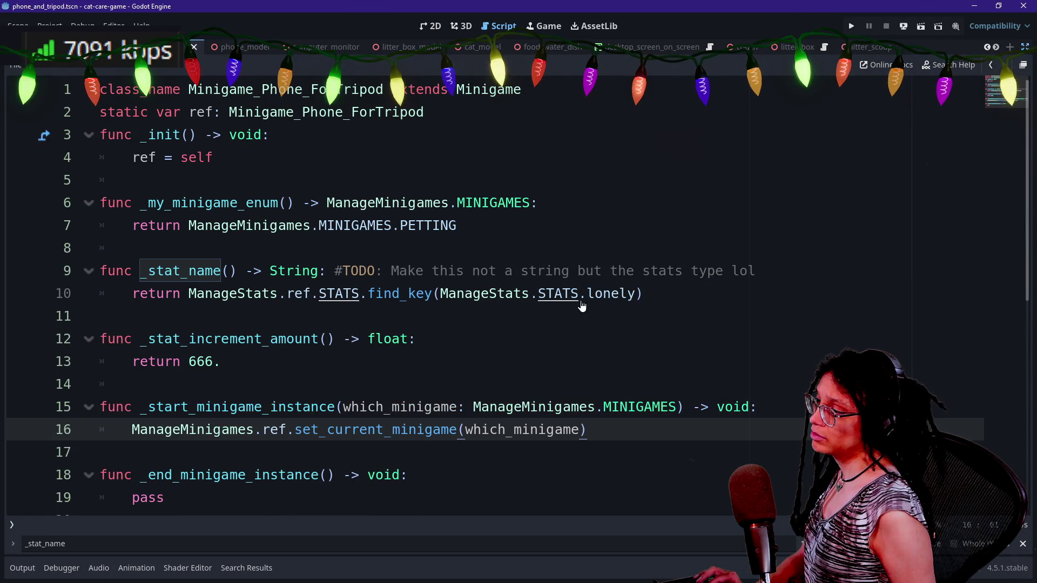
{"action": "key", "text": "ctrl+z"}
{"action": "key", "text": "ctrl+shift+z"}
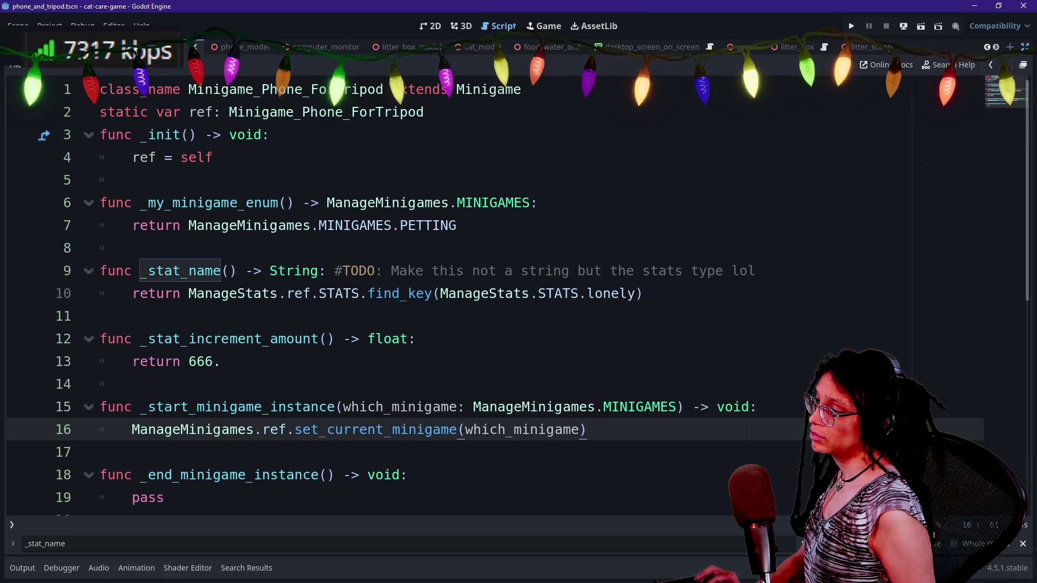
{"action": "mouse_move", "coordinate": [642, 294]}
{"action": "left_mouse_down"}
{"action": "mouse_move", "coordinate": [132, 293]}
{"action": "mouse_move", "coordinate": [188, 294]}
{"action": "left_mouse_up"}
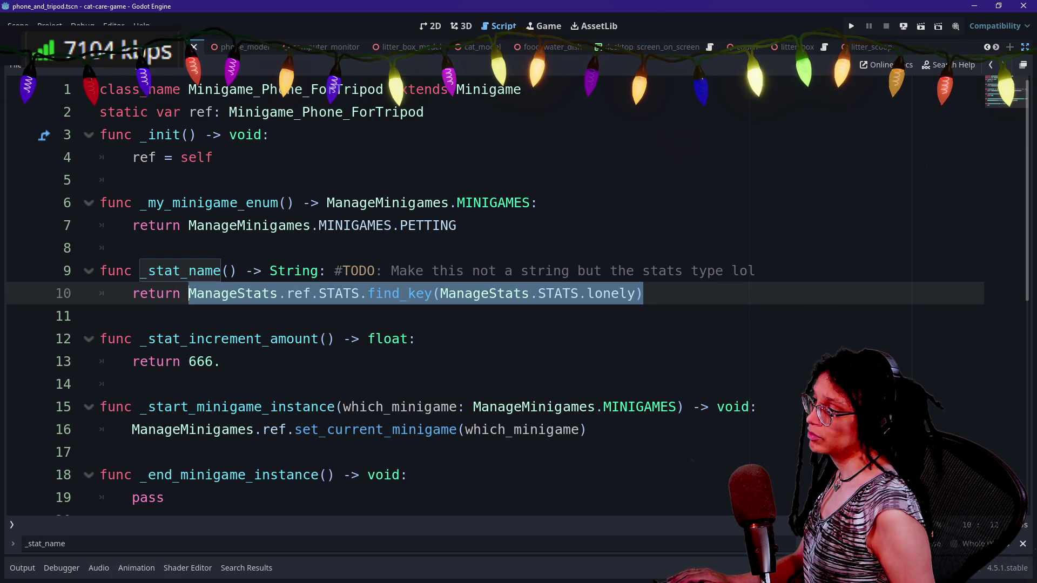
{"action": "type", "text": "\"\""}
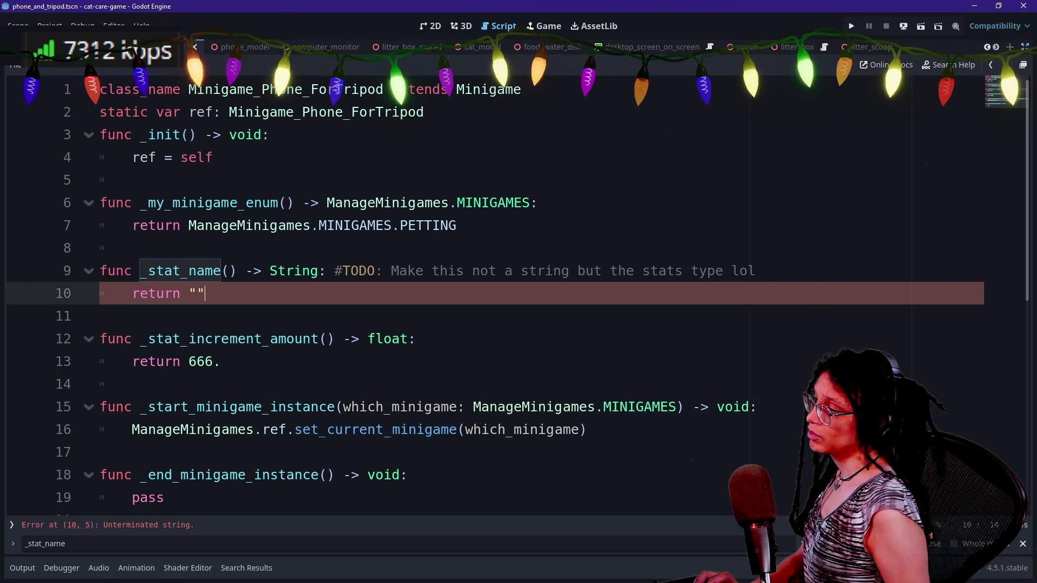
- Replace PETTING with TRIPOD in the MINIGAMES value returned on line 7
{"action": "left_click", "coordinate": [246, 226]}
{"action": "left_click", "coordinate": [457, 225]}
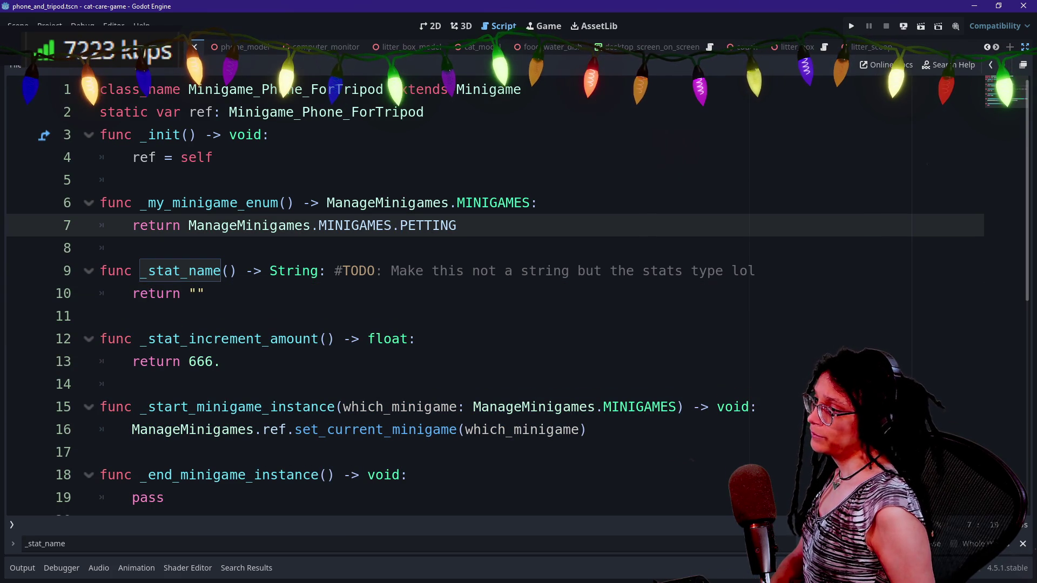
{"action": "key", "text": "BackSpace"}
{"action": "key", "text": "BackSpace"}
{"action": "key", "text": "BackSpace"}
{"action": "key", "text": "BackSpace"}
{"action": "key", "text": "BackSpace"}
{"action": "type", "text": "TR"}
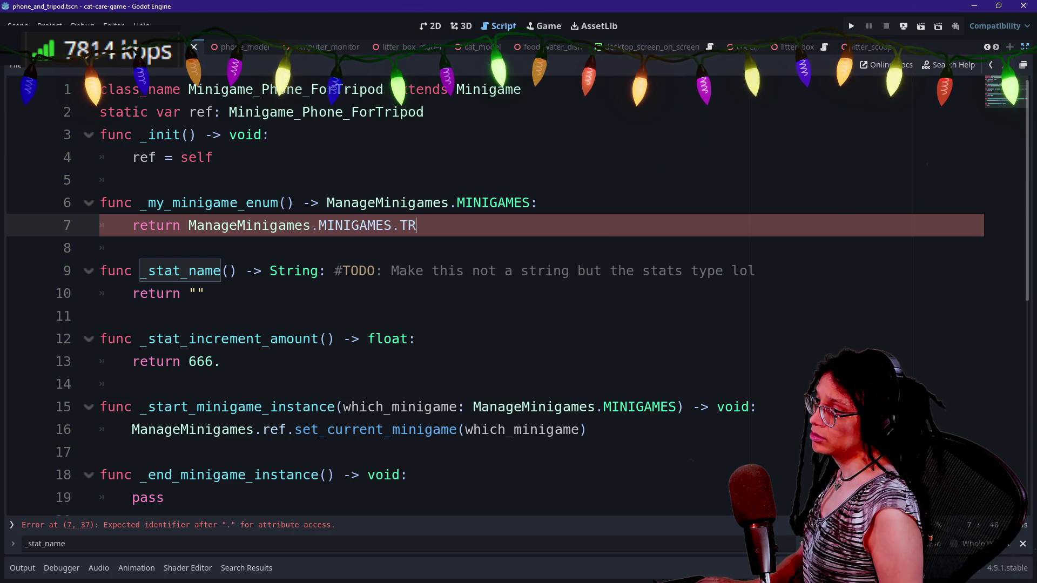
{"action": "key", "text": "Return"}
- Change that value to PHONE_FOR_TRIPOD and jump to the MINIGAMES enum definition
{"action": "left_click", "coordinate": [270, 135]}
{"action": "scroll", "coordinate": [518, 297], "scroll_direction": "down", "scroll_amount": 2}
{"action": "scroll", "coordinate": [518, 298], "scroll_direction": "up", "scroll_amount": 2}
{"action": "left_click", "coordinate": [400, 226]}
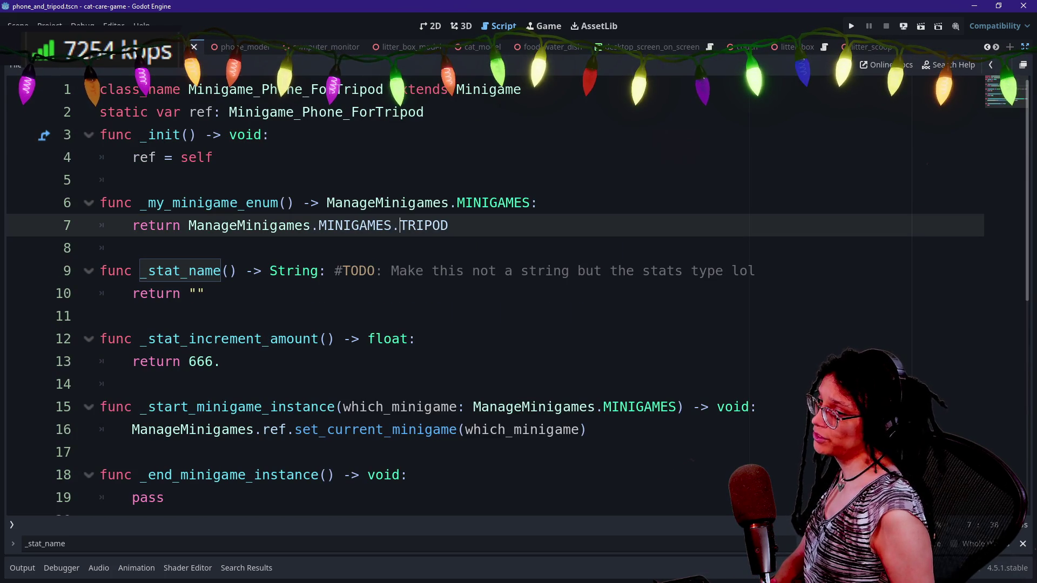
{"action": "type", "text": "PHONE_FOR_"}
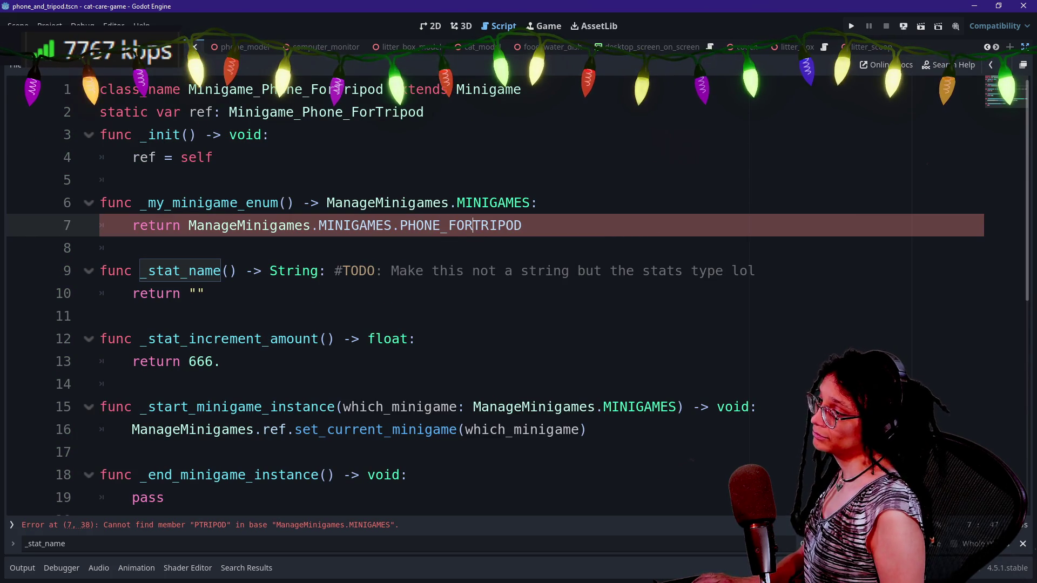
{"action": "left_click", "coordinate": [479, 205]}
{"action": "left_click", "coordinate": [478, 206], "text": "ctrl"}
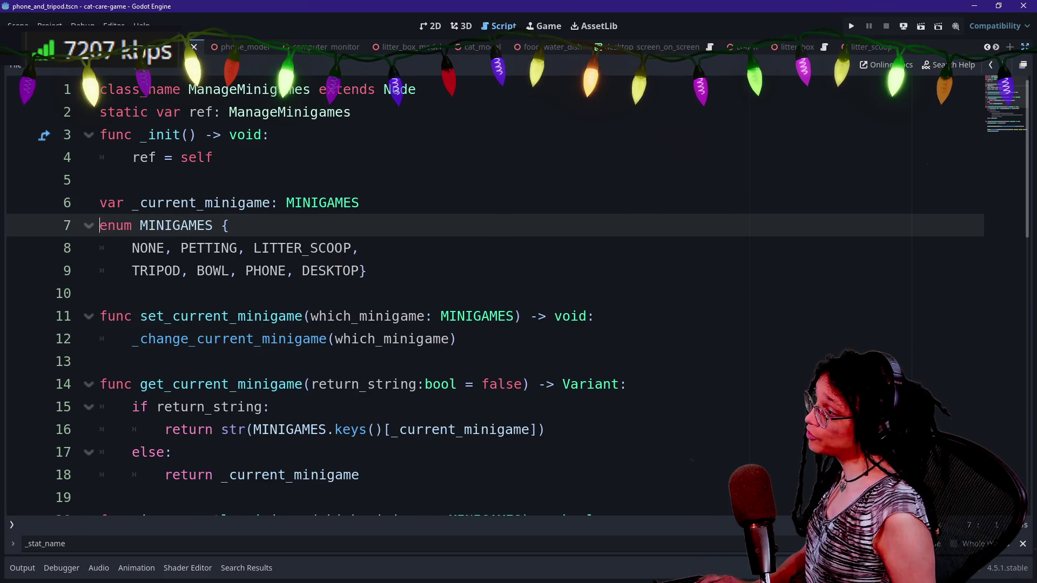
- Rename the PHONE enum entry to PHONE_FOR_TRIPOD and remove the old TRIPOD entry
{"action": "left_click", "coordinate": [296, 270]}
{"action": "type", "text": "F"}
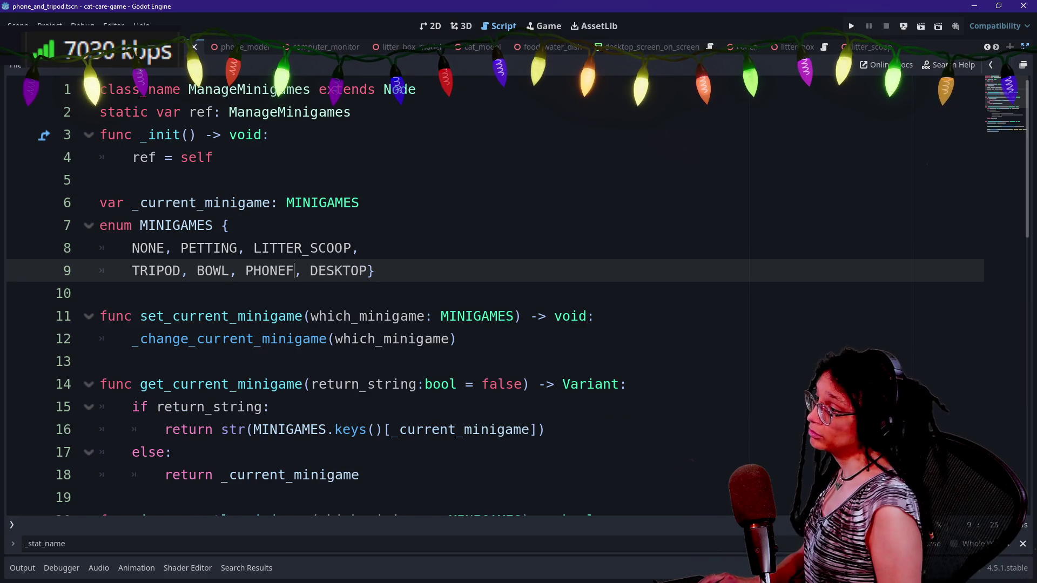
{"action": "key", "text": "BackSpace"}
{"action": "type", "text": "_FOR_TR"}
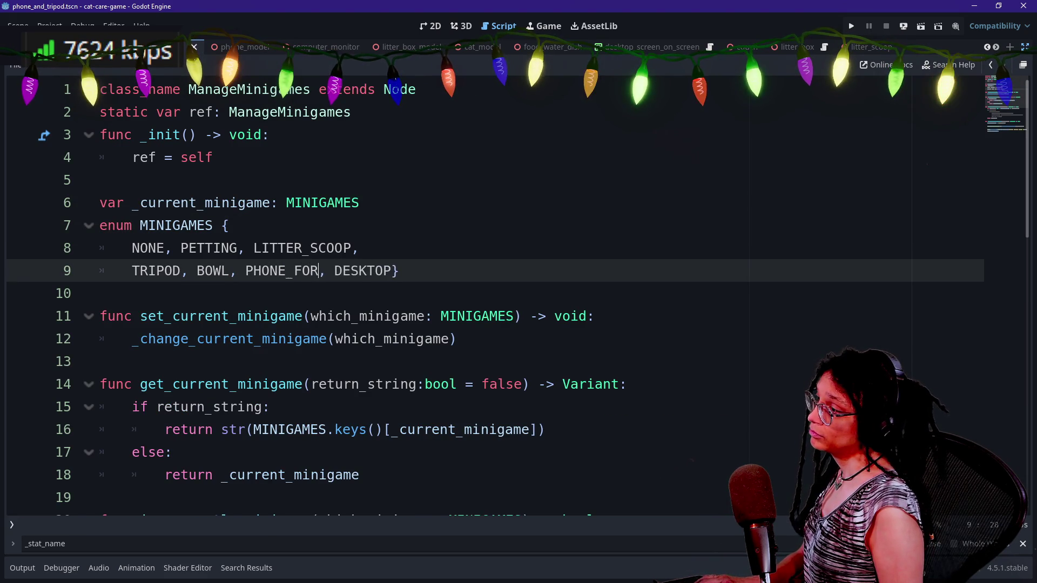
{"action": "type", "text": "IPOD"}
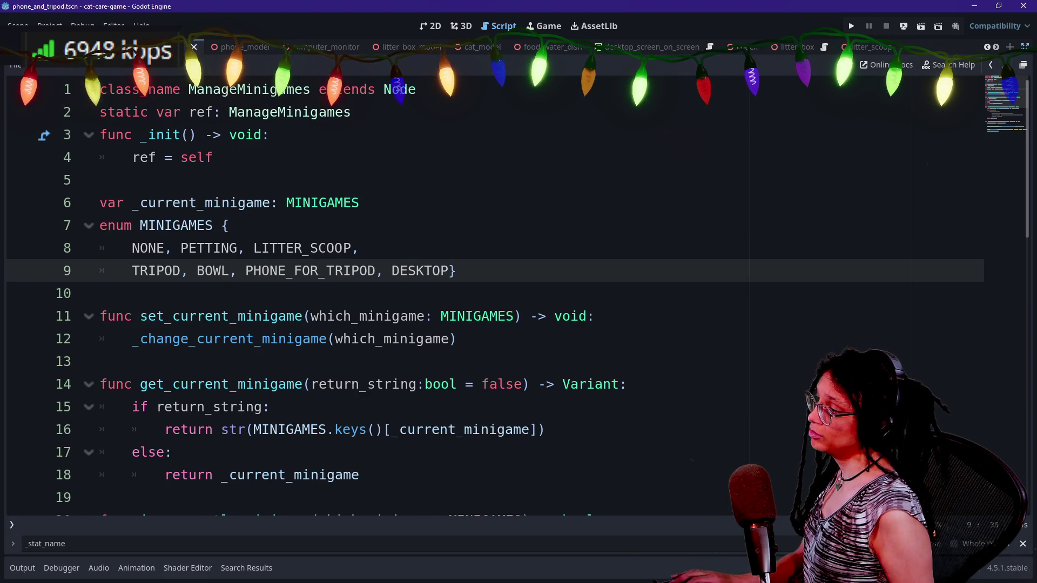
{"action": "key", "text": "BackSpace"}
{"action": "key", "text": "BackSpace"}
{"action": "key", "text": "BackSpace"}
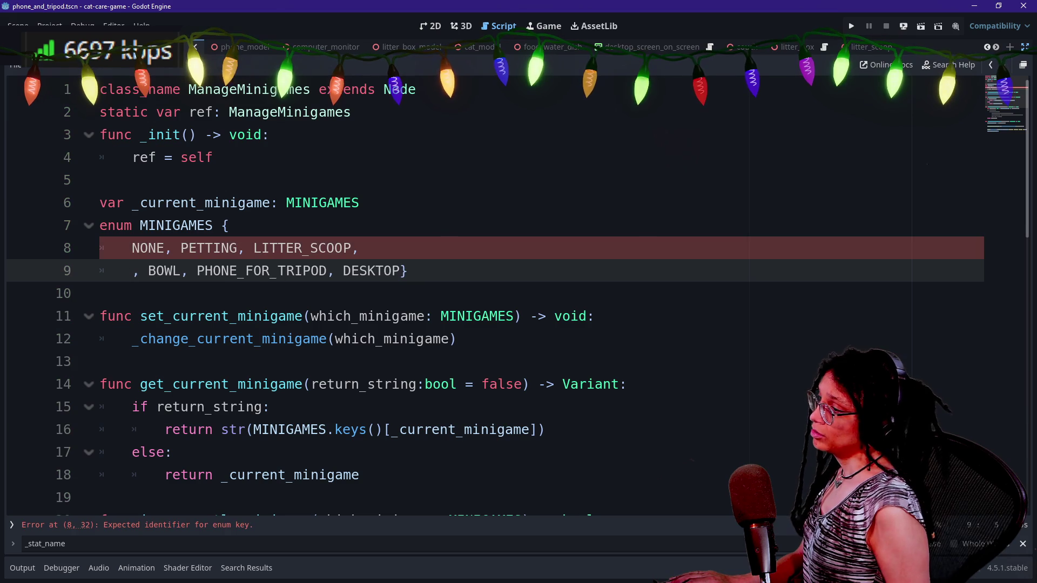
{"action": "key", "text": "Delete"}
{"action": "key", "text": "Delete"}
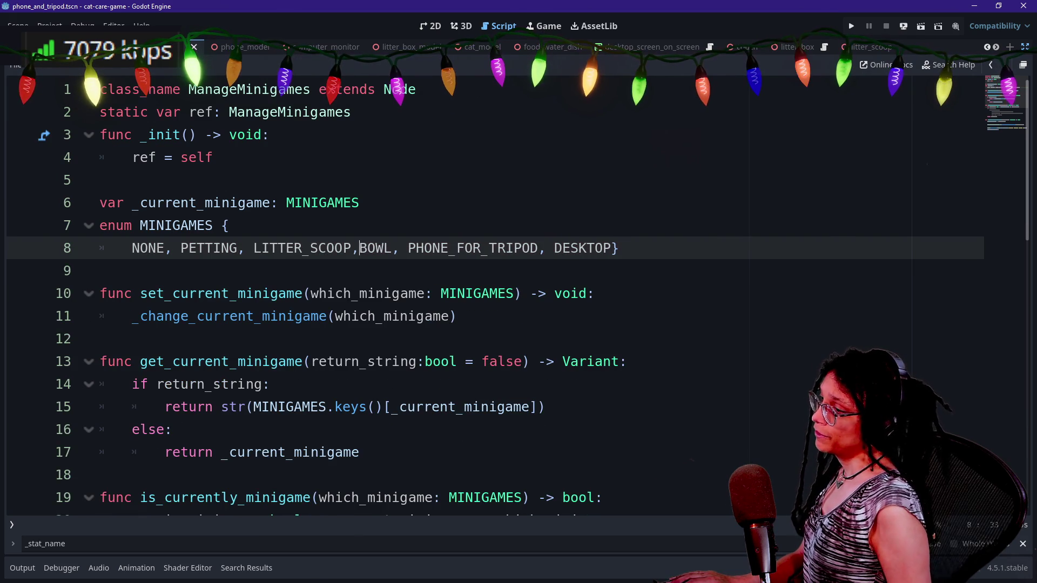
{"action": "key", "text": "Return"}
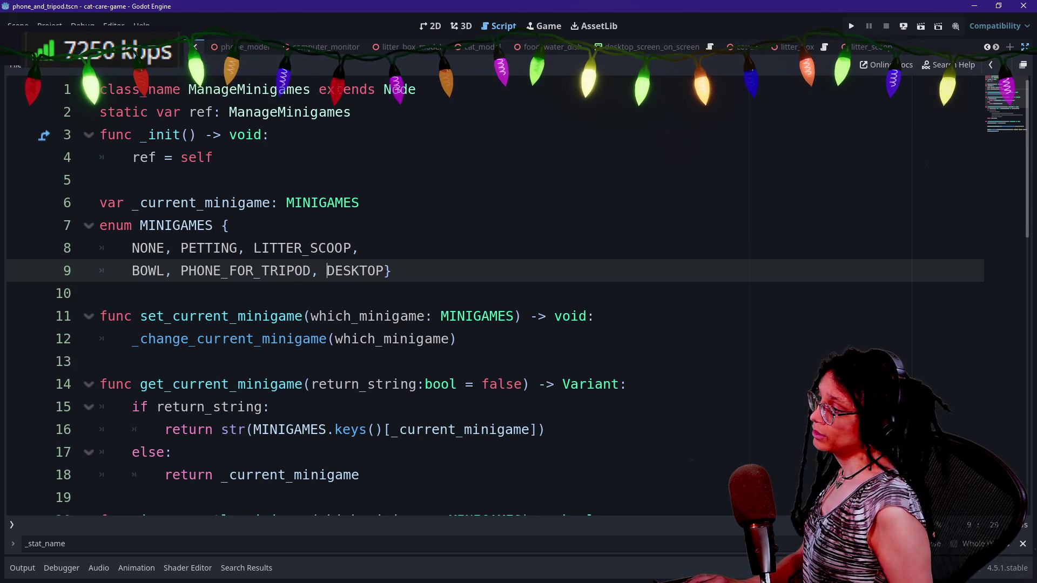
- Add PHONE_FOR_HAND ahead of BOWL, save the enum, and reopen minigame_phone_for_tripod.gd
{"action": "left_click", "coordinate": [164, 271]}
{"action": "key", "text": "BackSpace"}
{"action": "key", "text": "BackSpace"}
{"action": "key", "text": "BackSpace"}
{"action": "type", "text": "PHONE_"}
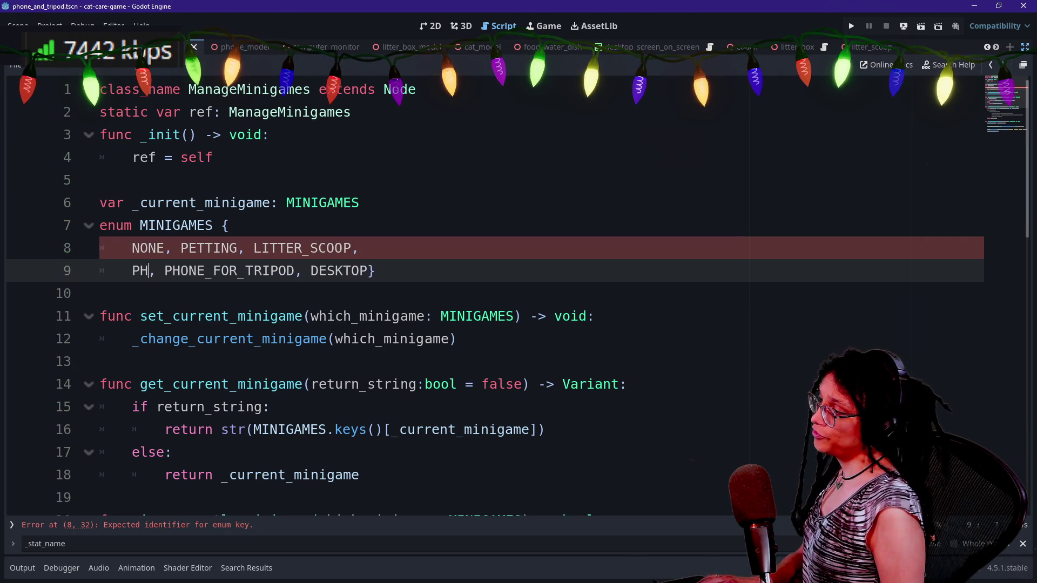
{"action": "type", "text": "FOR_HAND"}
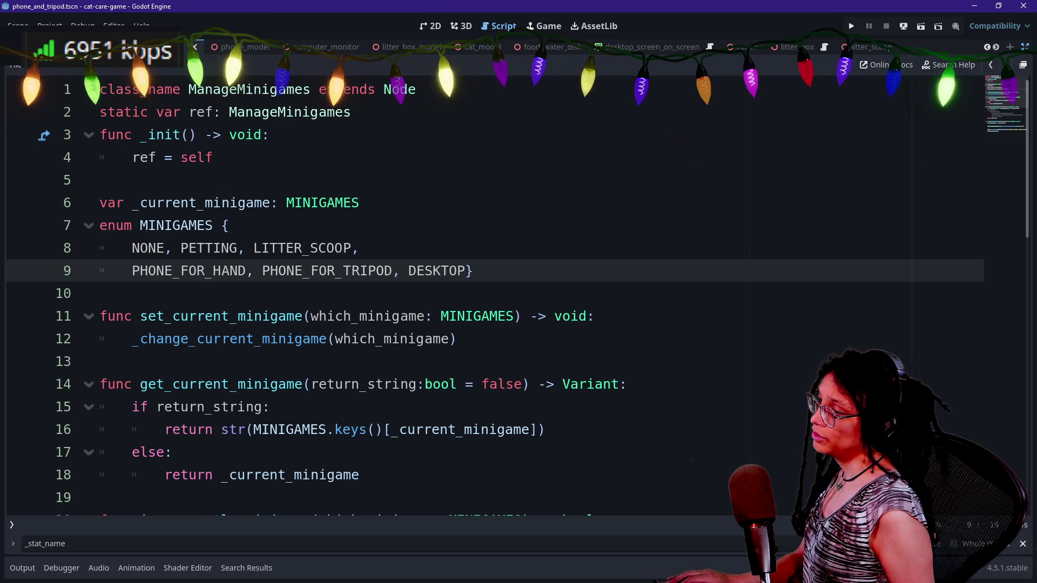
{"action": "key", "text": "Return"}
{"action": "type", "text": "BOWL,"}
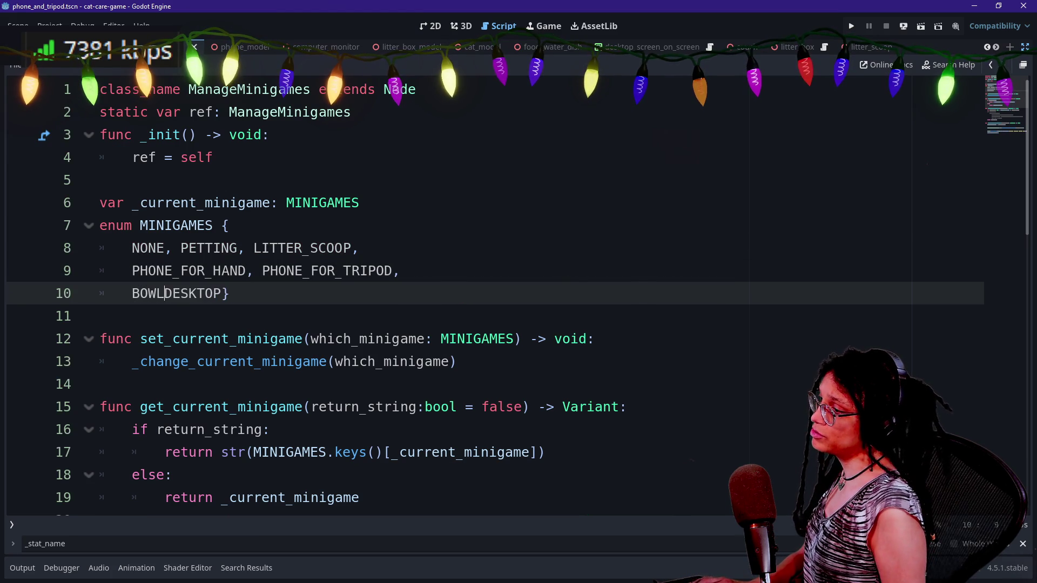
{"action": "left_click", "coordinate": [347, 225]}
{"action": "key", "text": "ctrl+s"}
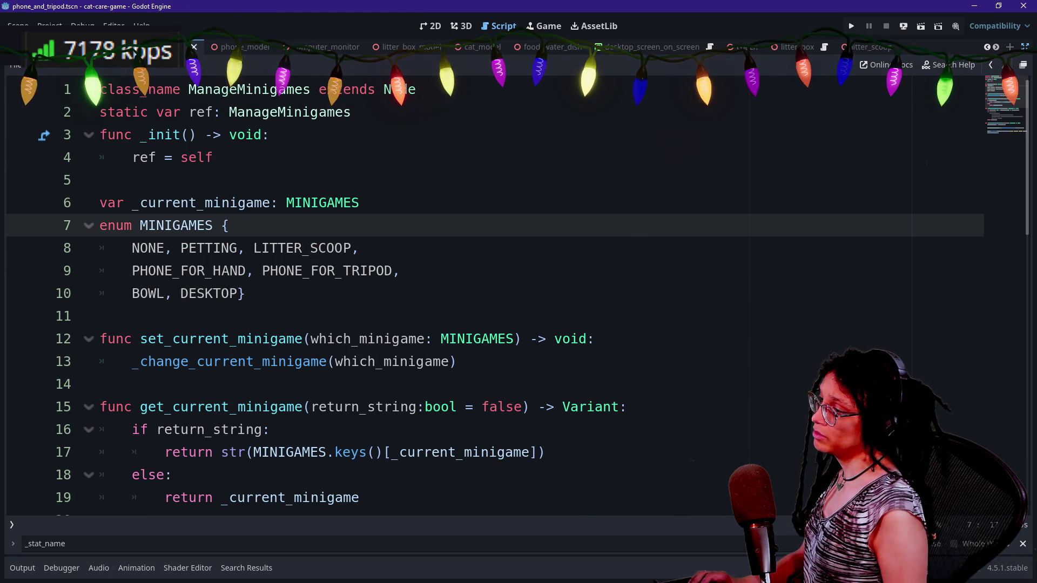
{"action": "key", "text": "alt+shift+o"}
{"action": "left_click", "coordinate": [534, 160]}
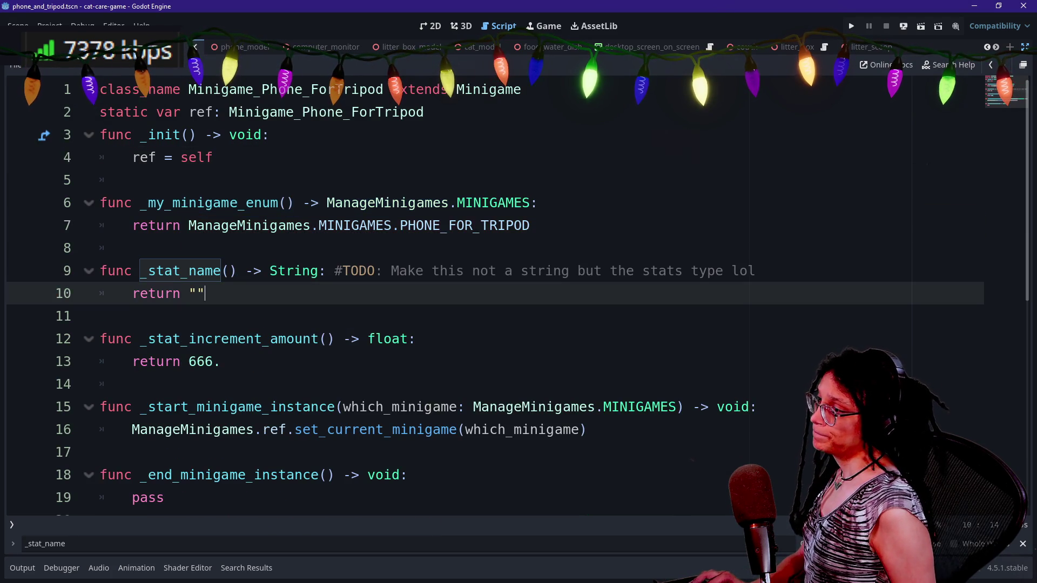
- Restore the side docks, save the script, and open Find in Files searching res:// for 'start'
{"action": "left_click", "coordinate": [270, 134]}
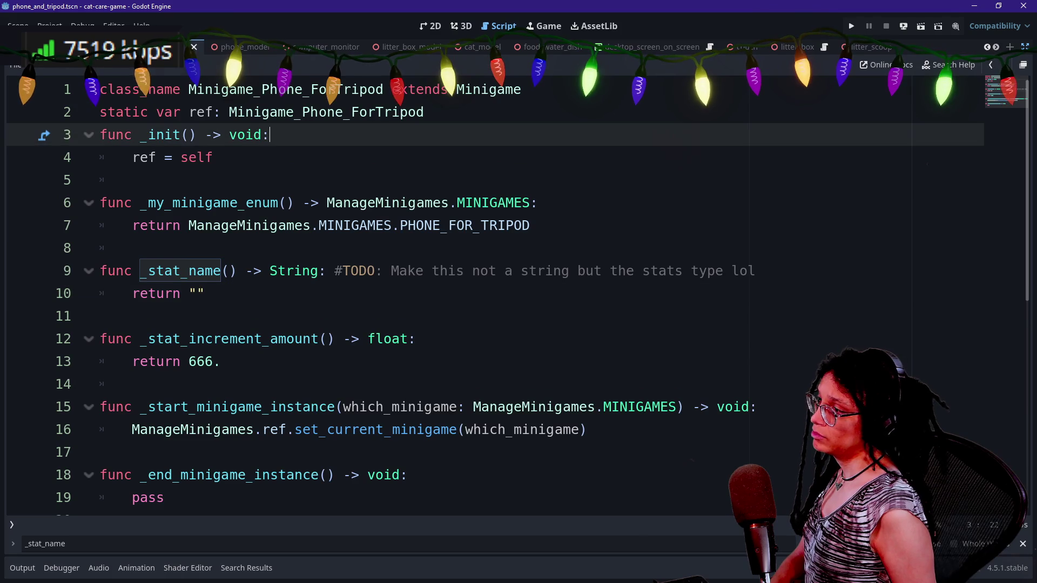
{"action": "left_click", "coordinate": [132, 180]}
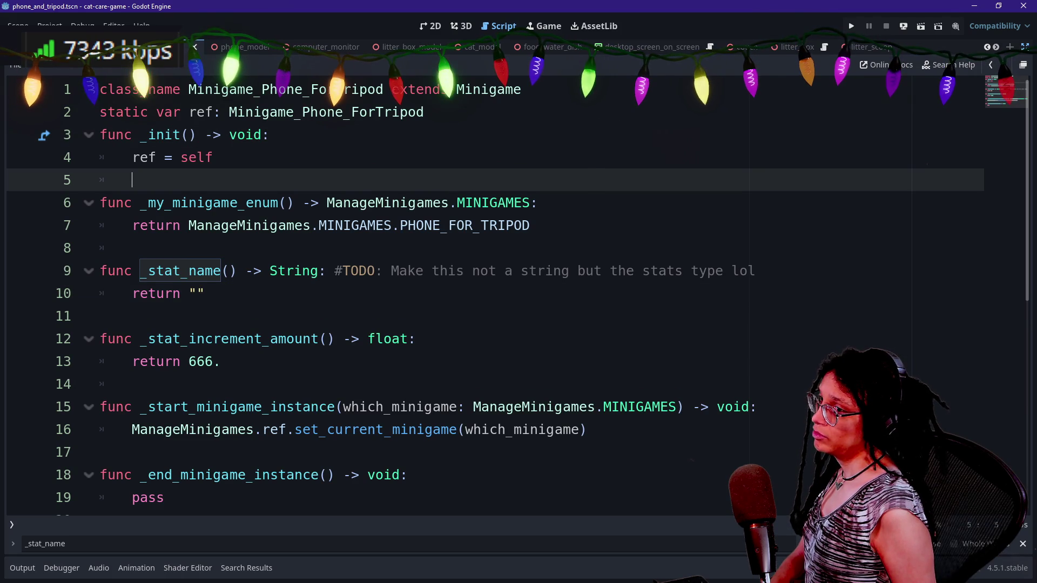
{"action": "key", "text": "ctrl+shift+F11"}
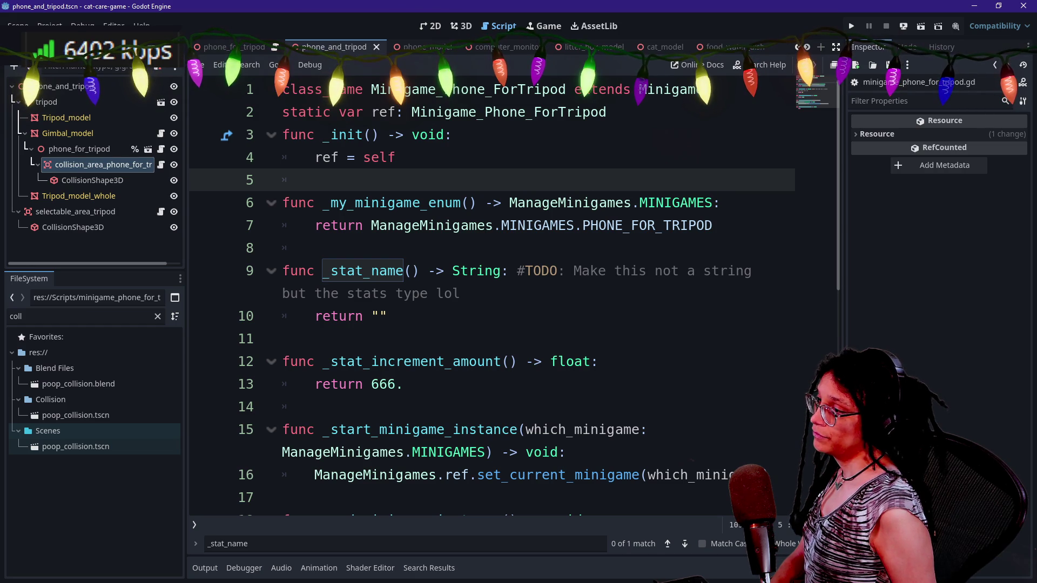
{"action": "left_click", "coordinate": [315, 248]}
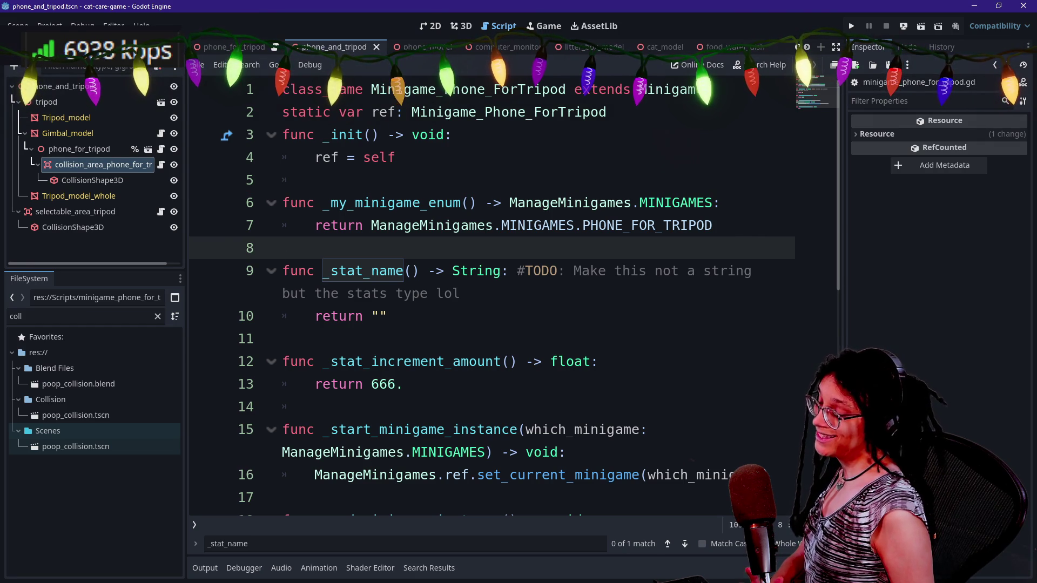
{"action": "left_click", "coordinate": [379, 316]}
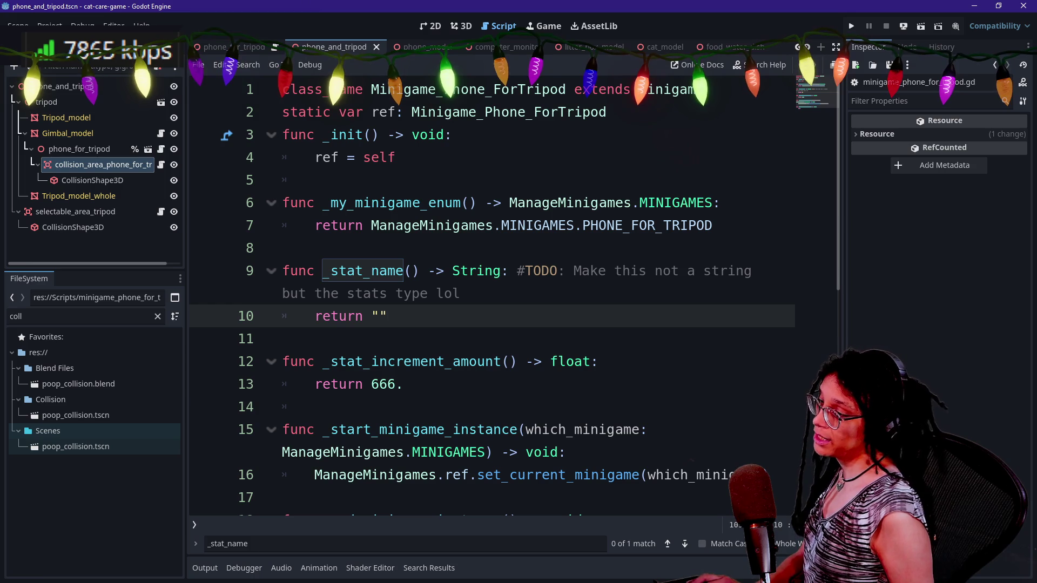
{"action": "key", "text": "ctrl+s"}
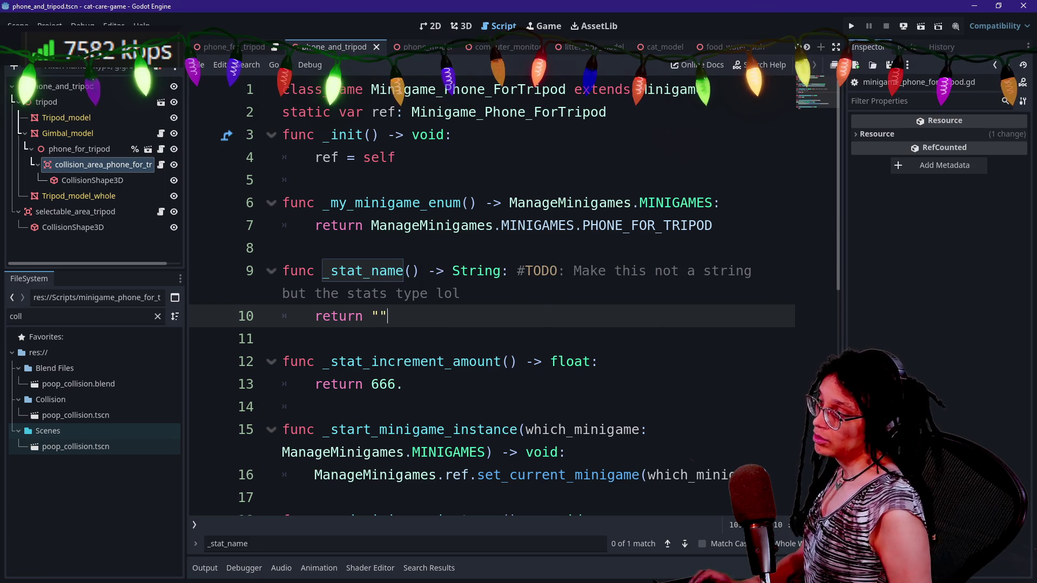
{"action": "key", "text": "ctrl+shift+f"}
- Search the project for start_minigame( (3 matches), then bring up the Gimbal_model script's activate_phone code
{"action": "type", "text": "start_minigame("}
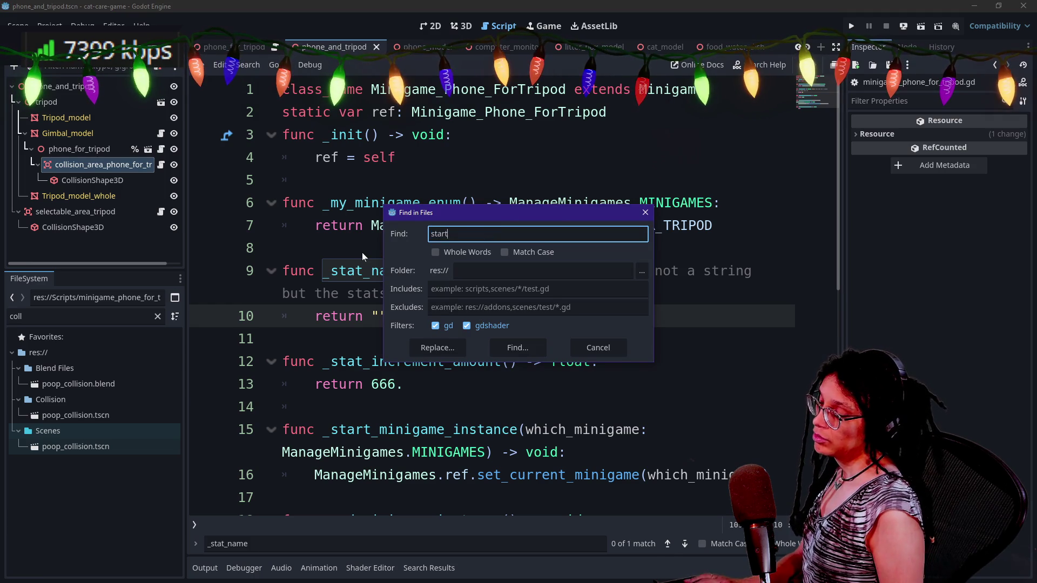
{"action": "key", "text": "Return"}
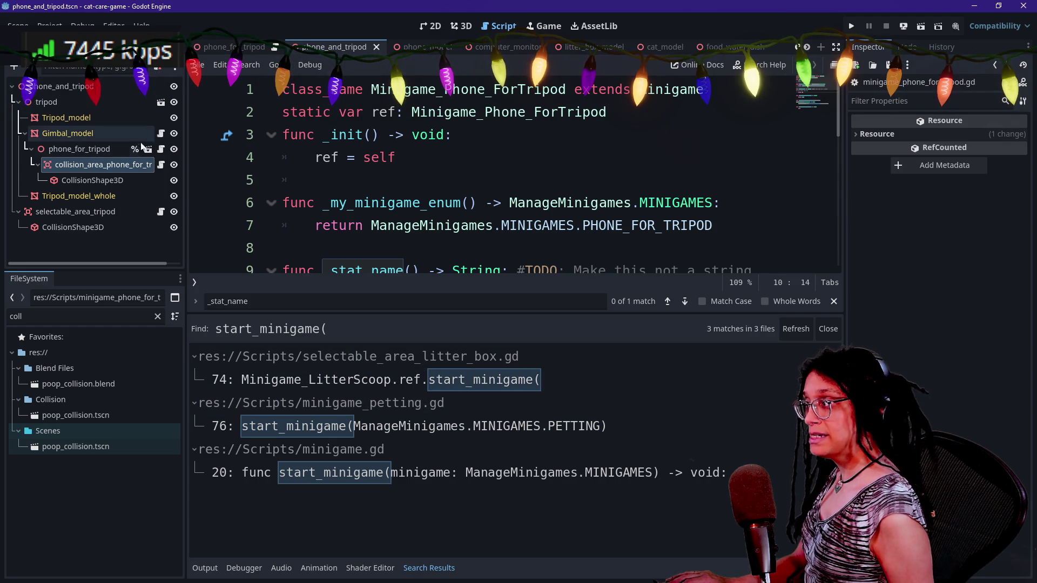
{"action": "left_click", "coordinate": [161, 150]}
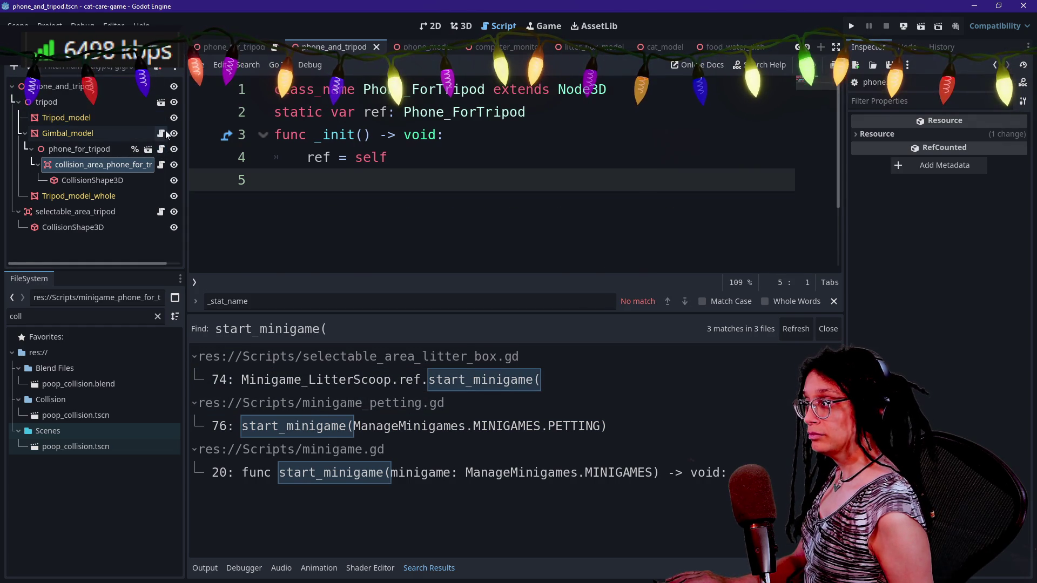
{"action": "left_click", "coordinate": [161, 133]}
{"action": "key", "text": "ctrl+j"}
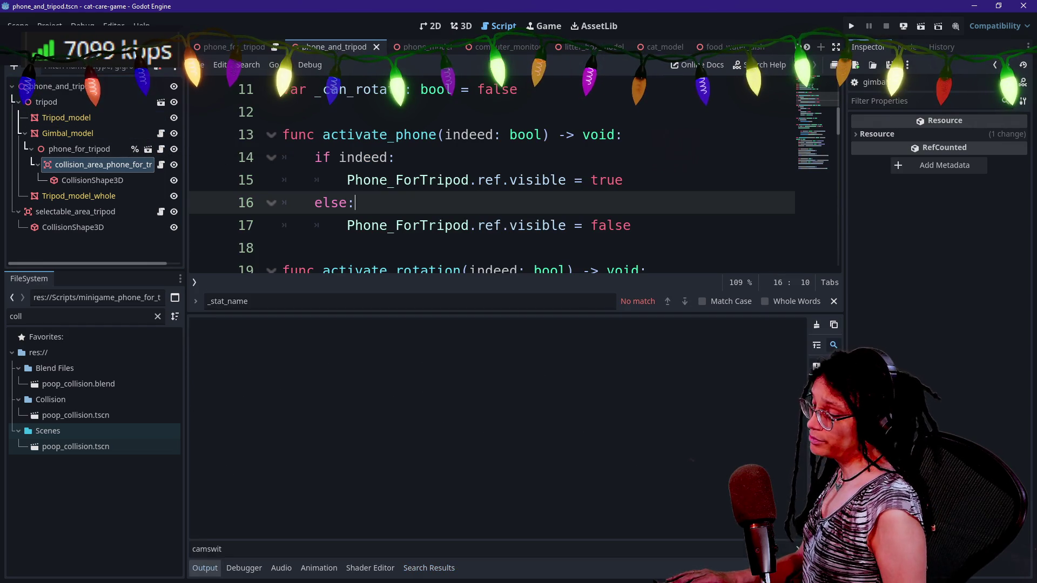
{"action": "left_click", "coordinate": [282, 248]}
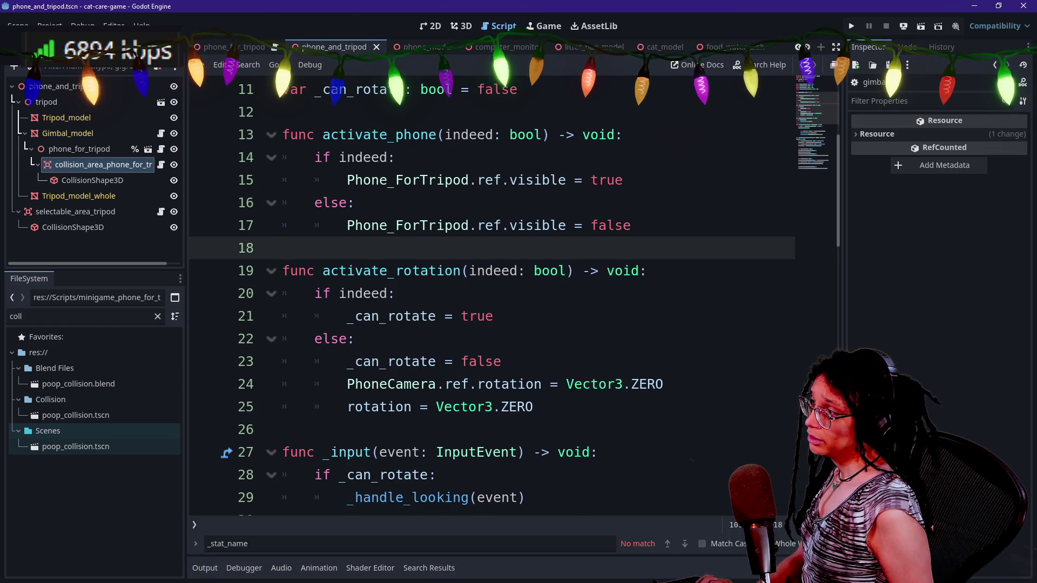
{"action": "scroll", "coordinate": [282, 248], "scroll_direction": "up", "scroll_amount": 2}
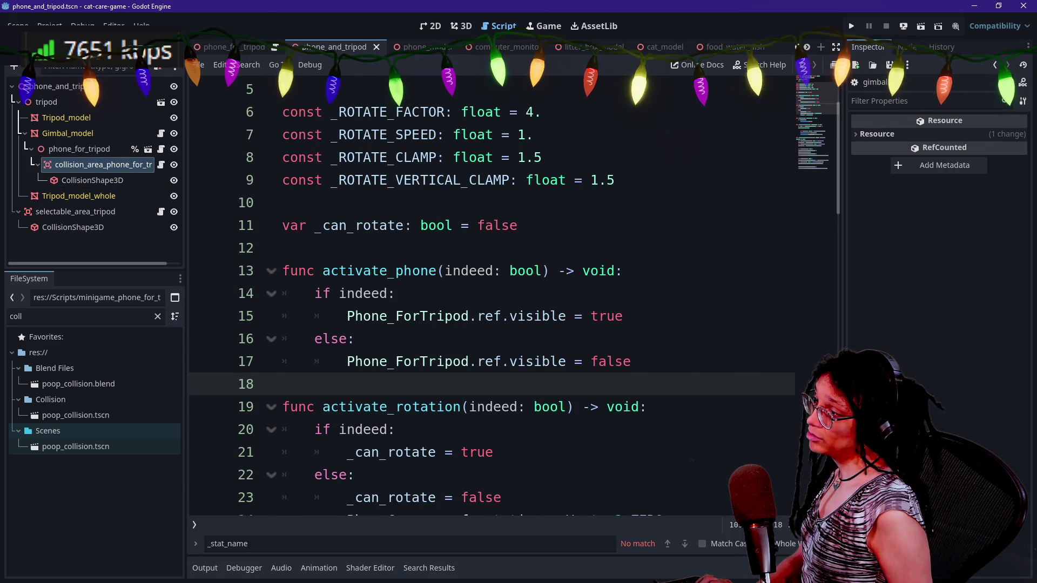
{"action": "scroll", "coordinate": [491, 298], "scroll_direction": "up", "scroll_amount": 2}
{"action": "scroll", "coordinate": [492, 297], "scroll_direction": "down", "scroll_amount": 2}
{"action": "scroll", "coordinate": [491, 297], "scroll_direction": "up", "scroll_amount": 2}
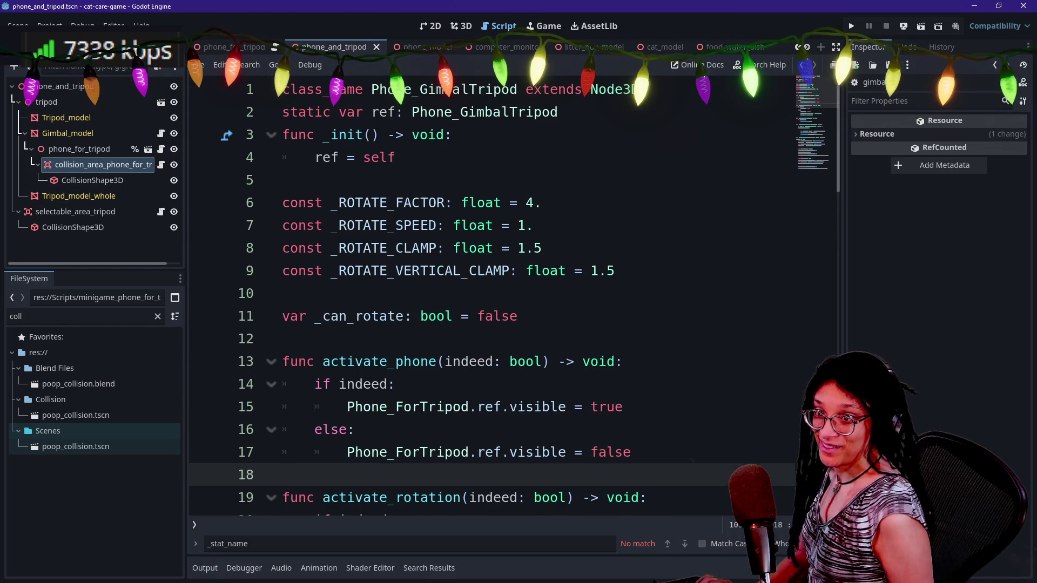
{"action": "scroll", "coordinate": [492, 297], "scroll_direction": "down", "scroll_amount": 9}
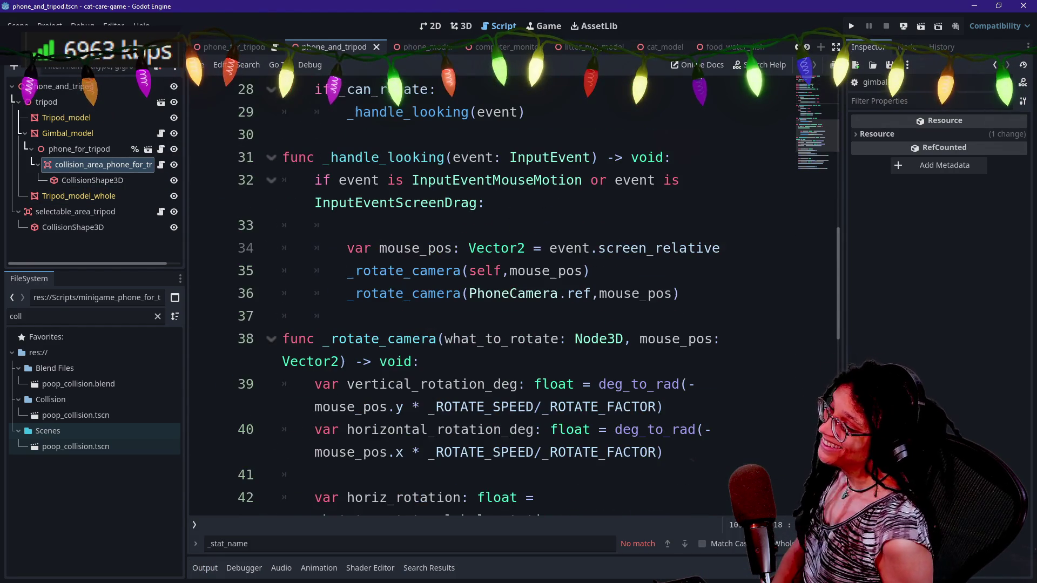
{"action": "scroll", "coordinate": [492, 297], "scroll_direction": "up", "scroll_amount": 9}
{"action": "scroll", "coordinate": [492, 297], "scroll_direction": "down", "scroll_amount": 9}
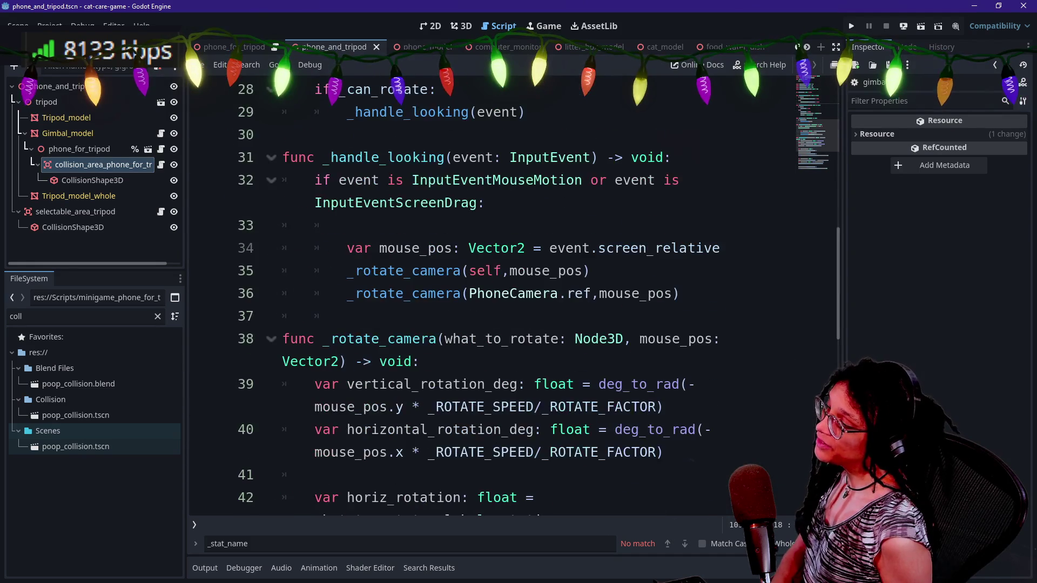
{"action": "scroll", "coordinate": [492, 297], "scroll_direction": "down", "scroll_amount": 2}
{"action": "scroll", "coordinate": [492, 297], "scroll_direction": "up", "scroll_amount": 7}
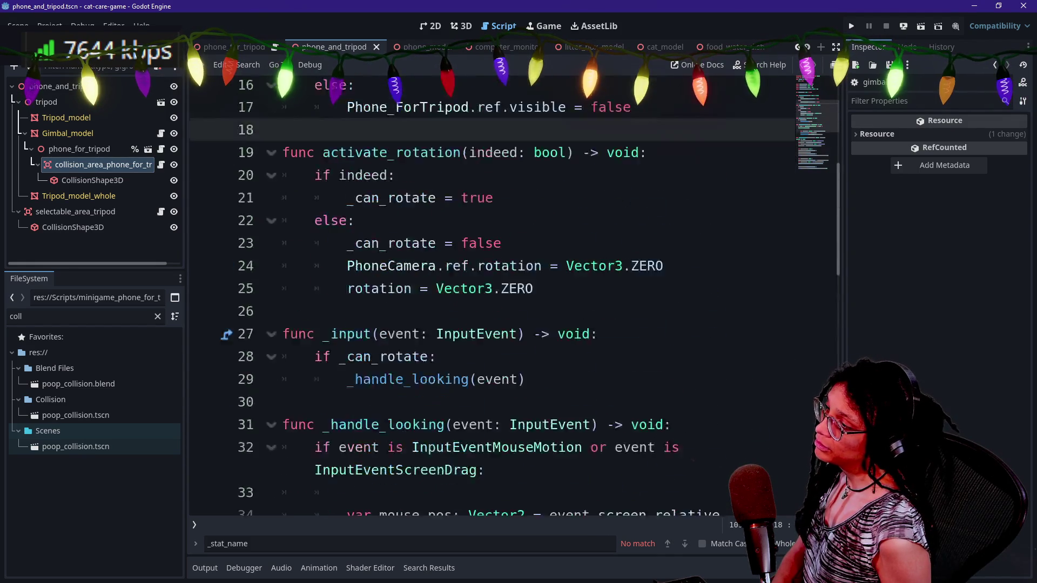
{"action": "scroll", "coordinate": [491, 298], "scroll_direction": "down", "scroll_amount": 2}
{"action": "scroll", "coordinate": [492, 297], "scroll_direction": "up", "scroll_amount": 3}
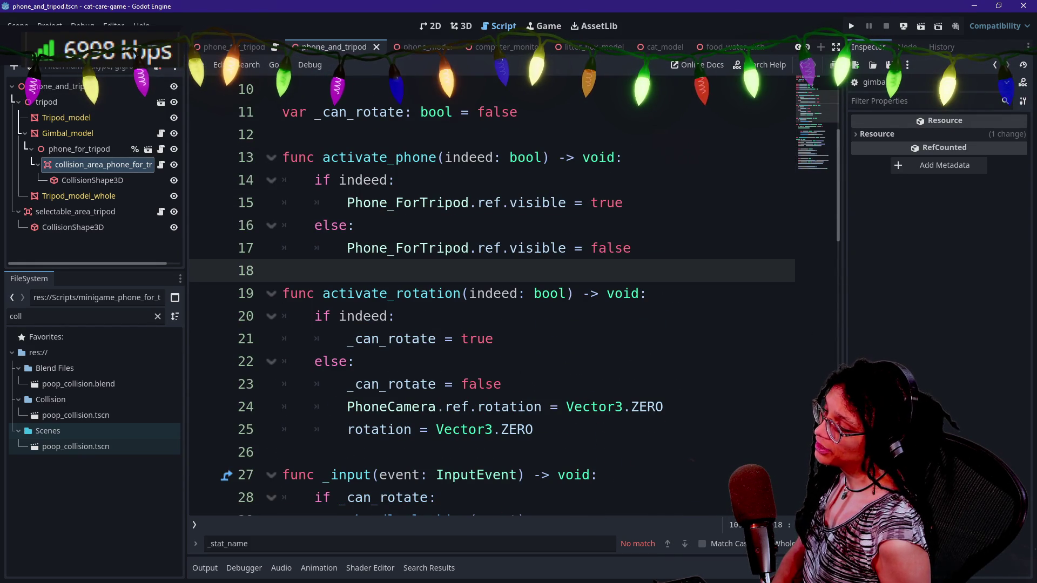
{"action": "left_click", "coordinate": [282, 452]}
{"action": "scroll", "coordinate": [491, 298], "scroll_direction": "down", "scroll_amount": 13}
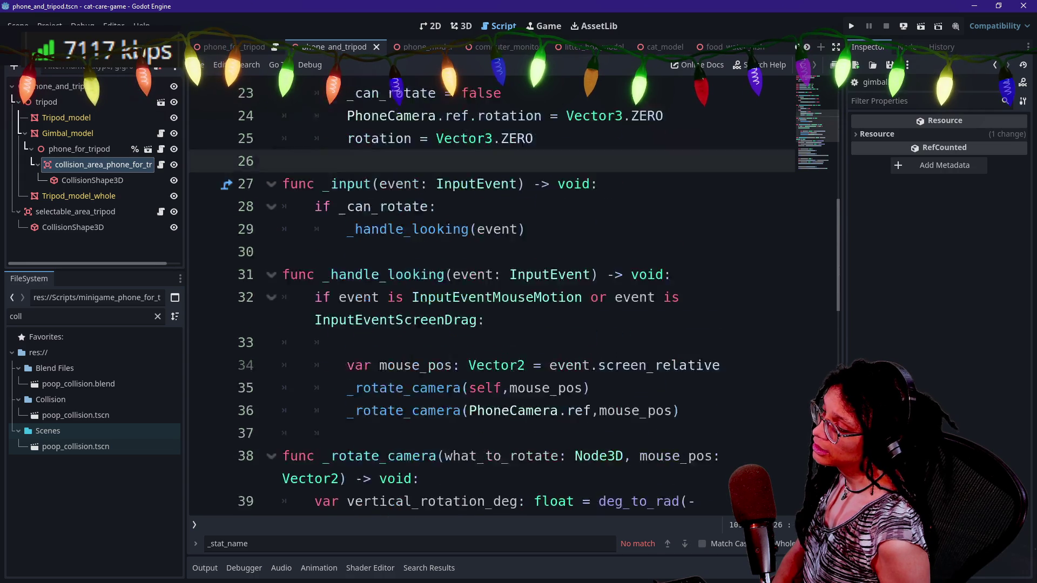
{"action": "scroll", "coordinate": [492, 297], "scroll_direction": "up", "scroll_amount": 7}
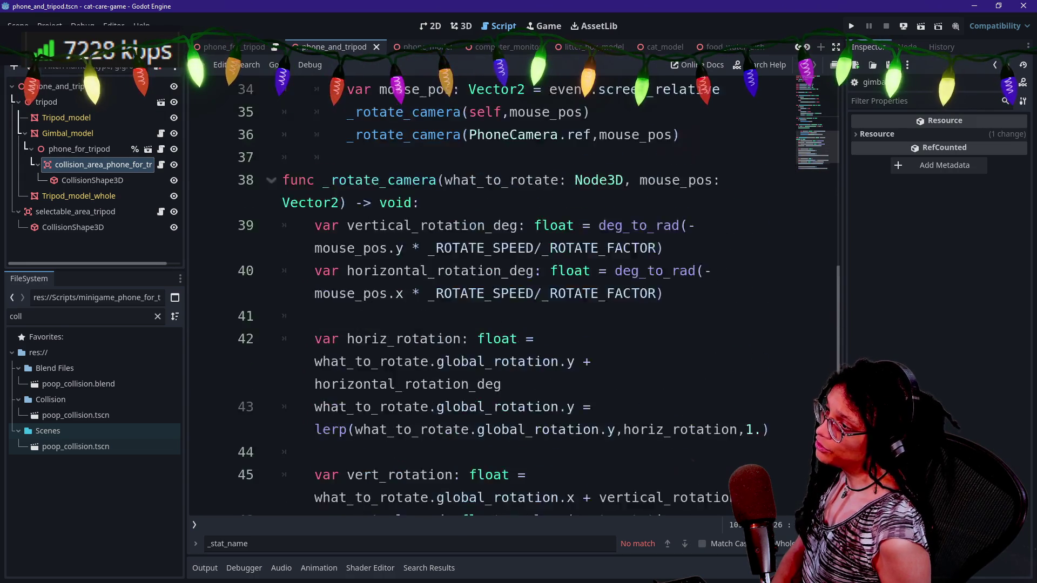
{"action": "left_click", "coordinate": [502, 270]}
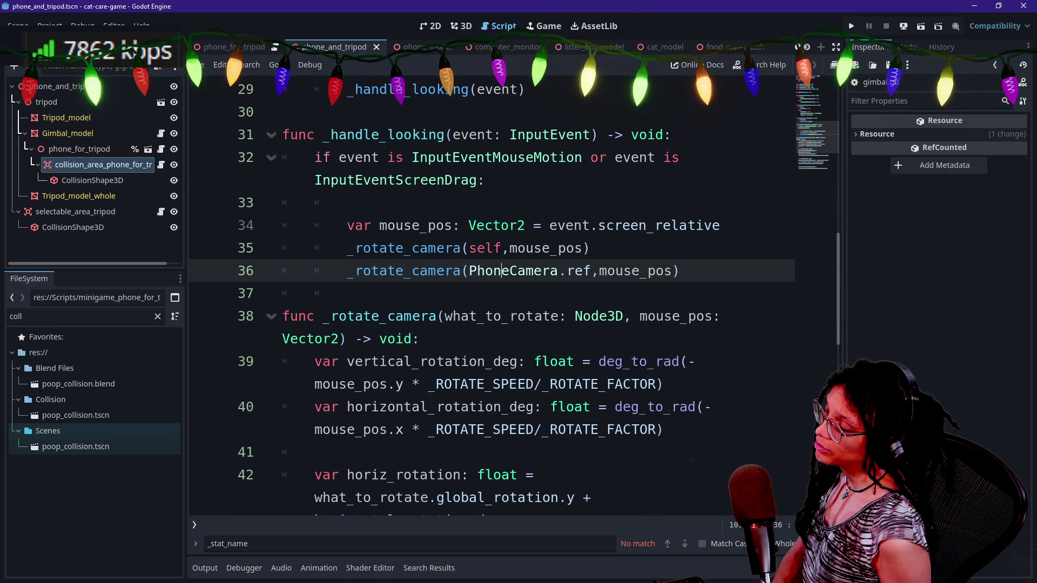
{"action": "left_click", "coordinate": [469, 271]}
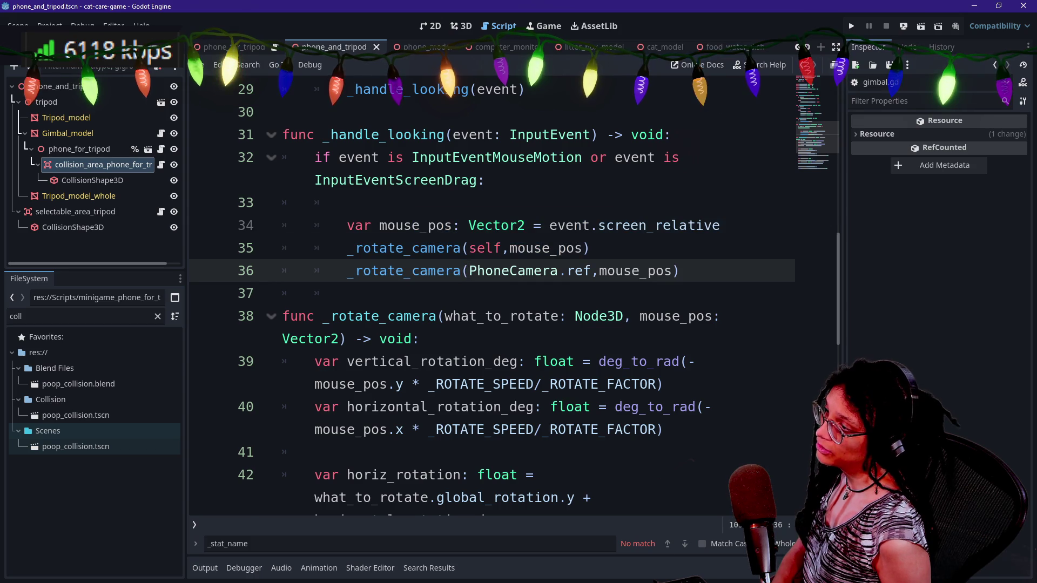
{"action": "scroll", "coordinate": [470, 339], "scroll_direction": "up", "scroll_amount": 1}
{"action": "left_click", "coordinate": [324, 202]}
{"action": "left_click", "coordinate": [378, 362]}
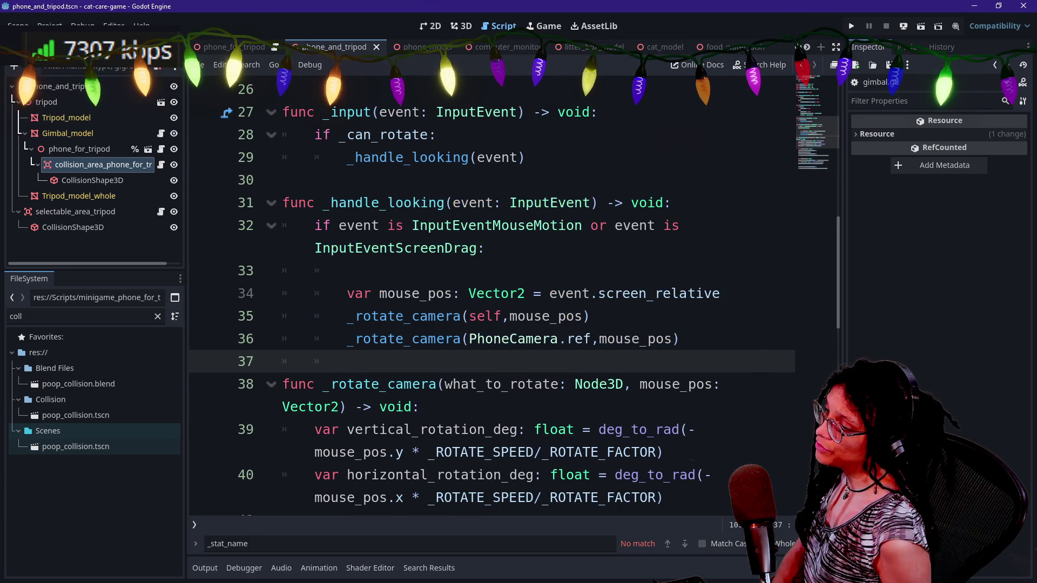
{"action": "scroll", "coordinate": [573, 378], "scroll_direction": "down", "scroll_amount": 5}
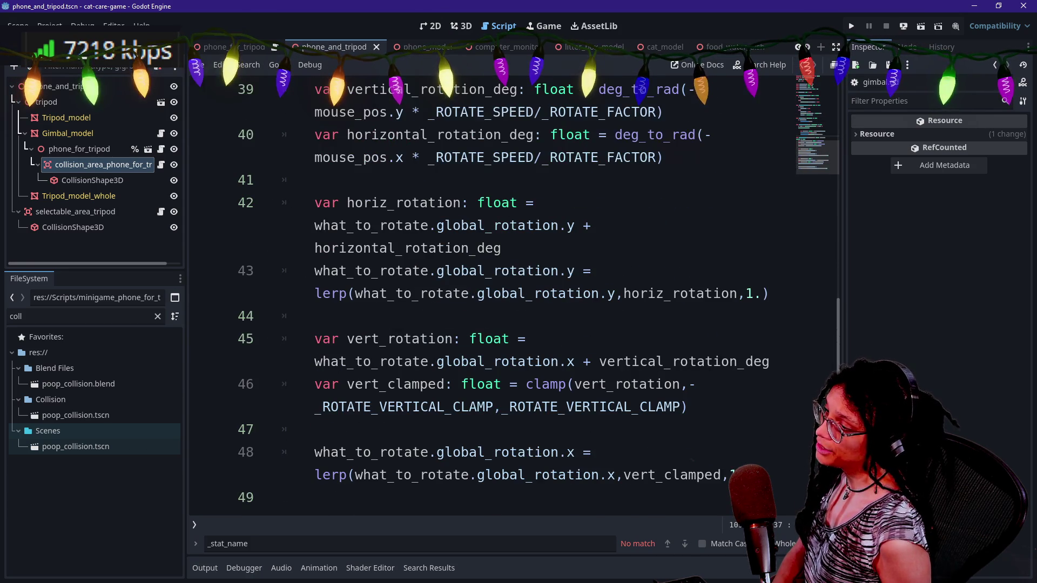
{"action": "scroll", "coordinate": [513, 297], "scroll_direction": "down", "scroll_amount": 1}
{"action": "left_click", "coordinate": [319, 361]}
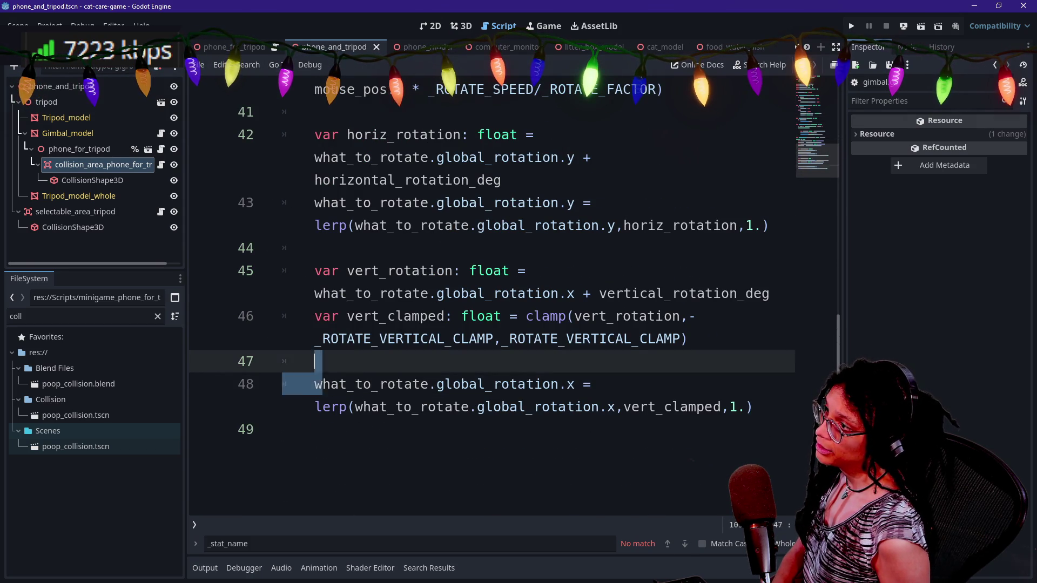
{"action": "double_click", "coordinate": [367, 384]}
{"action": "left_click", "coordinate": [346, 384]}
{"action": "scroll", "coordinate": [486, 297], "scroll_direction": "up", "scroll_amount": 5}
{"action": "scroll", "coordinate": [465, 324], "scroll_direction": "up", "scroll_amount": 4}
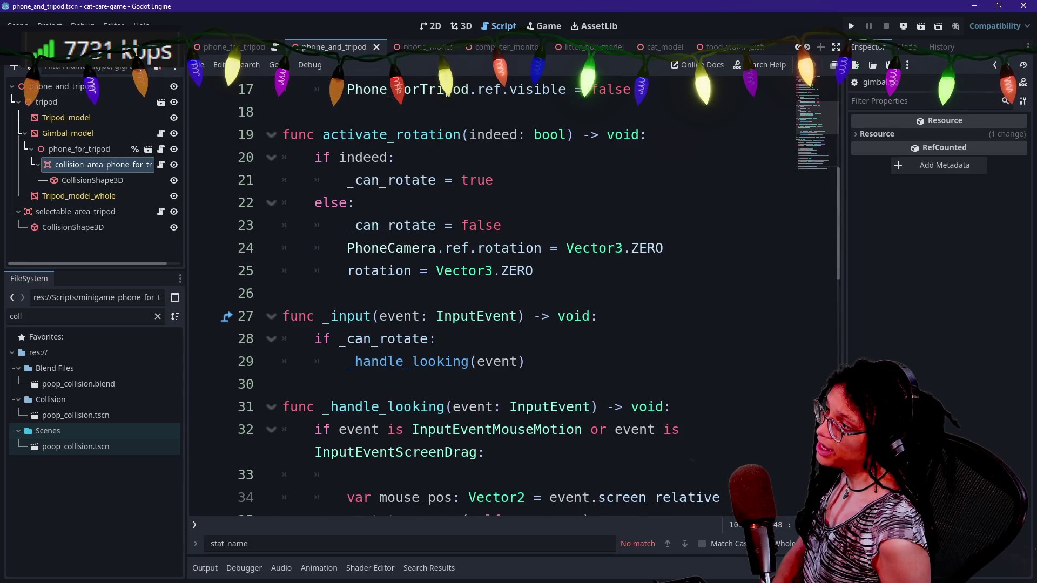
{"action": "left_click", "coordinate": [468, 316]}
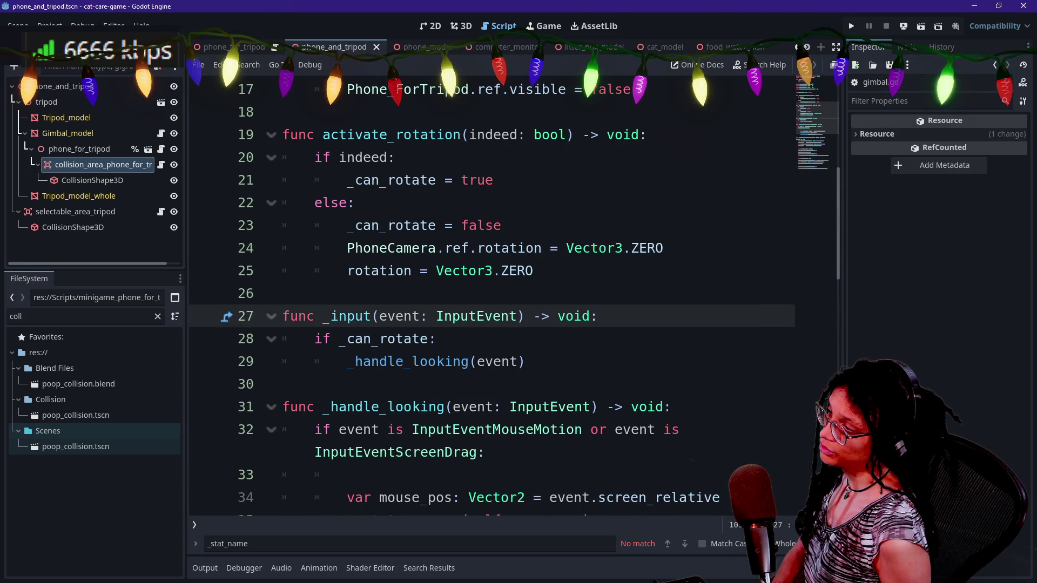
{"action": "scroll", "coordinate": [513, 297], "scroll_direction": "up", "scroll_amount": 4}
{"action": "left_click", "coordinate": [378, 384]}
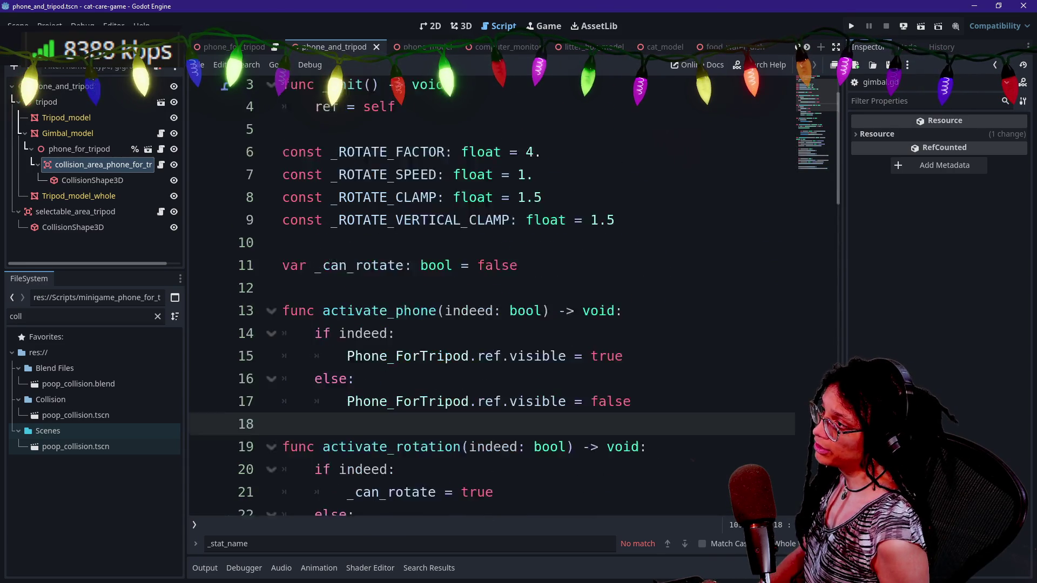
{"action": "scroll", "coordinate": [492, 297], "scroll_direction": "up", "scroll_amount": 2}
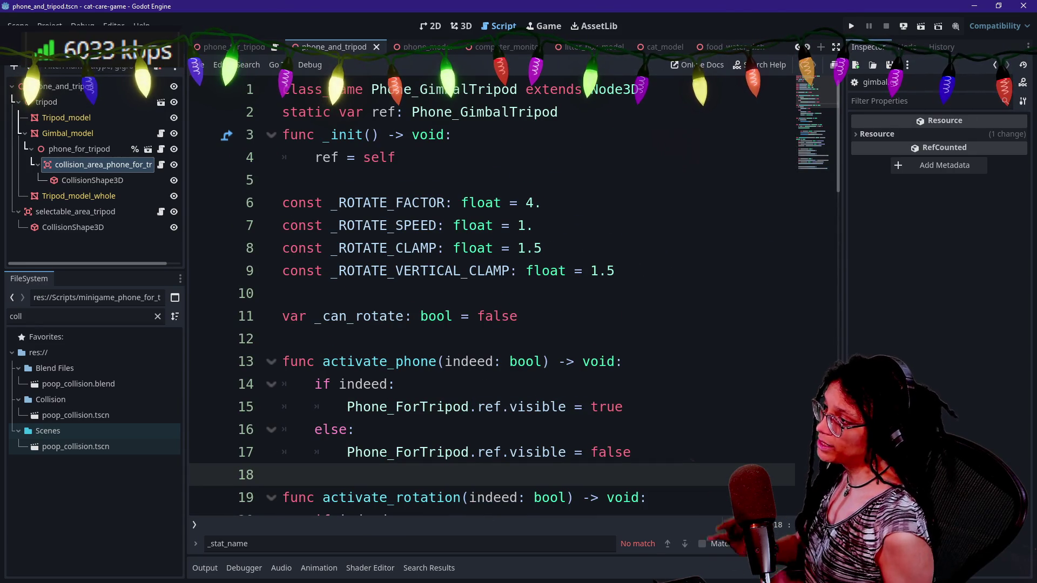
{"action": "scroll", "coordinate": [492, 297], "scroll_direction": "down", "scroll_amount": 1}
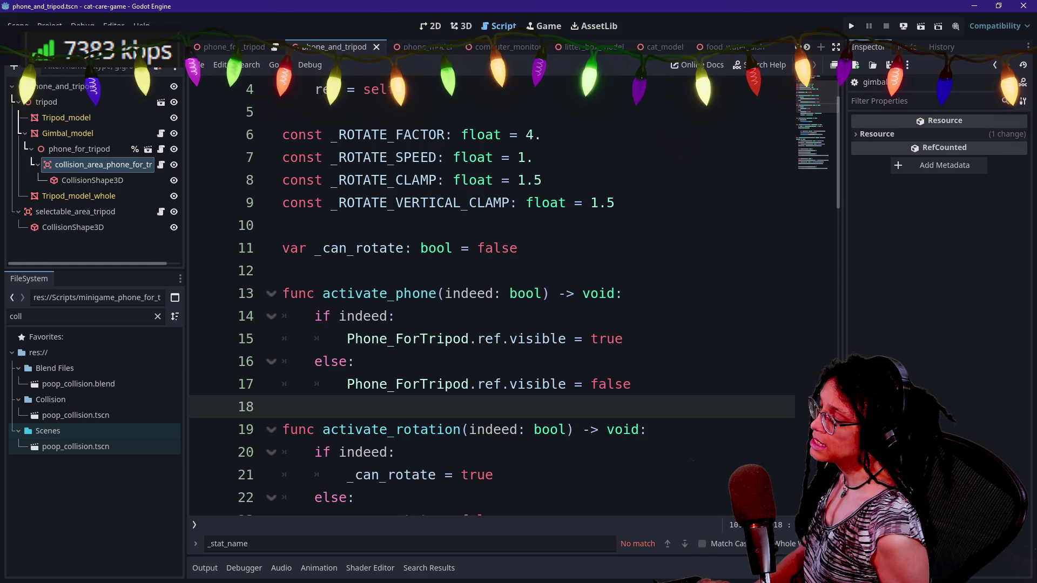
{"action": "scroll", "coordinate": [492, 297], "scroll_direction": "down", "scroll_amount": 1}
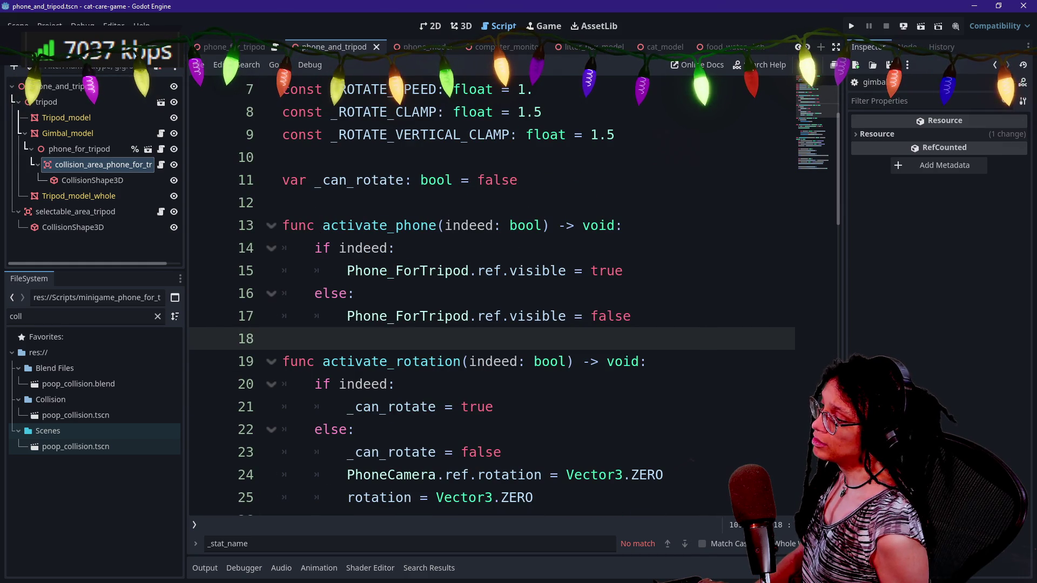
{"action": "left_click", "coordinate": [403, 452]}
{"action": "scroll", "coordinate": [403, 452], "scroll_direction": "down", "scroll_amount": 1}
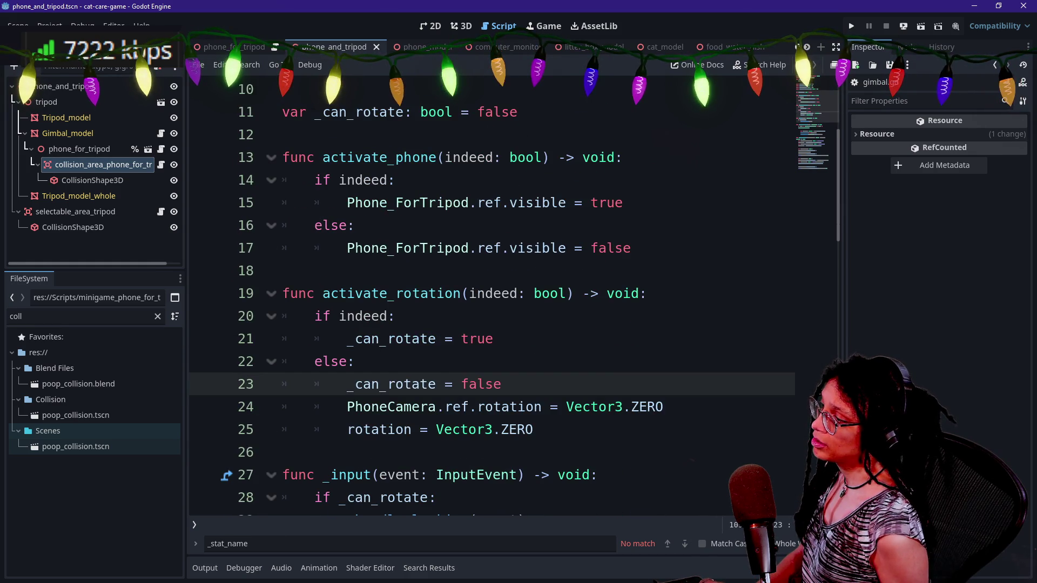
{"action": "mouse_move", "coordinate": [404, 384]}
{"action": "left_mouse_down"}
{"action": "mouse_move", "coordinate": [325, 316]}
{"action": "mouse_move", "coordinate": [284, 158]}
{"action": "left_mouse_up"}
{"action": "left_click", "coordinate": [307, 158]}
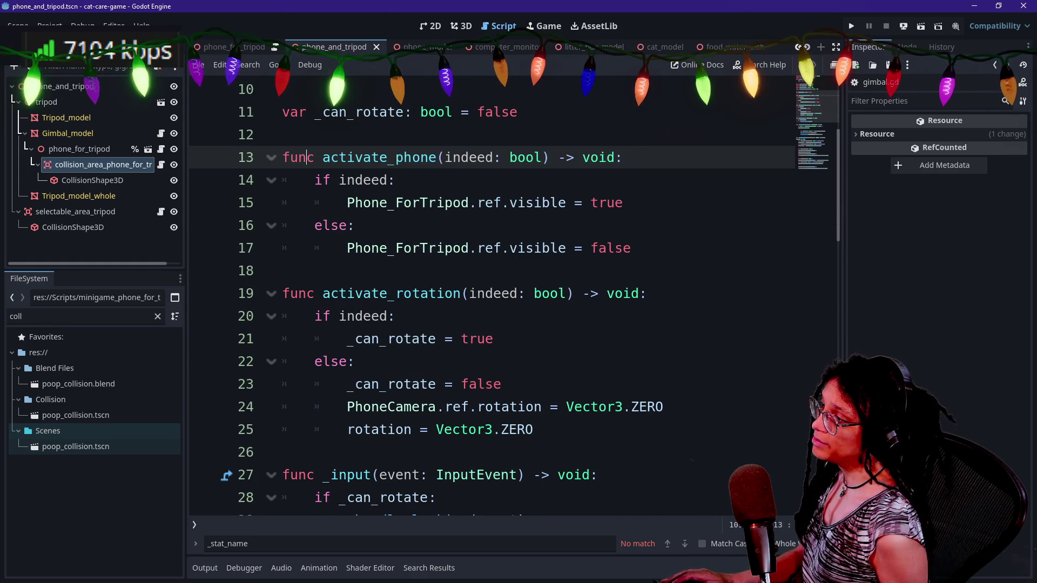
- Cut the activate_phone and activate_rotation functions out of Phone_GimbalTripod and save the script
{"action": "key", "text": "Up"}
{"action": "key", "text": "Up"}
{"action": "key", "text": "Down"}
{"action": "key", "text": "shift+Down"}
{"action": "key", "text": "shift+Down"}
{"action": "key", "text": "shift+Down"}
{"action": "key", "text": "ctrl+c"}
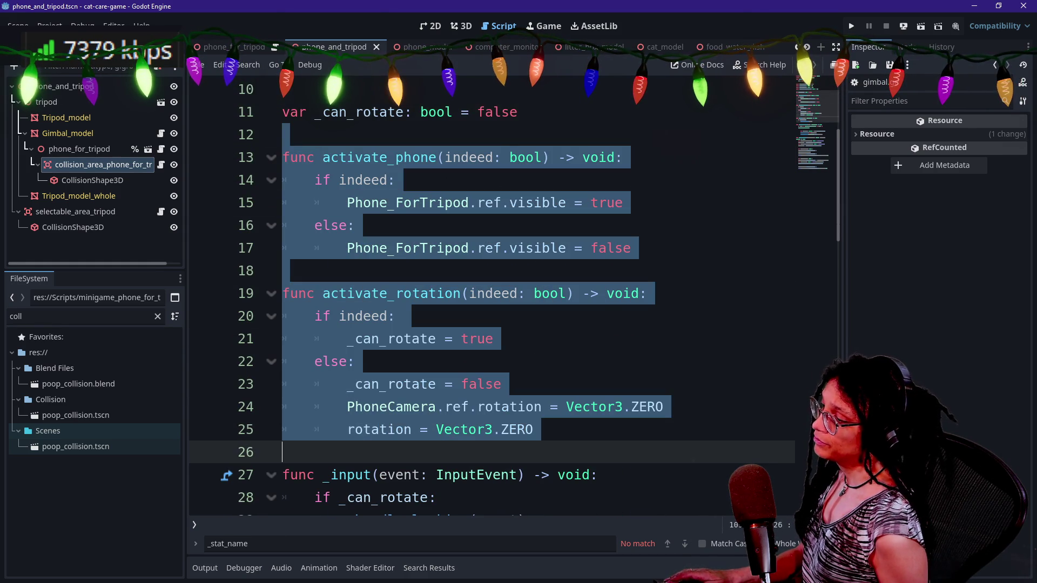
{"action": "key", "text": "Delete"}
{"action": "scroll", "coordinate": [487, 297], "scroll_direction": "up", "scroll_amount": 3}
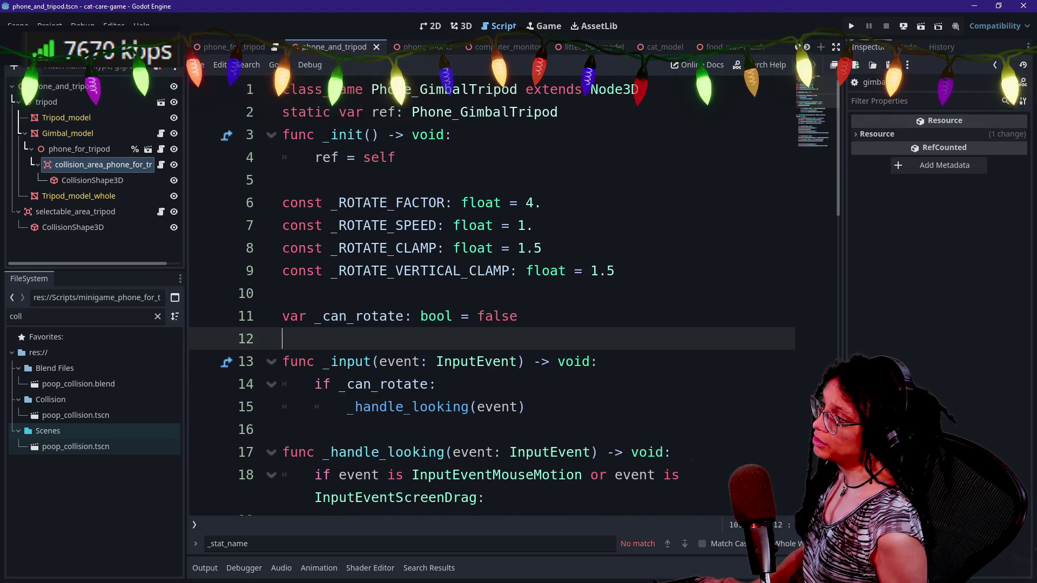
{"action": "key", "text": "ctrl+s"}
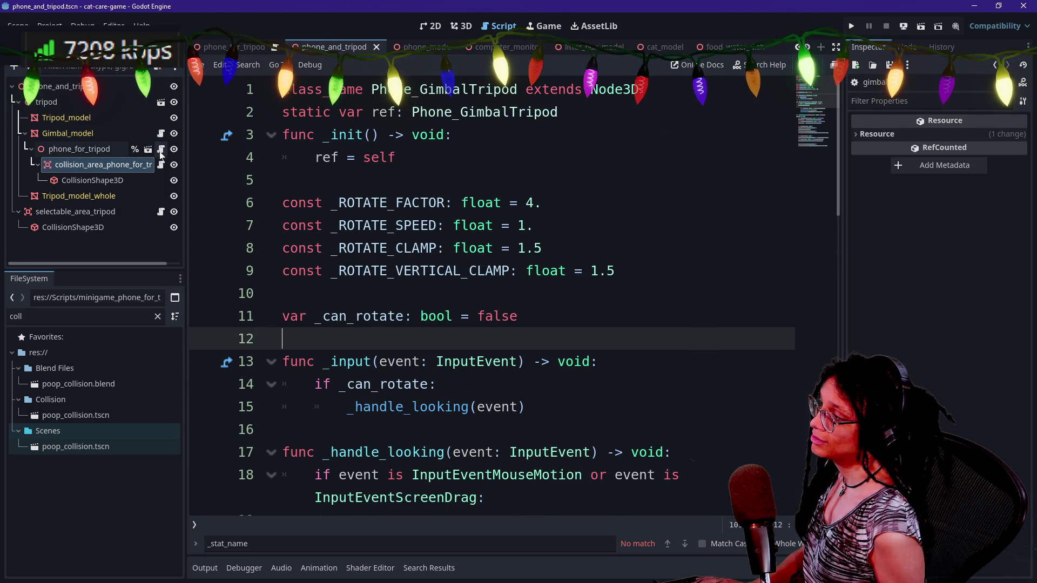
- Paste both functions below _init in the phone_for_tripod script, prefixing _can_rotate with Phone_GimbalTripod
{"action": "left_click", "coordinate": [161, 149]}
{"action": "key", "text": "Return"}
{"action": "key", "text": "ctrl+v"}
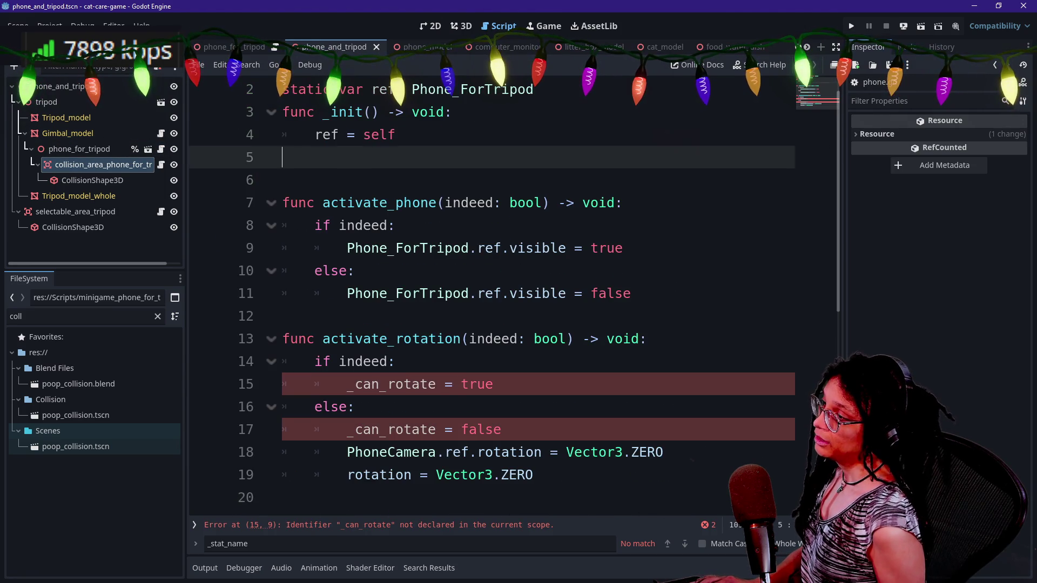
{"action": "left_click", "coordinate": [347, 362]}
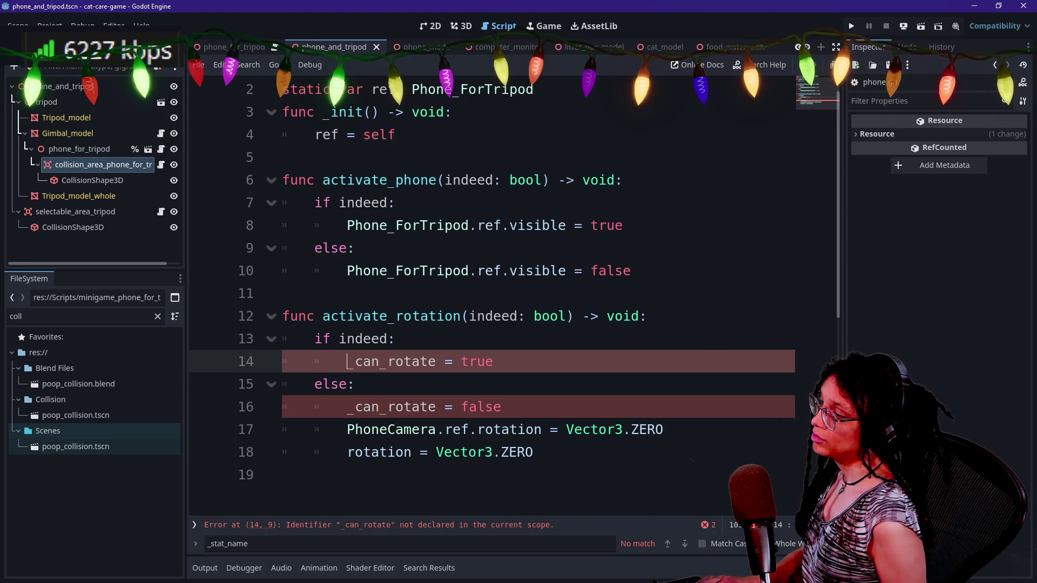
{"action": "type", "text": "Phone"}
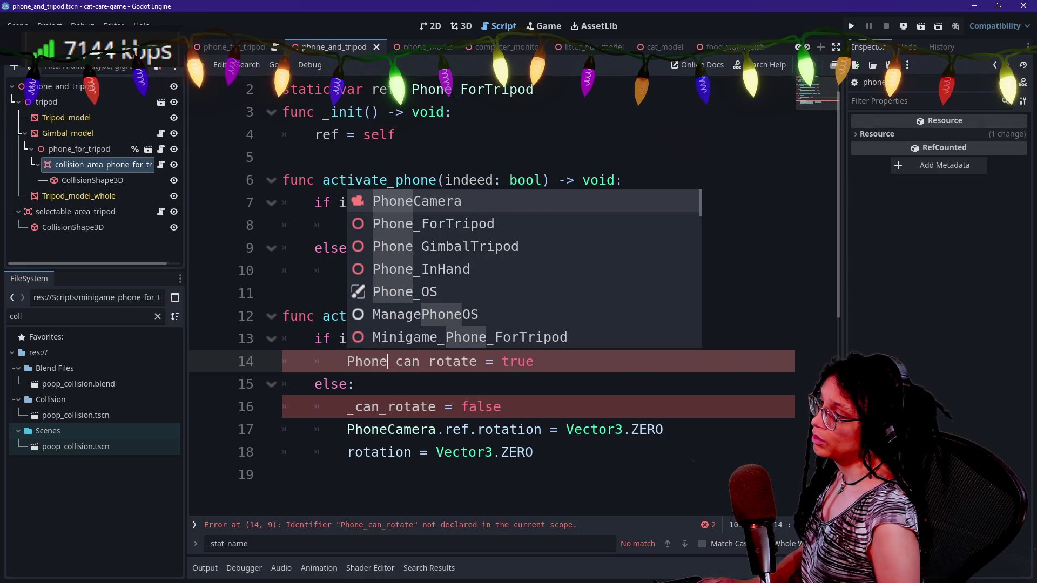
{"action": "type", "text": "_GimbalTripod."}
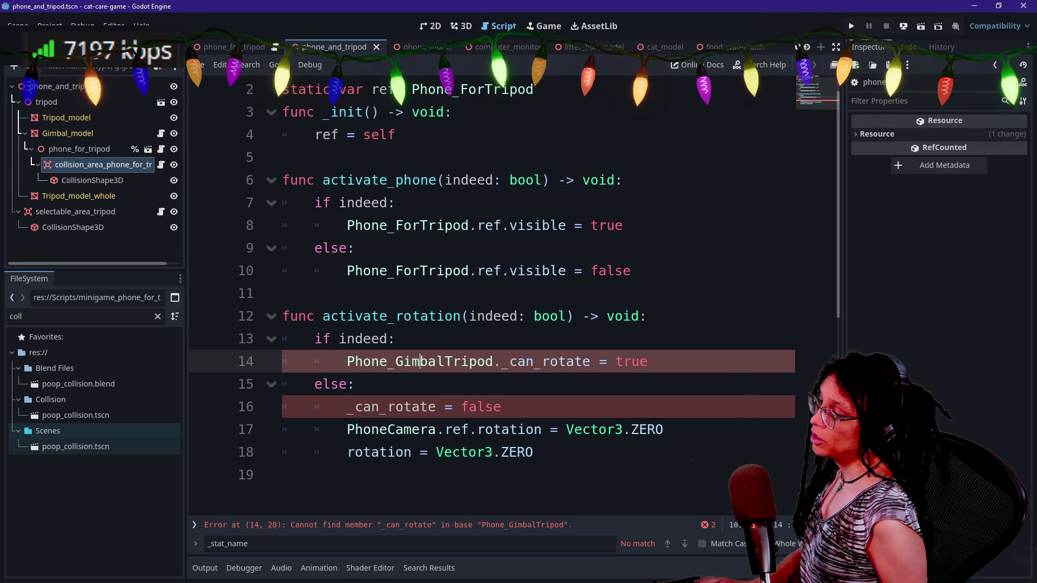
{"action": "key", "text": "alt+Left"}
- Declare func set_can_rotate() on a new line under var _can_rotate, separated by a blank line
{"action": "key", "text": "Up"}
{"action": "key", "text": "End"}
{"action": "key", "text": "Return"}
{"action": "type", "text": "func"}
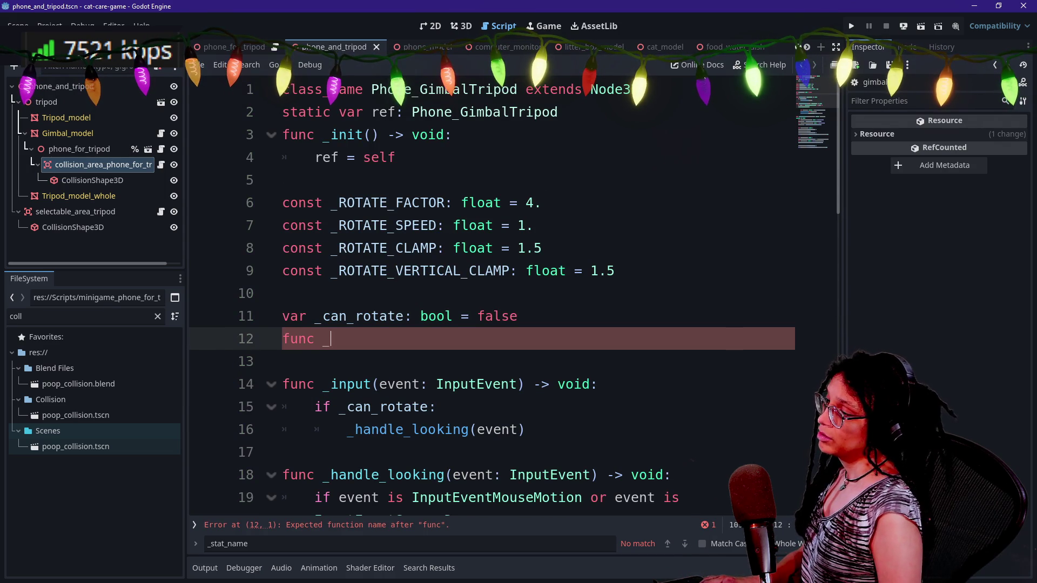
{"action": "key", "text": "BackSpace"}
{"action": "type", "text": "set_"}
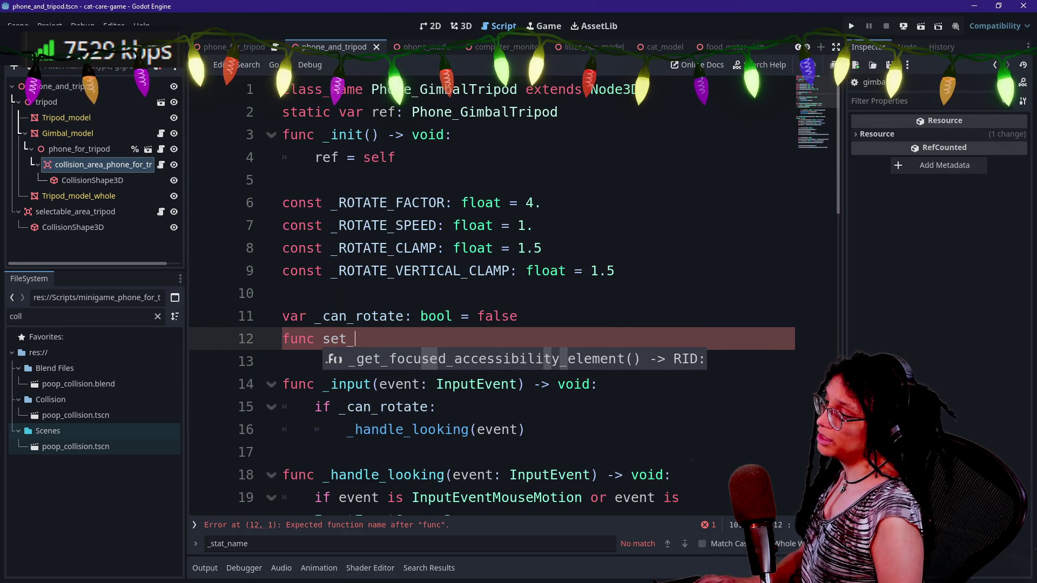
{"action": "type", "text": "can_rot"}
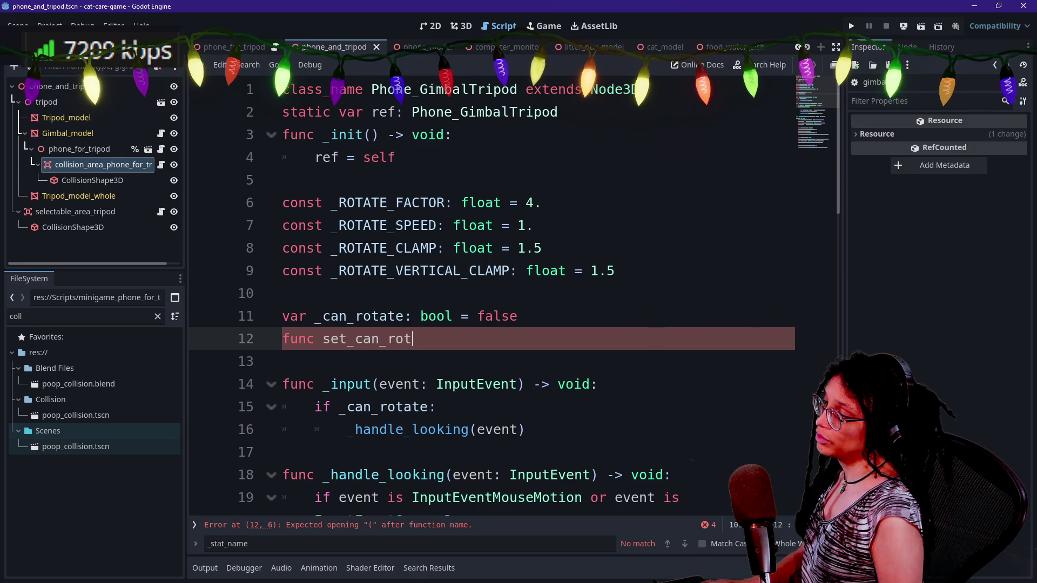
{"action": "type", "text": "ate:"}
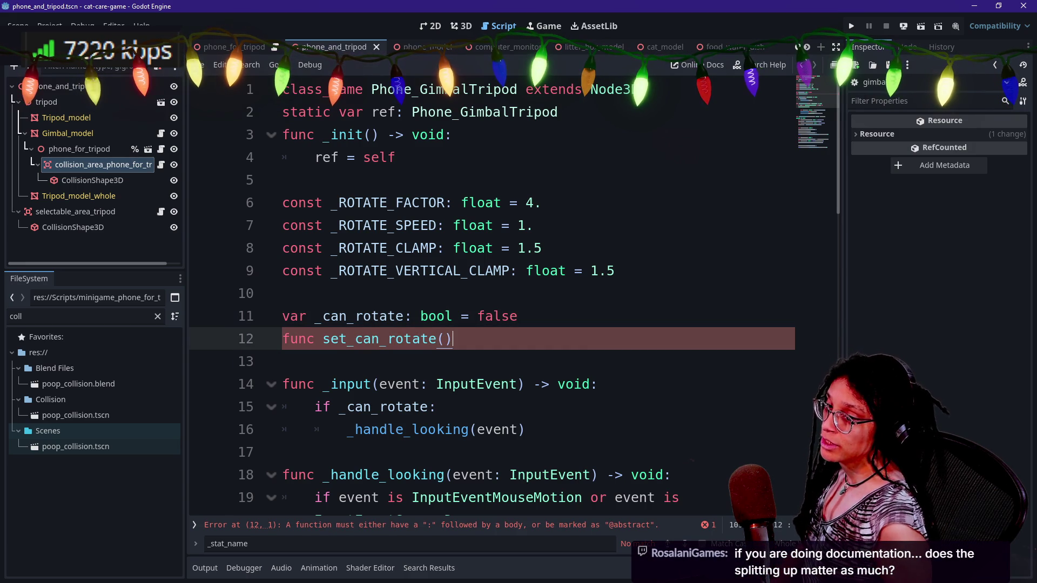
{"action": "left_click", "coordinate": [518, 316]}
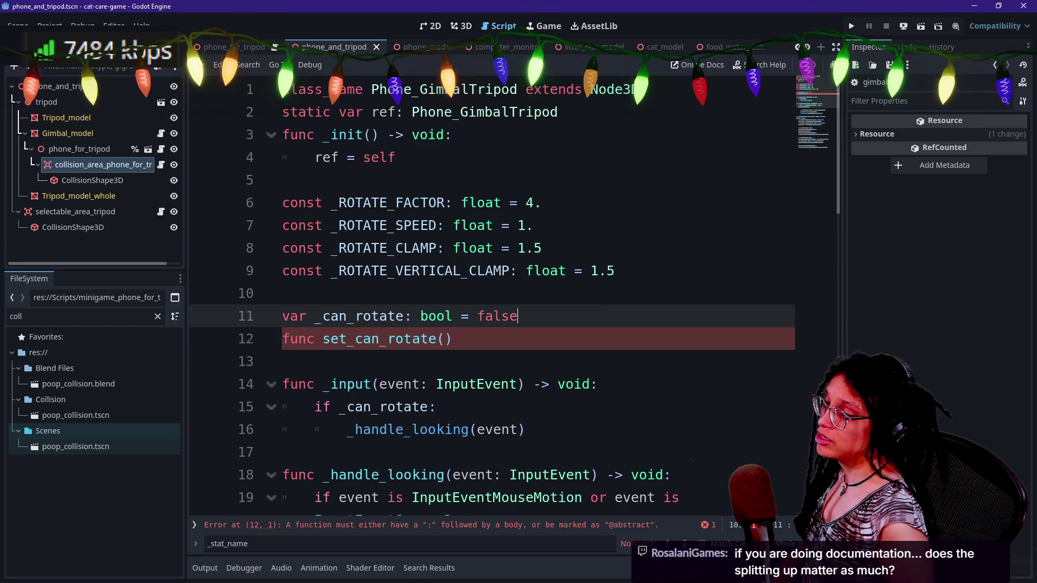
{"action": "key", "text": "Return"}
{"action": "left_click", "coordinate": [452, 361]}
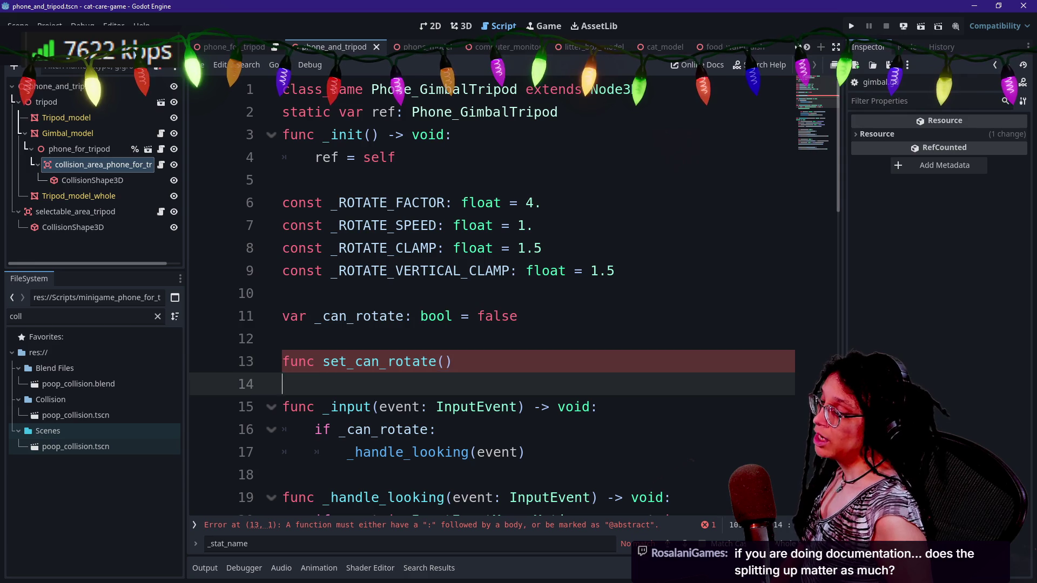
{"action": "left_click", "coordinate": [284, 384]}
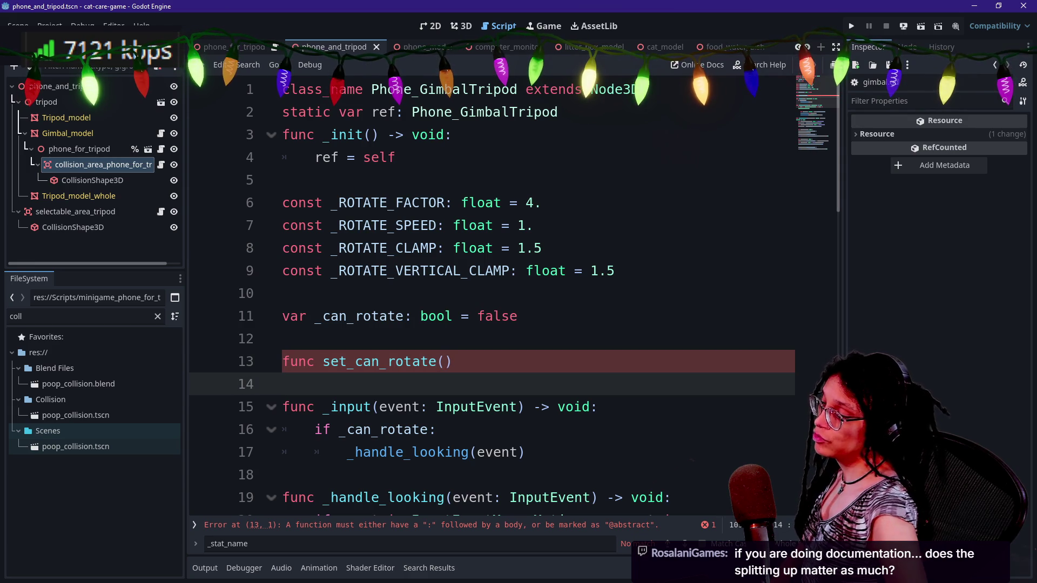
{"action": "left_click", "coordinate": [452, 361]}
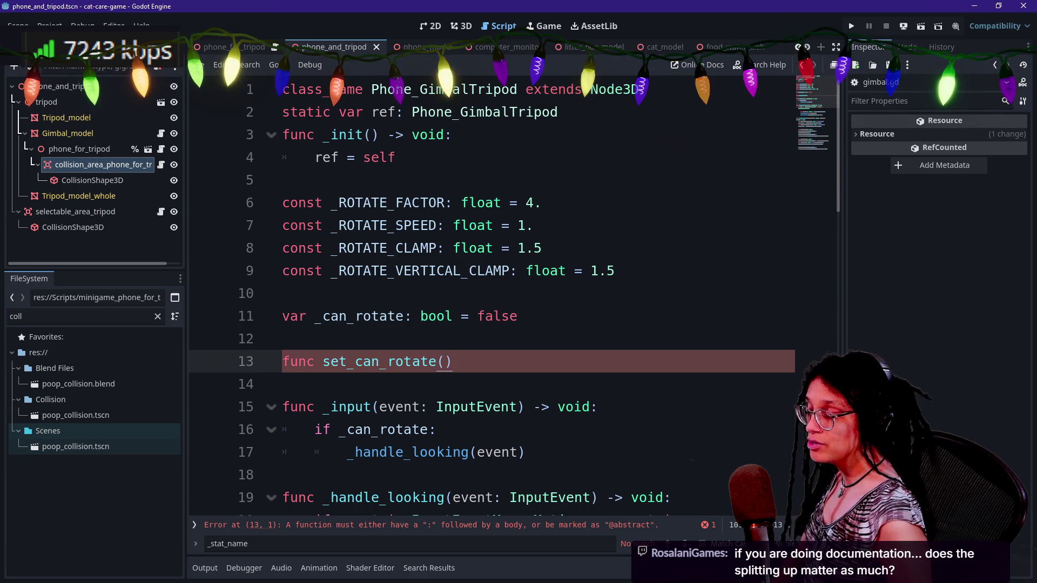
{"action": "left_click", "coordinate": [282, 384]}
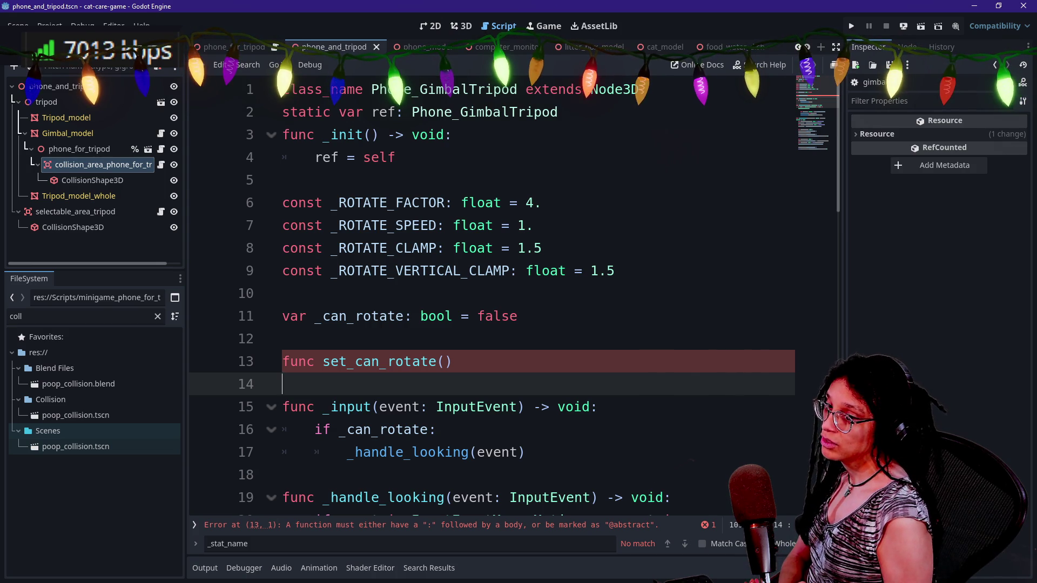
{"action": "right_click", "coordinate": [475, 355]}
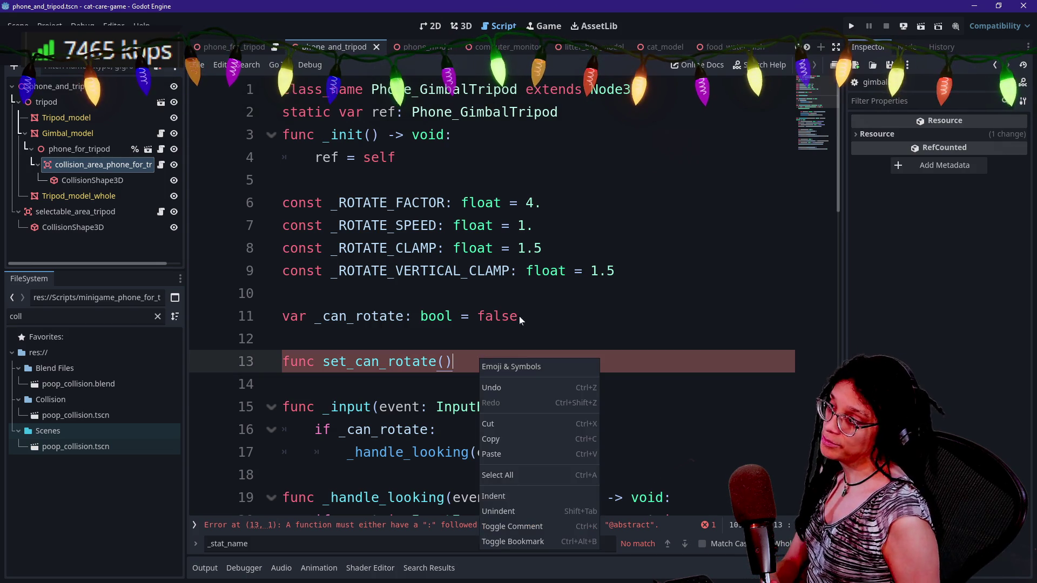
{"action": "key", "text": "Escape"}
{"action": "left_click", "coordinate": [397, 157]}
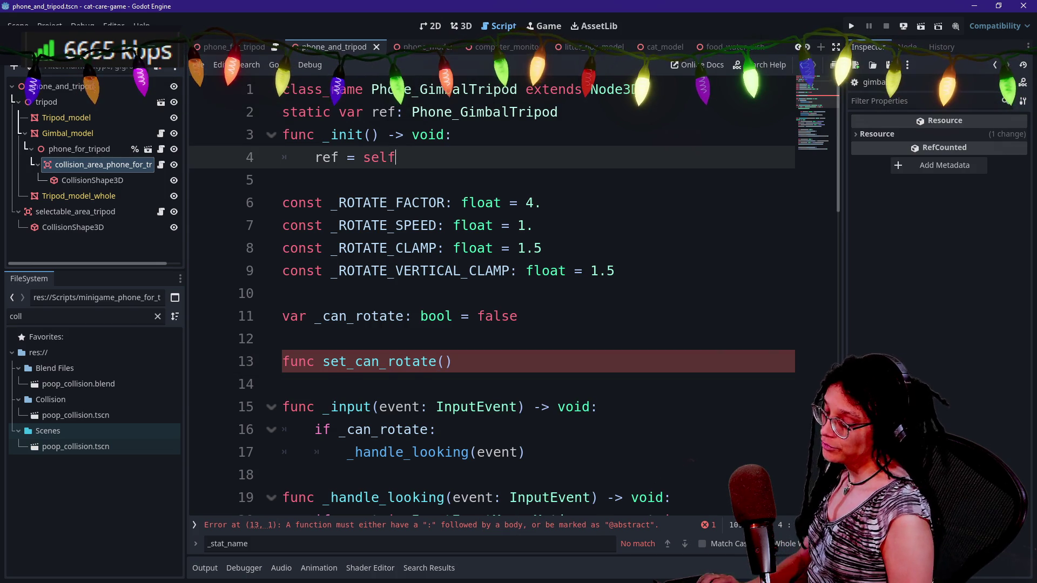
{"action": "key", "text": "alt+shift+o"}
- Read the Action_Generic help page and its Abstract_Action parent class documentation
{"action": "key", "text": "Escape"}
{"action": "left_click", "coordinate": [776, 70]}
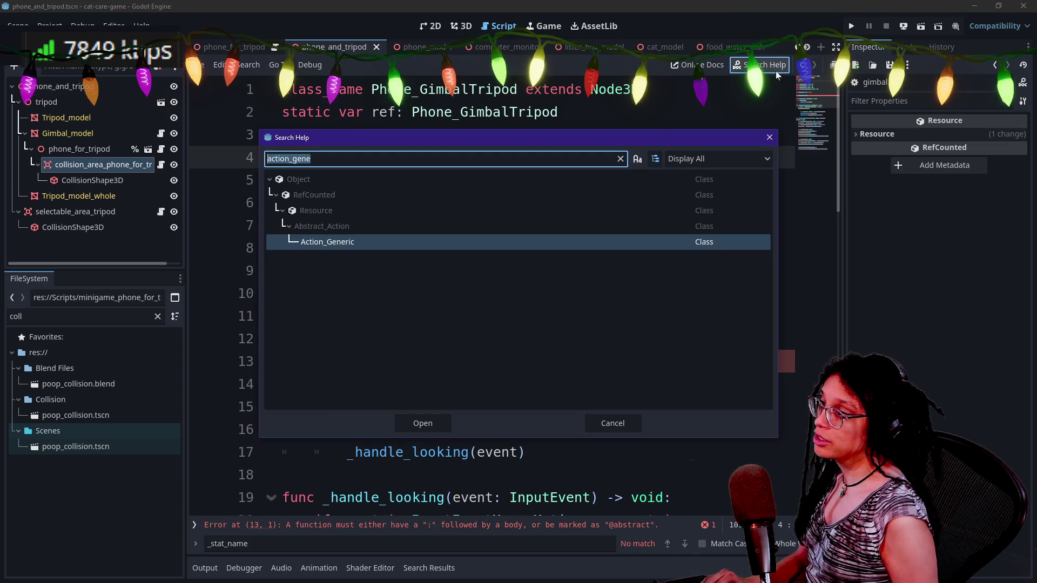
{"action": "type", "text": "action_get"}
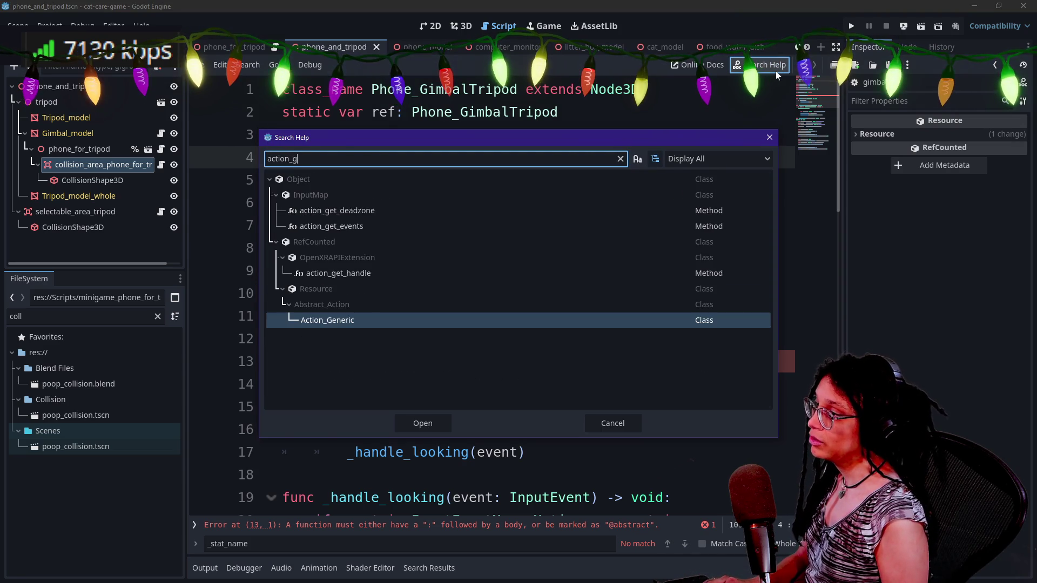
{"action": "key", "text": "Escape"}
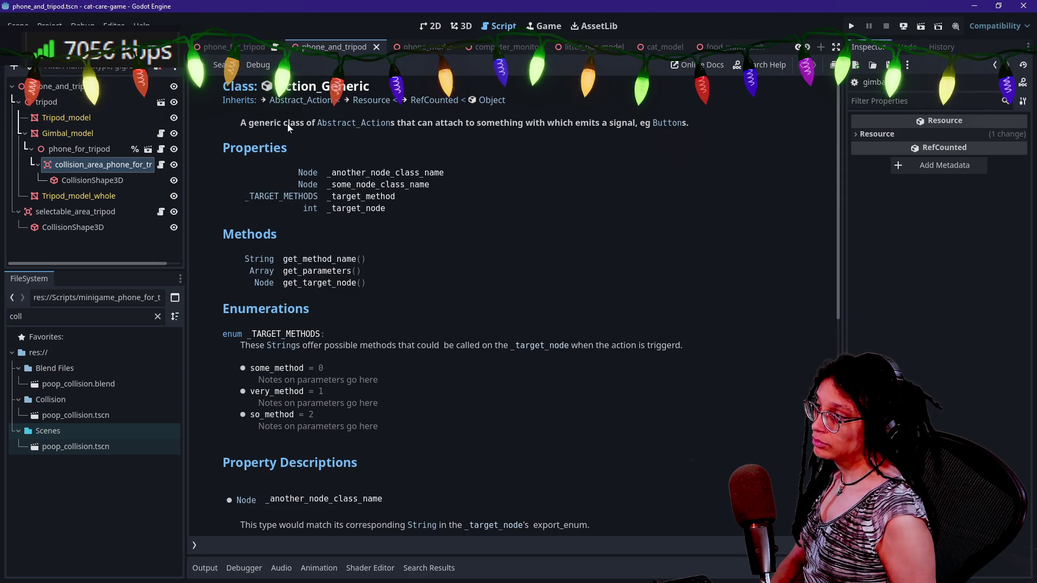
{"action": "left_click", "coordinate": [356, 123]}
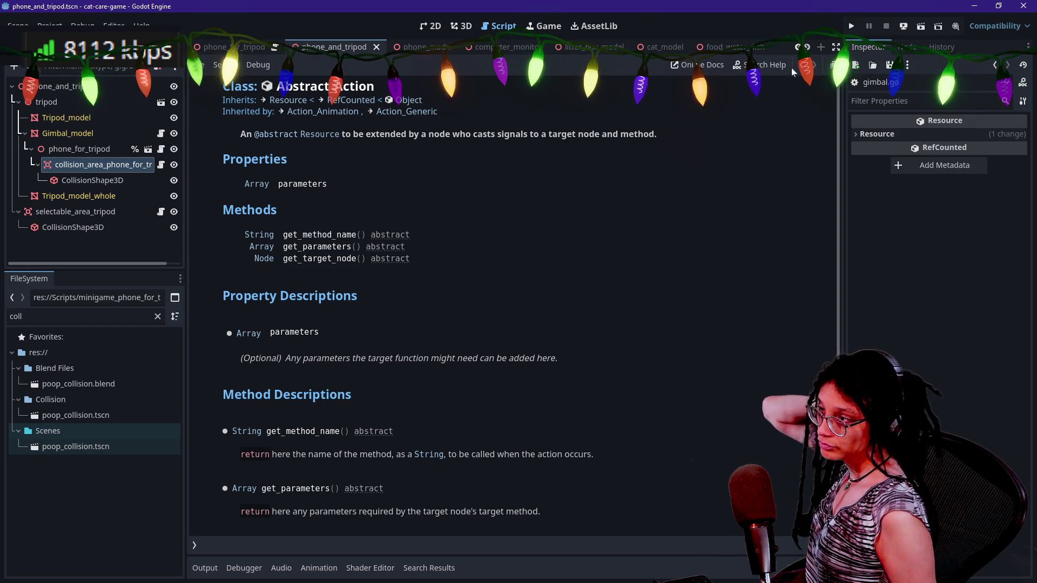
{"action": "scroll", "coordinate": [680, 229], "scroll_direction": "down", "scroll_amount": 2}
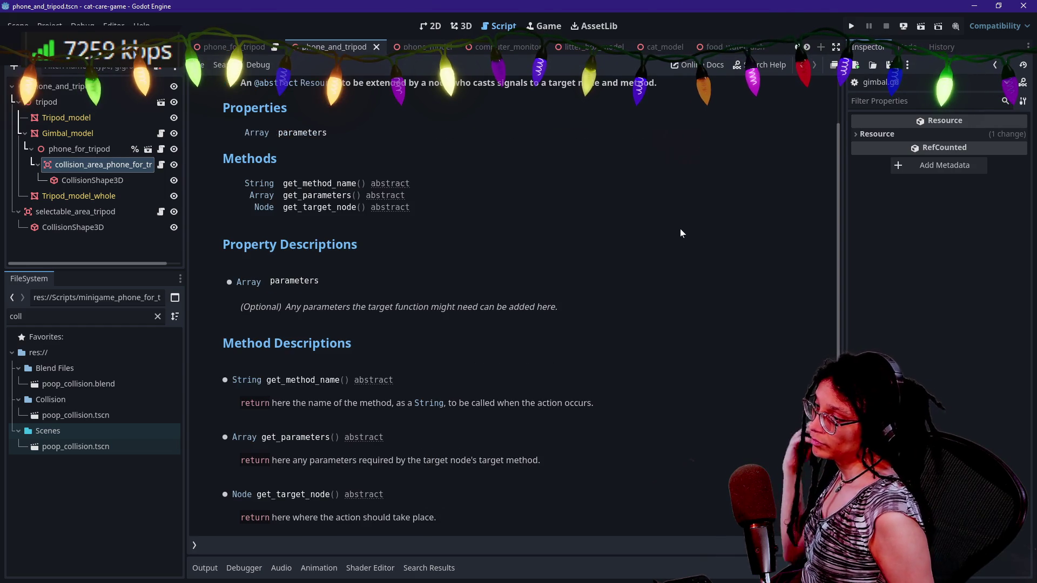
{"action": "left_click", "coordinate": [806, 65]}
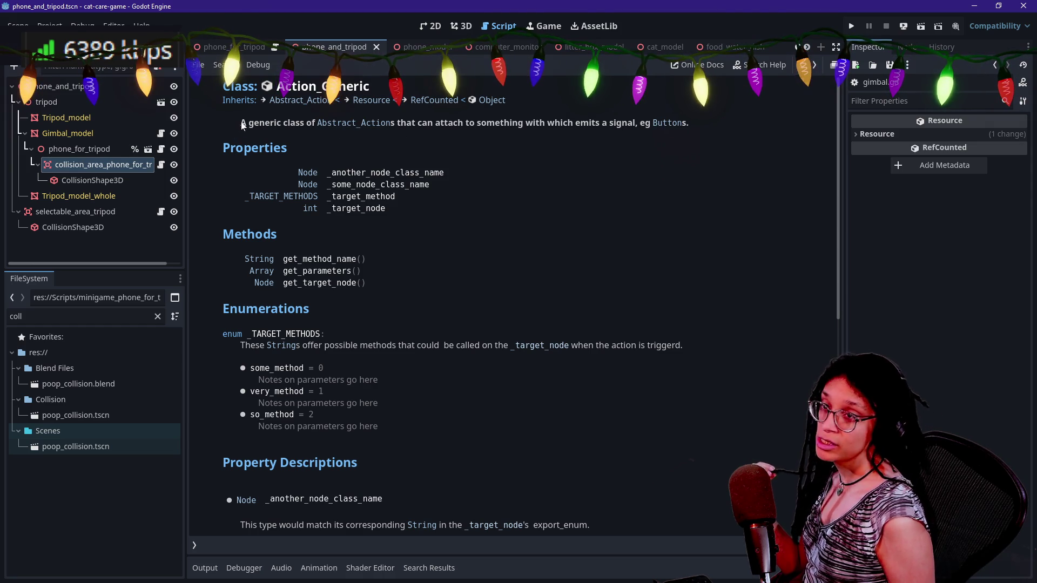
{"action": "scroll", "coordinate": [578, 126], "scroll_direction": "down", "scroll_amount": 5}
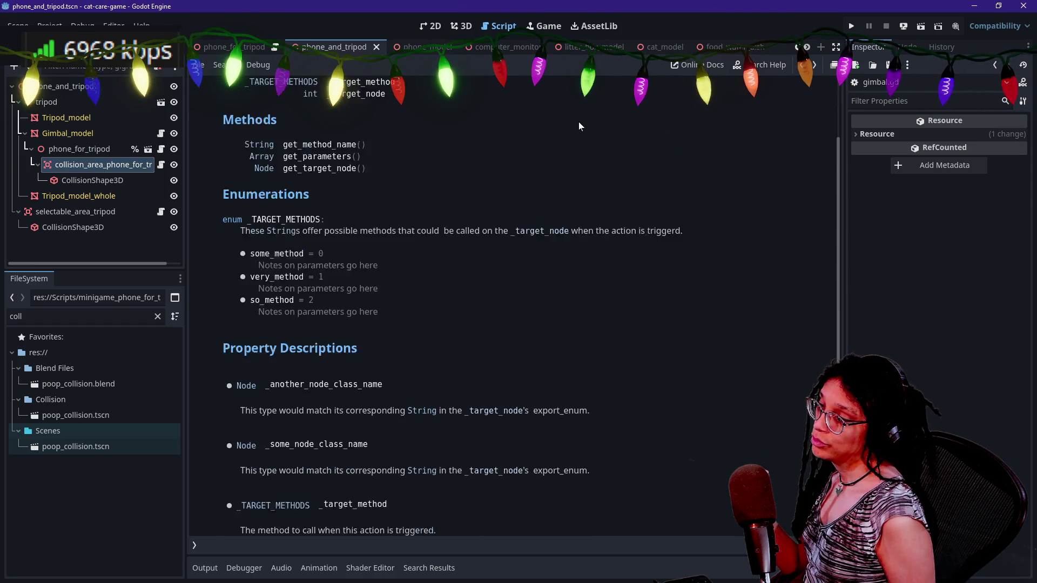
{"action": "scroll", "coordinate": [579, 125], "scroll_direction": "down", "scroll_amount": 1}
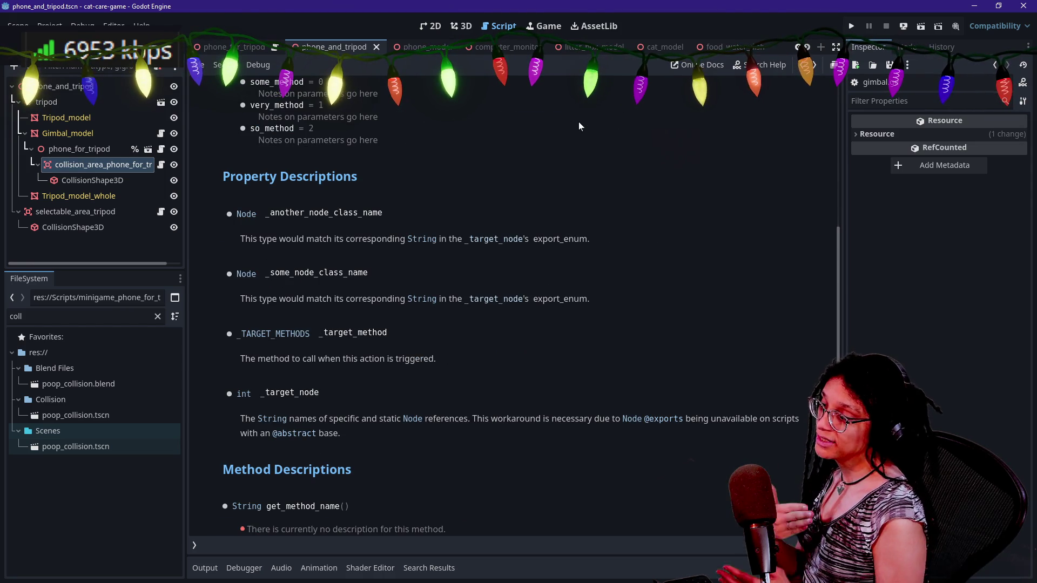
{"action": "scroll", "coordinate": [578, 126], "scroll_direction": "down", "scroll_amount": 2}
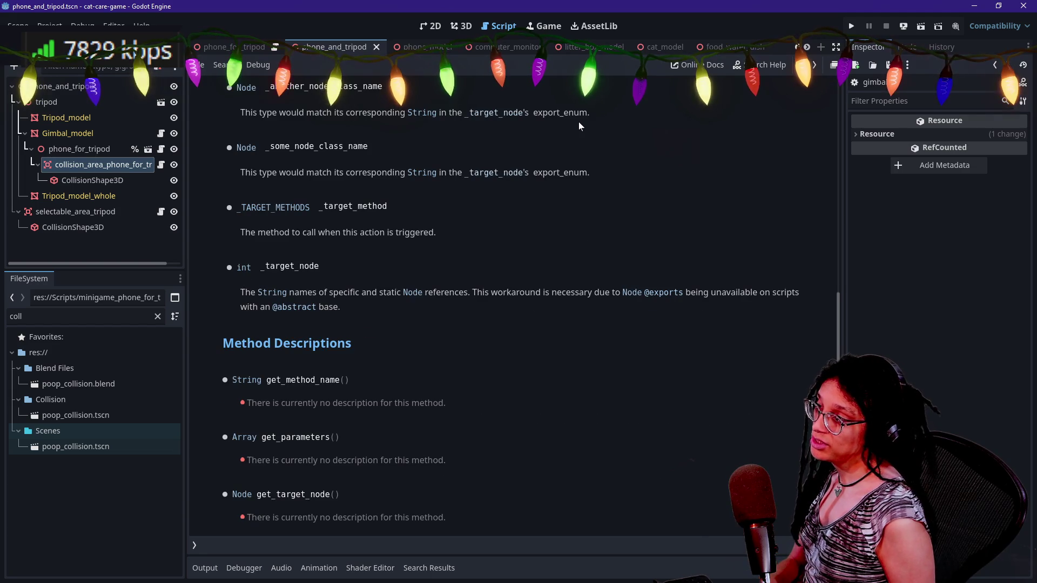
{"action": "scroll", "coordinate": [579, 126], "scroll_direction": "up", "scroll_amount": 5}
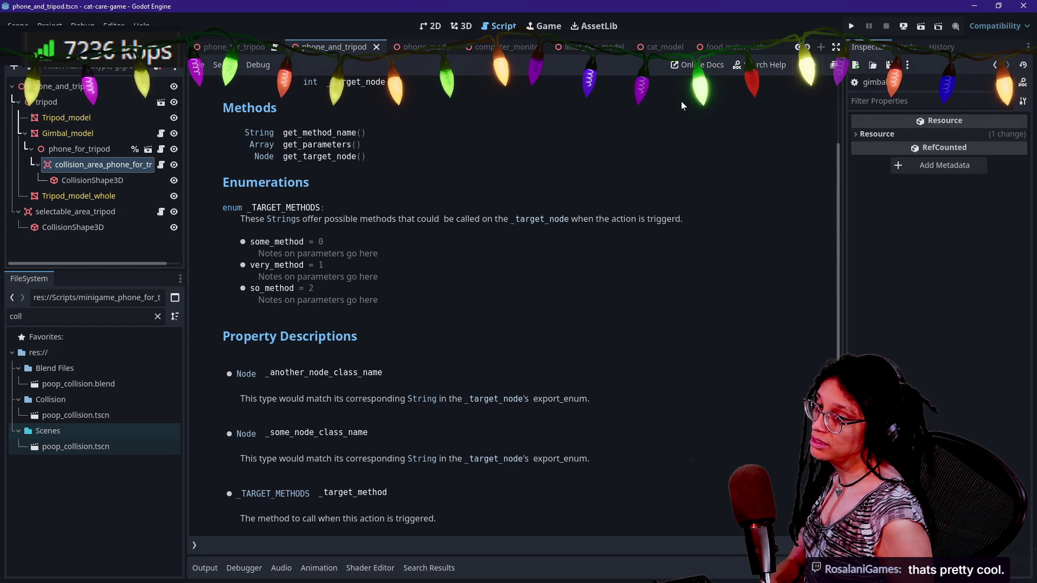
{"action": "scroll", "coordinate": [537, 138], "scroll_direction": "up", "scroll_amount": 3}
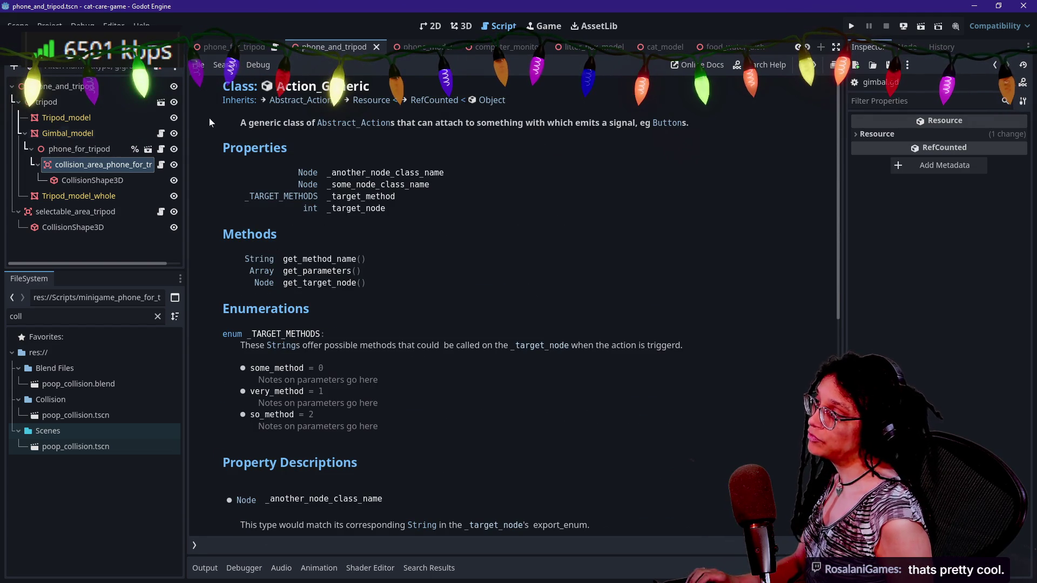
- Open Action_Generic.gd through the quick file search
{"action": "key", "text": "shift+alt+o"}
{"action": "type", "text": "action"}
{"action": "key", "text": "Return"}
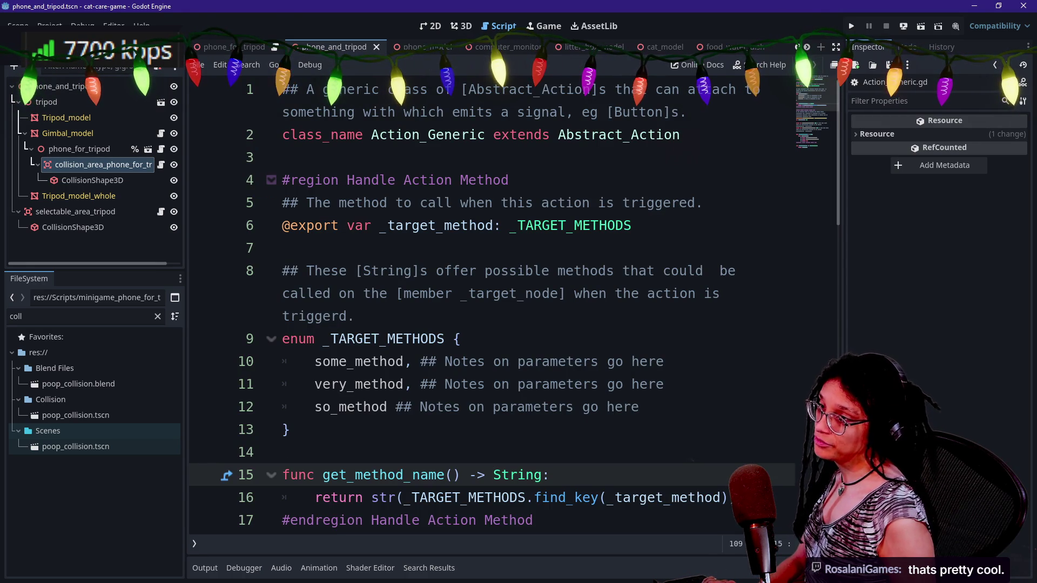
- Add blank lines above Action_Generic's class comment and select its Abstract_Action reference
{"action": "left_click", "coordinate": [282, 89]}
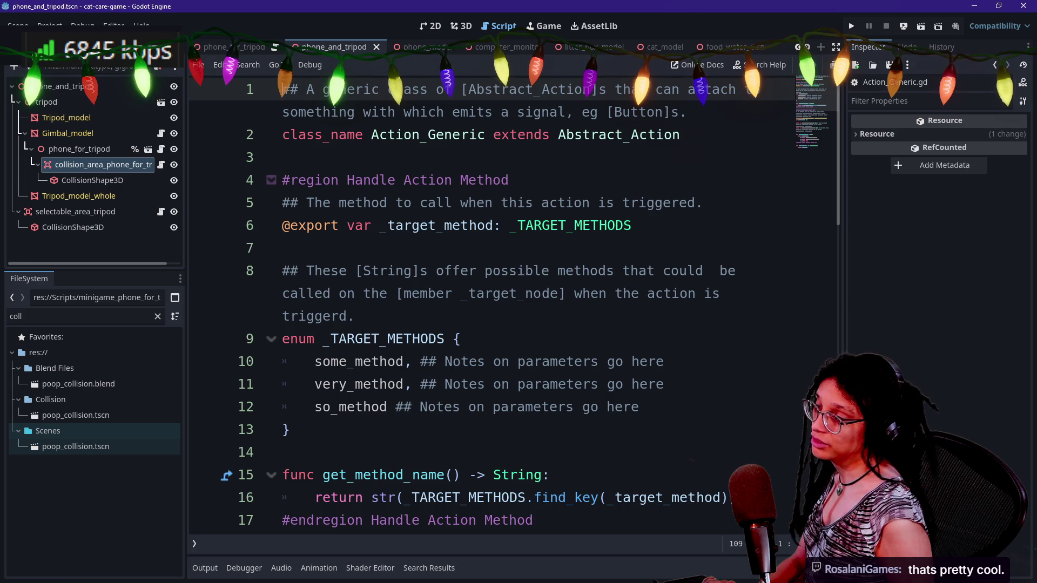
{"action": "key", "text": "Return"}
{"action": "key", "text": "Return"}
{"action": "left_click", "coordinate": [282, 89]}
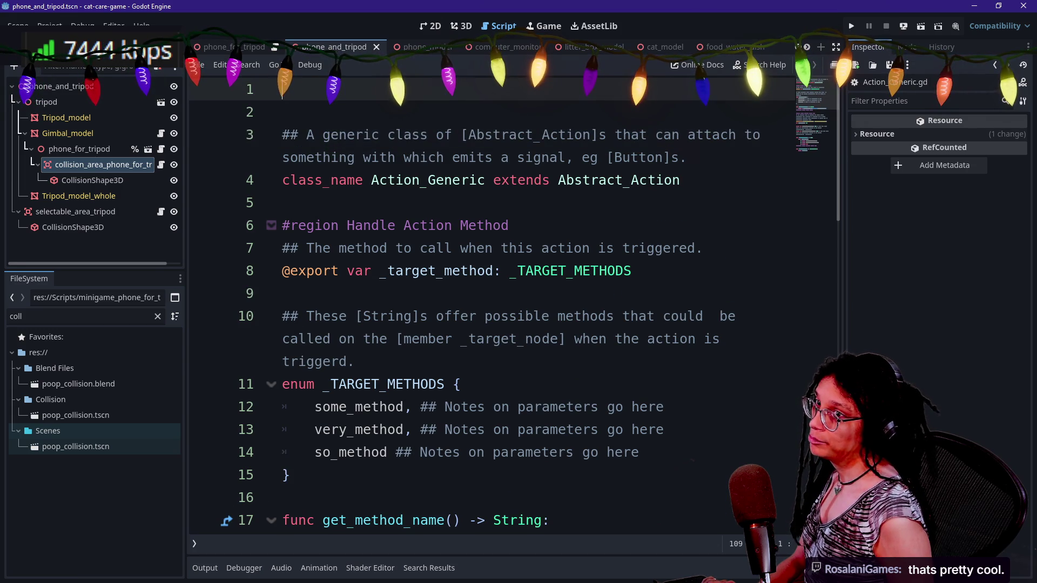
{"action": "left_click_drag", "start_coordinate": [461, 135], "coordinate": [598, 135]}
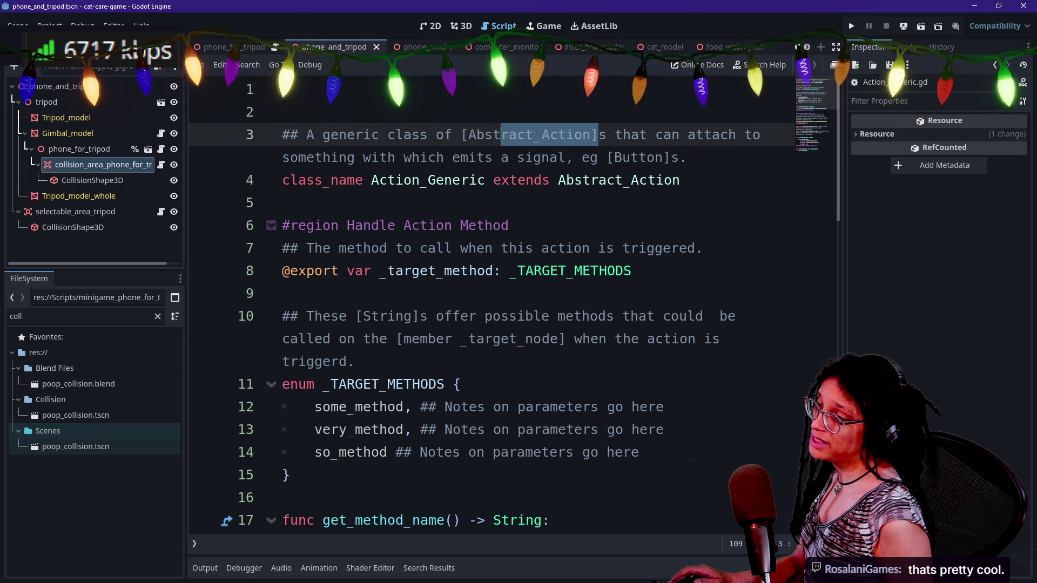
{"action": "left_click_drag", "start_coordinate": [452, 135], "coordinate": [549, 134]}
{"action": "left_click", "coordinate": [583, 135]}
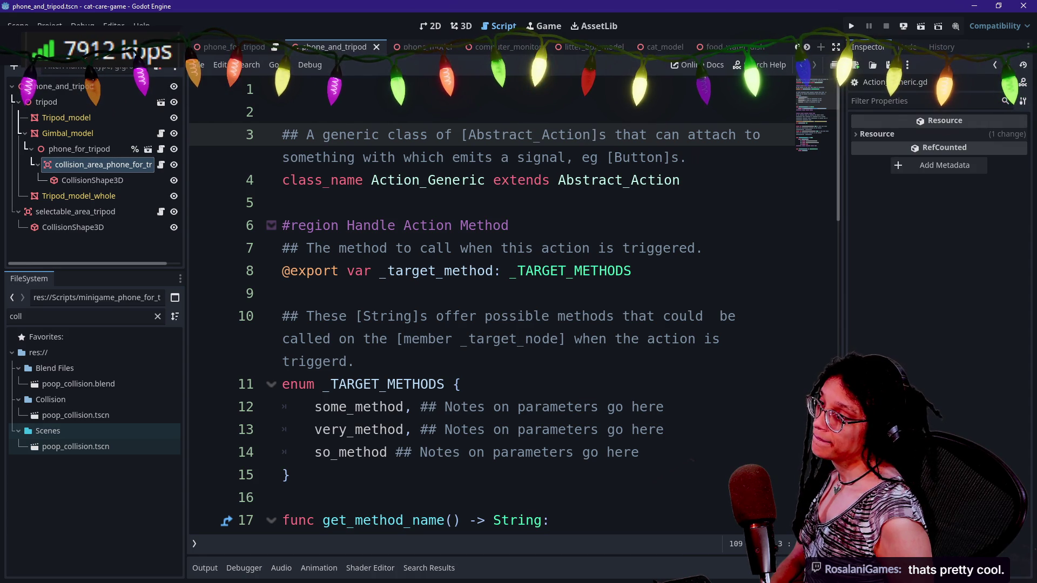
{"action": "mouse_move", "coordinate": [599, 134]}
{"action": "left_mouse_down"}
{"action": "mouse_move", "coordinate": [460, 135]}
{"action": "mouse_move", "coordinate": [599, 134]}
{"action": "mouse_move", "coordinate": [371, 158]}
{"action": "mouse_move", "coordinate": [420, 157]}
{"action": "left_mouse_up"}
- Inspect the _target_node and String references in the doc comments, then bring up the quick-open file list
{"action": "left_click_drag", "start_coordinate": [403, 339], "coordinate": [559, 338]}
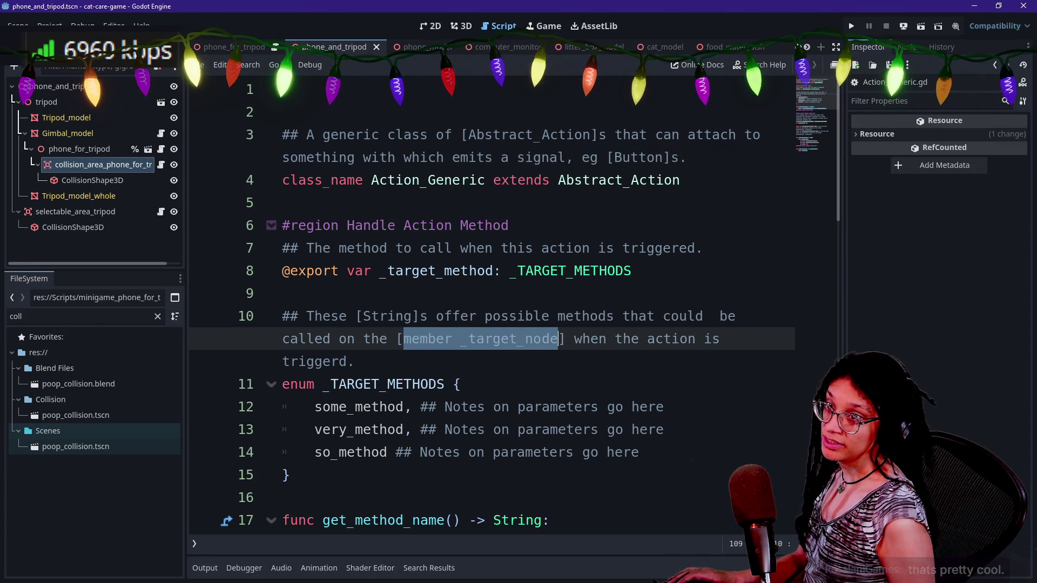
{"action": "left_click", "coordinate": [559, 339]}
{"action": "left_click_drag", "start_coordinate": [355, 316], "coordinate": [446, 316]}
{"action": "left_click", "coordinate": [445, 316]}
{"action": "left_click_drag", "start_coordinate": [397, 338], "coordinate": [551, 339]}
{"action": "left_click", "coordinate": [551, 338]}
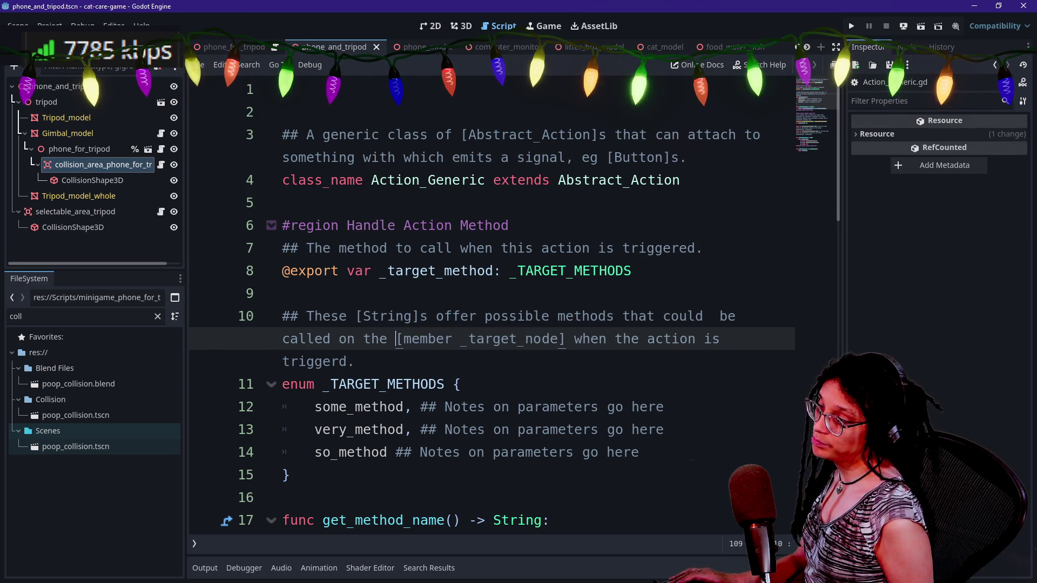
{"action": "left_click_drag", "start_coordinate": [397, 339], "coordinate": [583, 339]}
{"action": "mouse_move", "coordinate": [355, 316]}
{"action": "left_mouse_down"}
{"action": "mouse_move", "coordinate": [426, 316]}
{"action": "mouse_move", "coordinate": [355, 316]}
{"action": "left_mouse_up"}
{"action": "double_click", "coordinate": [387, 316]}
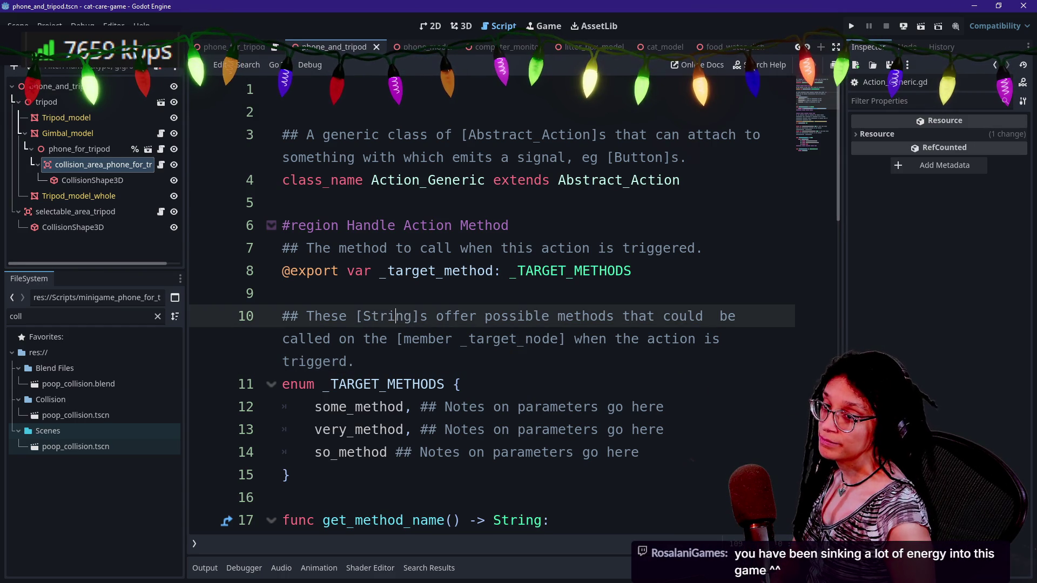
{"action": "left_click", "coordinate": [355, 362]}
{"action": "key", "text": "Down"}
{"action": "key", "text": "Down"}
{"action": "key", "text": "Down"}
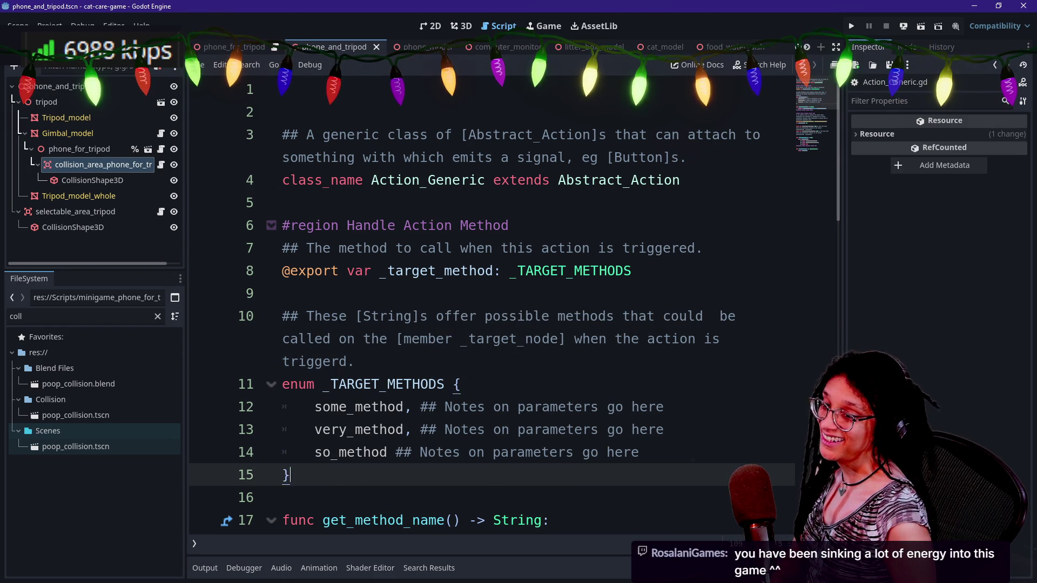
{"action": "key", "text": "Down"}
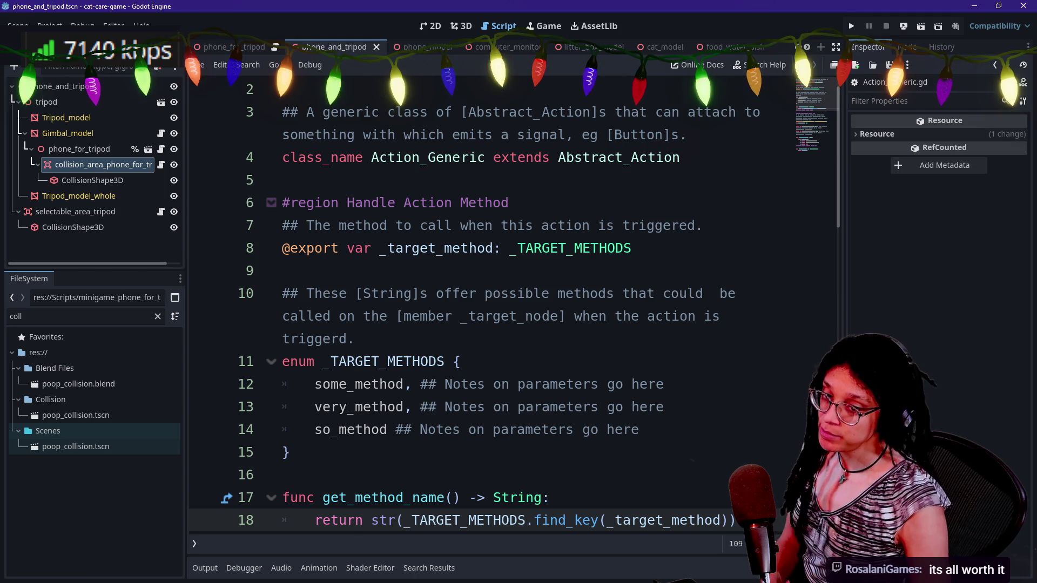
{"action": "left_click", "coordinate": [546, 294]}
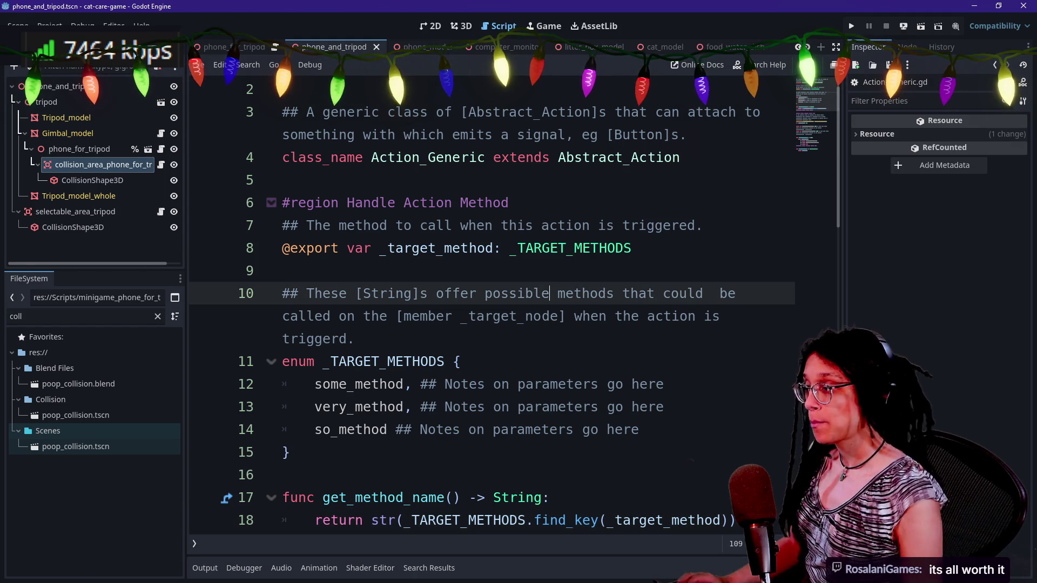
{"action": "key", "text": "shift+alt+o"}
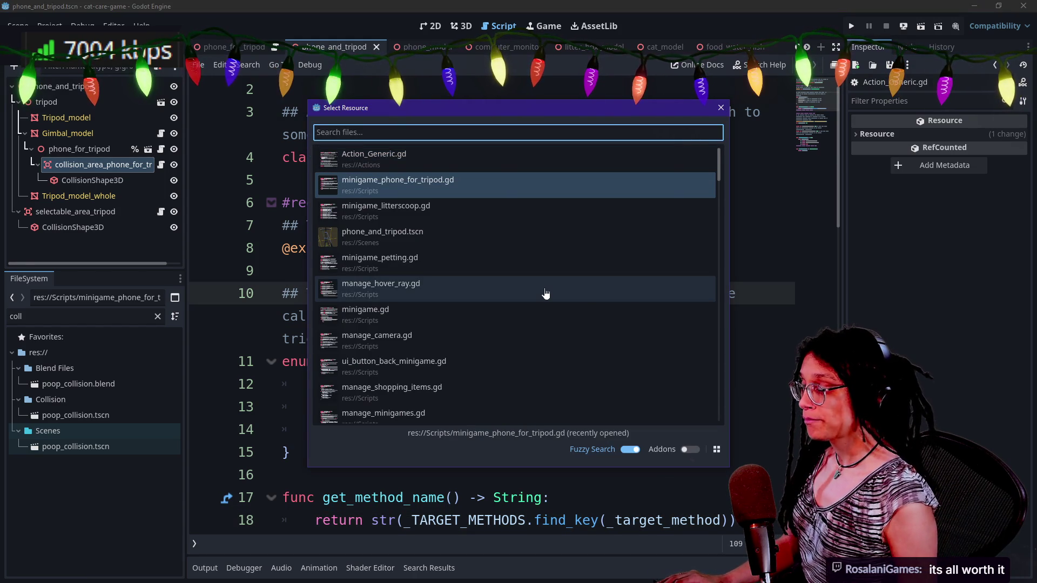
- Look through minigame_phone_for_tripod.gd and the tripod node scripts, ending on Phone_GimbalTripod
{"action": "left_click", "coordinate": [499, 183]}
{"action": "left_click", "coordinate": [594, 248]}
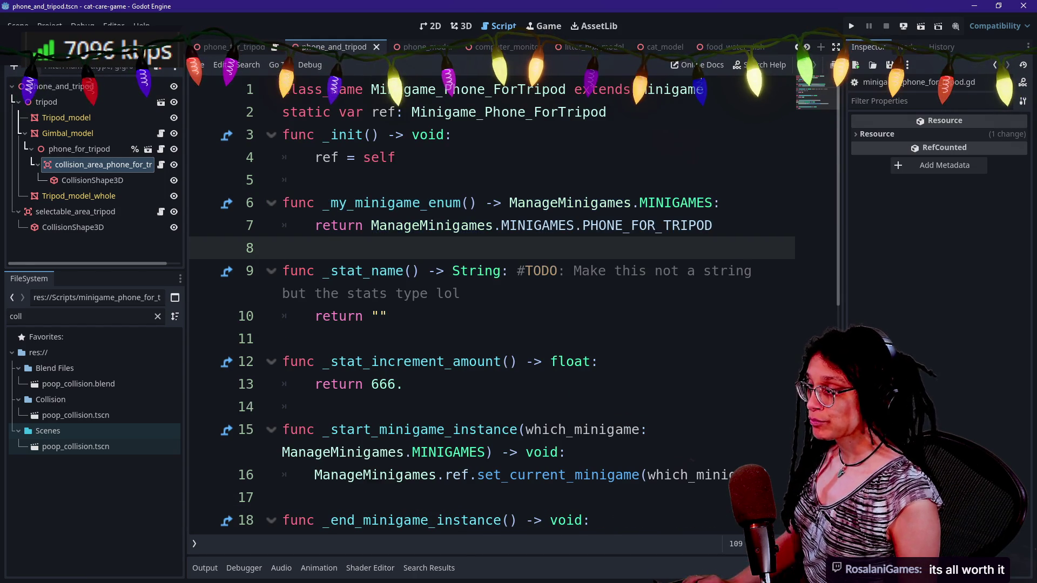
{"action": "key", "text": "shift+alt+o"}
{"action": "key", "text": "Escape"}
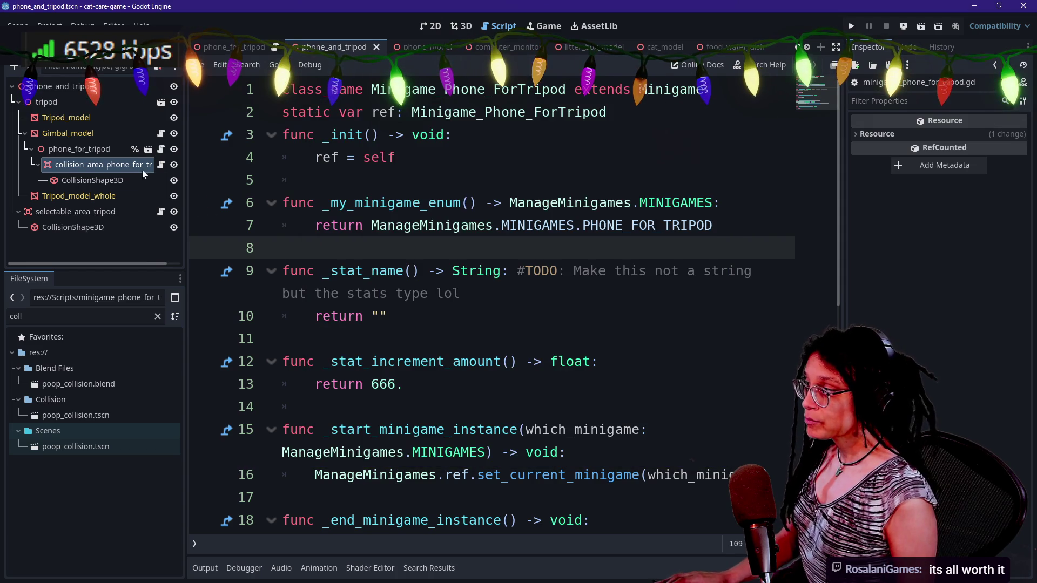
{"action": "left_click", "coordinate": [160, 149]}
{"action": "left_click", "coordinate": [161, 133]}
{"action": "left_click", "coordinate": [160, 149]}
{"action": "left_click", "coordinate": [161, 133]}
- Finish set_can_rotate(indeed: bool) -> void with the body _can_rotate = indeed, and save
{"action": "left_click", "coordinate": [453, 361]}
{"action": "type", "text": "func set_can_rotate(indeed: bool) ->"}
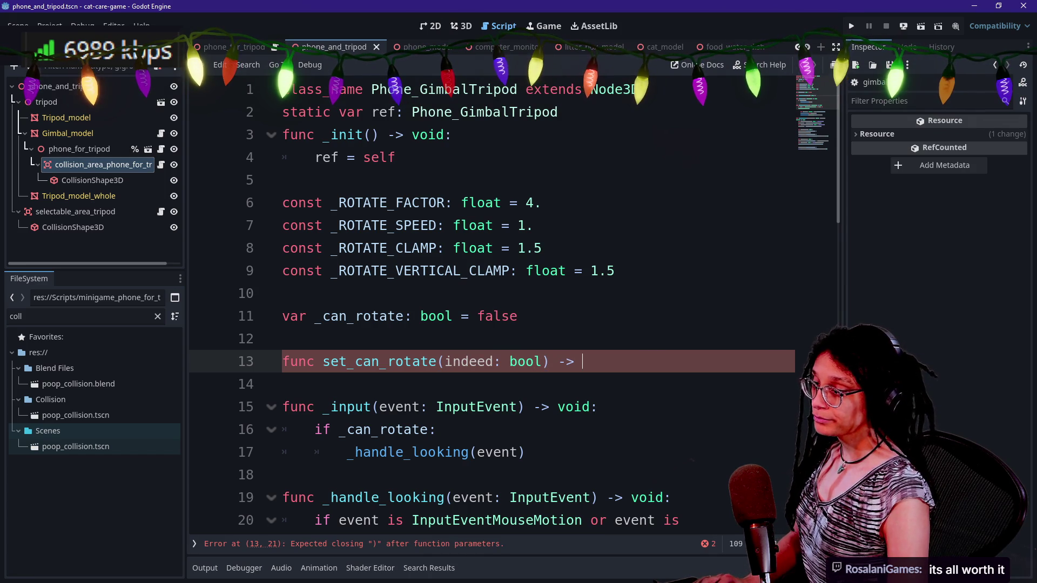
{"action": "type", "text": "void:"}
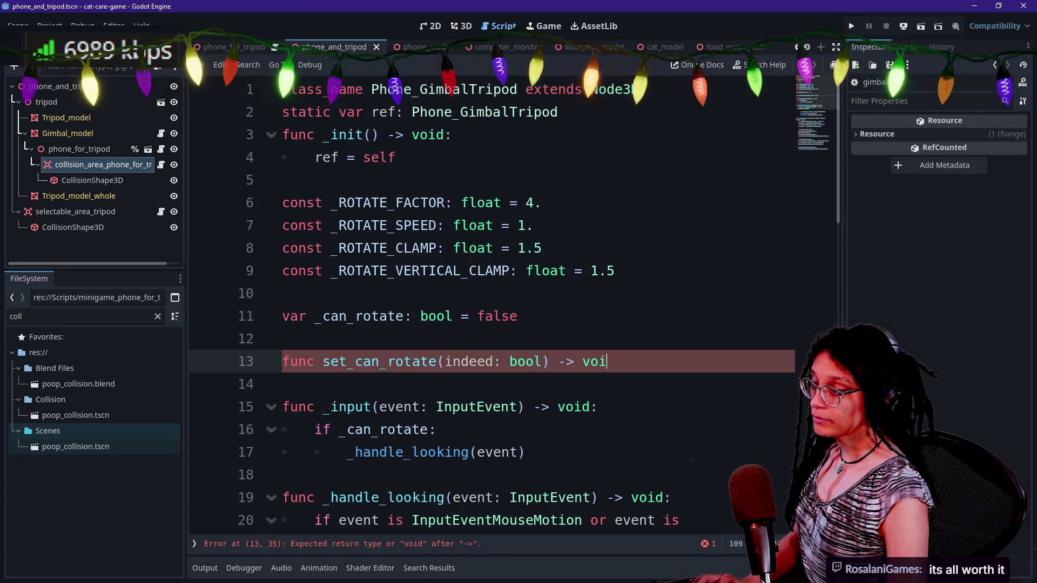
{"action": "key", "text": "Return"}
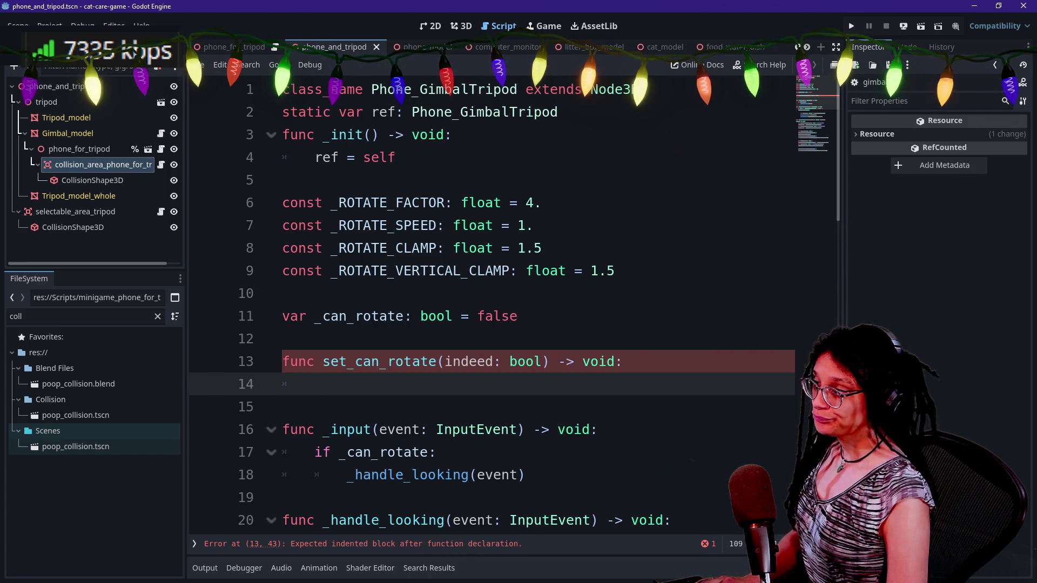
{"action": "type", "text": "_can_"}
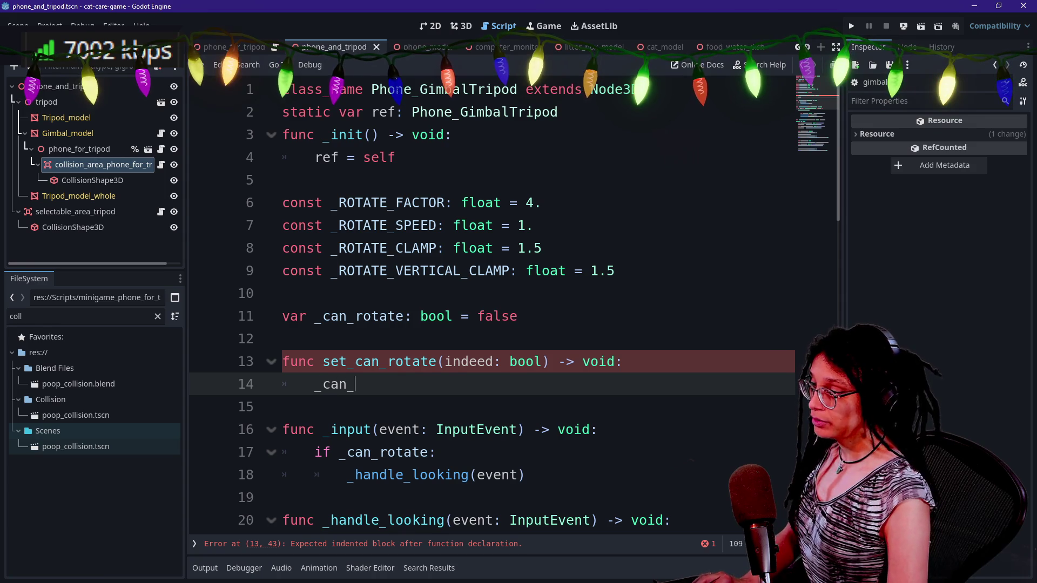
{"action": "type", "text": "rotate"}
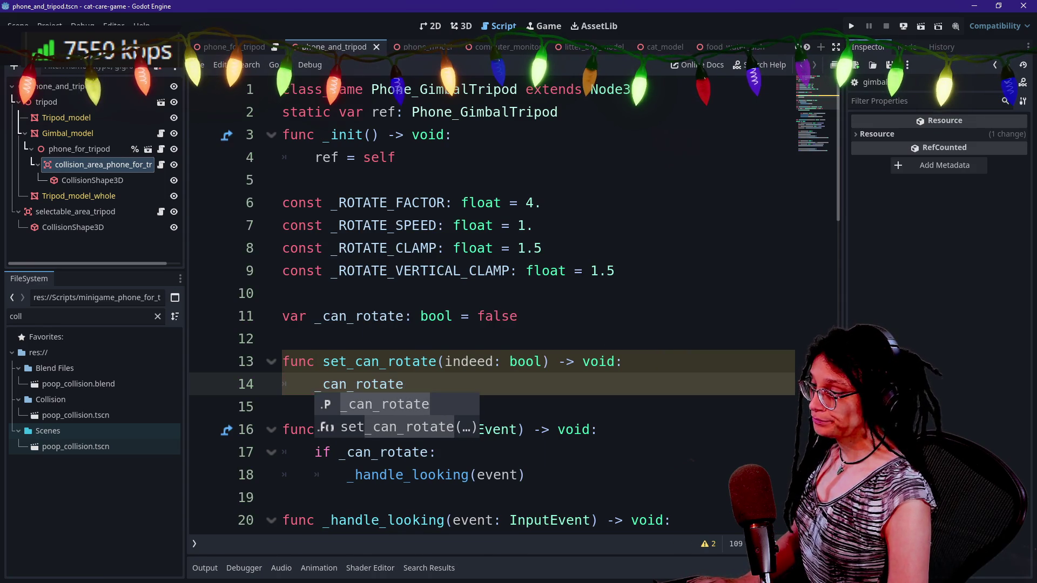
{"action": "type", "text": " = indeed"}
{"action": "left_click", "coordinate": [299, 316]}
{"action": "key", "text": "ctrl+s"}
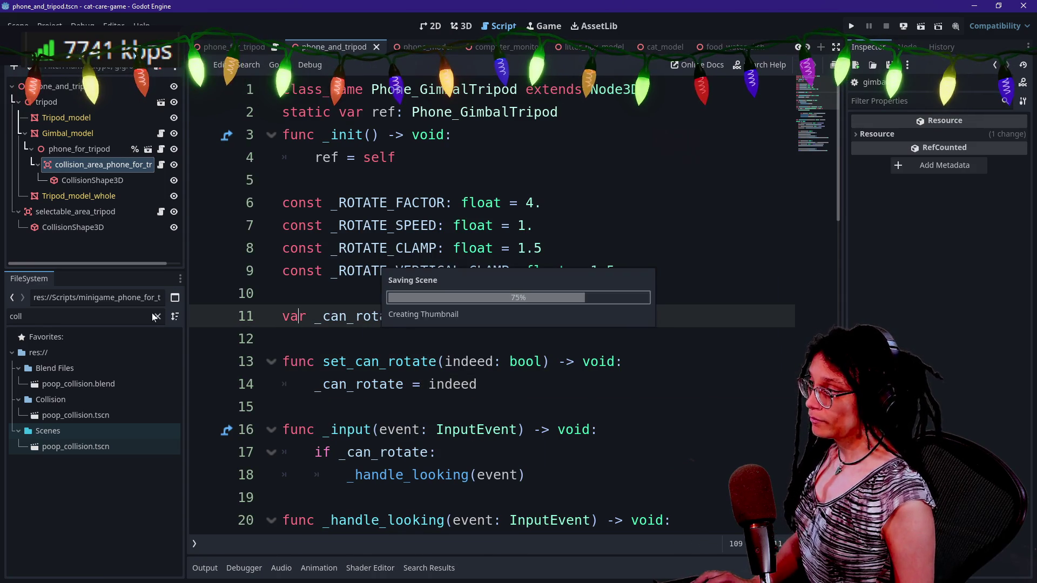
- Replace the true-branch _can_rotate assignment with Phone_GimbalTripod.ref.set_can_rotate(true)
{"action": "key", "text": "alt+Left"}
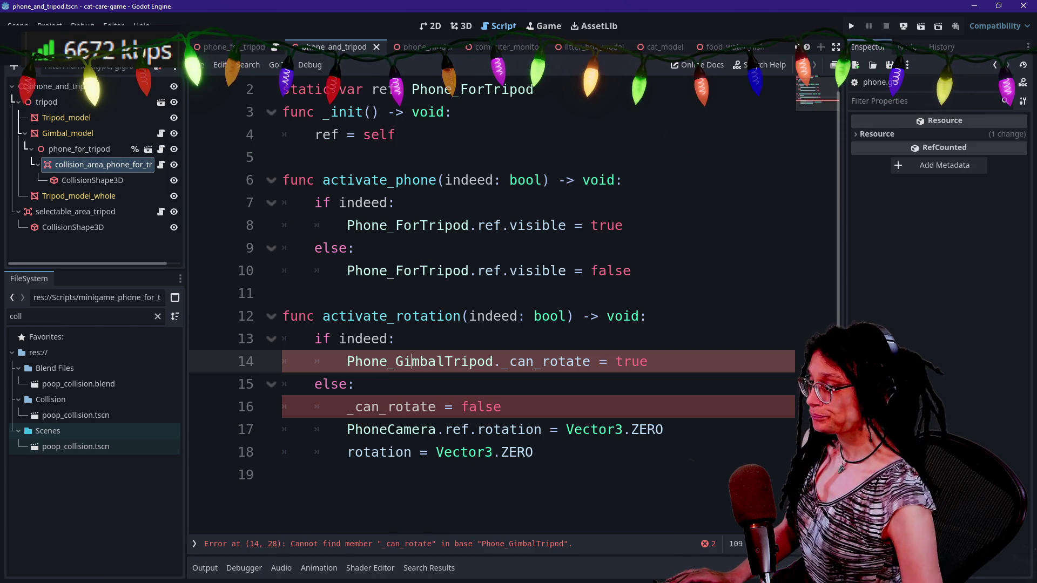
{"action": "key", "text": "shift+End"}
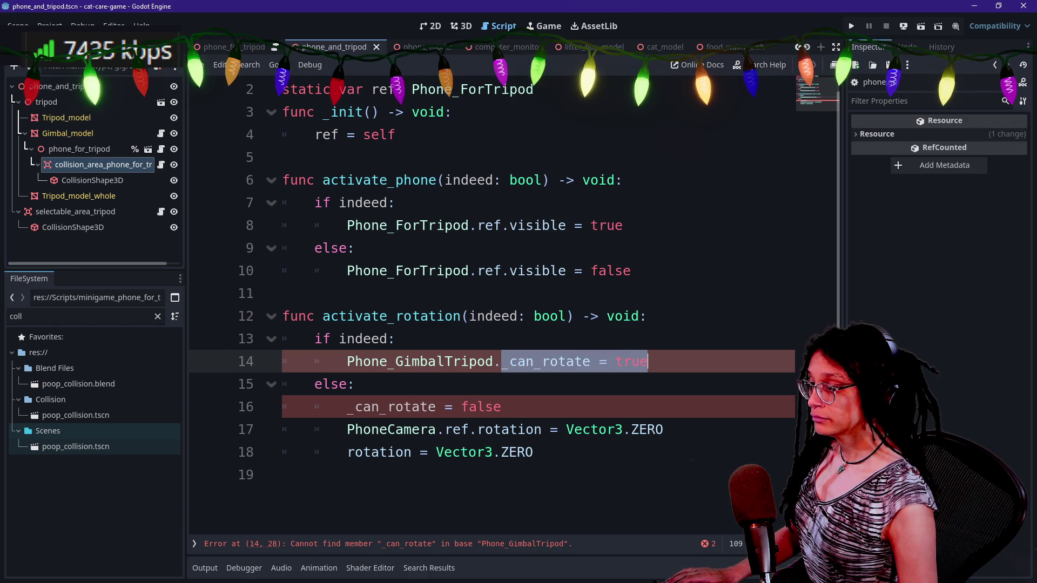
{"action": "key", "text": "BackSpace"}
{"action": "type", "text": "g"}
{"action": "key", "text": "BackSpace"}
{"action": "type", "text": "ref"}
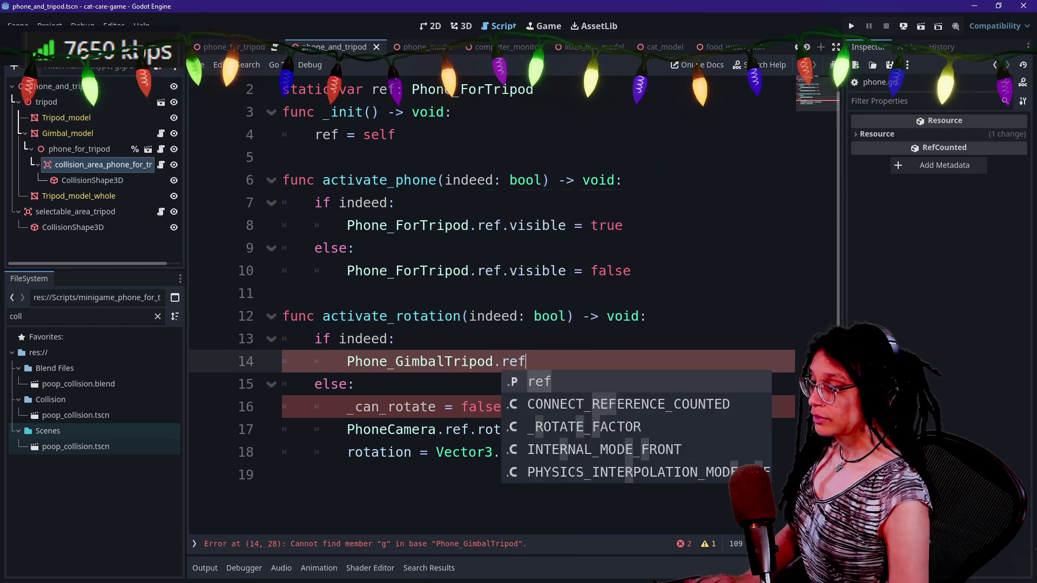
{"action": "type", "text": "."}
{"action": "key", "text": "Down"}
{"action": "key", "text": "Return"}
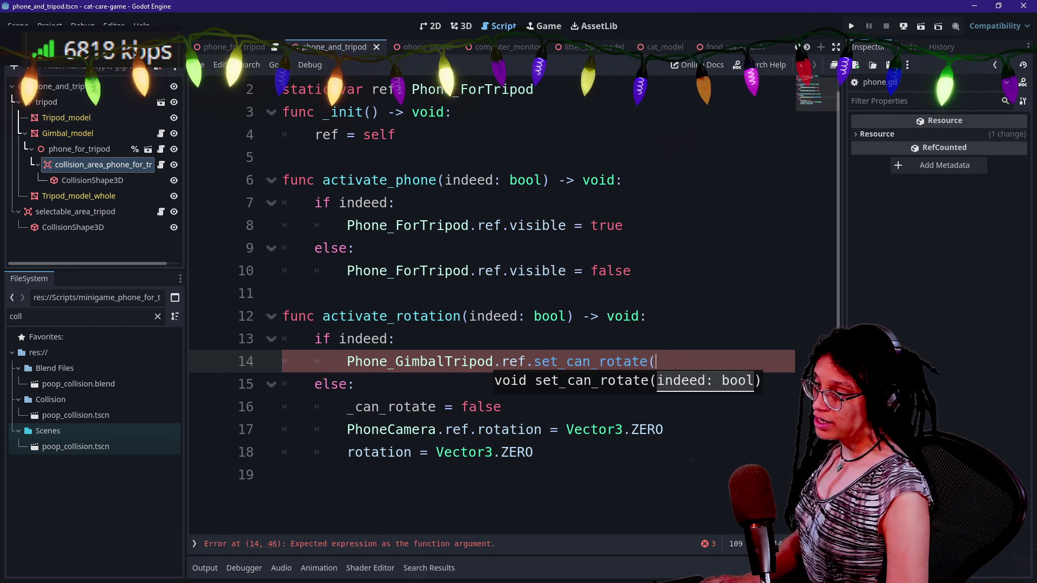
{"action": "type", "text": ")"}
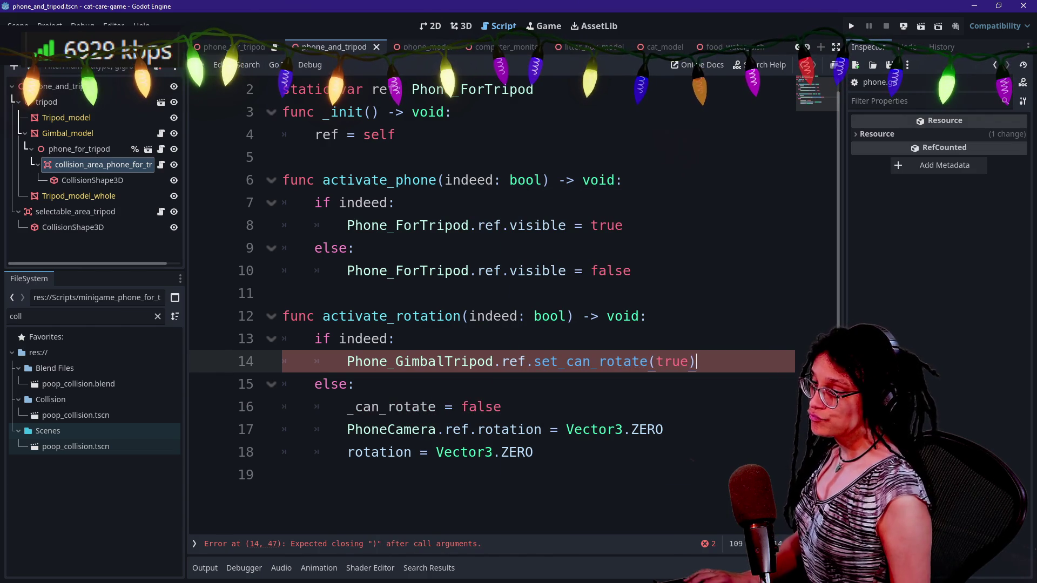
- Copy that call into the else branch as set_can_rotate(false) and save
{"action": "key", "text": "shift+Up"}
{"action": "key", "text": "ctrl+c"}
{"action": "key", "text": "Down"}
{"action": "key", "text": "Down"}
{"action": "key", "text": "Down"}
{"action": "key", "text": "shift+Up"}
{"action": "key", "text": "ctrl+v"}
{"action": "key", "text": "Left"}
{"action": "key", "text": "BackSpace"}
{"action": "key", "text": "BackSpace"}
{"action": "key", "text": "BackSpace"}
{"action": "type", "text": "f"}
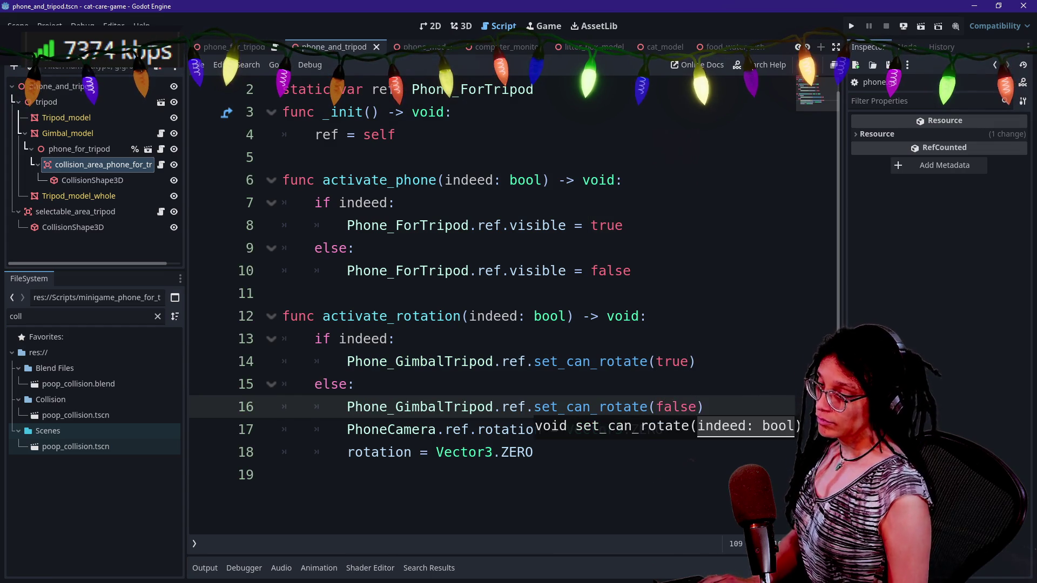
{"action": "left_click", "coordinate": [354, 248]}
{"action": "key", "text": "ctrl+s"}
{"action": "left_click", "coordinate": [282, 180]}
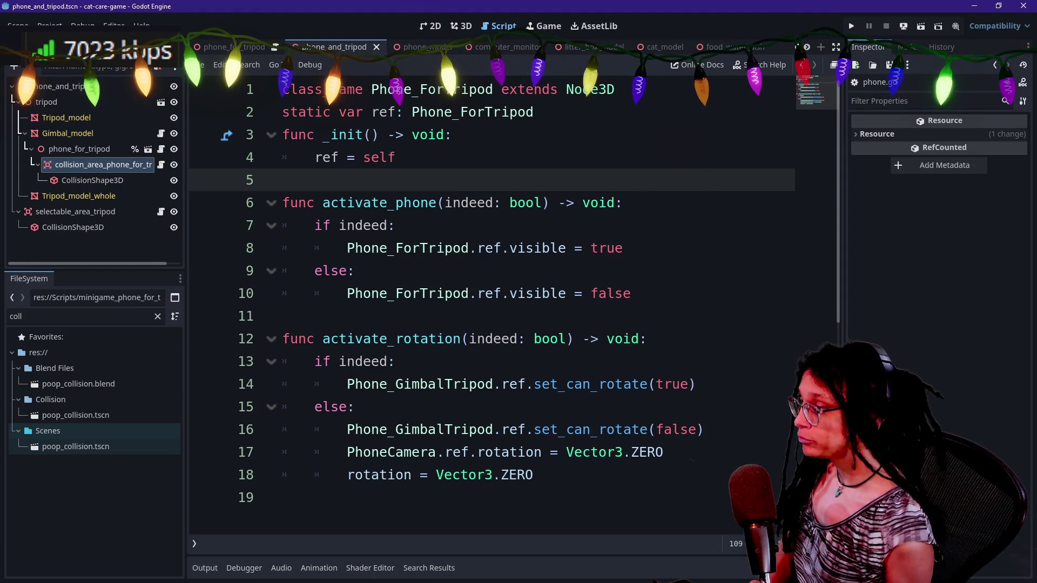
- Delete the Phone_ForTripod.ref. prefix from both visible assignments in activate_phone and save
{"action": "left_click", "coordinate": [485, 338]}
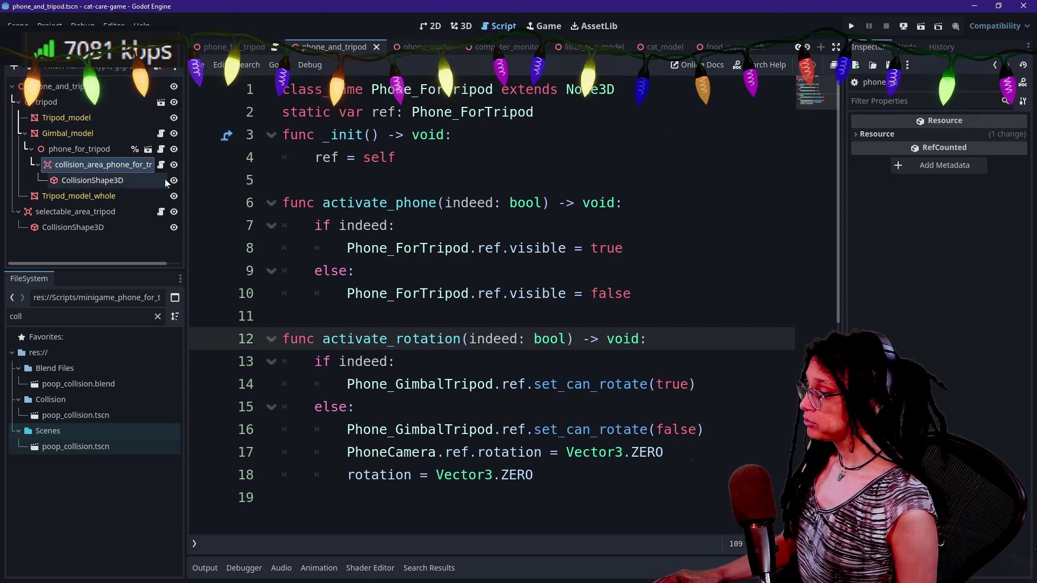
{"action": "left_click_drag", "start_coordinate": [347, 475], "coordinate": [474, 475]}
{"action": "left_click", "coordinate": [493, 474]}
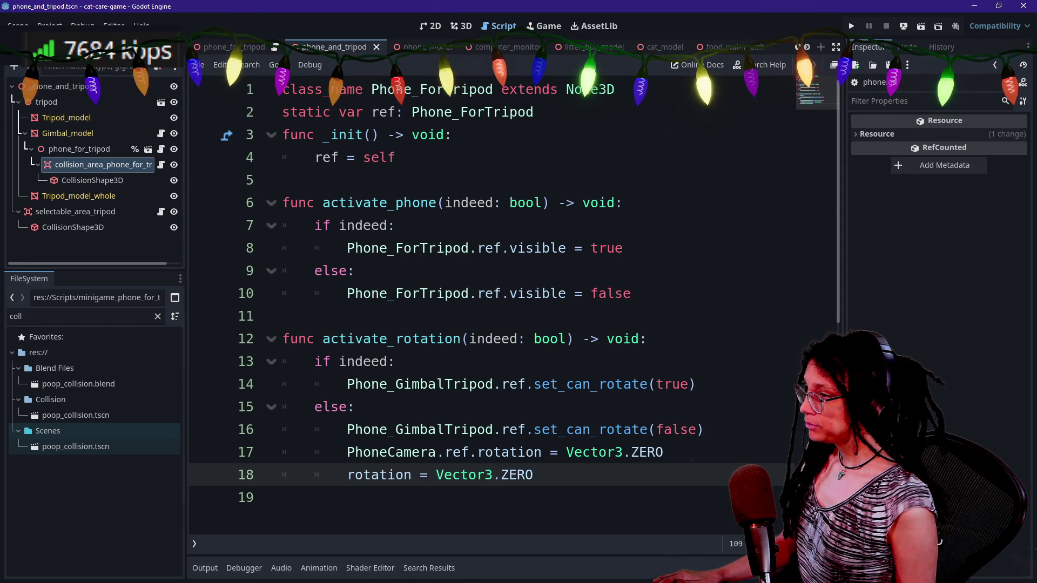
{"action": "left_click_drag", "start_coordinate": [348, 248], "coordinate": [509, 248]}
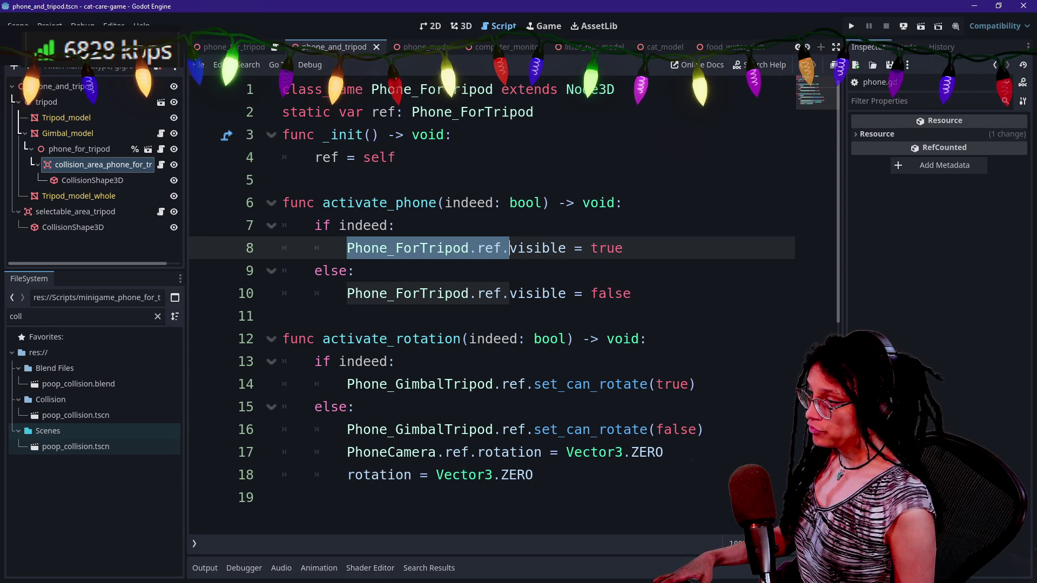
{"action": "key", "text": "ctrl+d"}
{"action": "key", "text": "BackSpace"}
{"action": "left_click", "coordinate": [397, 157]}
{"action": "key", "text": "ctrl+s"}
- Compare the Minigame_Phone_ForTripod and Phone_ForTripod scripts via the scene tree script icons
{"action": "left_click", "coordinate": [370, 202]}
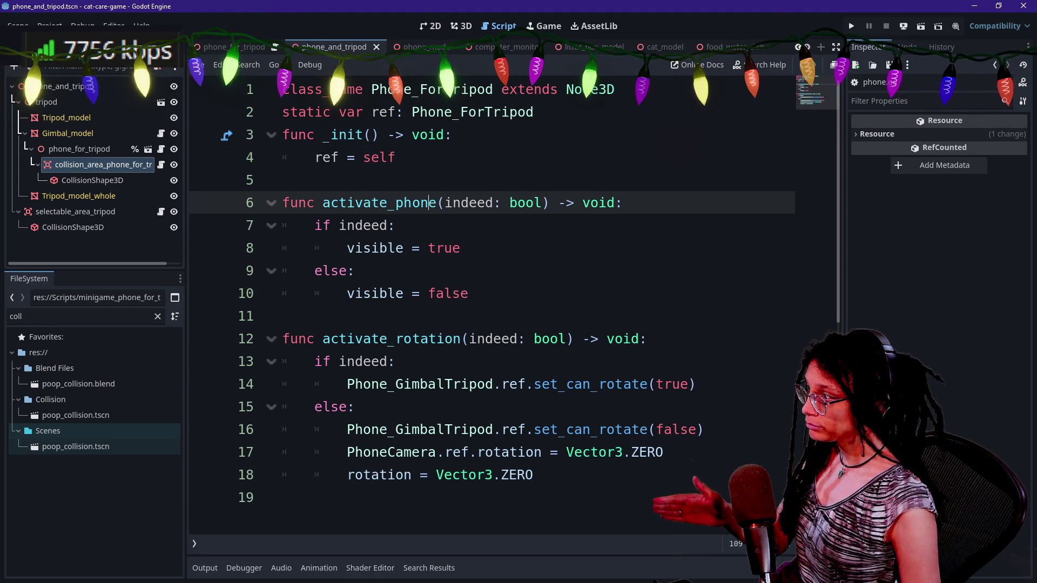
{"action": "left_click", "coordinate": [161, 165]}
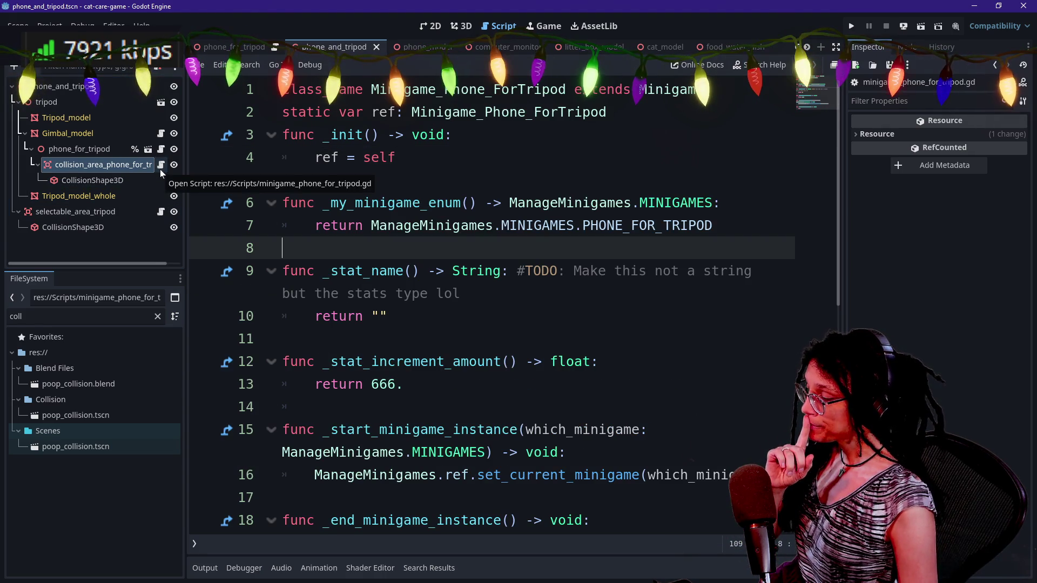
{"action": "left_click", "coordinate": [161, 149]}
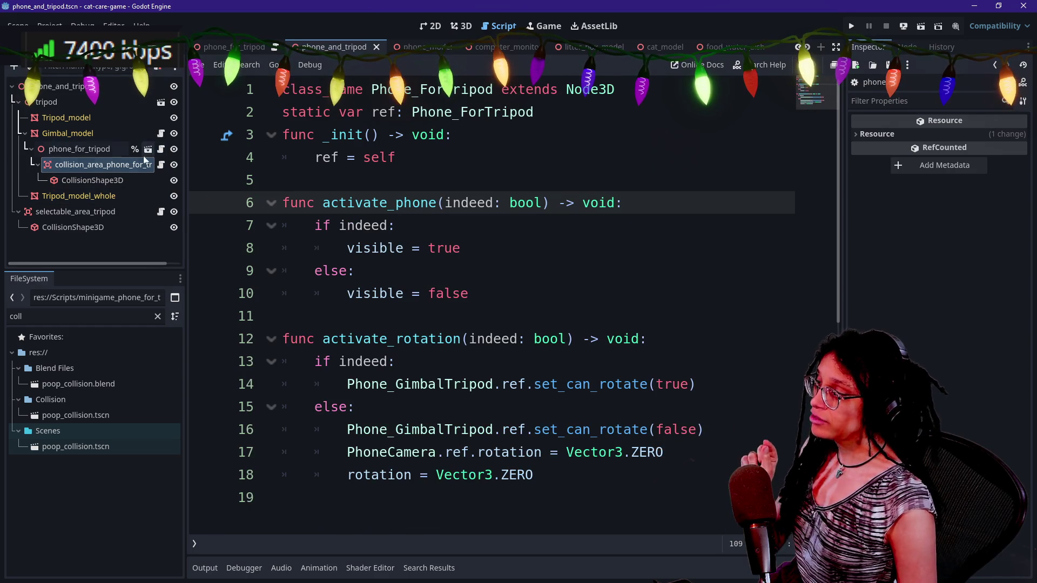
{"action": "left_click", "coordinate": [162, 165]}
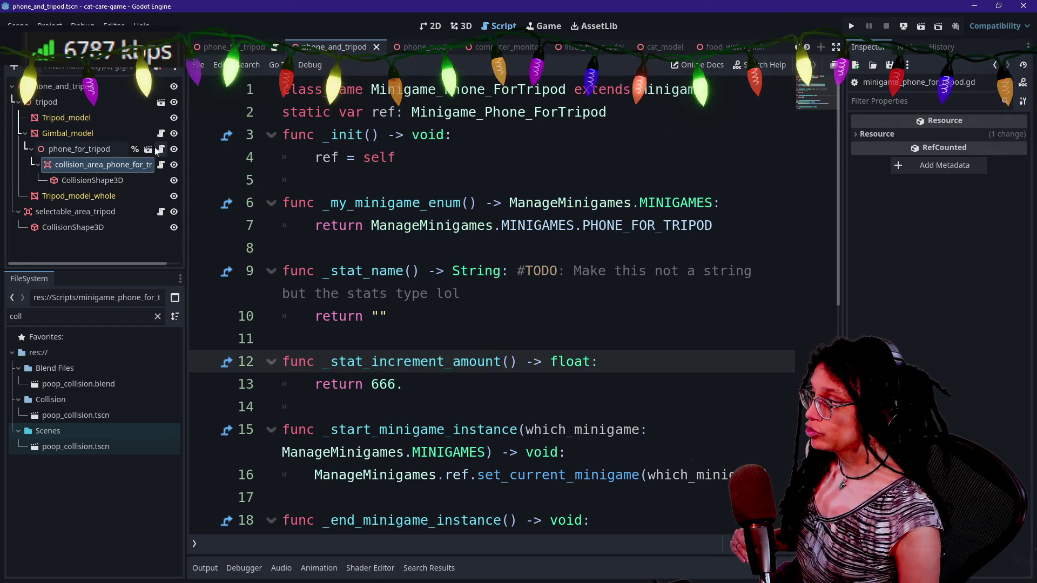
{"action": "left_click", "coordinate": [162, 150]}
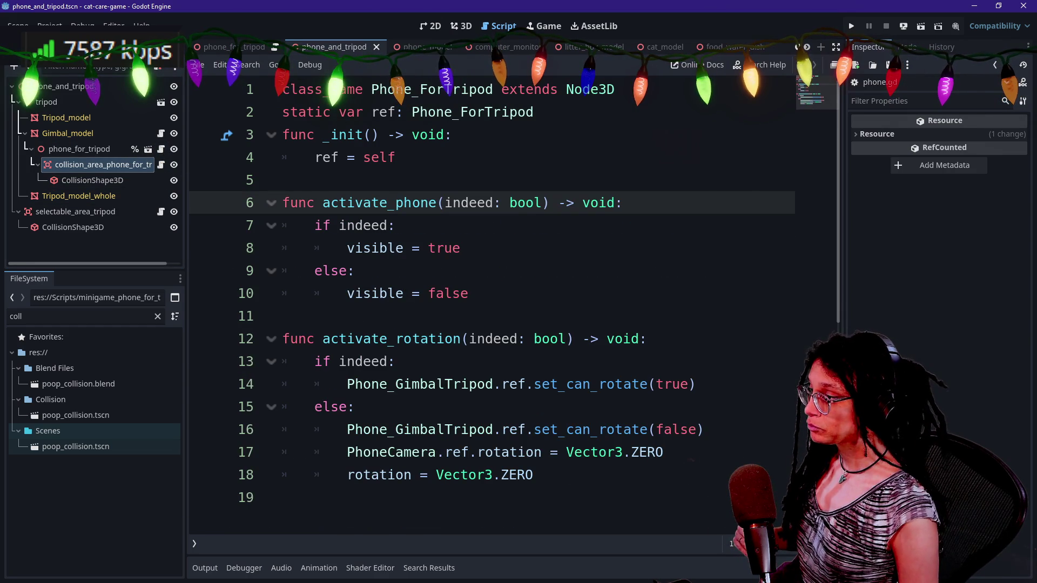
- Add a new line under visible = true starting with Minigame_Phone_ForTripod
{"action": "left_click", "coordinate": [396, 225]}
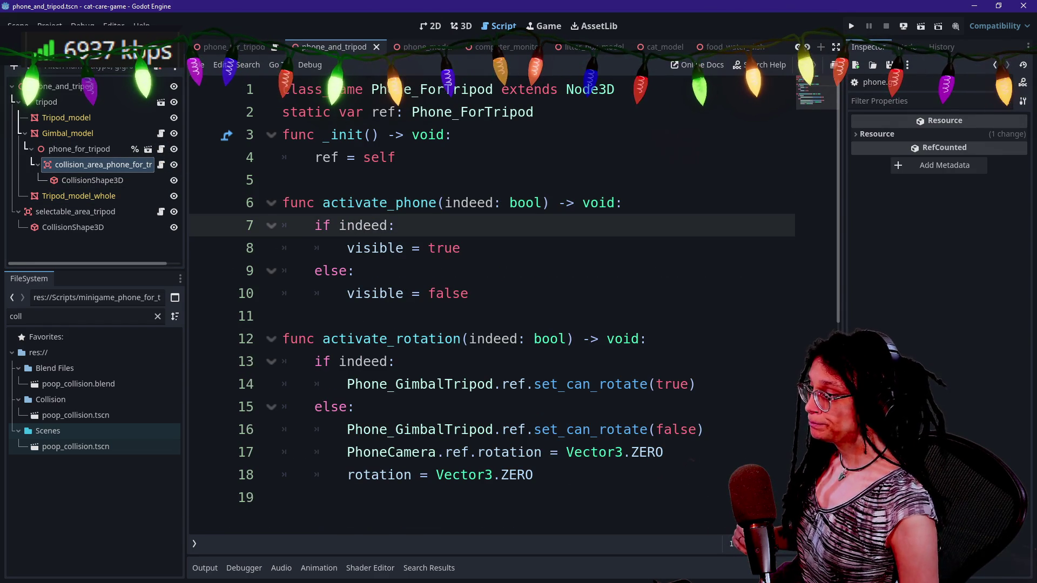
{"action": "key", "text": "Down"}
{"action": "key", "text": "shift+Up"}
{"action": "key", "text": "Left"}
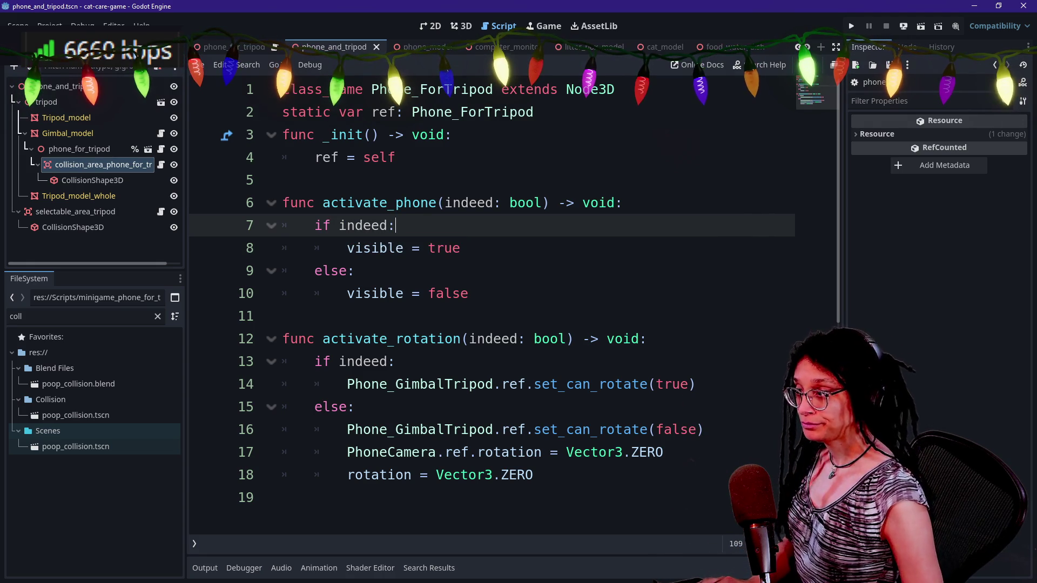
{"action": "key", "text": "Down"}
{"action": "key", "text": "Return"}
{"action": "type", "text": "Minigame"}
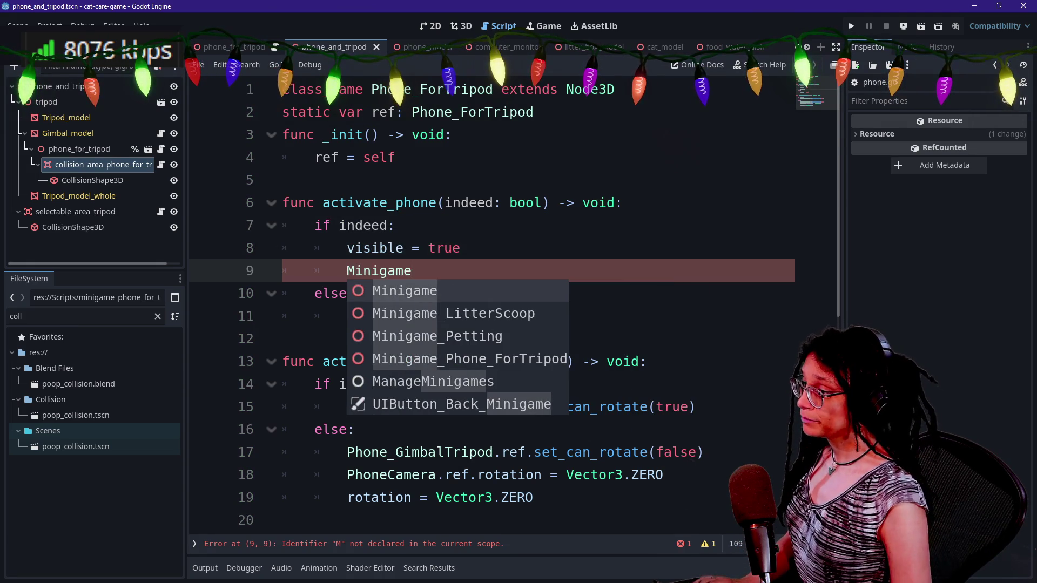
{"action": "key", "text": "Down"}
{"action": "key", "text": "Down"}
{"action": "key", "text": "Down"}
{"action": "key", "text": "Return"}
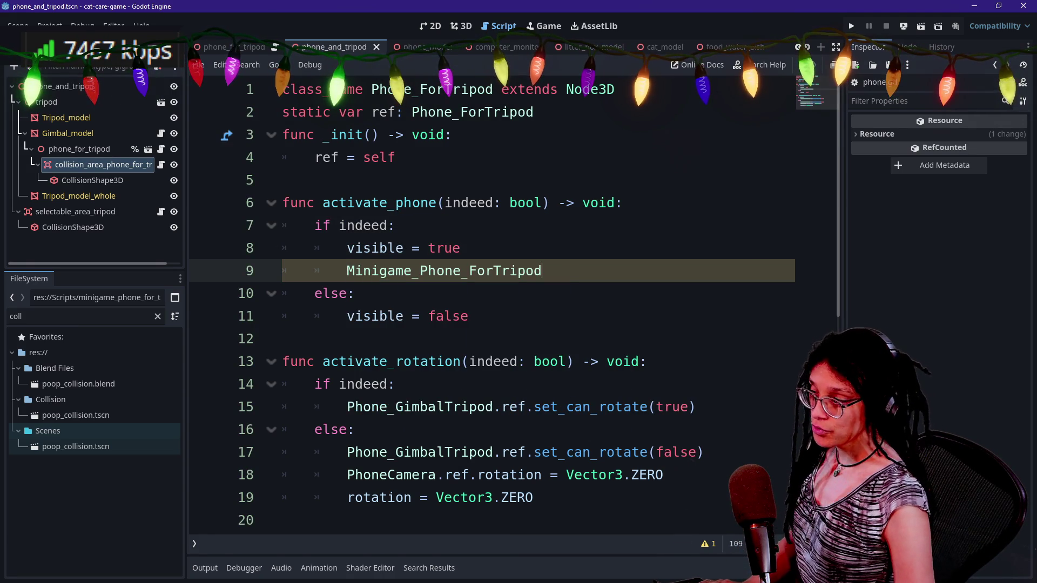
- Extend it to Minigame_Phone_ForTripod.ref.start_minigame( using autocomplete
{"action": "type", "text": "/Sc"}
{"action": "type", "text": "r"}
{"action": "key", "text": "BackSpace"}
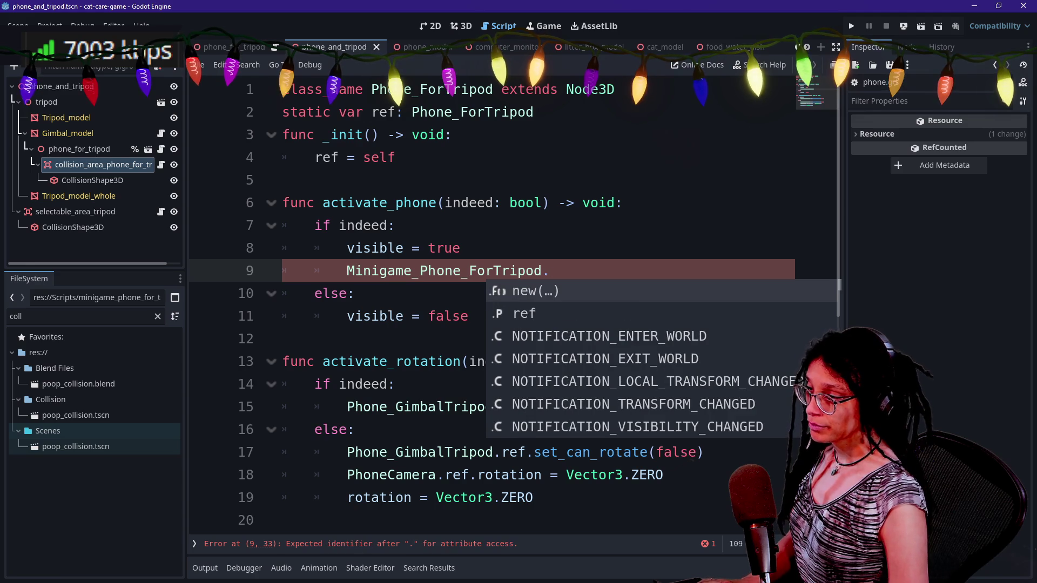
{"action": "type", "text": "s"}
{"action": "key", "text": "BackSpace"}
{"action": "type", "text": "st"}
{"action": "key", "text": "BackSpace"}
{"action": "key", "text": "BackSpace"}
{"action": "type", "text": "ref.s"}
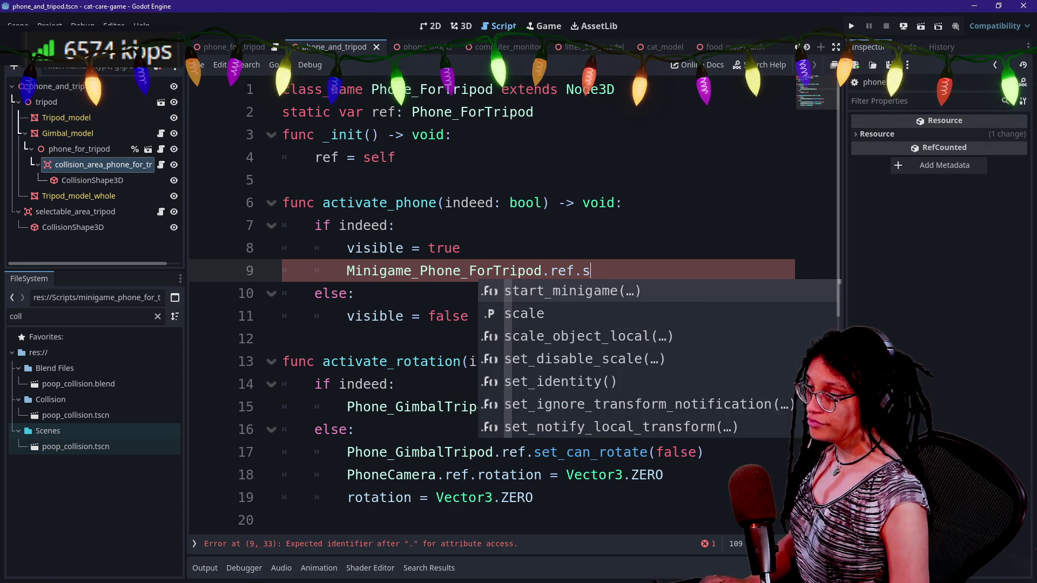
{"action": "key", "text": "Return"}
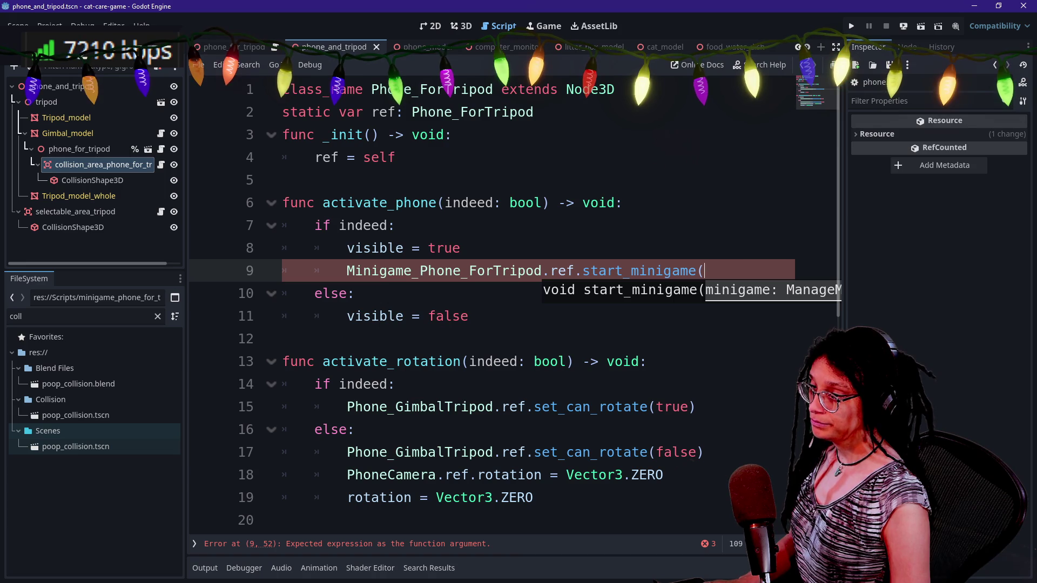
{"action": "key", "text": "Return"}
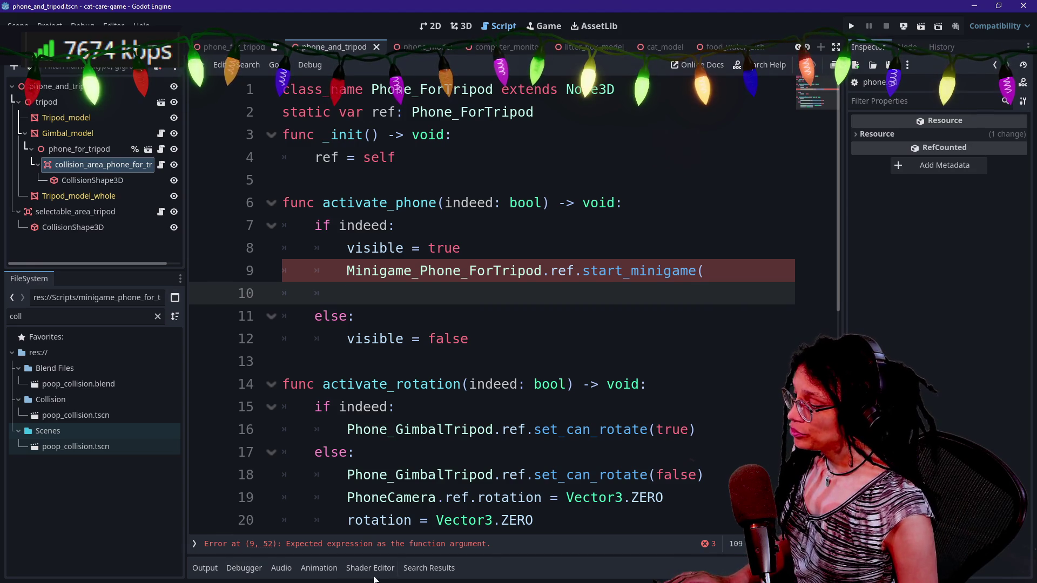
- Strip the argument from line 9's start_minigame call so it reads start_minigame()
{"action": "left_click", "coordinate": [429, 568]}
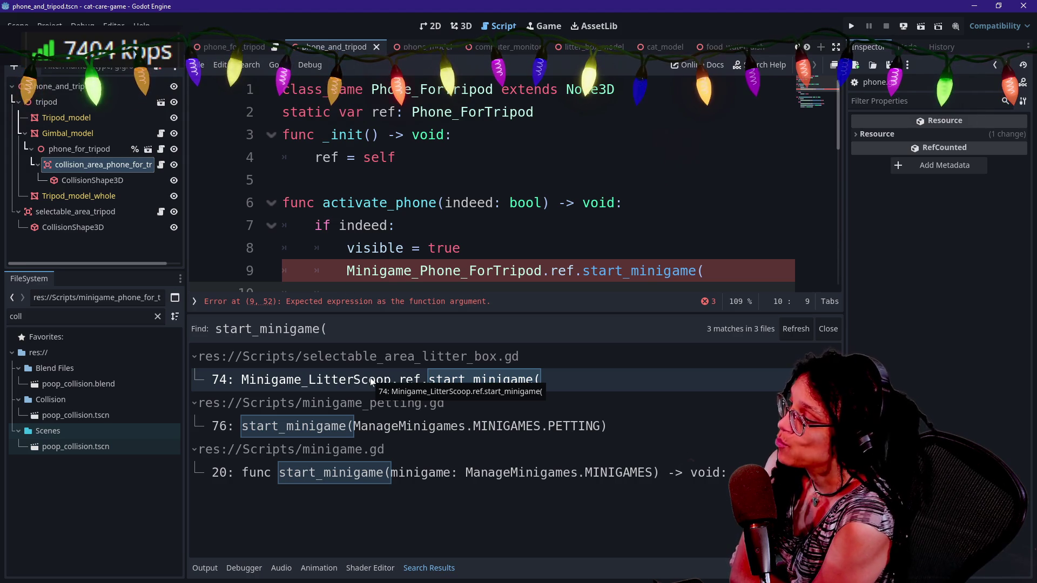
{"action": "left_click_drag", "start_coordinate": [412, 271], "coordinate": [550, 271]}
{"action": "key", "text": "BackSpace"}
{"action": "key", "text": "Delete"}
{"action": "key", "text": "Delete"}
{"action": "key", "text": "Delete"}
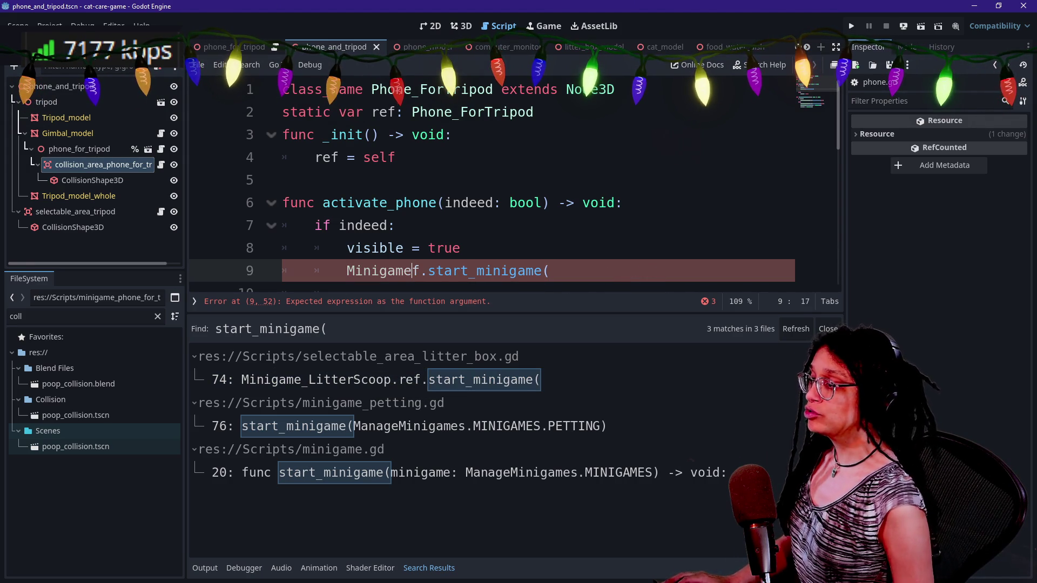
{"action": "key", "text": "ctrl+j"}
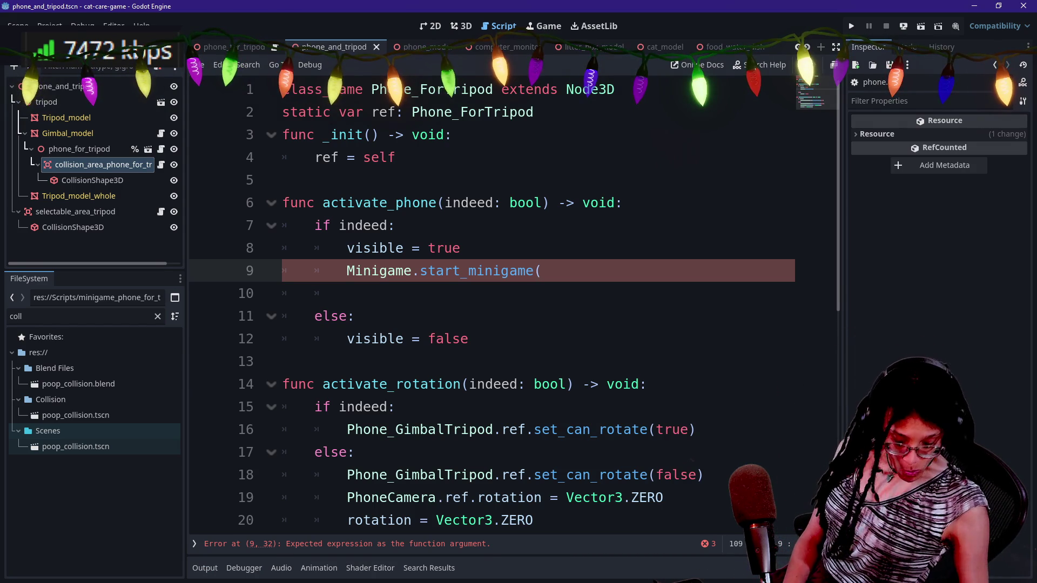
{"action": "double_click", "coordinate": [378, 270]}
{"action": "type", "text": "Minigame_Phone_ForTripod.ref"}
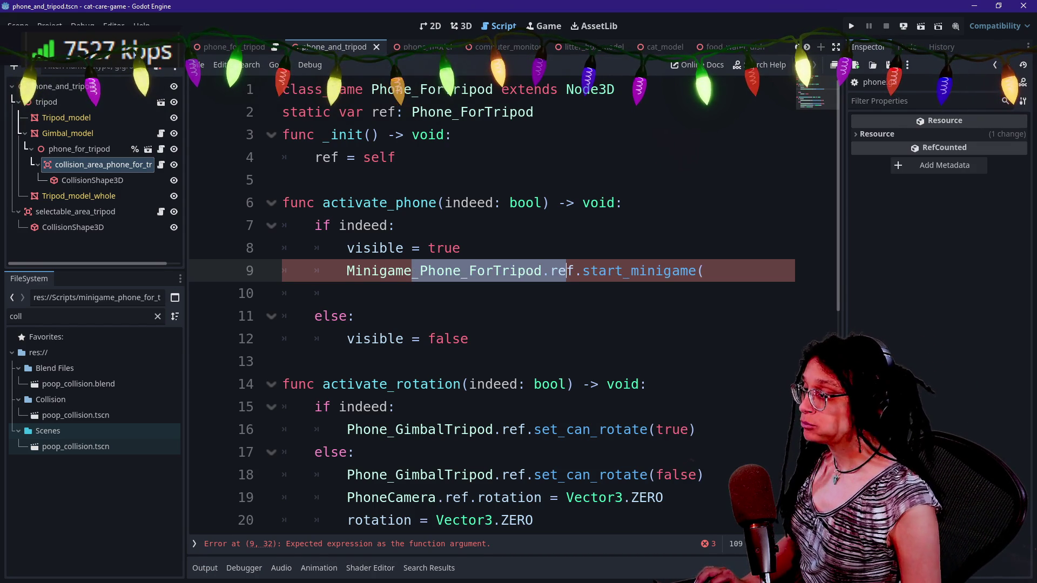
{"action": "left_click", "coordinate": [592, 270]}
{"action": "type", "text": ")"}
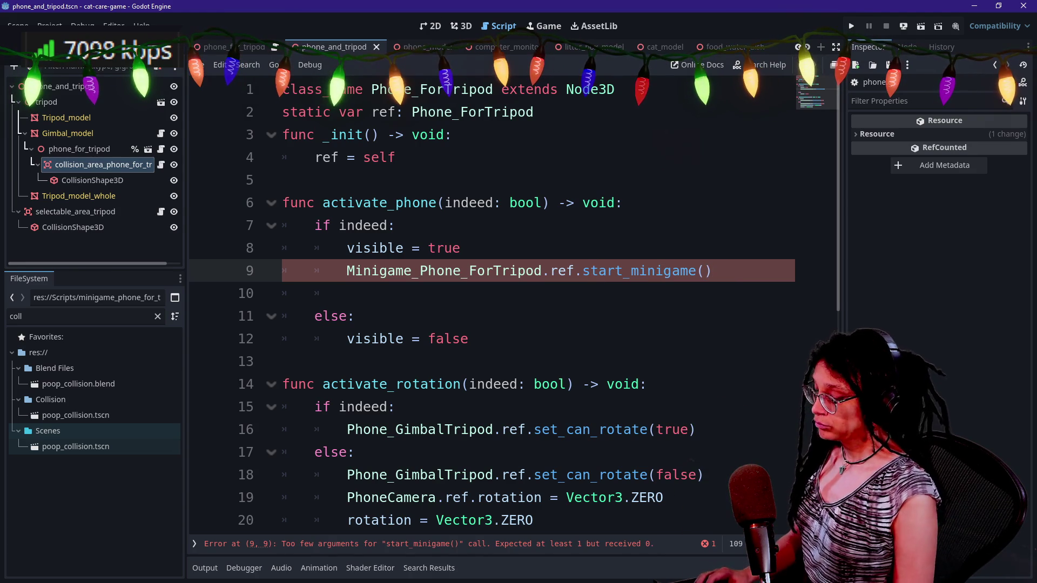
- Quick-open the minigame.gd base script by searching 'minga'
{"action": "key", "text": "shift+alt+o"}
{"action": "type", "text": "minga"}
{"action": "key", "text": "Return"}
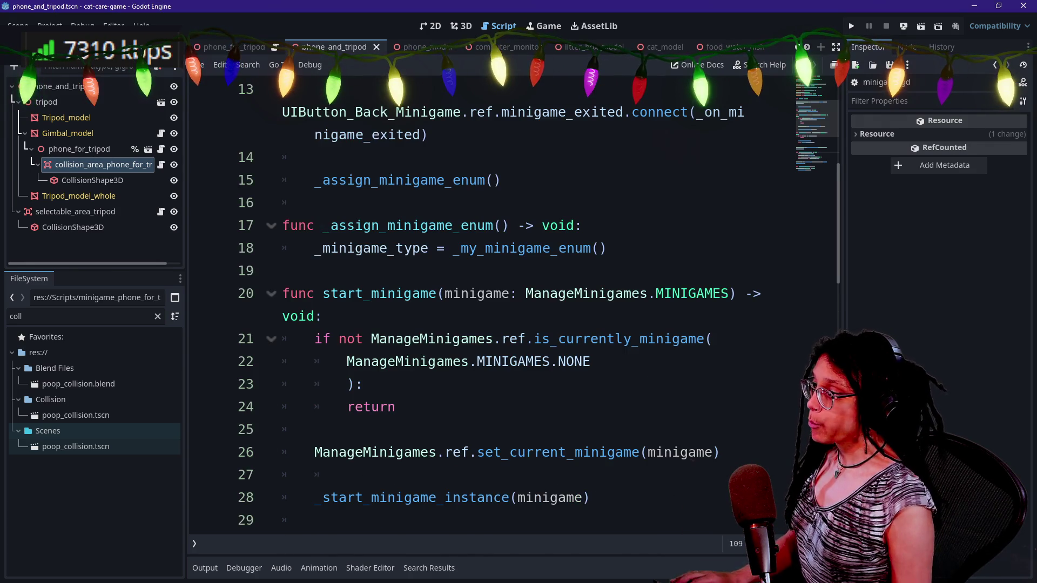
- Remove the minigame parameter from the start_minigame signature on line 20
{"action": "scroll", "coordinate": [513, 302], "scroll_direction": "up", "scroll_amount": 1}
{"action": "key", "text": "ctrl+shift+F11"}
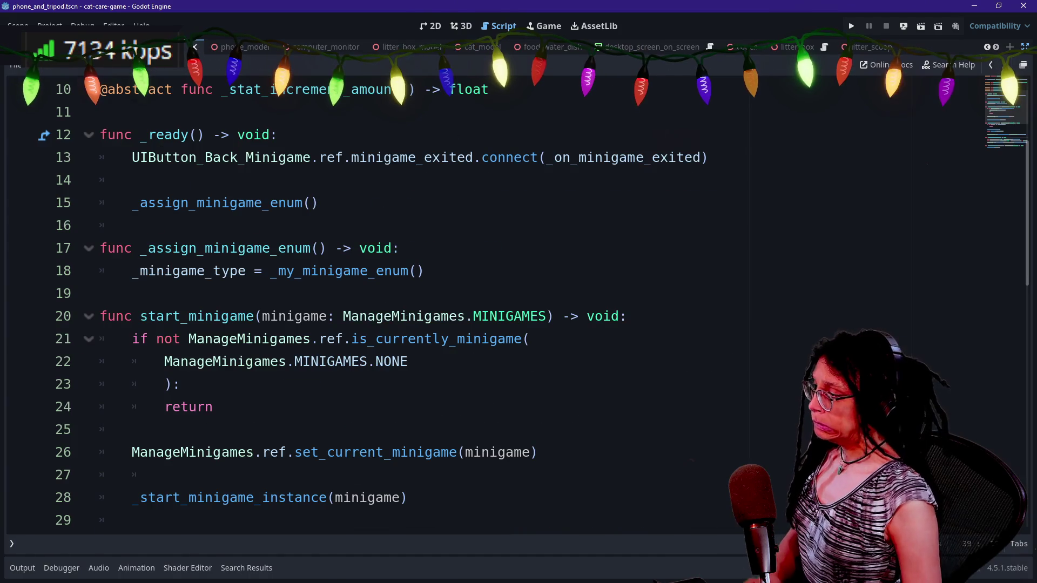
{"action": "mouse_move", "coordinate": [262, 316]}
{"action": "left_mouse_down"}
{"action": "mouse_move", "coordinate": [627, 316]}
{"action": "mouse_move", "coordinate": [546, 316]}
{"action": "left_mouse_up"}
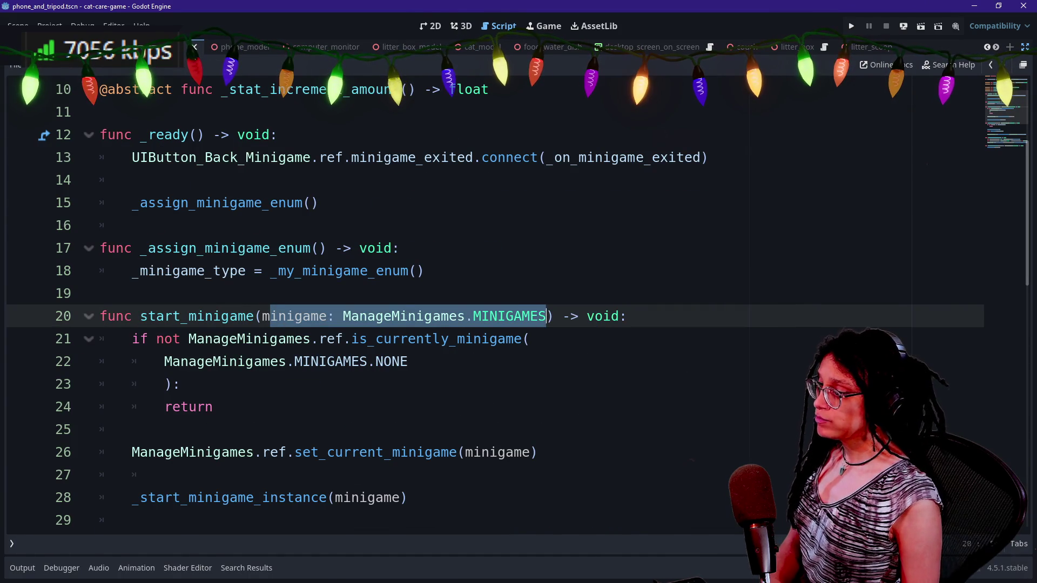
{"action": "type", "text": "m"}
{"action": "key", "text": "BackSpace"}
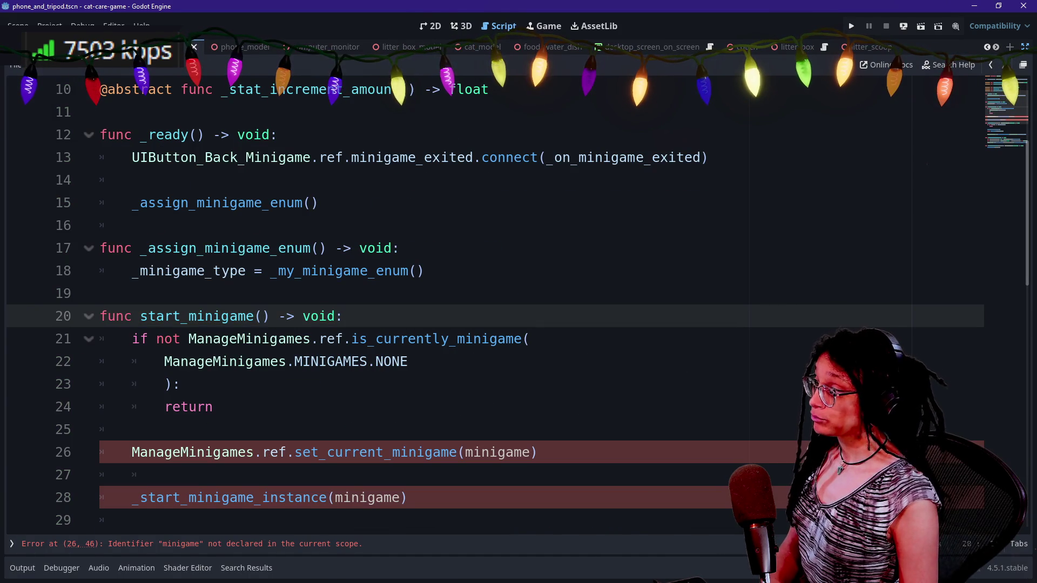
- Replace the minigame arguments on lines 26 and 28 with _minigame_type
{"action": "scroll", "coordinate": [513, 302], "scroll_direction": "up", "scroll_amount": 3}
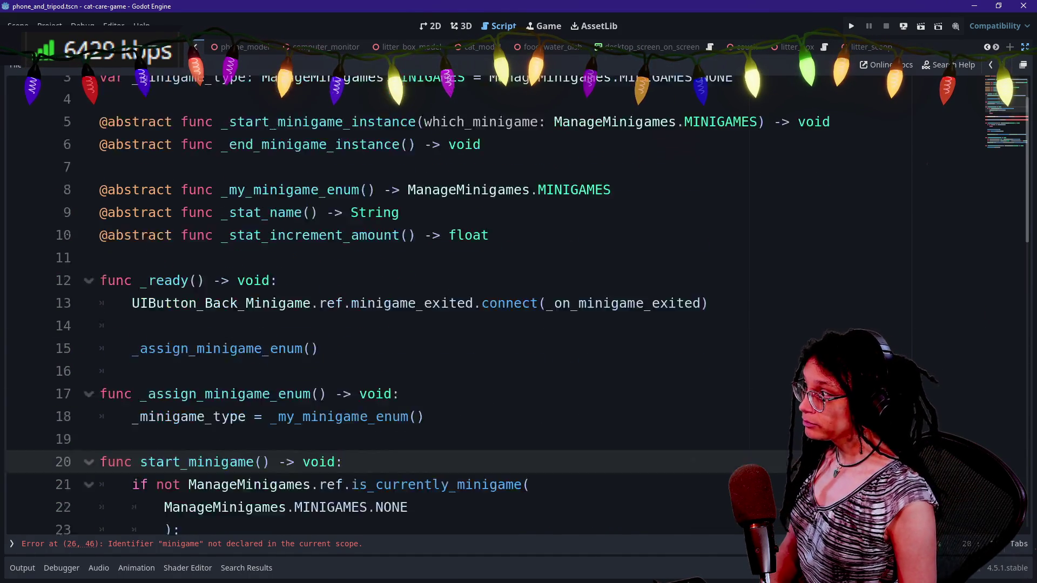
{"action": "scroll", "coordinate": [513, 303], "scroll_direction": "down", "scroll_amount": 5}
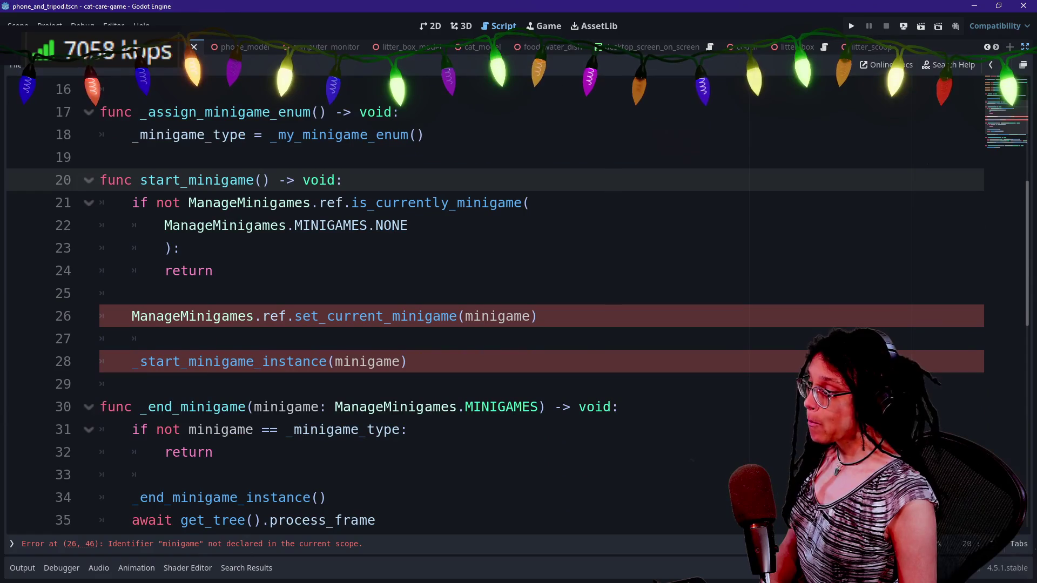
{"action": "left_click", "coordinate": [239, 316]}
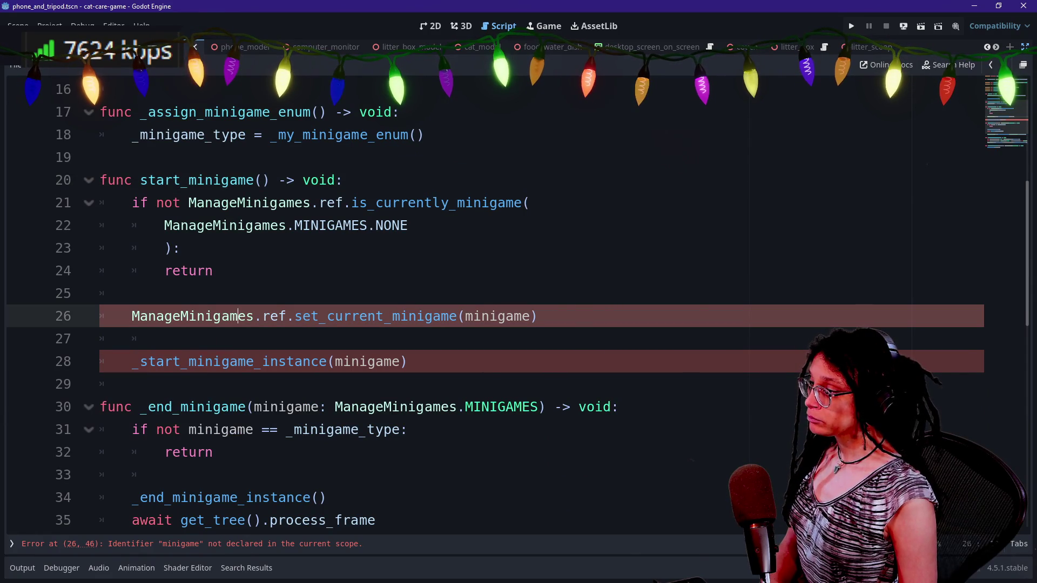
{"action": "double_click", "coordinate": [497, 316]}
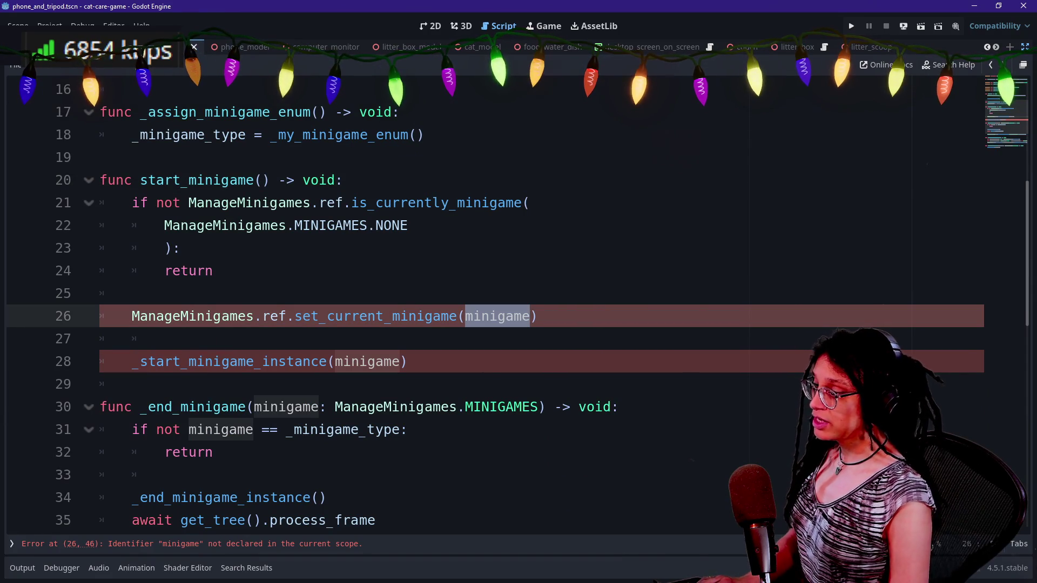
{"action": "type", "text": "_m"}
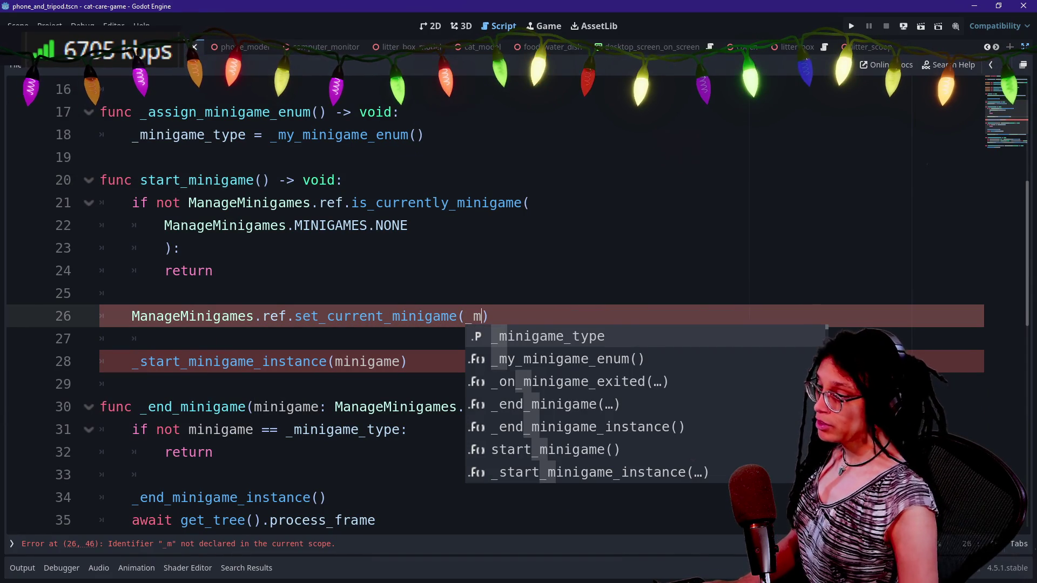
{"action": "key", "text": "Return"}
{"action": "left_click_drag", "start_coordinate": [466, 316], "coordinate": [546, 316]}
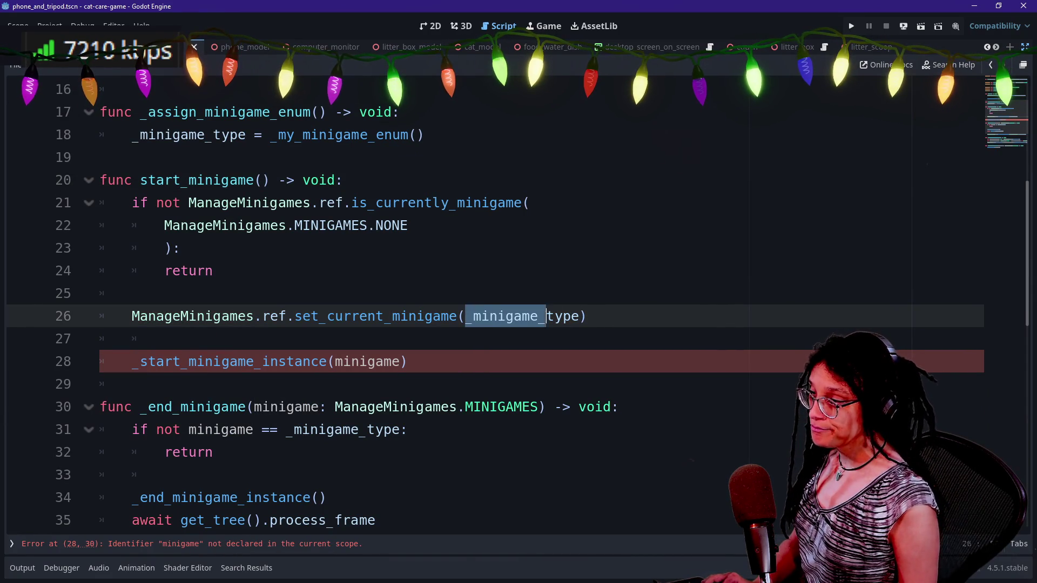
{"action": "double_click", "coordinate": [522, 316]}
{"action": "key", "text": "ctrl+c"}
{"action": "double_click", "coordinate": [367, 362]}
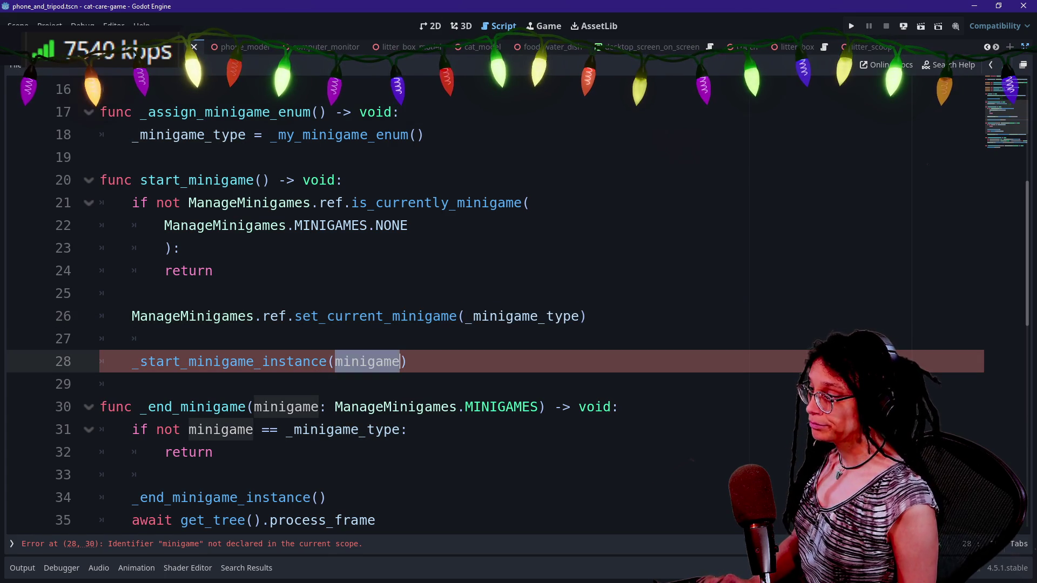
{"action": "key", "text": "ctrl+v"}
{"action": "left_click", "coordinate": [165, 339]}
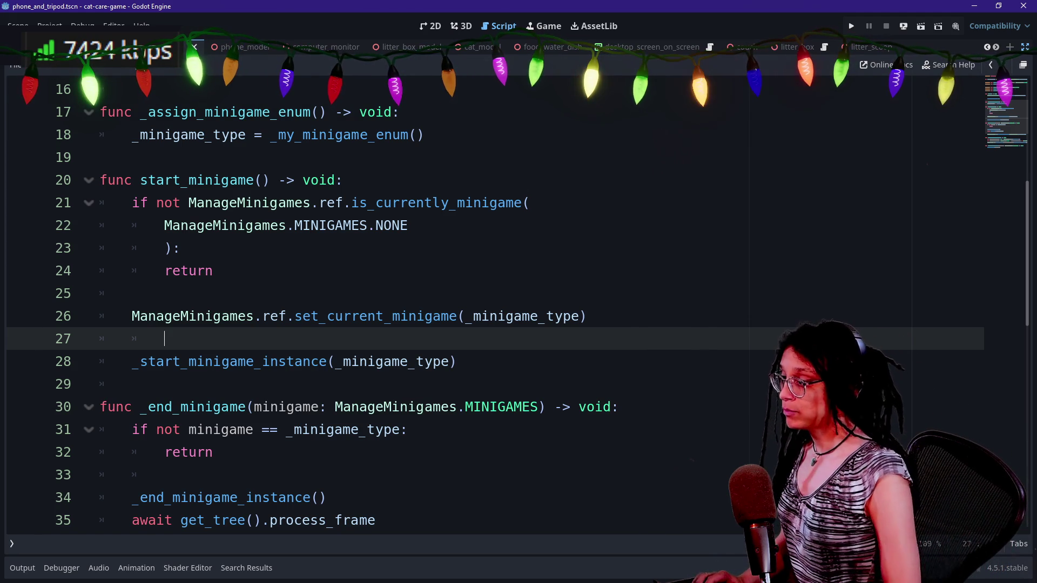
- List every start_minigame( call across the project's scripts
{"action": "key", "text": "ctrl+alt+o"}
{"action": "key", "text": "Escape"}
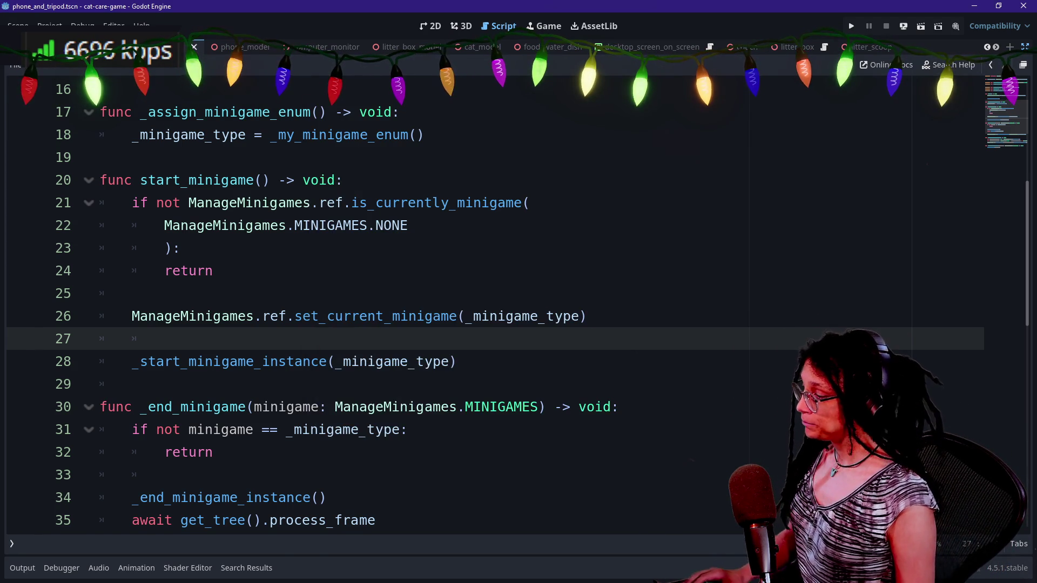
{"action": "left_click", "coordinate": [261, 568]}
{"action": "left_click", "coordinate": [299, 379]}
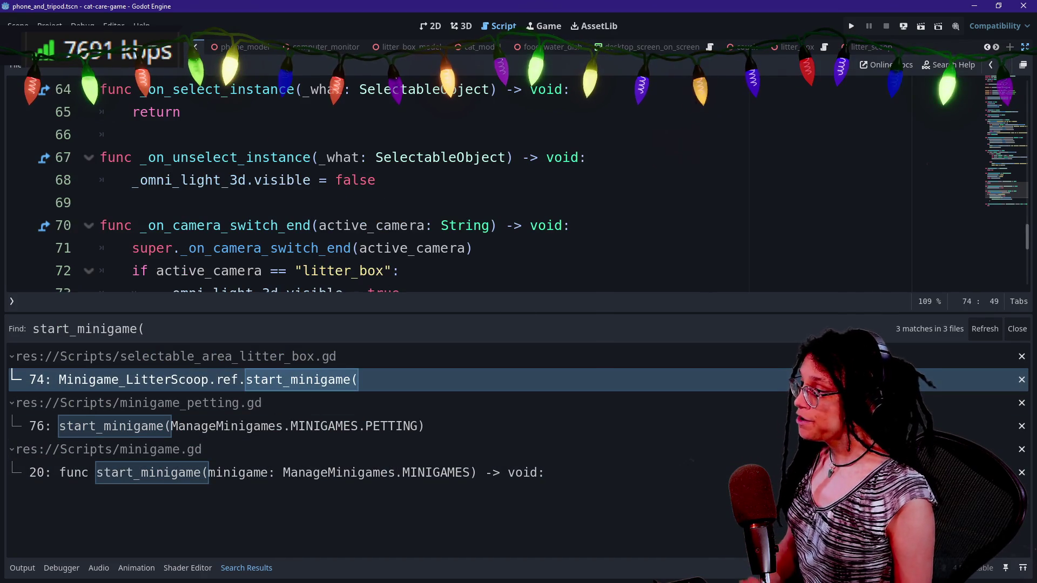
- Delete the MINIGAMES.LITTER_SCOOP argument so the litter box calls start_minigame(), then save
{"action": "left_click", "coordinate": [400, 248]}
{"action": "key", "text": "alt+o"}
{"action": "key", "text": "alt+o"}
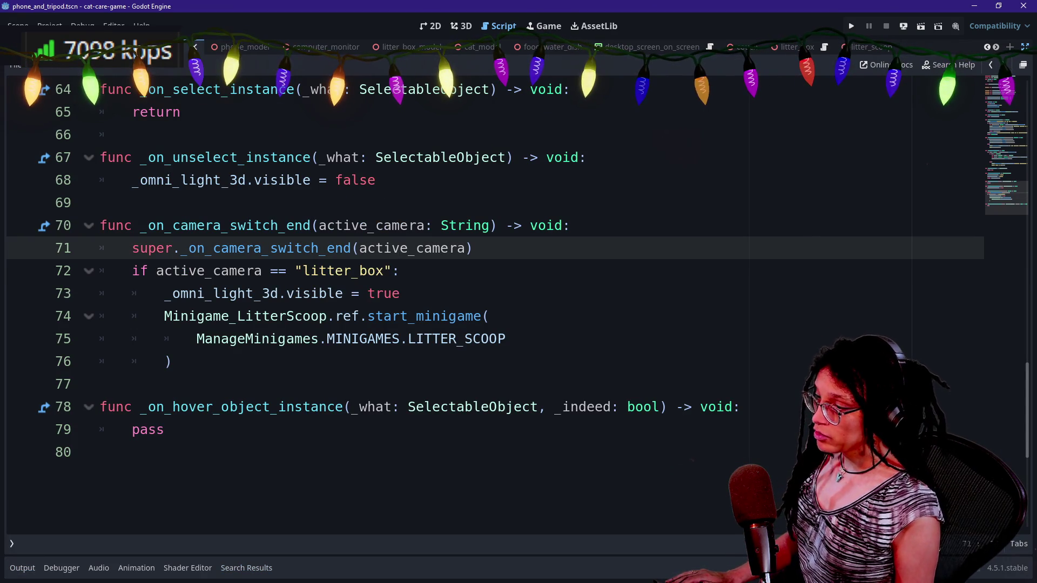
{"action": "left_click", "coordinate": [506, 338]}
{"action": "key", "text": "shift+Home"}
{"action": "key", "text": "BackSpace"}
{"action": "key", "text": "BackSpace"}
{"action": "key", "text": "BackSpace"}
{"action": "key", "text": "BackSpace"}
{"action": "key", "text": "BackSpace"}
{"action": "key", "text": "Delete"}
{"action": "key", "text": "Delete"}
{"action": "key", "text": "Delete"}
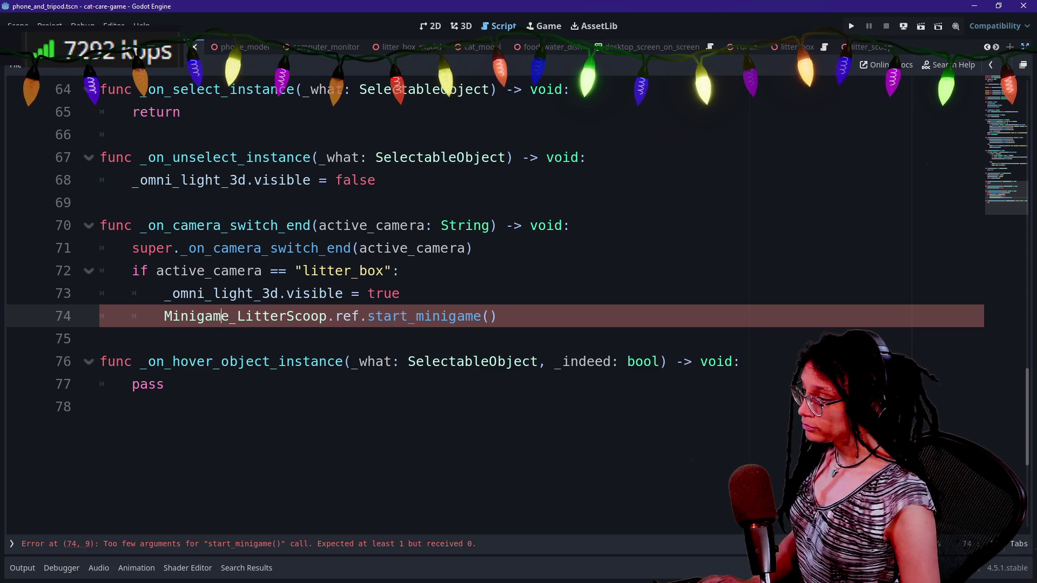
{"action": "left_click", "coordinate": [421, 318], "text": "ctrl"}
{"action": "key", "text": "ctrl+s"}
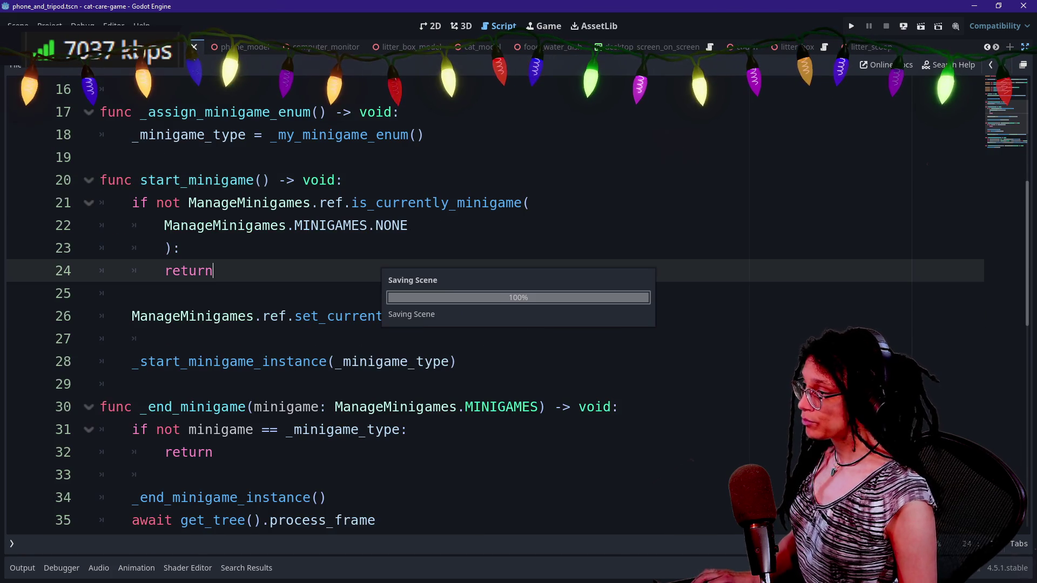
- Navigate back through the edited scripts to the Minigame base script's start_minigame definition
{"action": "left_click", "coordinate": [992, 66]}
{"action": "left_click", "coordinate": [991, 65]}
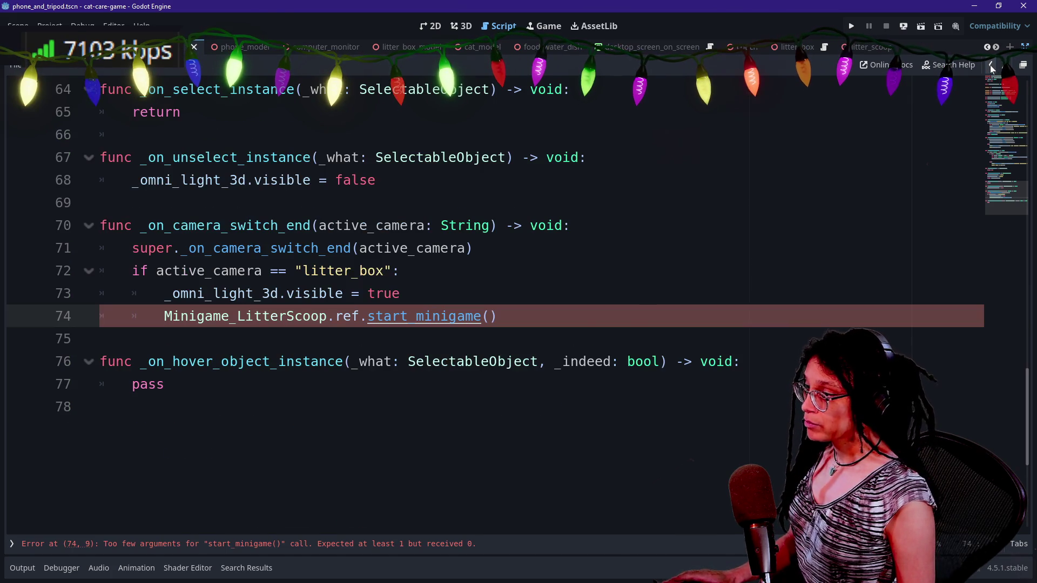
{"action": "left_click", "coordinate": [285, 320], "text": "ctrl"}
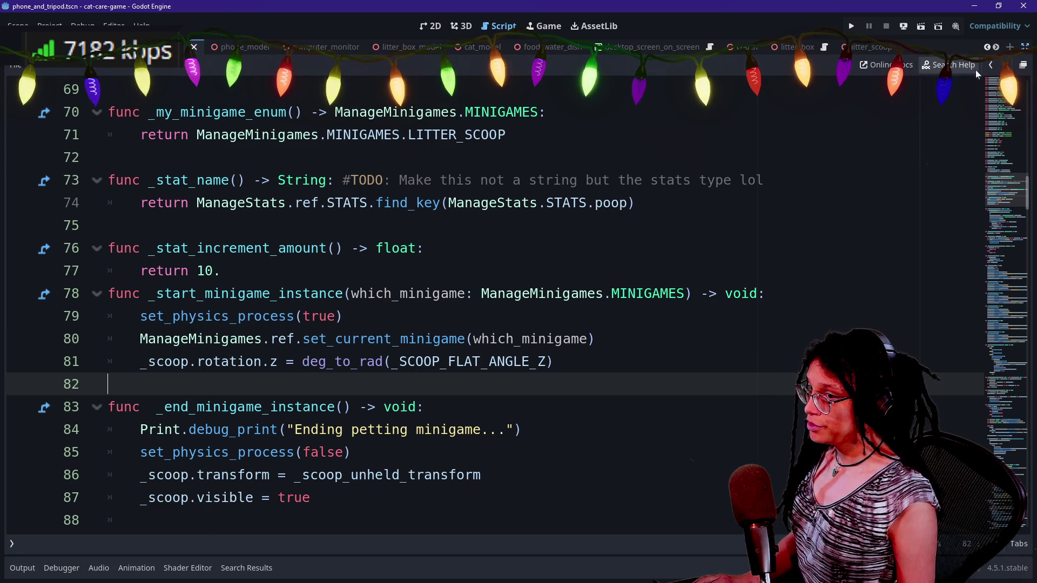
{"action": "left_click", "coordinate": [990, 65]}
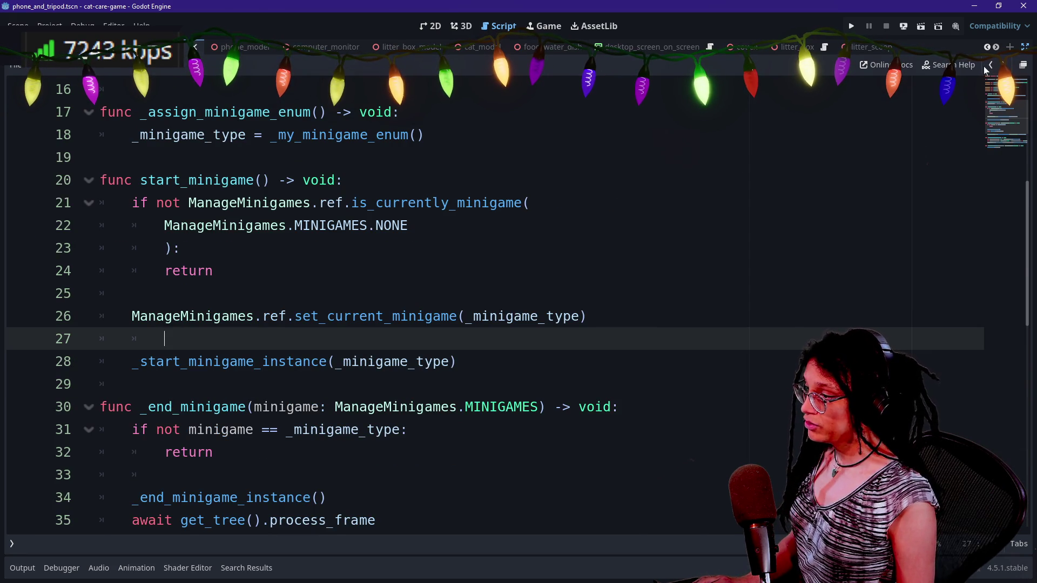
{"action": "left_click", "coordinate": [991, 65]}
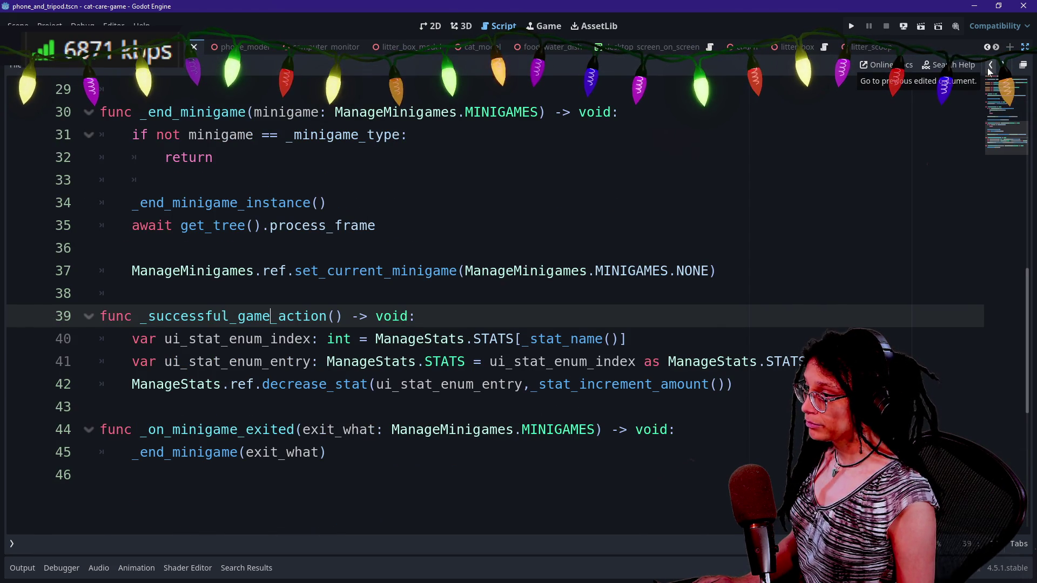
{"action": "left_click", "coordinate": [988, 67]}
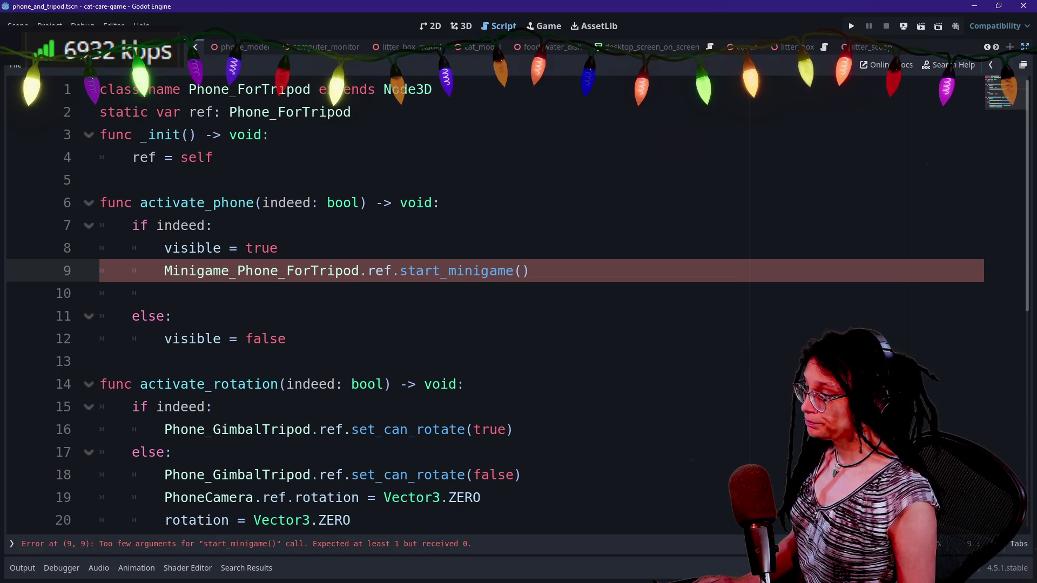
{"action": "left_click", "coordinate": [441, 271]}
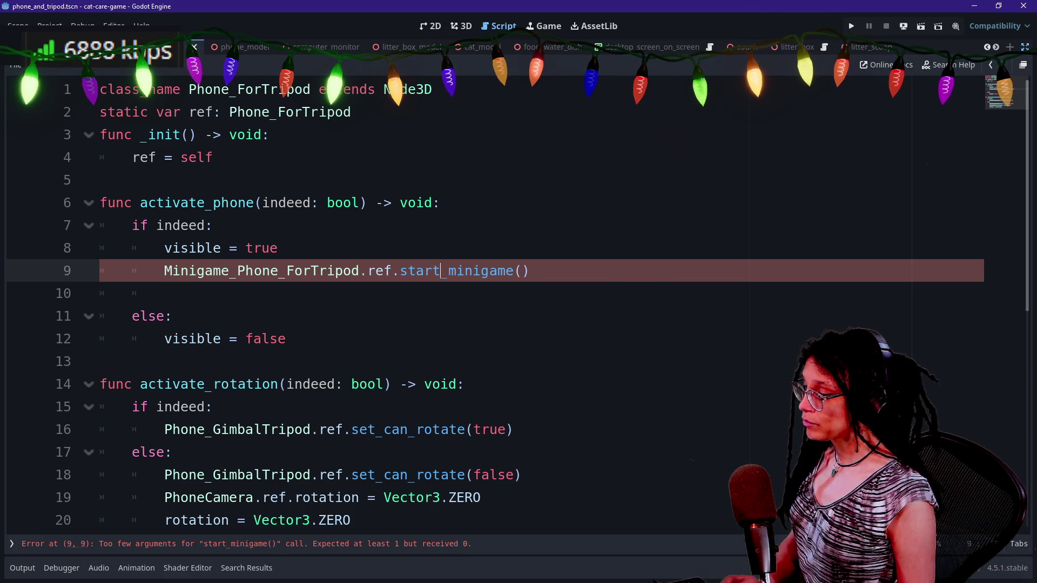
{"action": "left_click", "coordinate": [443, 272], "text": "ctrl"}
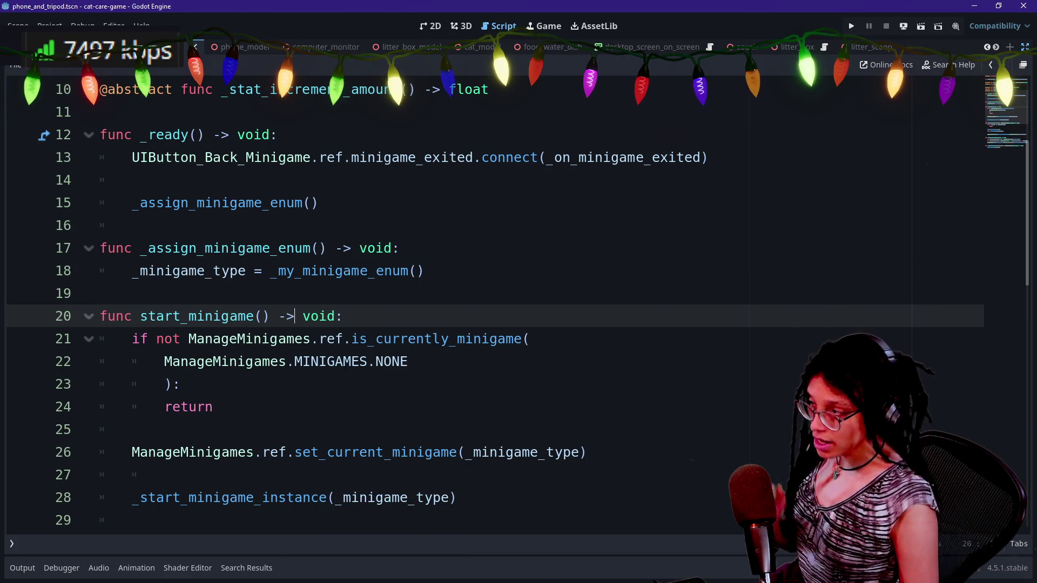
{"action": "scroll", "coordinate": [486, 302], "scroll_direction": "up", "scroll_amount": 3}
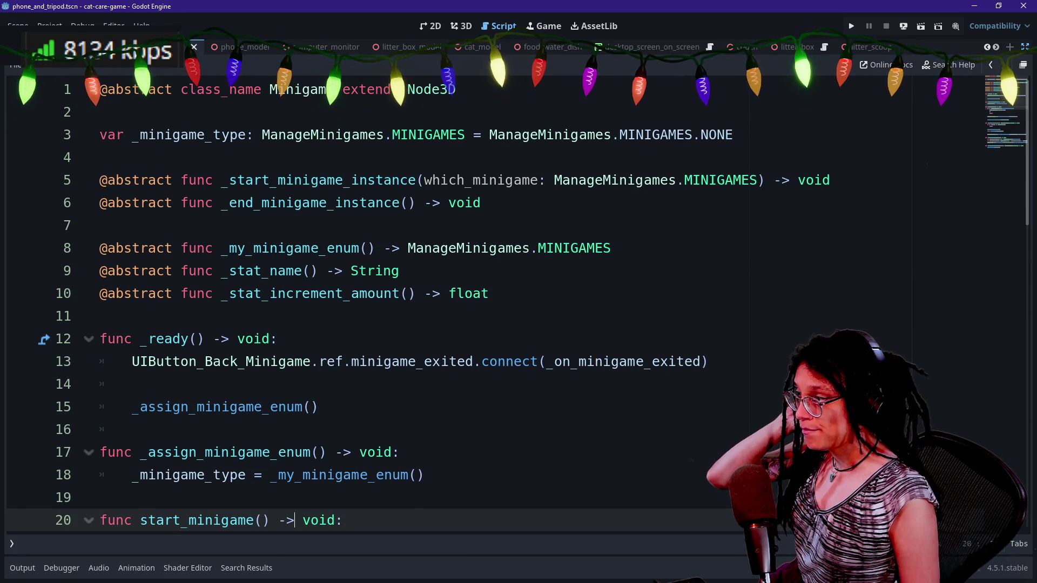
{"action": "scroll", "coordinate": [486, 302], "scroll_direction": "down", "scroll_amount": 4}
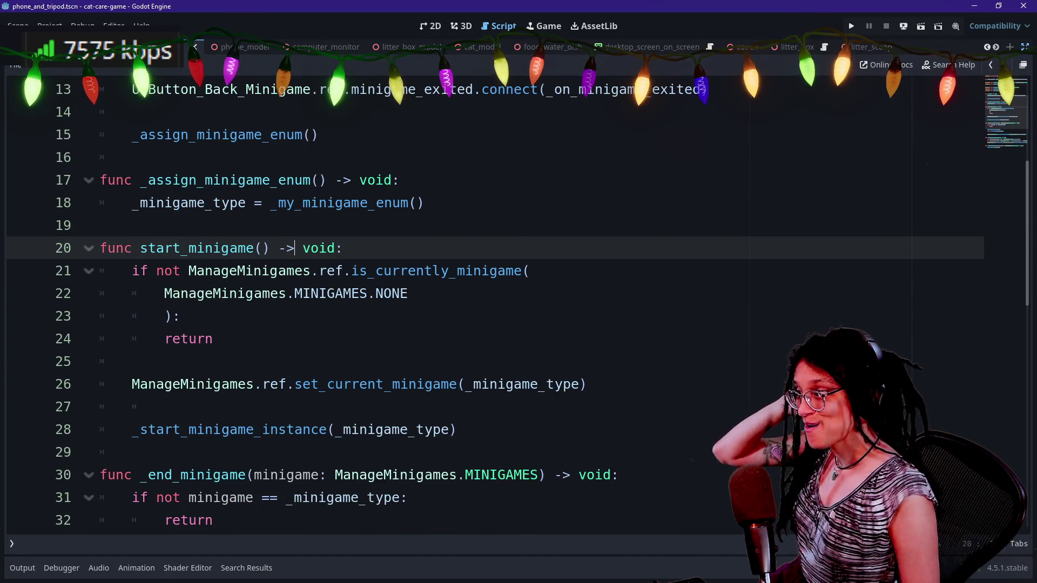
{"action": "scroll", "coordinate": [486, 303], "scroll_direction": "up", "scroll_amount": 4}
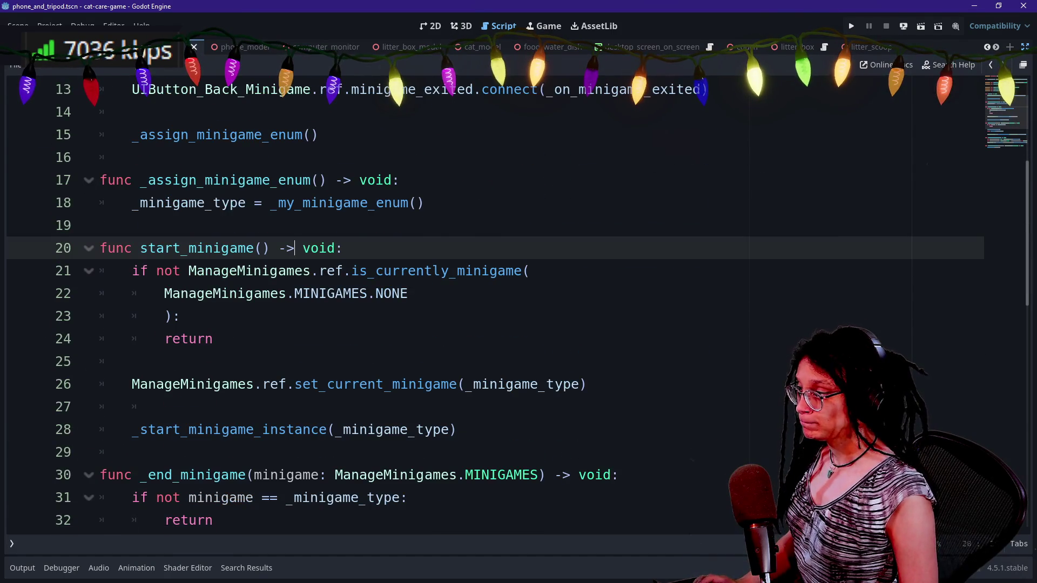
{"action": "key", "text": "shift+alt+o"}
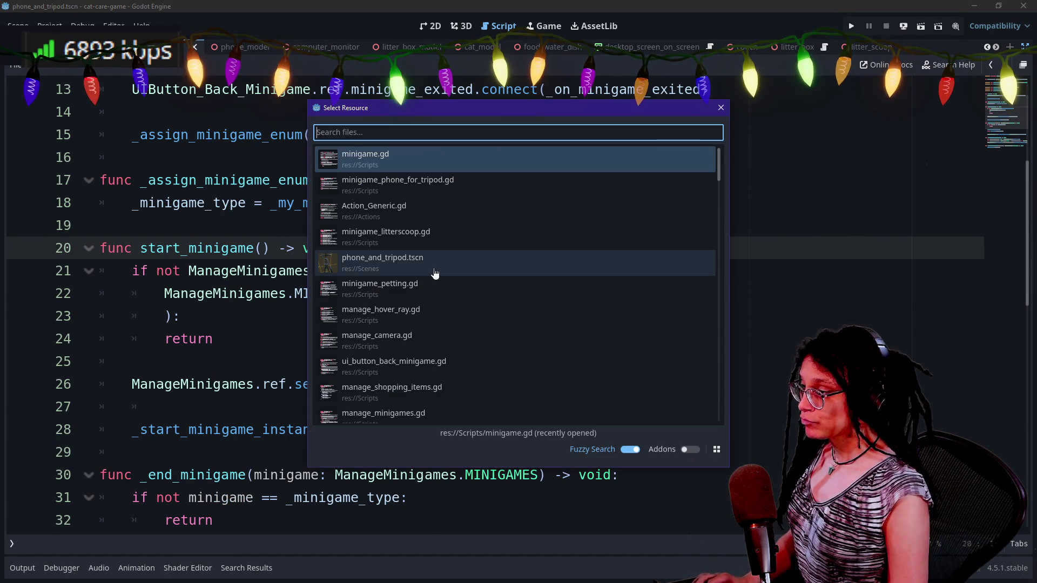
{"action": "key", "text": "Escape"}
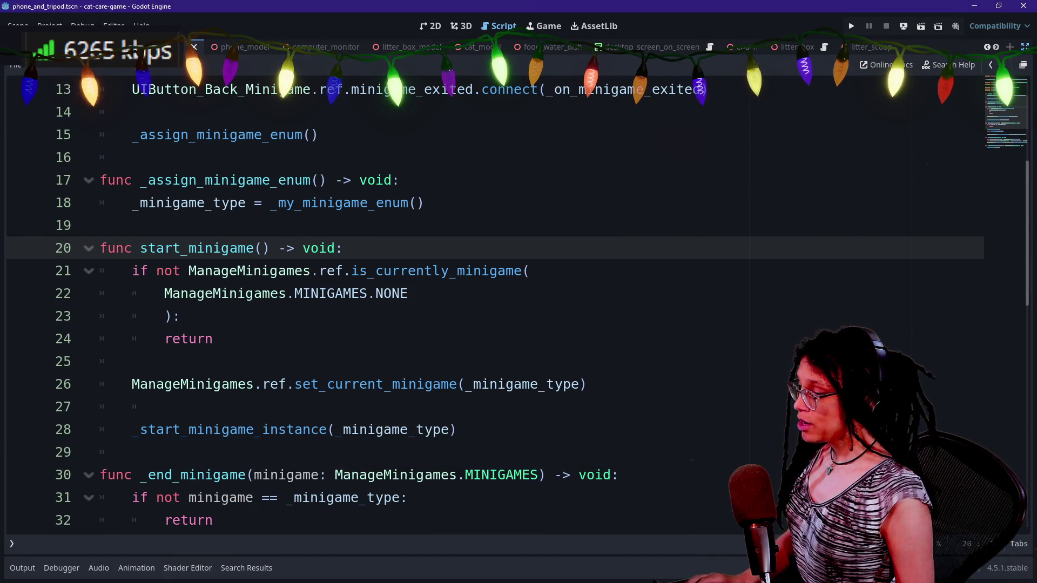
- Go to minigame_petting.gd from the start_minigame( results and trial-delete line 69's PETTING argument, undoing it
{"action": "left_click", "coordinate": [246, 568]}
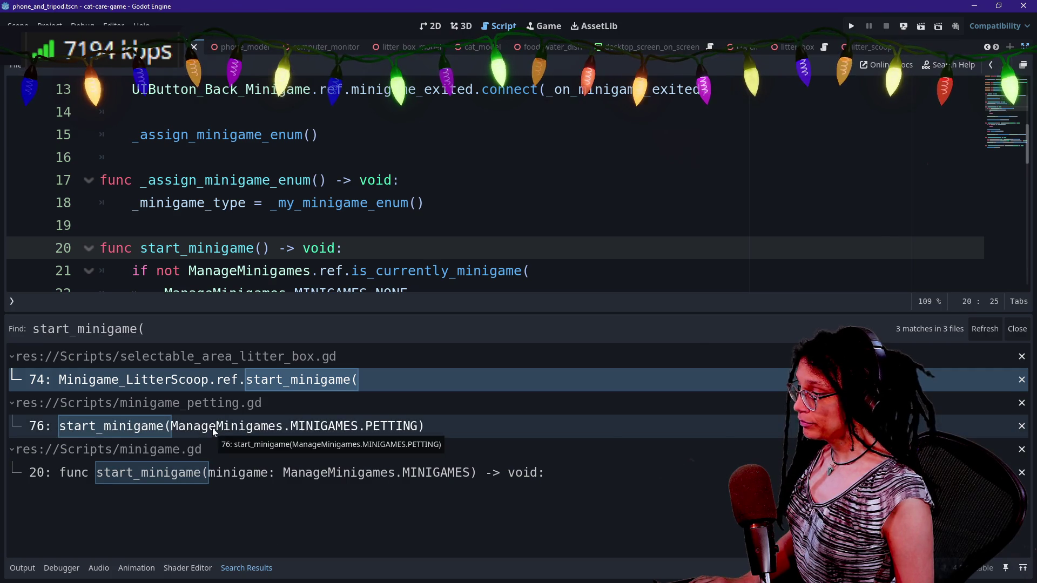
{"action": "left_click", "coordinate": [212, 429]}
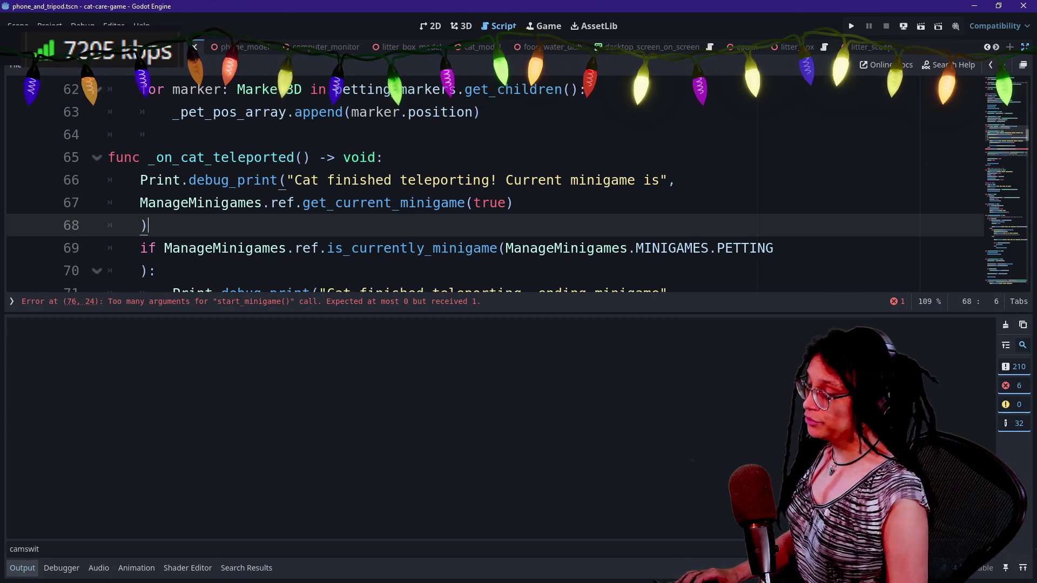
{"action": "left_click", "coordinate": [23, 568]}
{"action": "left_click_drag", "start_coordinate": [514, 248], "coordinate": [774, 248]}
{"action": "key", "text": "BackSpace"}
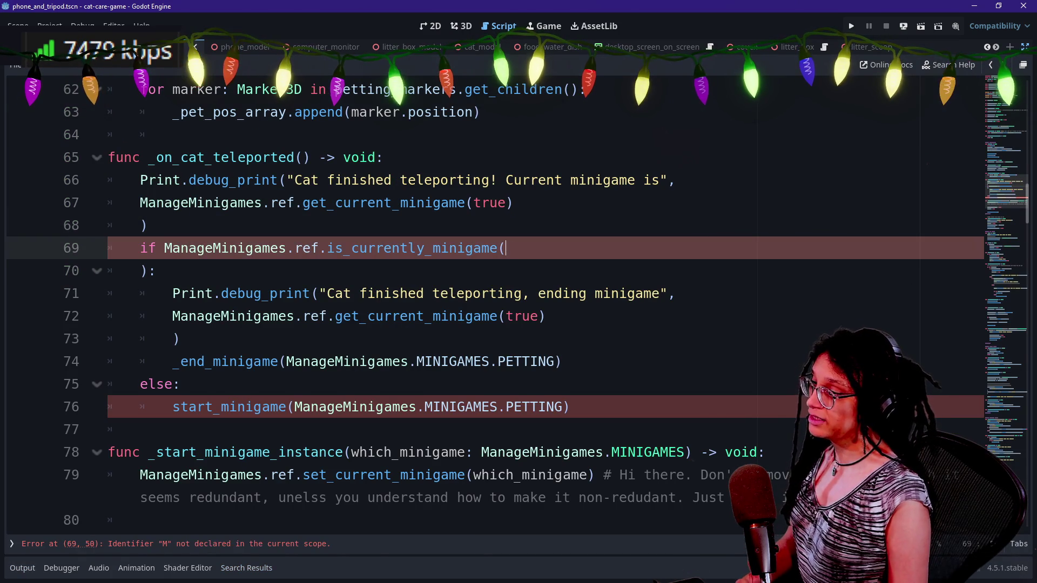
{"action": "key", "text": "Delete"}
{"action": "key", "text": "Delete"}
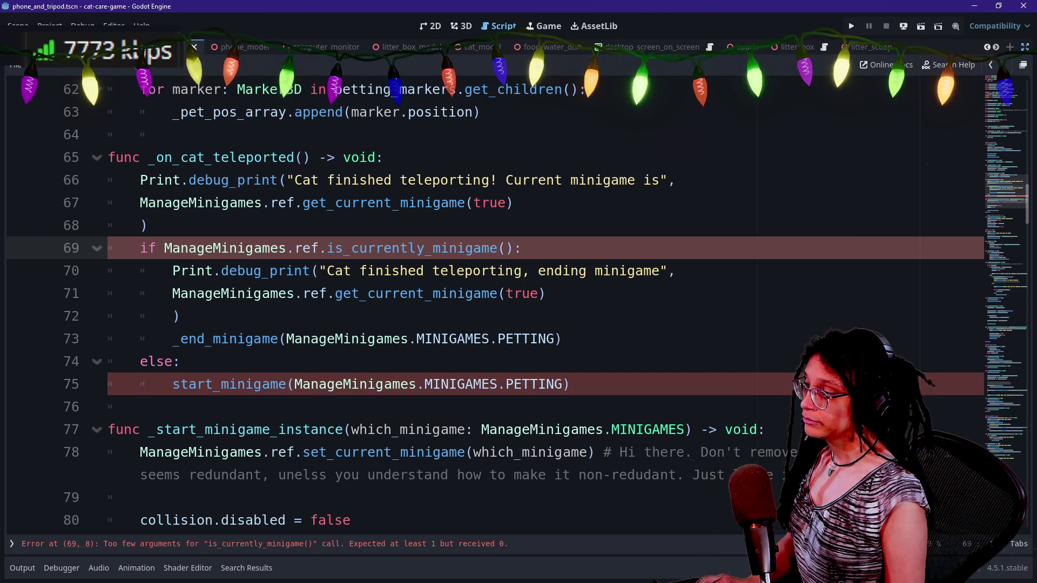
{"action": "key", "text": "ctrl+z"}
{"action": "key", "text": "ctrl+z"}
{"action": "key", "text": "ctrl+z"}
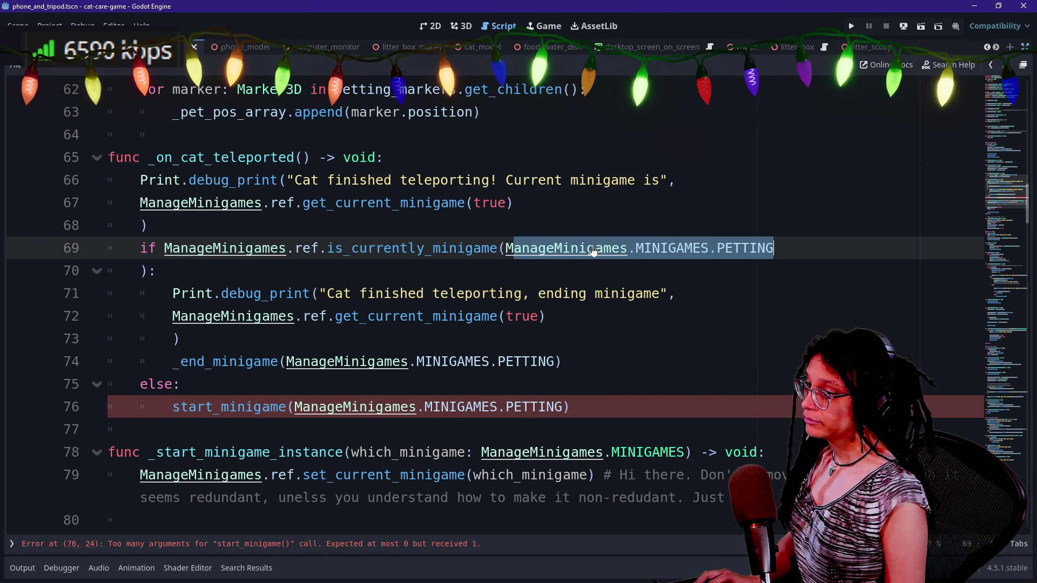
- Replace PETTING on line 69 with _minigame_type and join '):' onto the same line
{"action": "scroll", "coordinate": [593, 250], "scroll_direction": "up", "scroll_amount": 15}
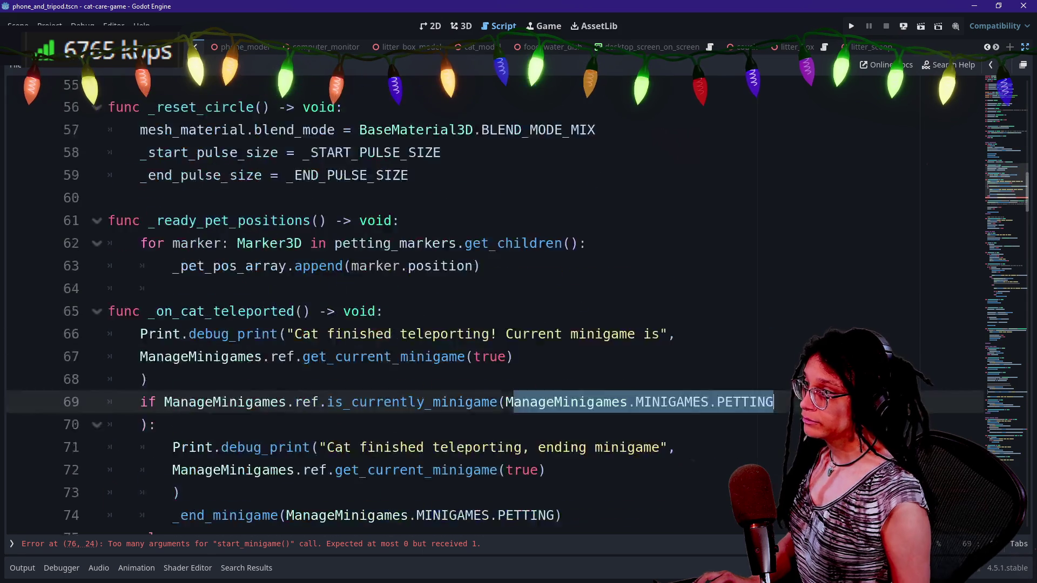
{"action": "scroll", "coordinate": [593, 251], "scroll_direction": "up", "scroll_amount": 6}
{"action": "scroll", "coordinate": [593, 250], "scroll_direction": "down", "scroll_amount": 20}
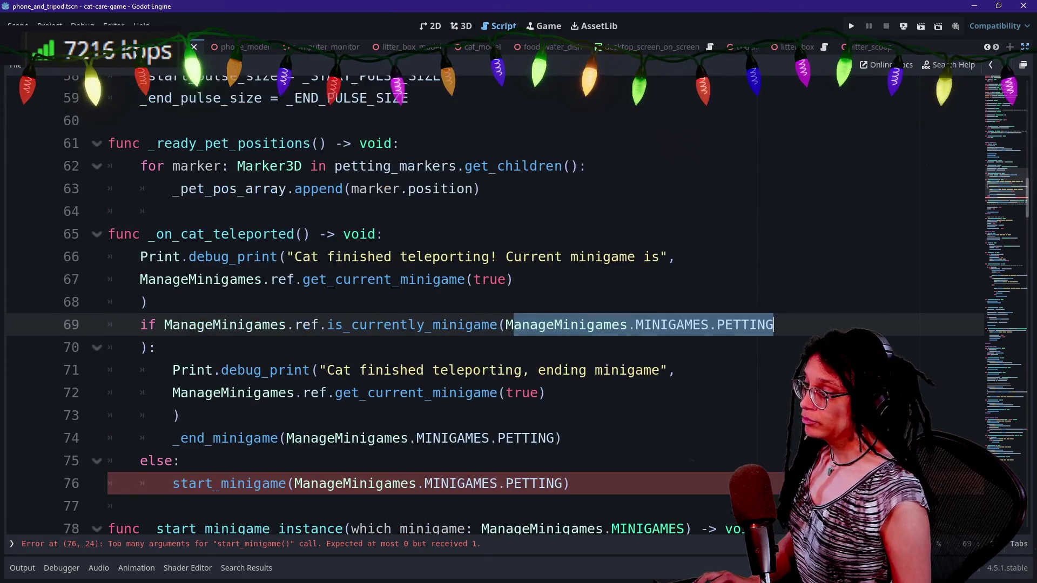
{"action": "key", "text": "BackSpace"}
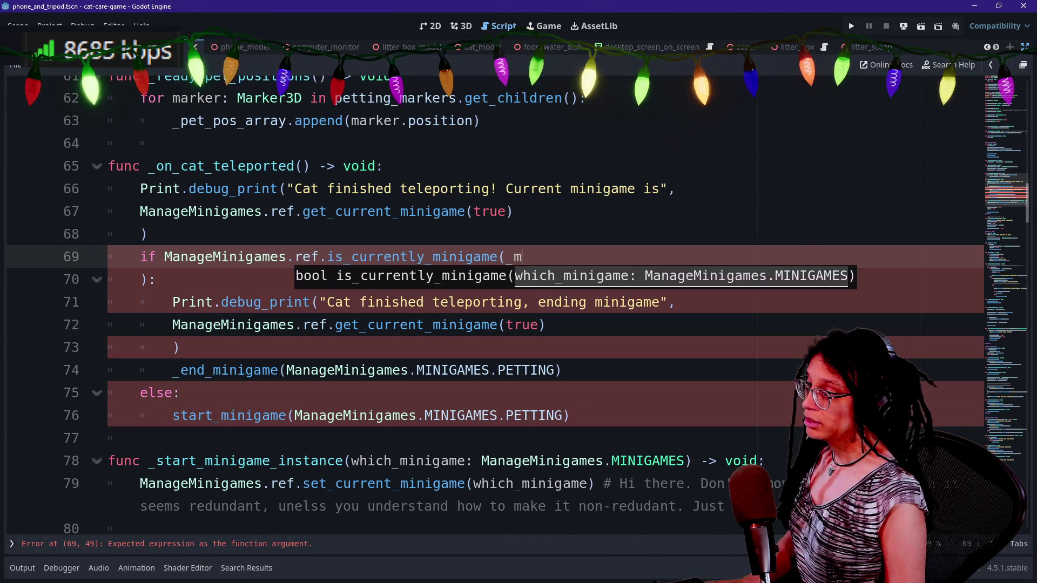
{"action": "type", "text": "my"}
{"action": "key", "text": "Return"}
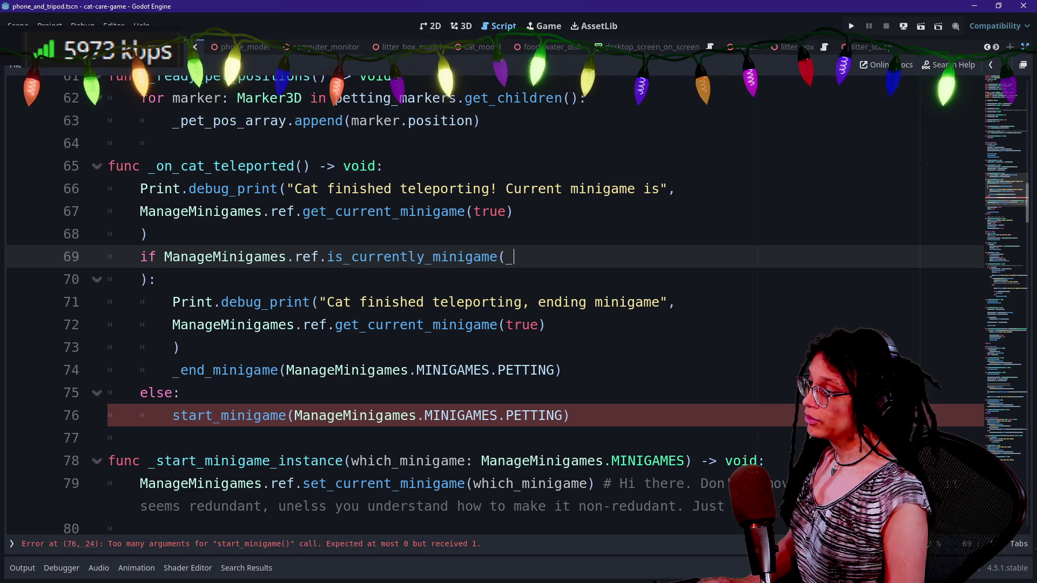
{"action": "type", "text": "my"}
{"action": "key", "text": "Down"}
{"action": "key", "text": "Return"}
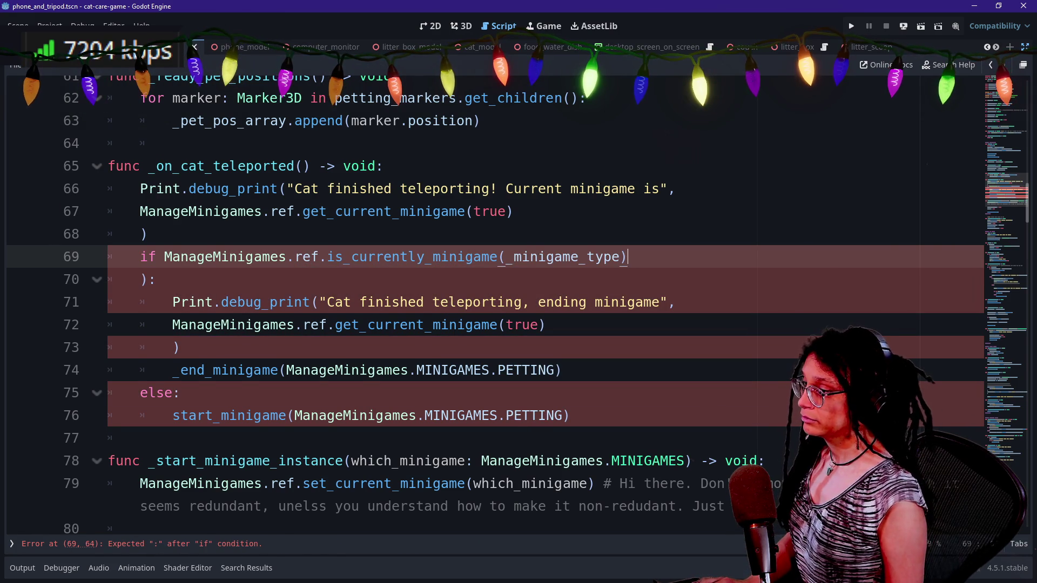
{"action": "key", "text": "Delete"}
- Select the PETTING argument of the start_minigame call in the else branch
{"action": "key", "text": "Up"}
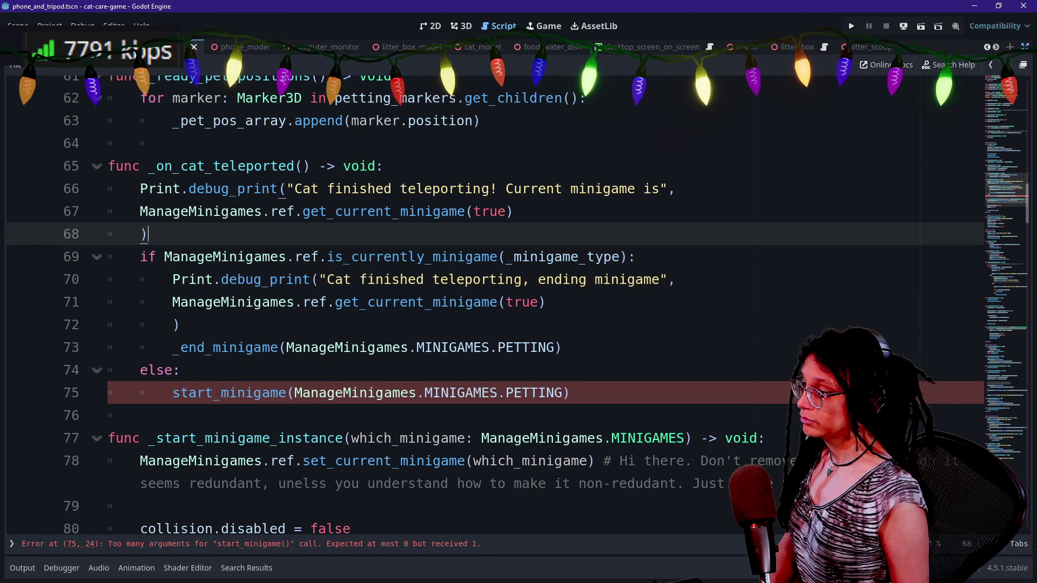
{"action": "left_click", "coordinate": [384, 302]}
{"action": "left_click", "coordinate": [140, 416]}
{"action": "left_click_drag", "start_coordinate": [294, 393], "coordinate": [570, 393]}
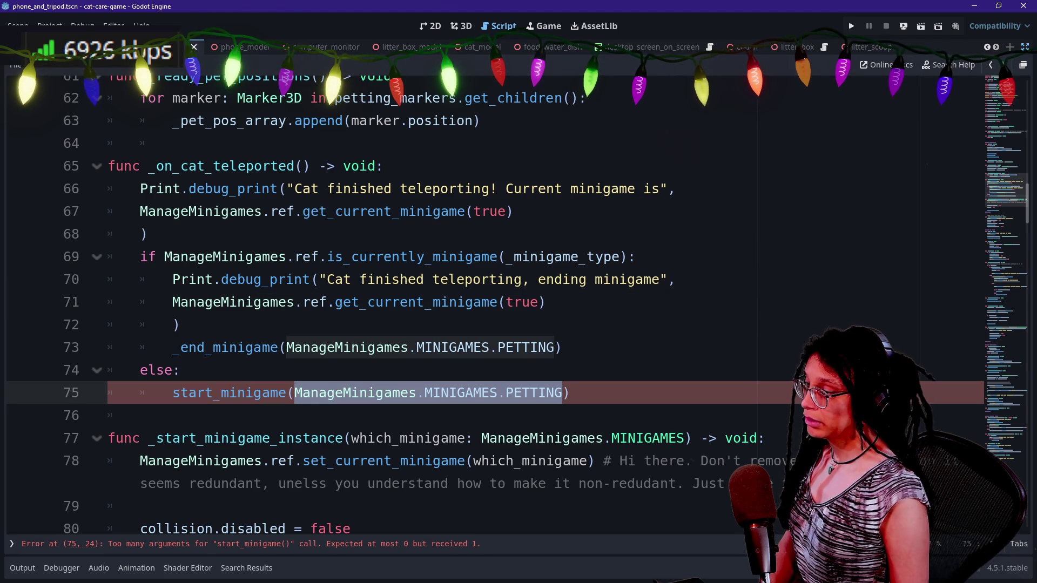
- Delete the PETTING argument so line 75 calls start_minigame() with no arguments
{"action": "left_click", "coordinate": [172, 393]}
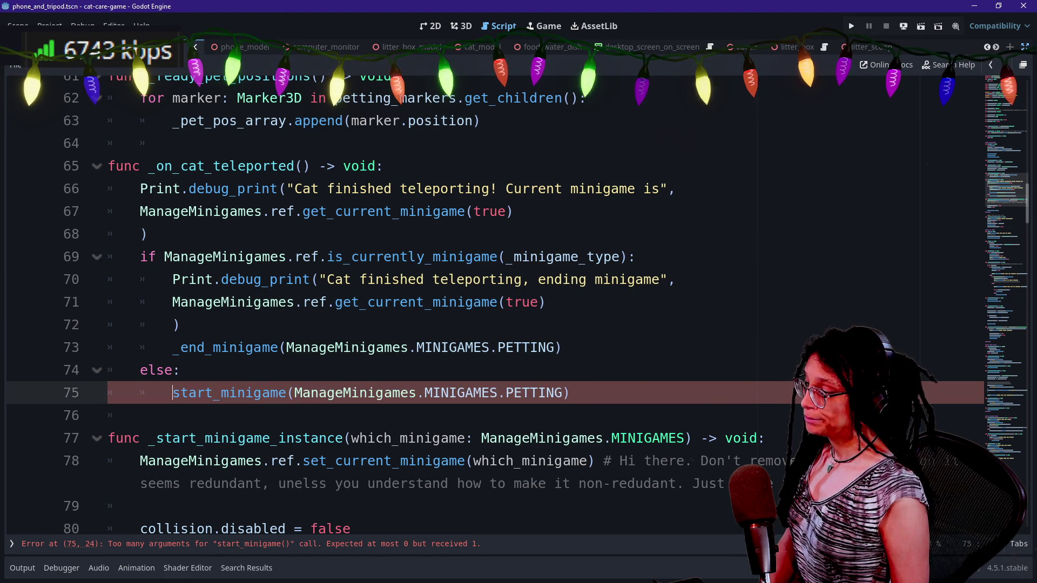
{"action": "left_click_drag", "start_coordinate": [294, 393], "coordinate": [562, 392]}
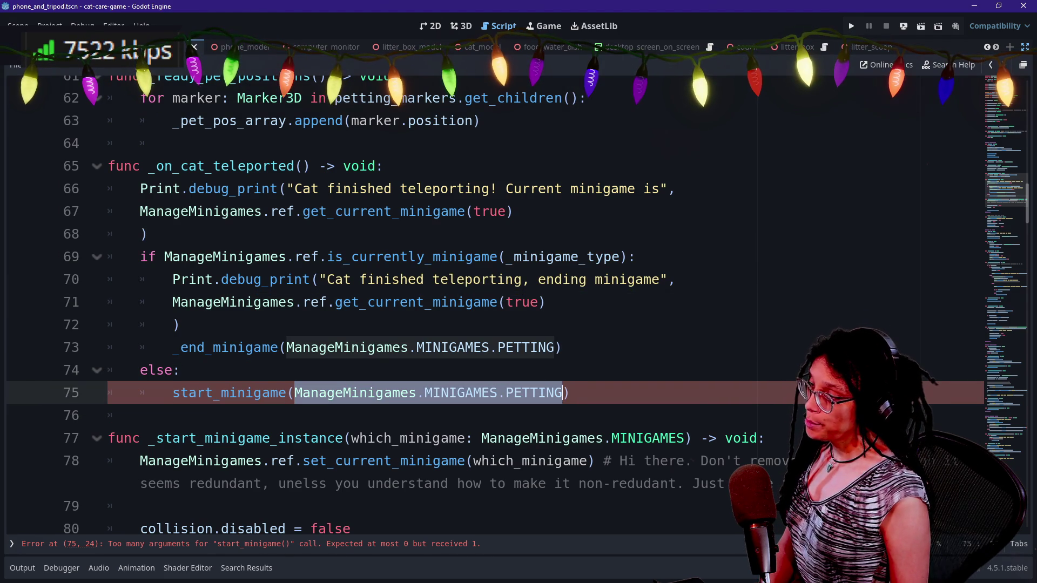
{"action": "left_click", "coordinate": [172, 393]}
{"action": "double_click", "coordinate": [351, 393]}
{"action": "left_click", "coordinate": [262, 393]}
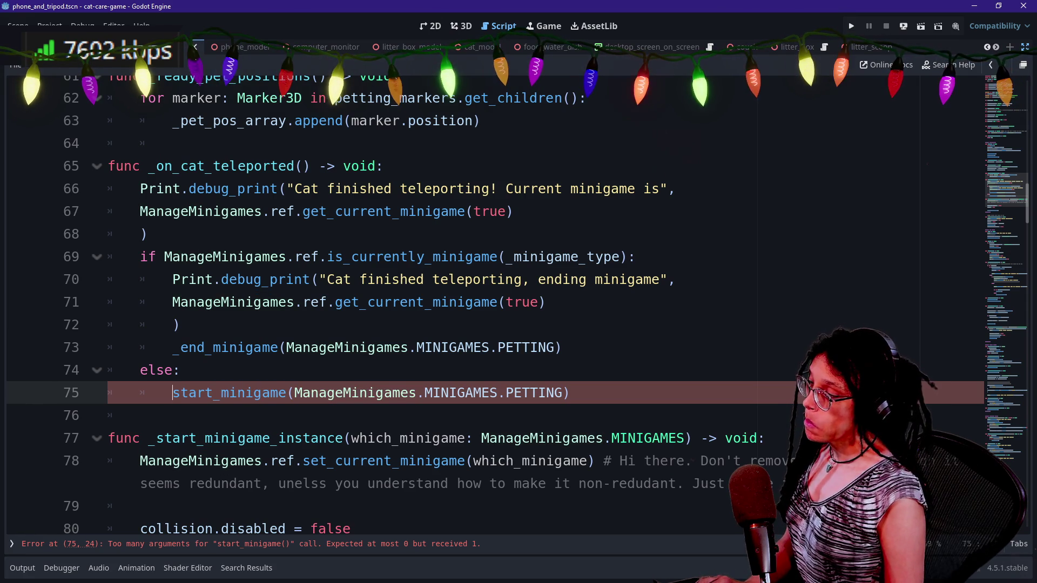
{"action": "type", "text": "self."}
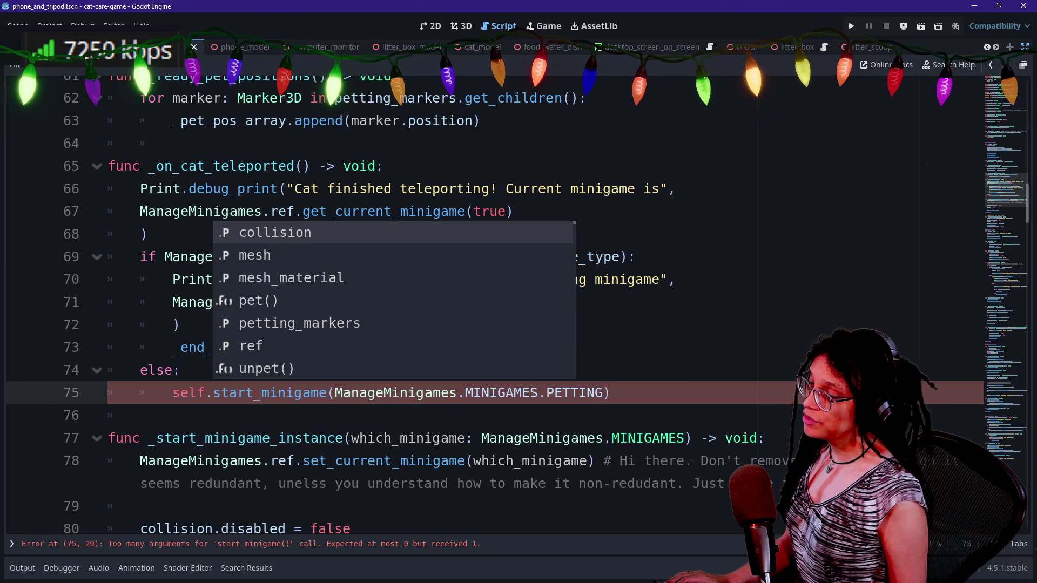
{"action": "key", "text": "shift+End"}
{"action": "key", "text": "BackSpace"}
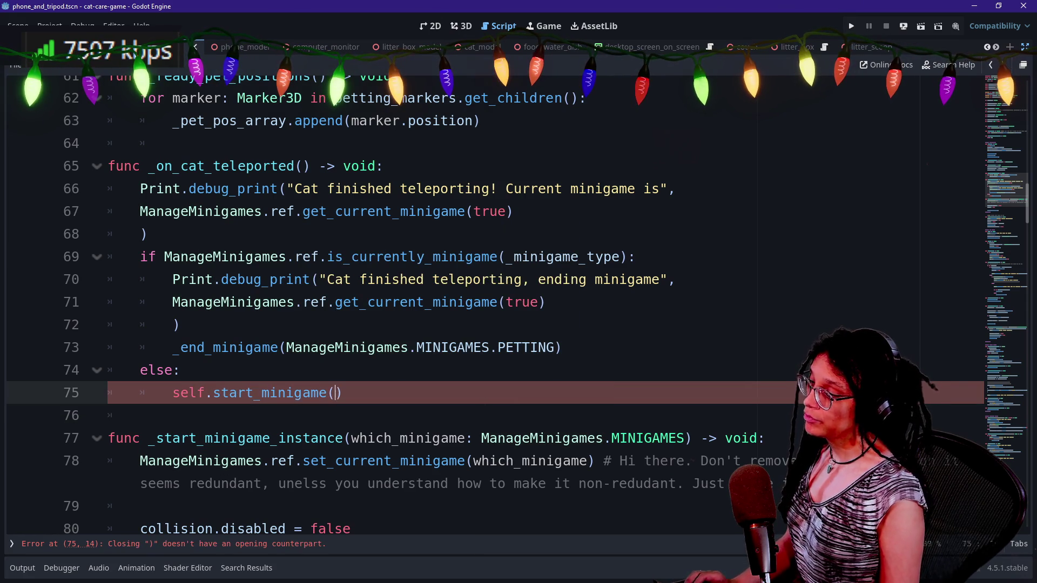
{"action": "left_click", "coordinate": [270, 393]}
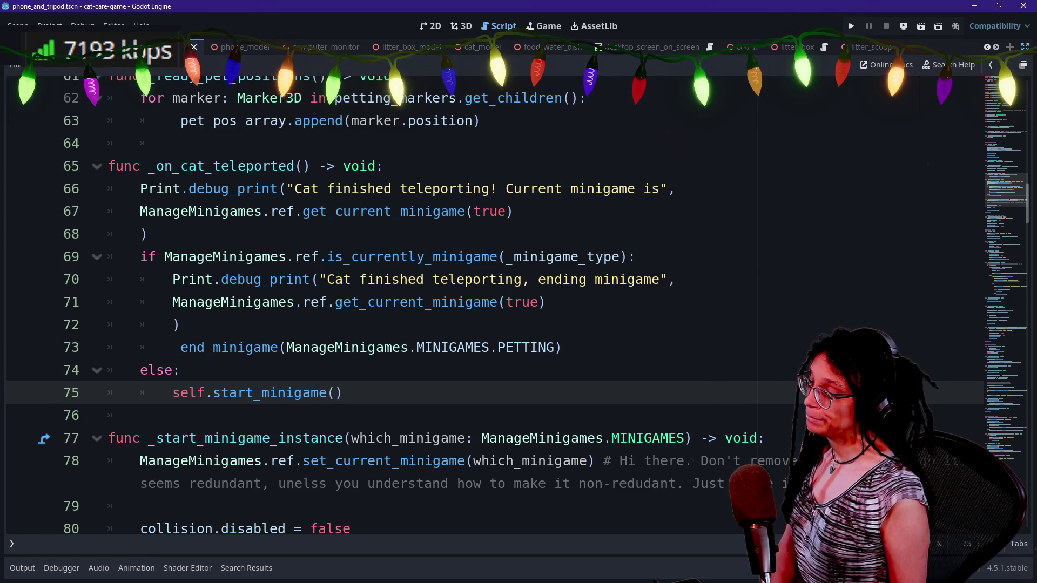
{"action": "key", "text": "Delete"}
{"action": "key", "text": "Delete"}
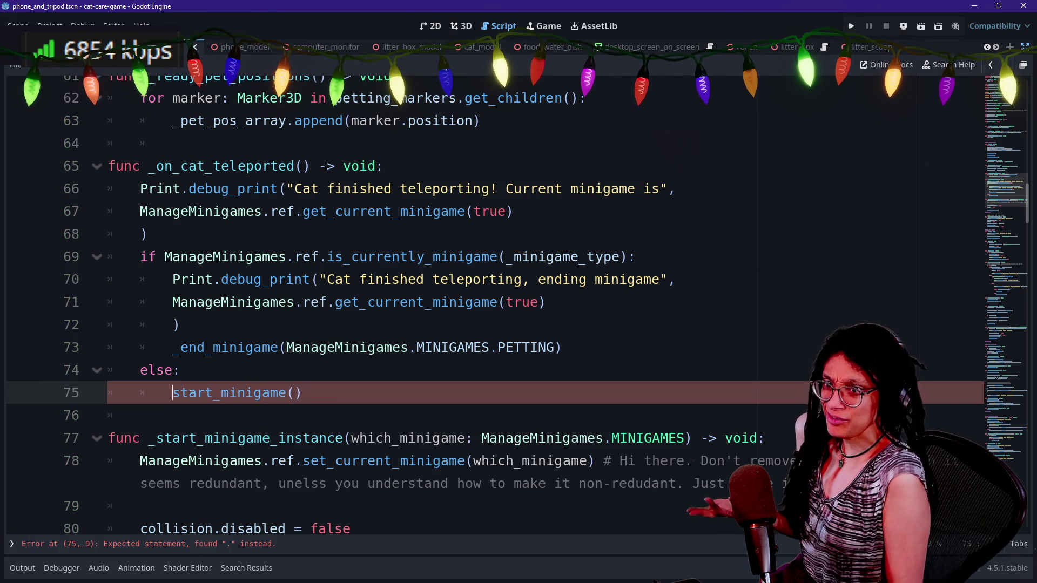
{"action": "key", "text": "Up"}
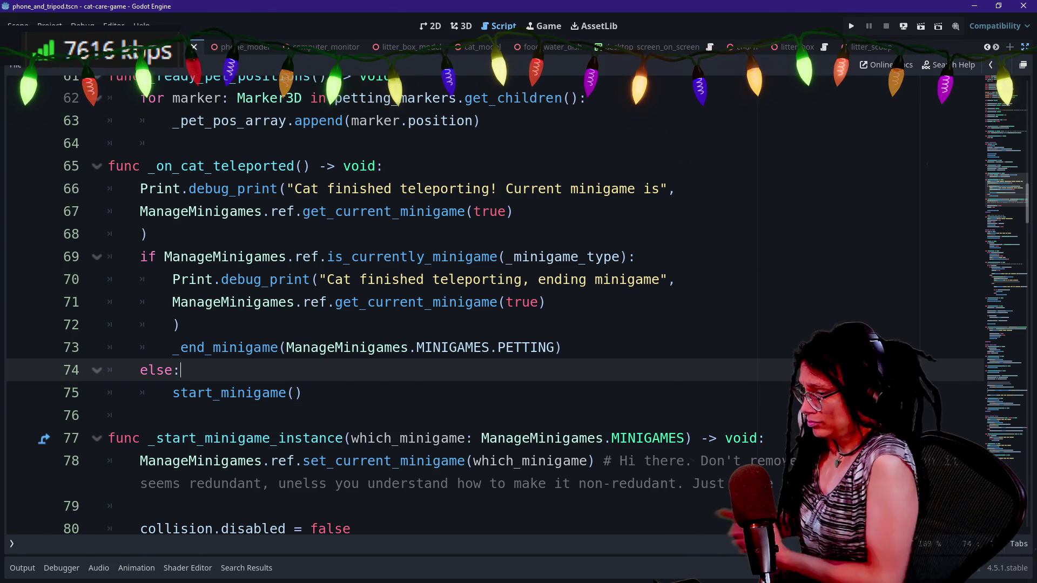
- Replace PETTING in line 73's _end_minigame call with _minigame_type, then search the script for '.petting'
{"action": "left_click", "coordinate": [302, 348]}
{"action": "mouse_move", "coordinate": [286, 347]}
{"action": "left_mouse_down"}
{"action": "mouse_move", "coordinate": [178, 370]}
{"action": "mouse_move", "coordinate": [557, 347]}
{"action": "left_mouse_up"}
{"action": "key", "text": "Delete"}
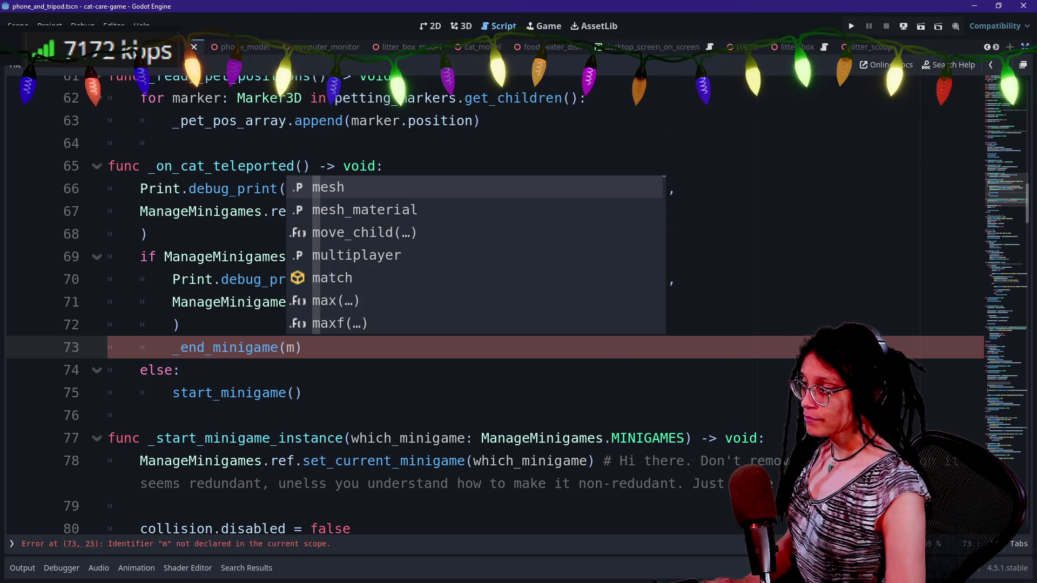
{"action": "type", "text": "inig"}
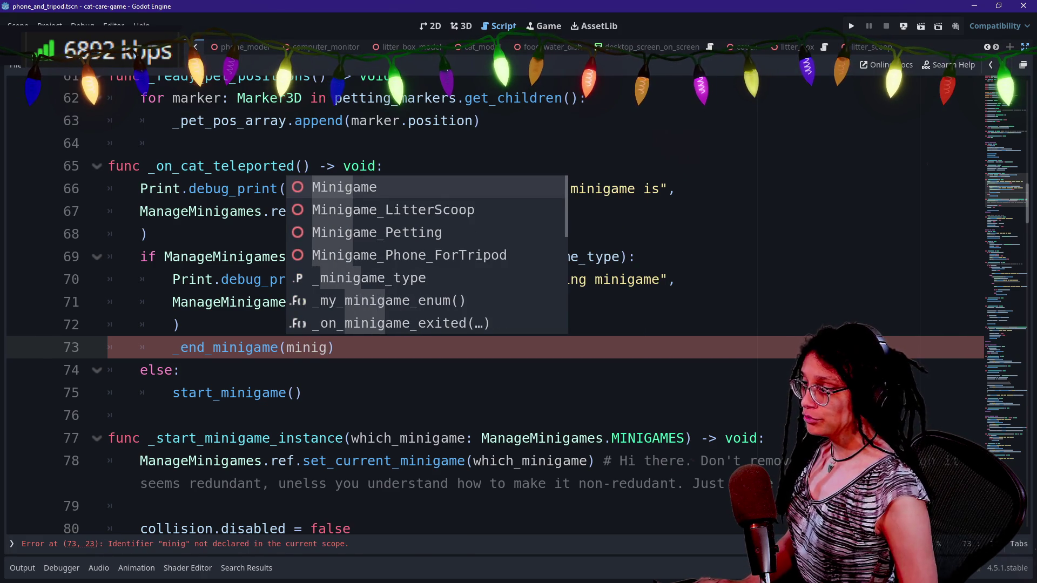
{"action": "key", "text": "Down"}
{"action": "key", "text": "Down"}
{"action": "key", "text": "Down"}
{"action": "key", "text": "Return"}
{"action": "key", "text": "Down"}
{"action": "key", "text": "Down"}
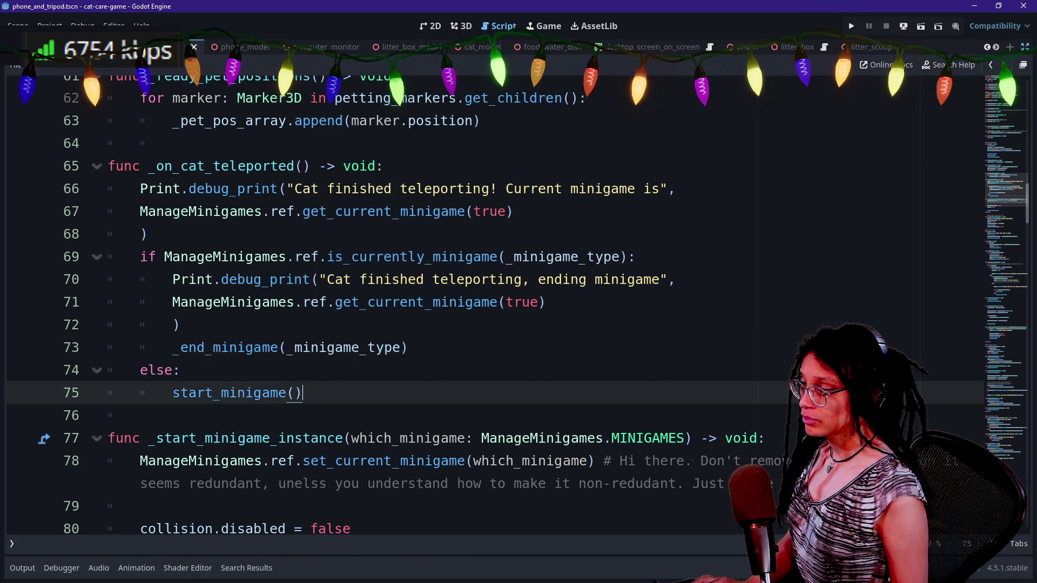
{"action": "scroll", "coordinate": [486, 303], "scroll_direction": "down", "scroll_amount": 2}
{"action": "key", "text": "ctrl+f"}
{"action": "type", "text": ".petting"}
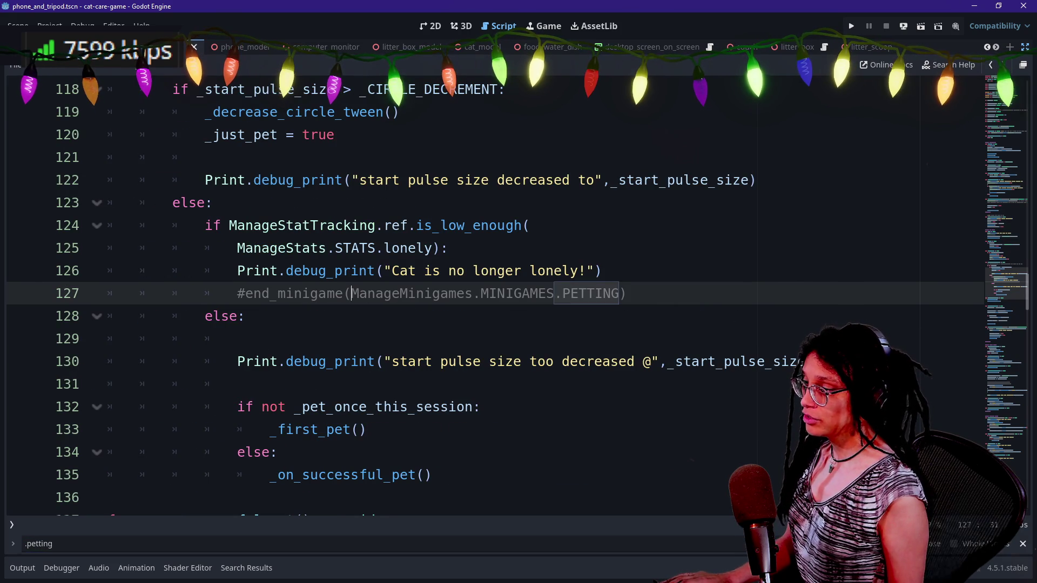
- Change commented line 127 to #end_minigame(_minigame_type) and check the other '.petting' occurrences
{"action": "left_click_drag", "start_coordinate": [351, 293], "coordinate": [587, 293]}
{"action": "key", "text": "BackSpace"}
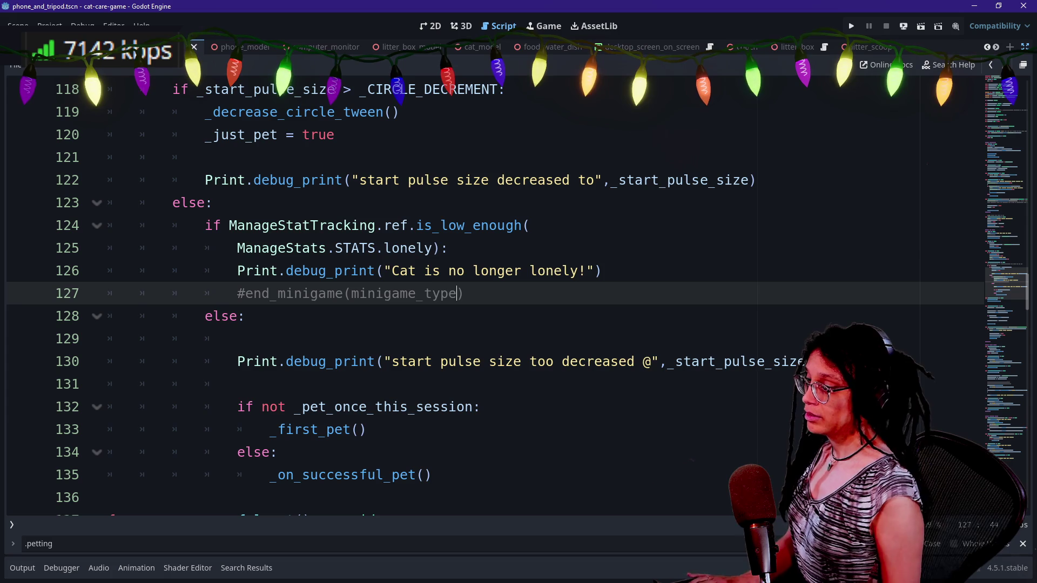
{"action": "left_click", "coordinate": [438, 248]}
{"action": "key", "text": "ctrl+f"}
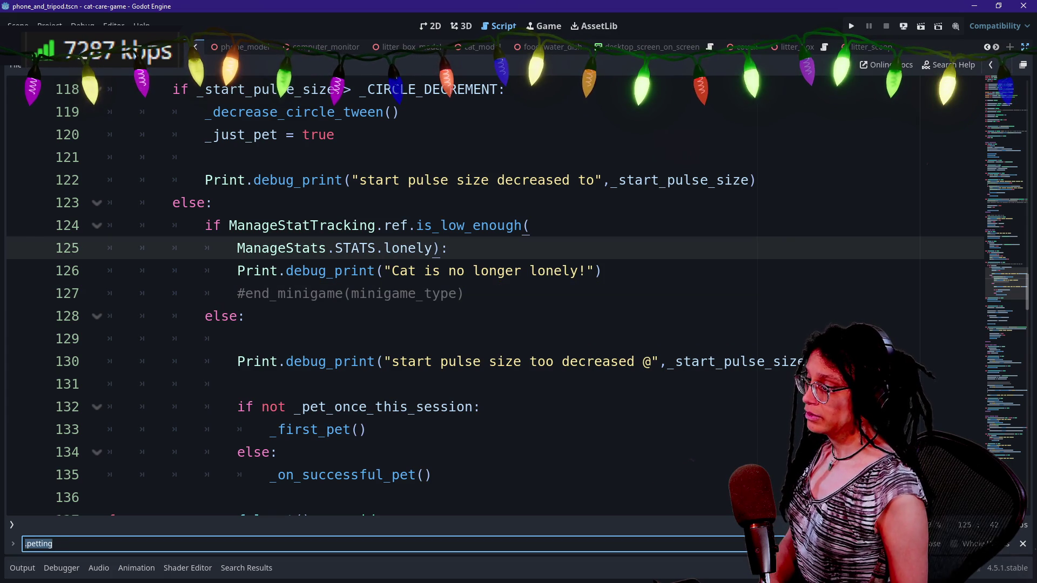
{"action": "left_click", "coordinate": [351, 294]}
{"action": "type", "text": ")"}
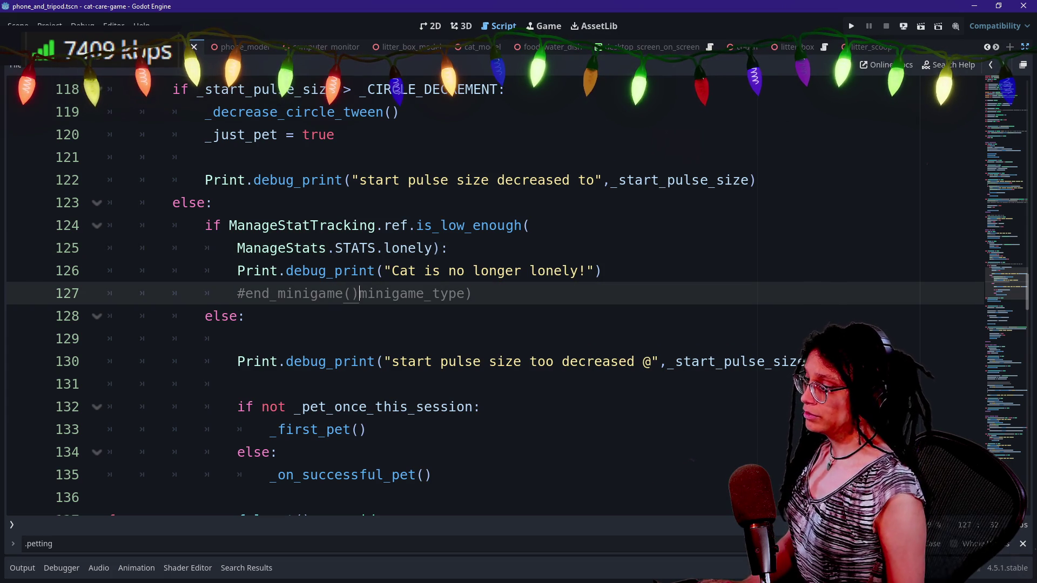
{"action": "key", "text": "BackSpace"}
{"action": "type", "text": "_"}
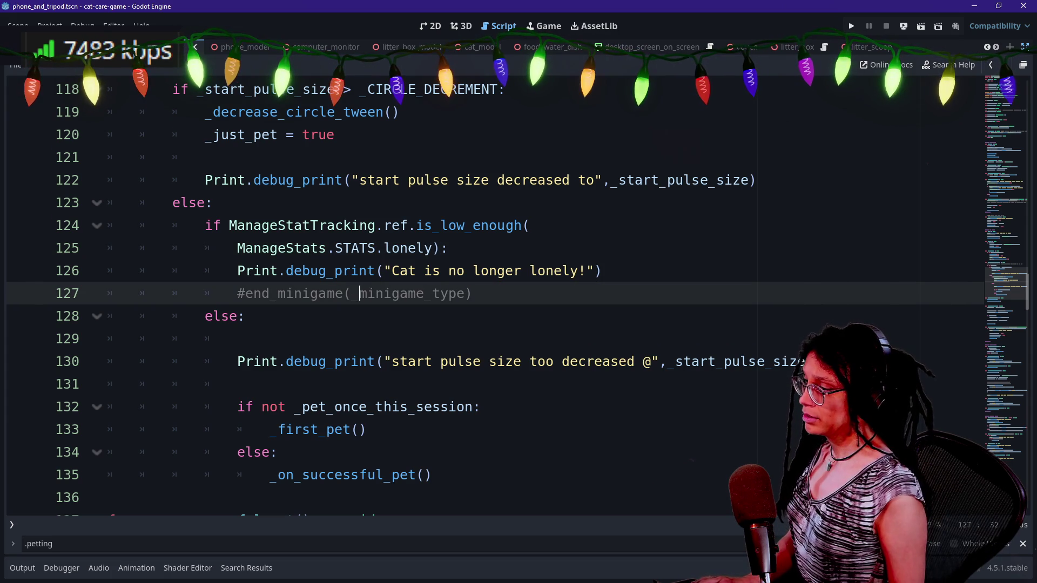
{"action": "key", "text": "ctrl+f"}
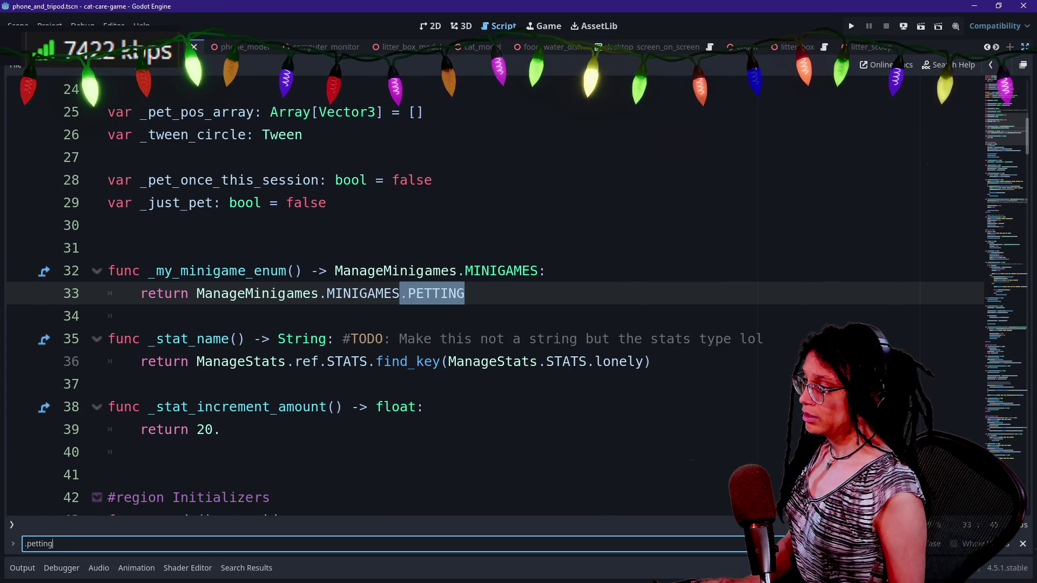
{"action": "left_click", "coordinate": [465, 293]}
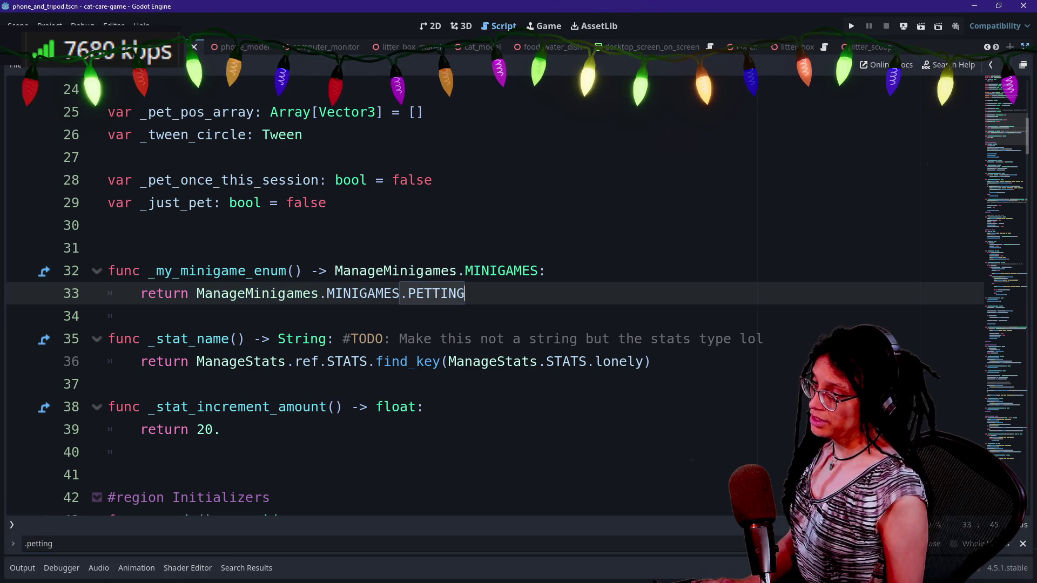
{"action": "left_click", "coordinate": [305, 544]}
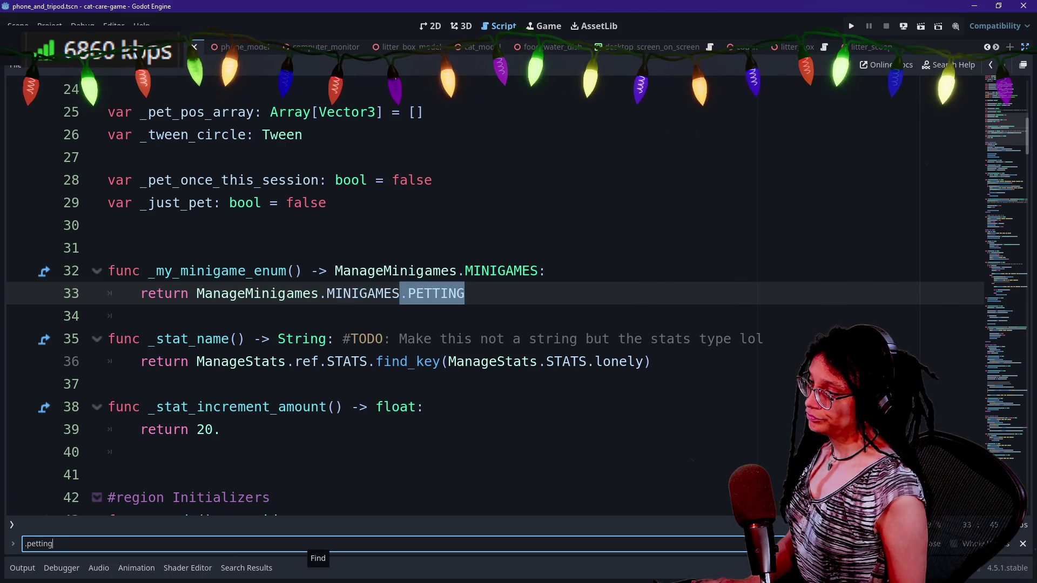
{"action": "left_click", "coordinate": [141, 316]}
- Save, then bring up the quick-open list of project scripts and scenes
{"action": "key", "text": "ctrl+s"}
{"action": "left_click", "coordinate": [327, 202]}
{"action": "key", "text": "shift+alt+o"}
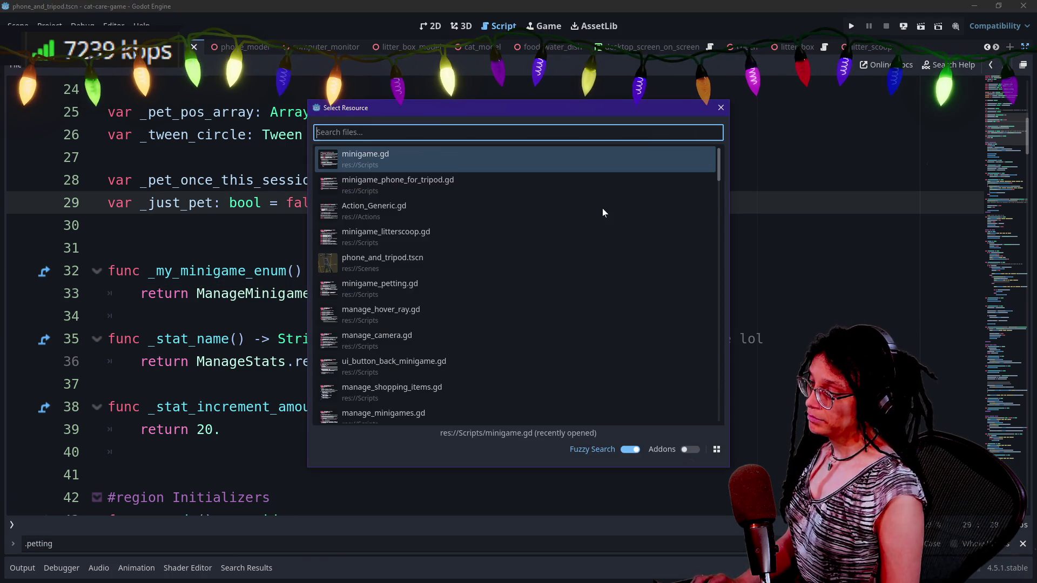
- Search all scripts for 'start_minigame' and review the 9 matches in 6 files
{"action": "key", "text": "Escape"}
{"action": "left_click", "coordinate": [225, 452]}
{"action": "key", "text": "ctrl+shift+f"}
{"action": "type", "text": "st"}
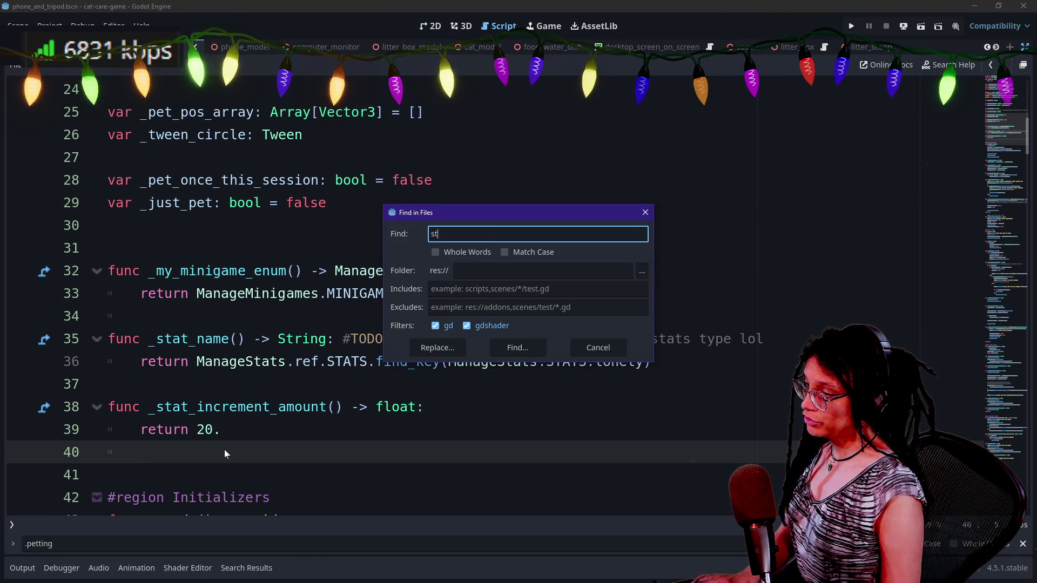
{"action": "type", "text": "art_minigame"}
{"action": "key", "text": "Return"}
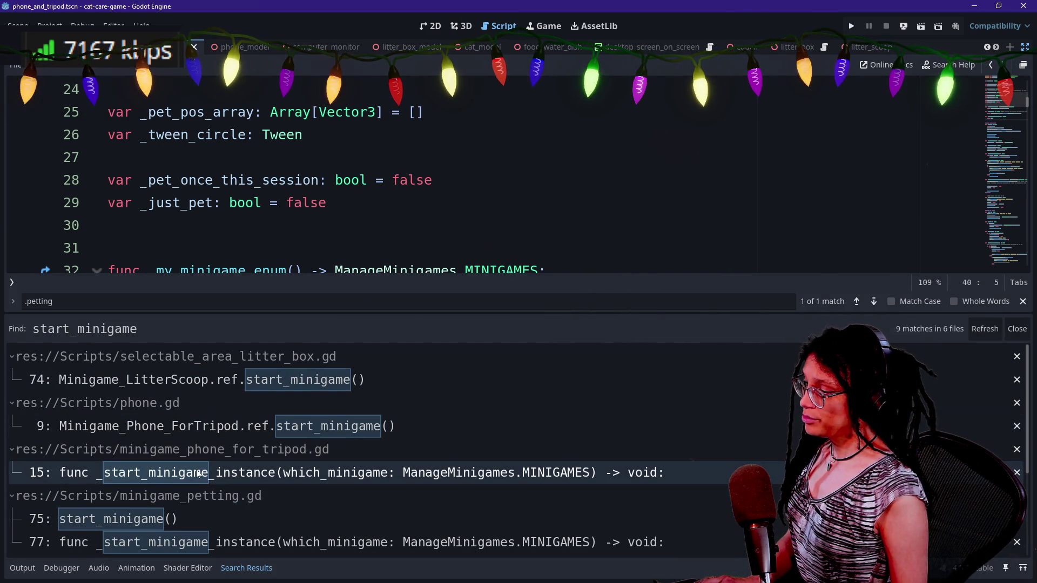
{"action": "scroll", "coordinate": [196, 471], "scroll_direction": "down", "scroll_amount": 1}
{"action": "scroll", "coordinate": [189, 470], "scroll_direction": "down", "scroll_amount": 2}
{"action": "scroll", "coordinate": [252, 523], "scroll_direction": "down", "scroll_amount": 3}
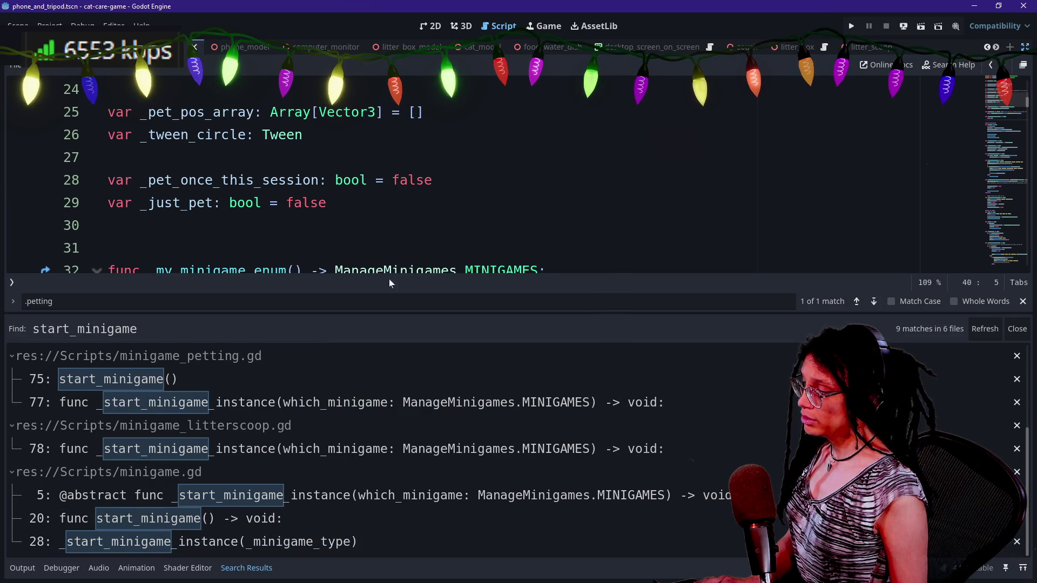
- Quick-open the minigame_phone_for_tripod.gd script
{"action": "left_click", "coordinate": [449, 180]}
{"action": "key", "text": "shift+alt+o"}
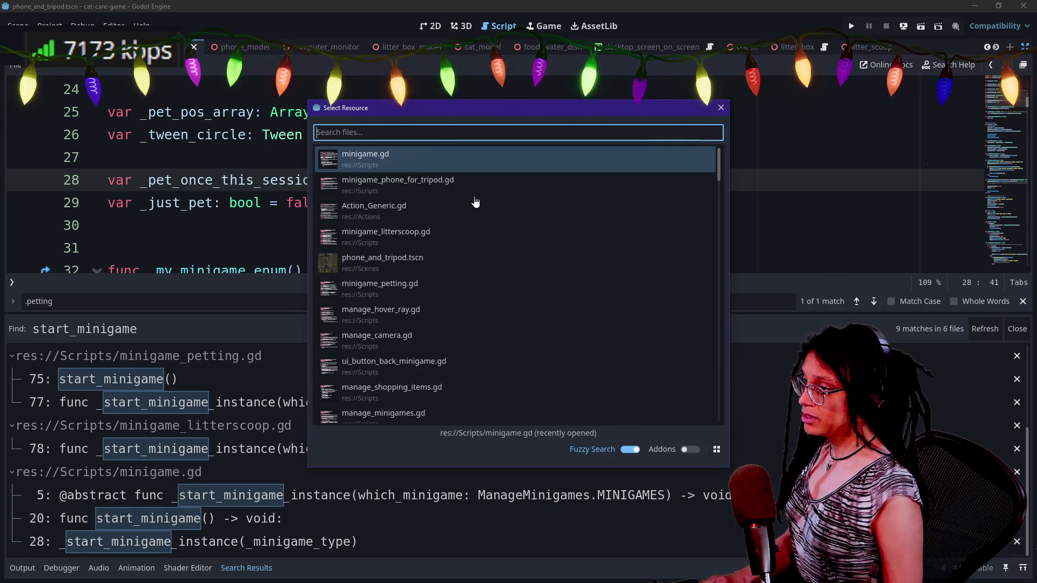
{"action": "left_click", "coordinate": [405, 187]}
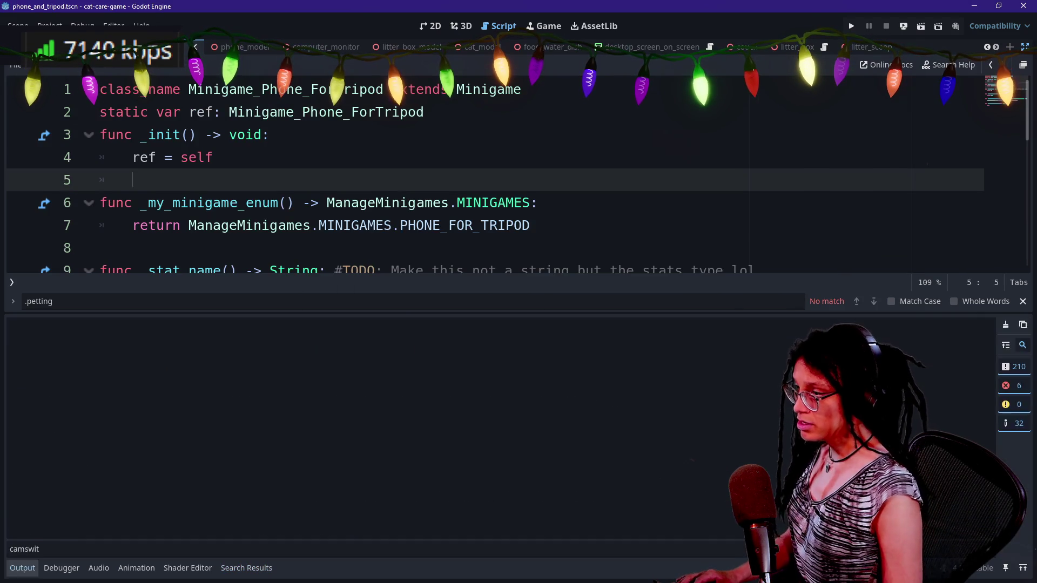
- Open the Phone_ForTripod script in a distraction-free view at its activate_phone function
{"action": "key", "text": "ctrl+j"}
{"action": "scroll", "coordinate": [379, 292], "scroll_direction": "down", "scroll_amount": 2}
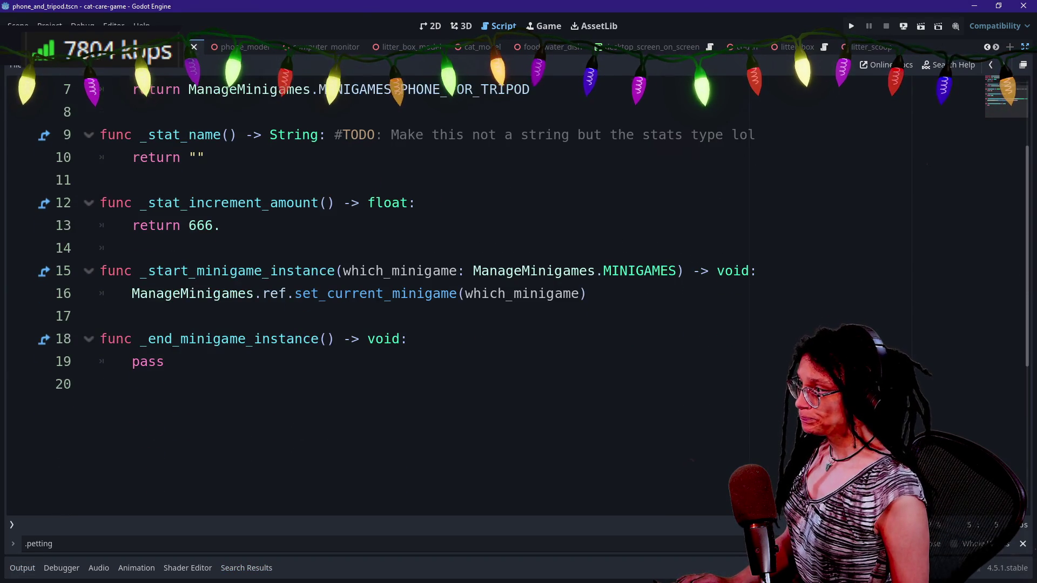
{"action": "scroll", "coordinate": [378, 291], "scroll_direction": "up", "scroll_amount": 2}
{"action": "key", "text": "ctrl+shift+F11"}
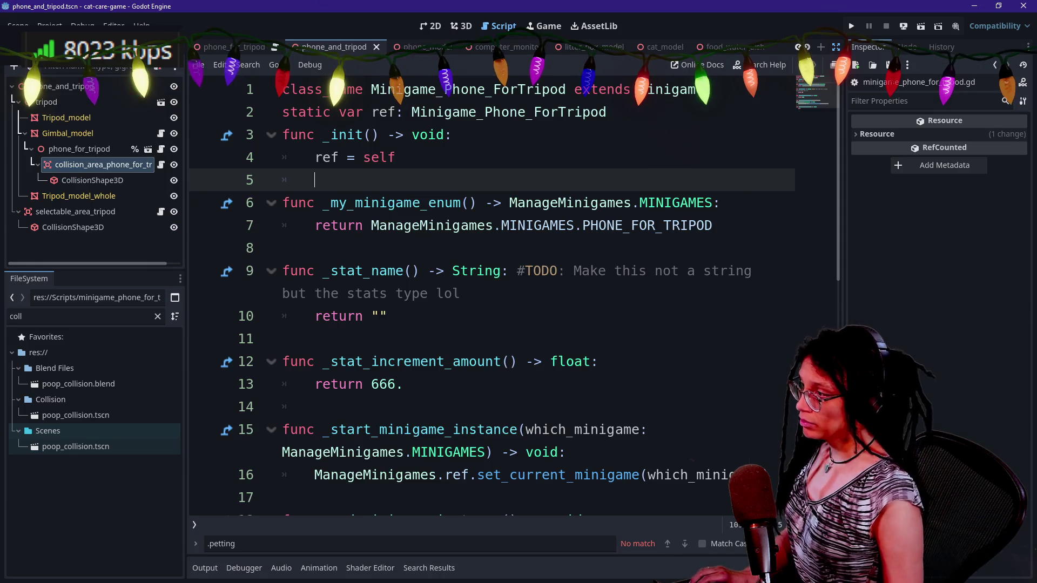
{"action": "left_click", "coordinate": [161, 149]}
{"action": "left_click", "coordinate": [606, 202]}
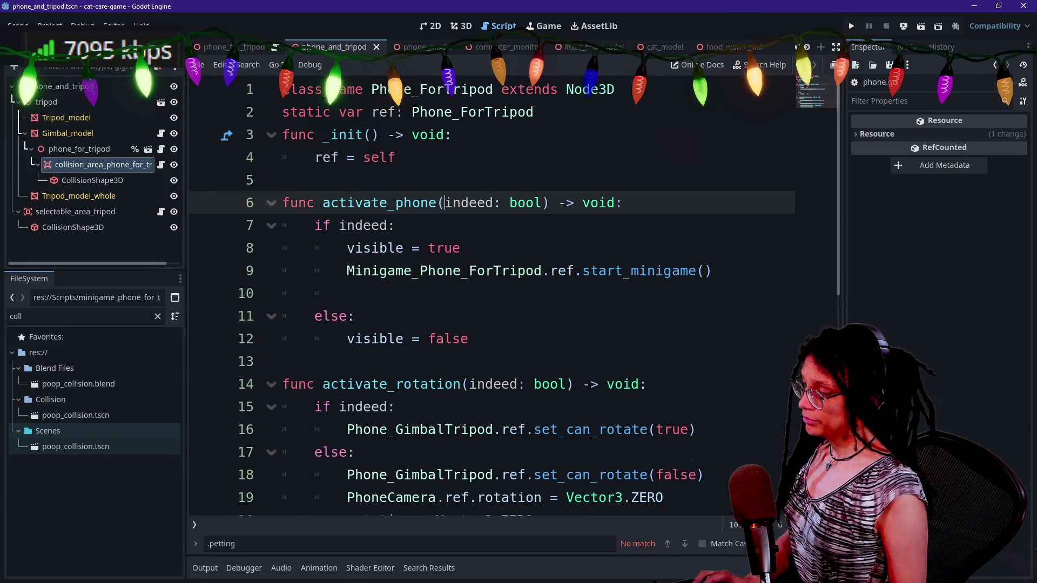
{"action": "key", "text": "ctrl+shift+F11"}
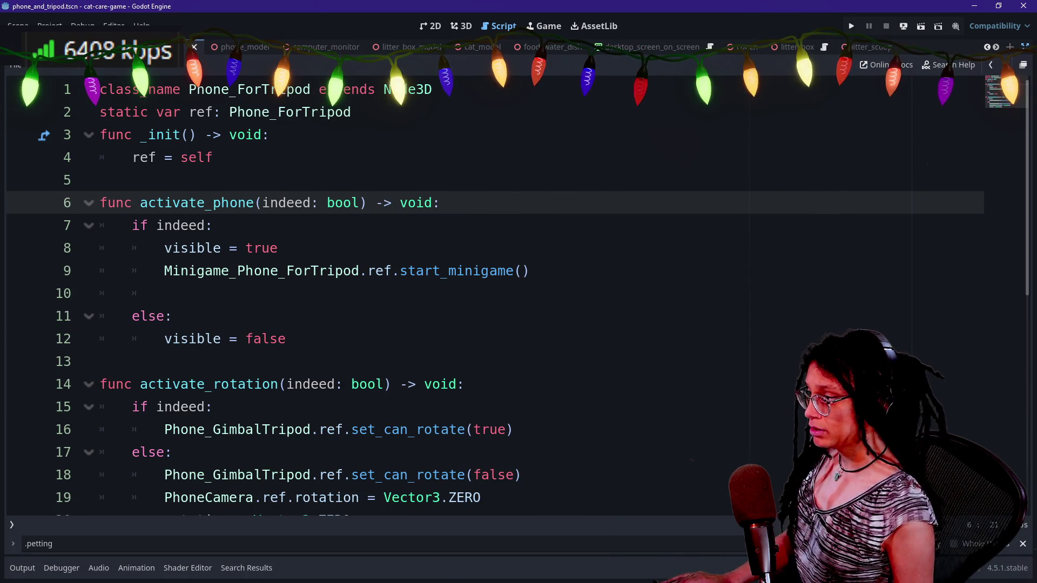
{"action": "left_click_drag", "start_coordinate": [179, 203], "coordinate": [351, 203]}
- Copy the start_minigame() call into activate_phone's else branch after visible = false
{"action": "left_click", "coordinate": [165, 294]}
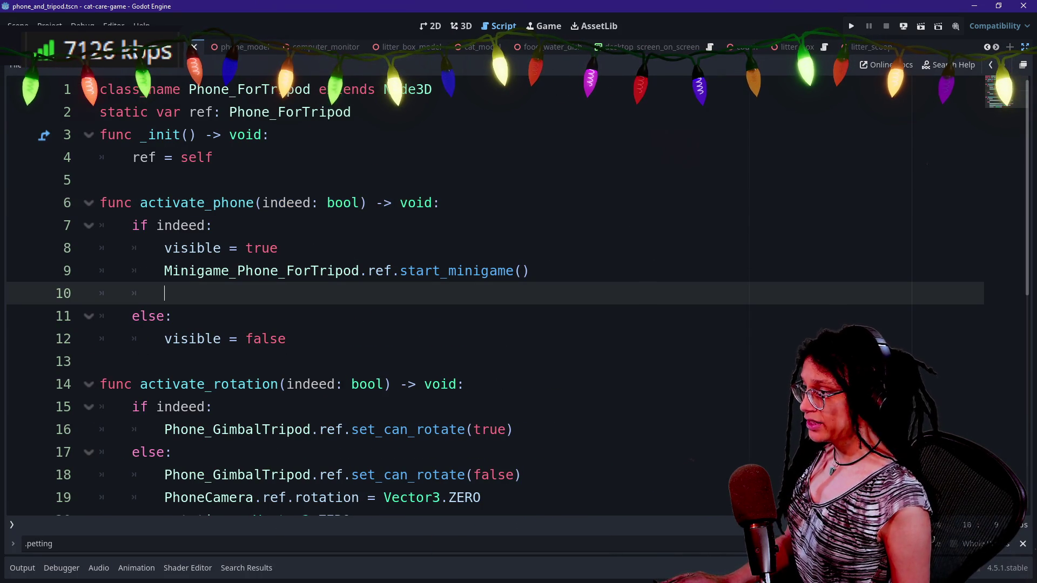
{"action": "key", "text": "BackSpace"}
{"action": "key", "text": "BackSpace"}
{"action": "key", "text": "BackSpace"}
{"action": "key", "text": "shift+Up"}
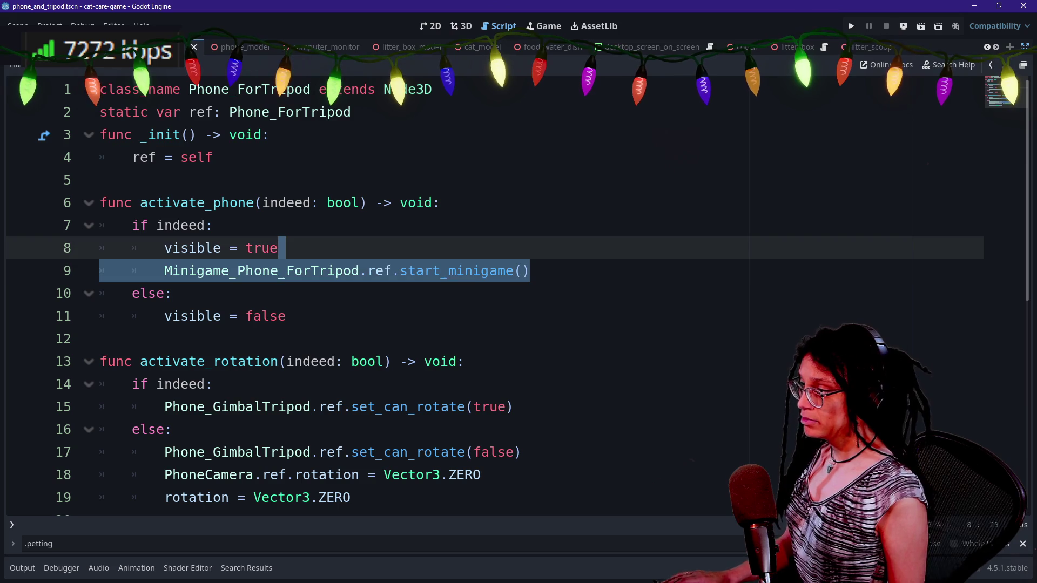
{"action": "key", "text": "ctrl+c"}
{"action": "left_click", "coordinate": [286, 316]}
{"action": "key", "text": "Return"}
{"action": "key", "text": "ctrl+v"}
- Rename the pasted call to end_minigame(), remove the leftover empty line, and run the game
{"action": "left_click", "coordinate": [254, 361]}
{"action": "left_click", "coordinate": [165, 339]}
{"action": "key", "text": "BackSpace"}
{"action": "key", "text": "BackSpace"}
{"action": "key", "text": "BackSpace"}
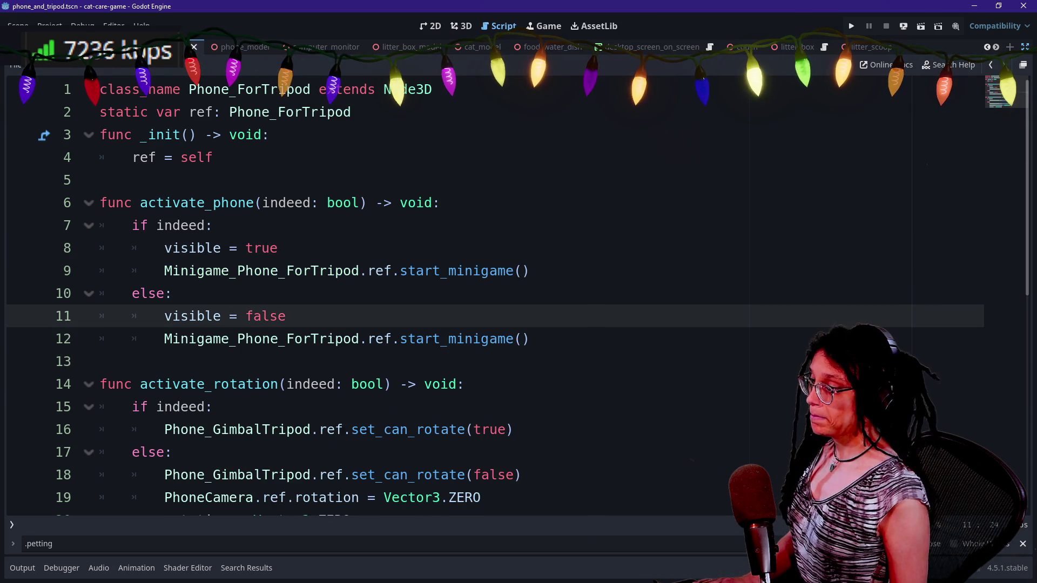
{"action": "double_click", "coordinate": [420, 339]}
{"action": "type", "text": "end"}
{"action": "left_click", "coordinate": [352, 112]}
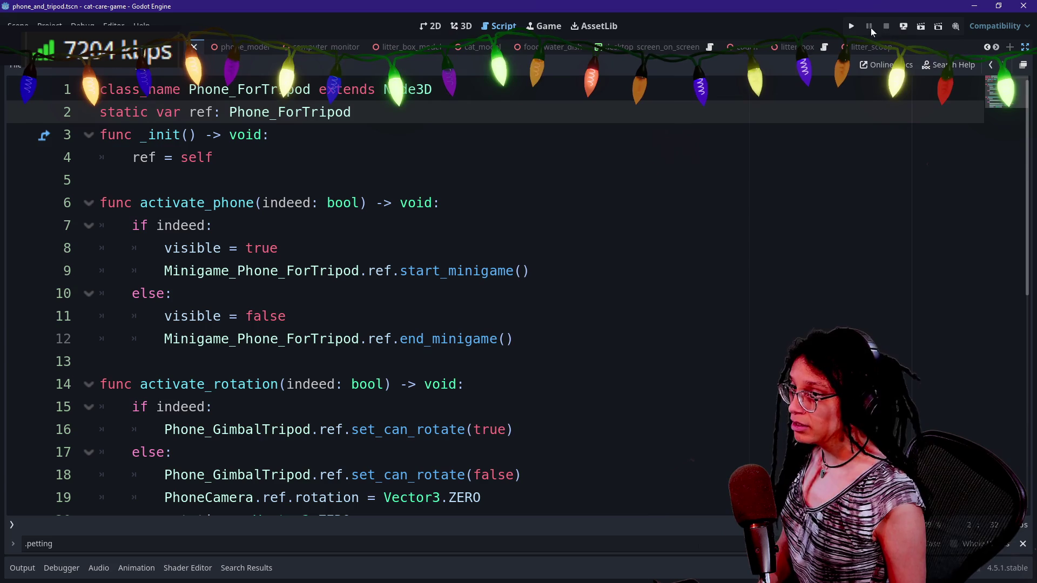
{"action": "left_click", "coordinate": [852, 26]}
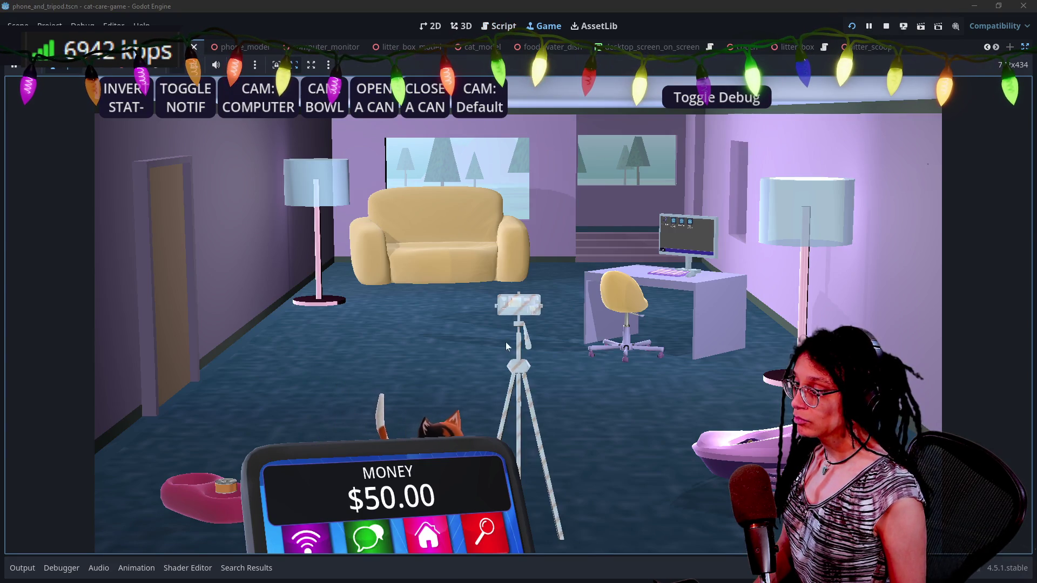
- Back in the script editor, save the scene with Ctrl+S and run the game again
{"action": "left_click", "coordinate": [504, 26]}
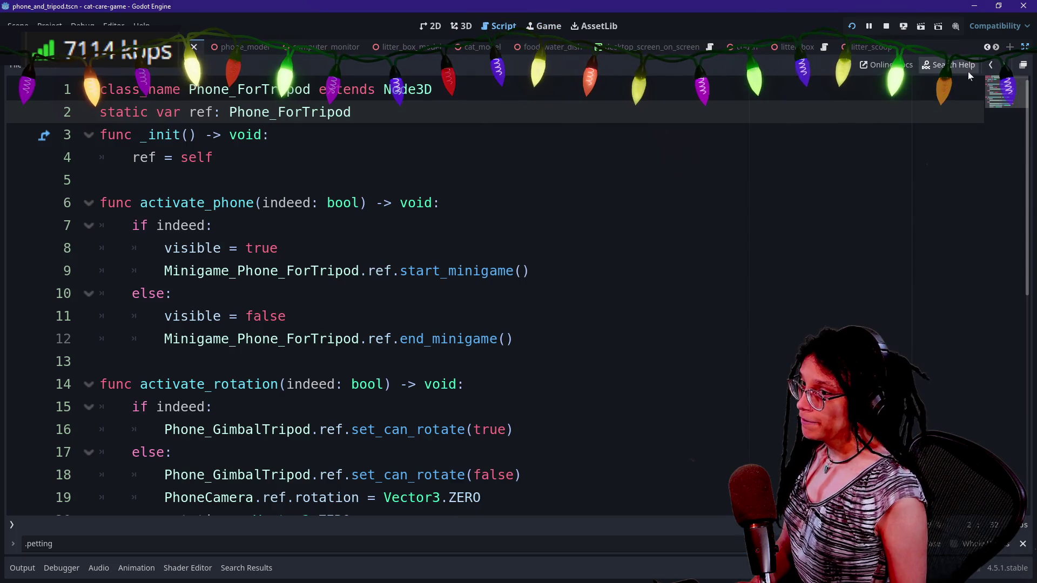
{"action": "left_click", "coordinate": [1018, 56]}
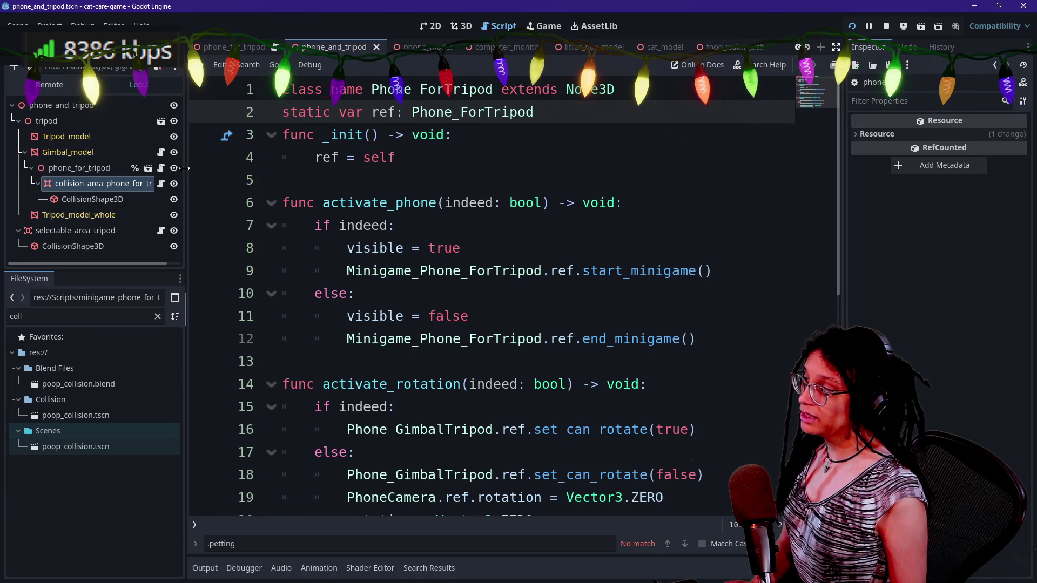
{"action": "key", "text": "ctrl+s"}
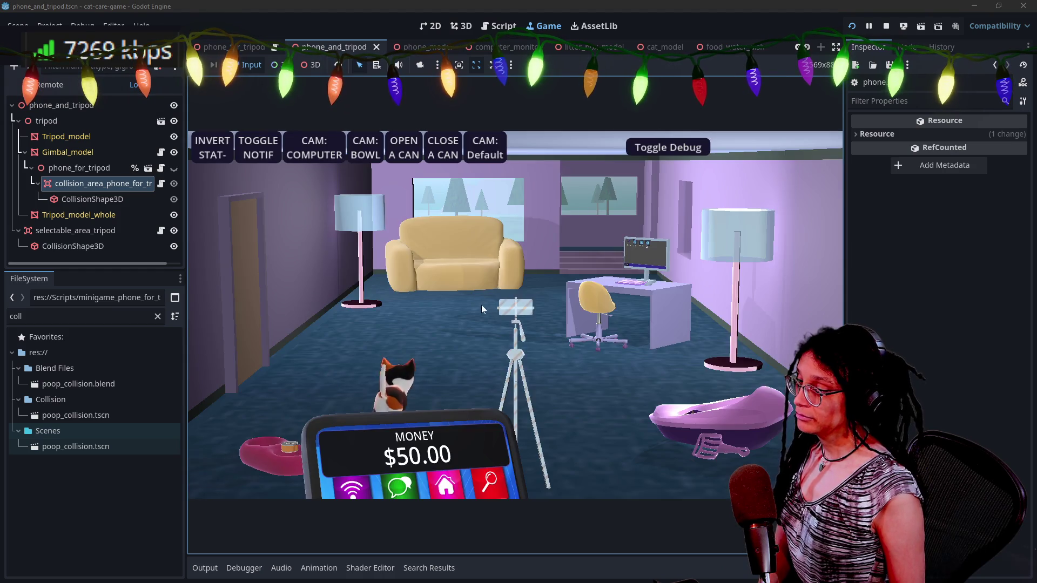
{"action": "left_click", "coordinate": [513, 323]}
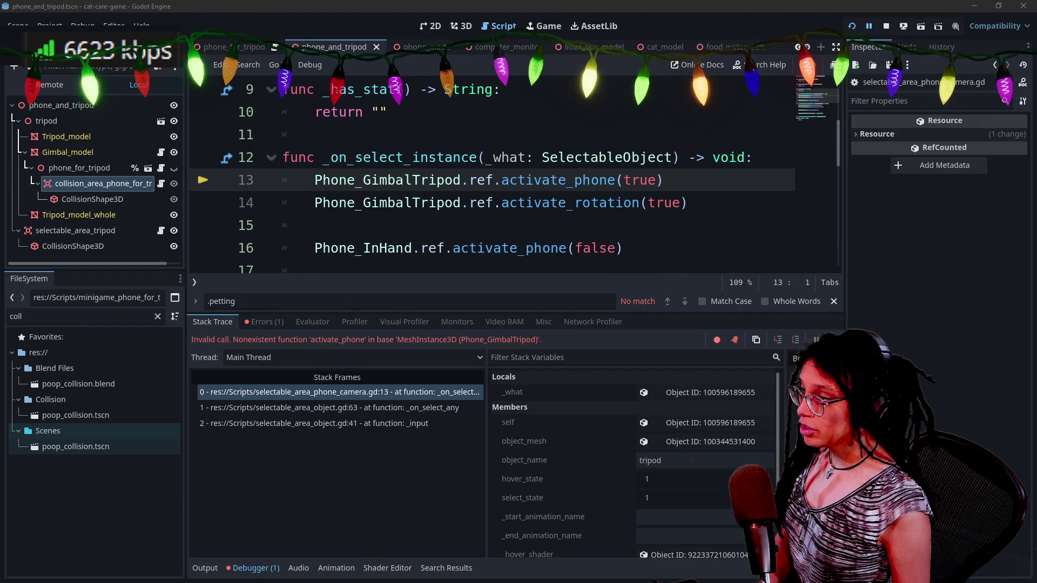
- Change the first tripod reference from Phone_GimbalTripod to Phone_ForTripod using autocomplete
{"action": "scroll", "coordinate": [513, 179], "scroll_direction": "up", "scroll_amount": 3}
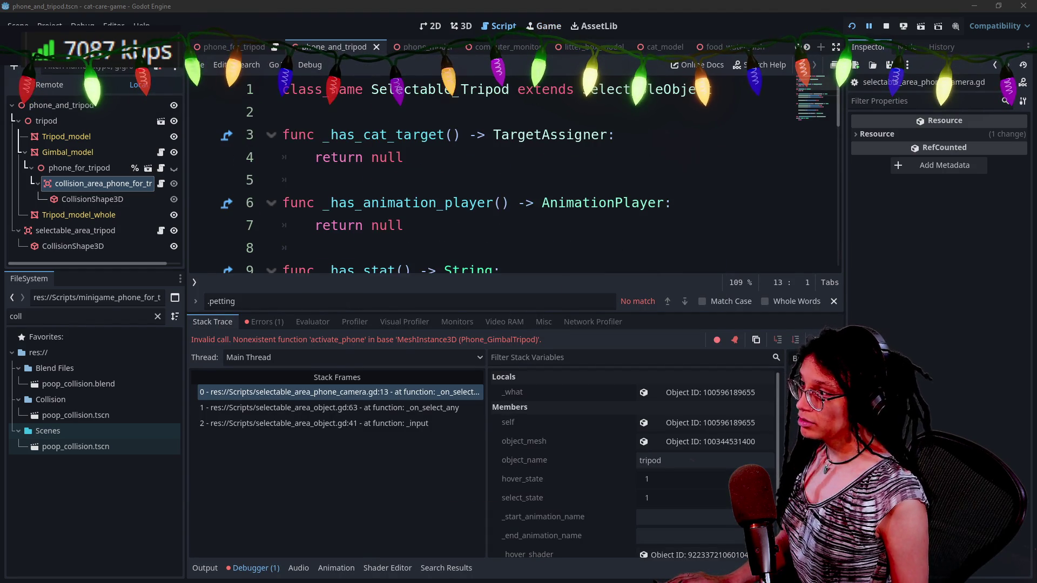
{"action": "scroll", "coordinate": [514, 178], "scroll_direction": "down", "scroll_amount": 3}
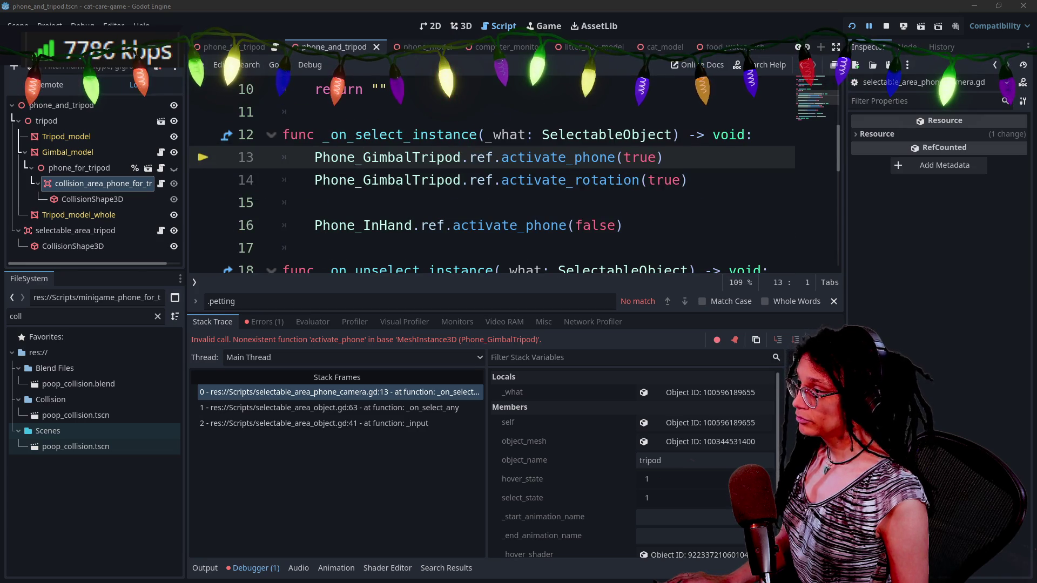
{"action": "left_click_drag", "start_coordinate": [363, 157], "coordinate": [477, 157]}
{"action": "key", "text": "BackSpace"}
{"action": "type", "text": "F"}
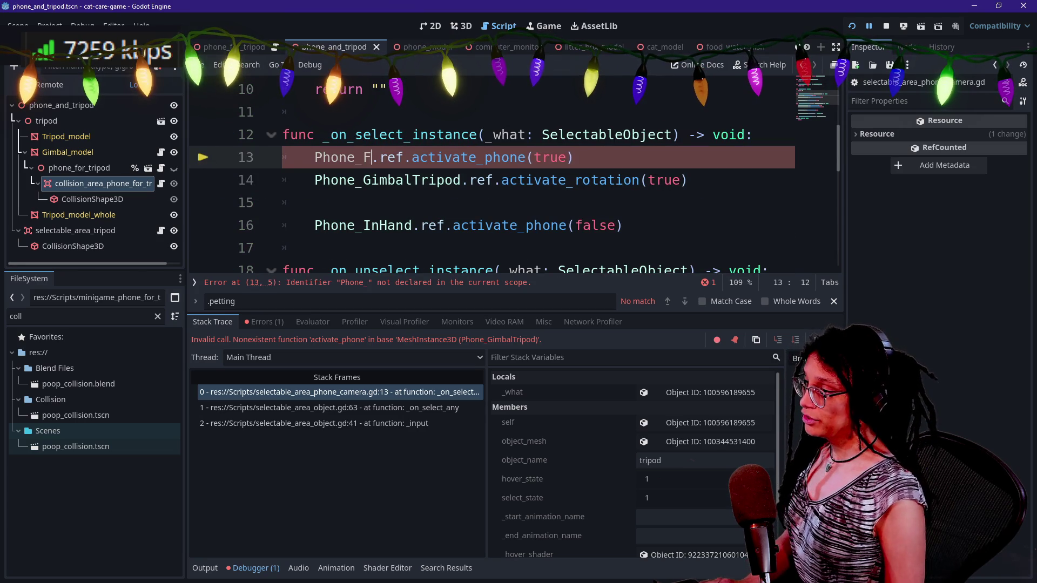
{"action": "key", "text": "BackSpace"}
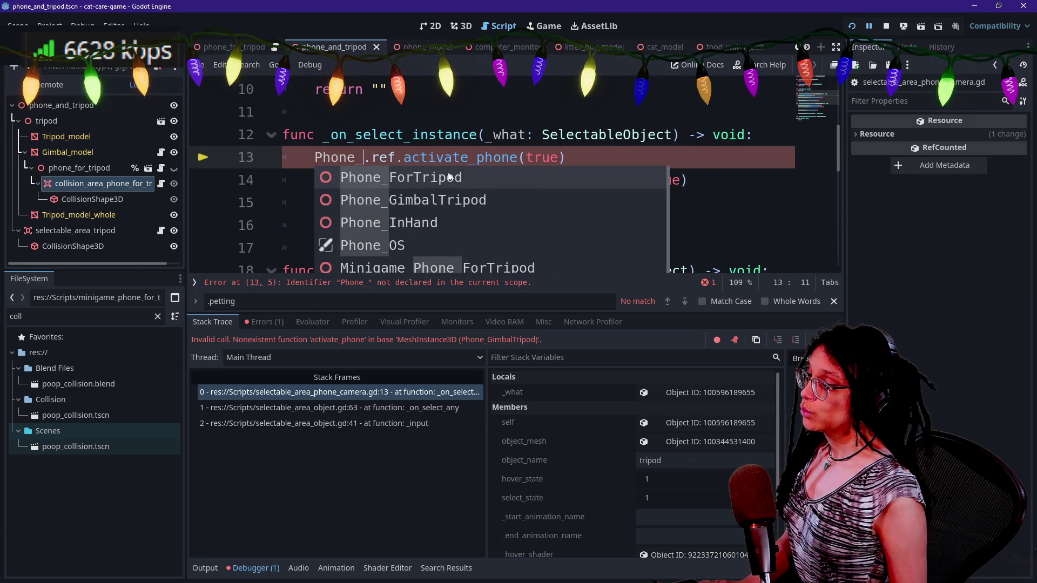
{"action": "left_click", "coordinate": [442, 174]}
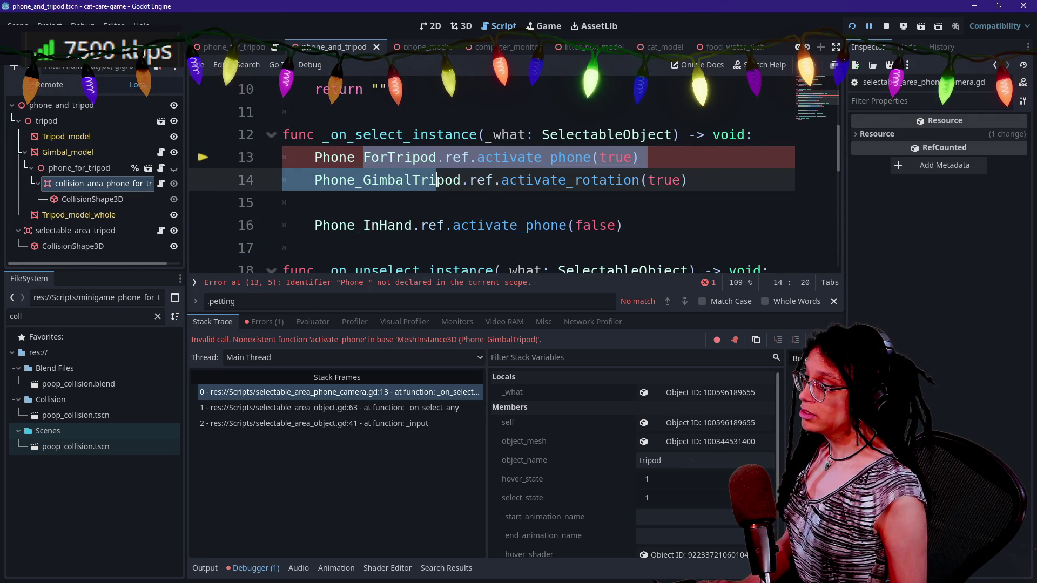
{"action": "left_click", "coordinate": [469, 157]}
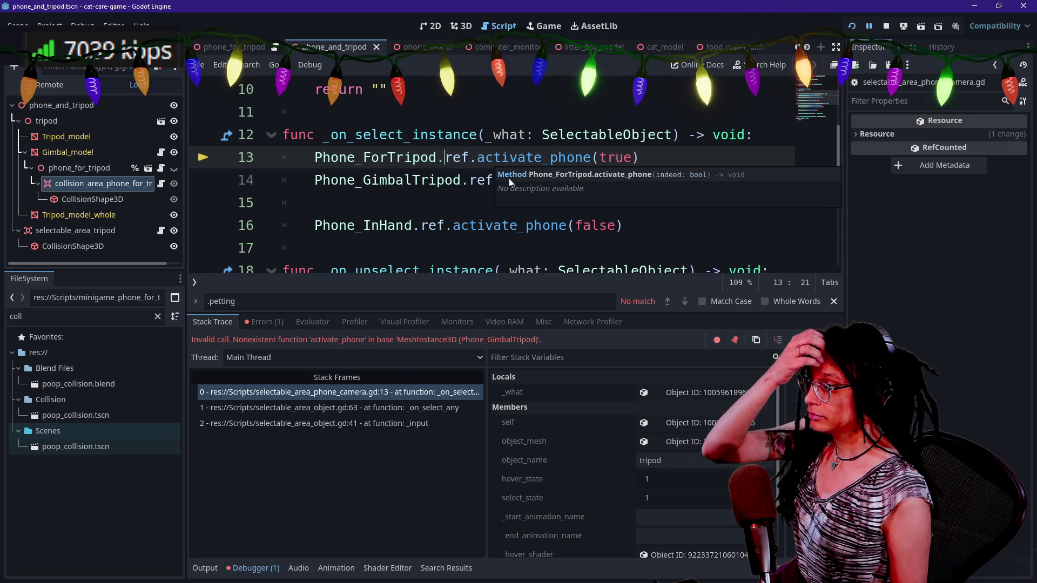
{"action": "left_click", "coordinate": [460, 180]}
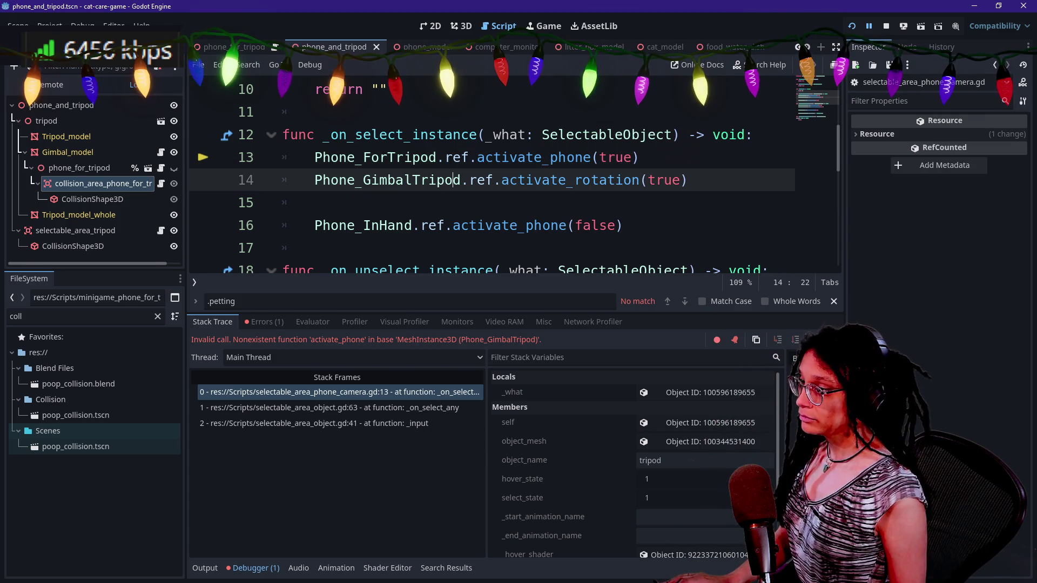
- Replace GimbalTripod with ForTripod on lines 14, 19 and 20, then save and run
{"action": "key", "text": "ctrl+j"}
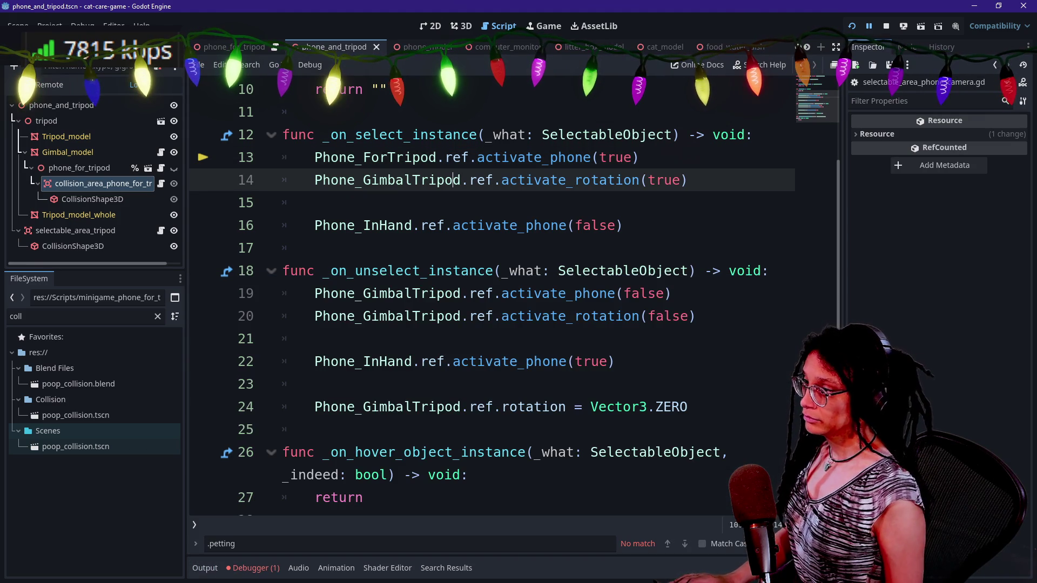
{"action": "left_click_drag", "start_coordinate": [363, 157], "coordinate": [436, 158]}
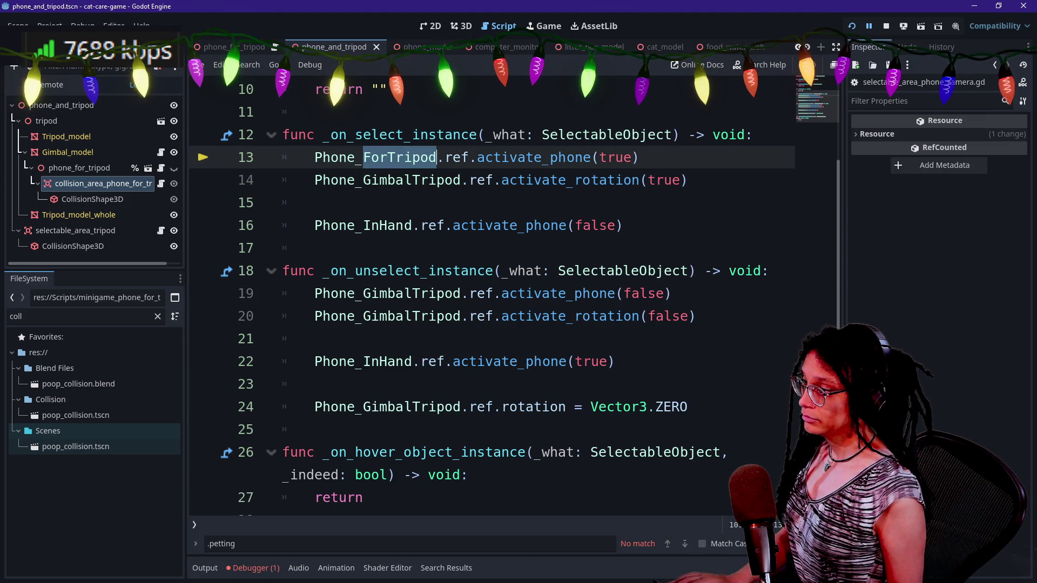
{"action": "left_click_drag", "start_coordinate": [362, 180], "coordinate": [469, 180]}
{"action": "key", "text": "ctrl+v"}
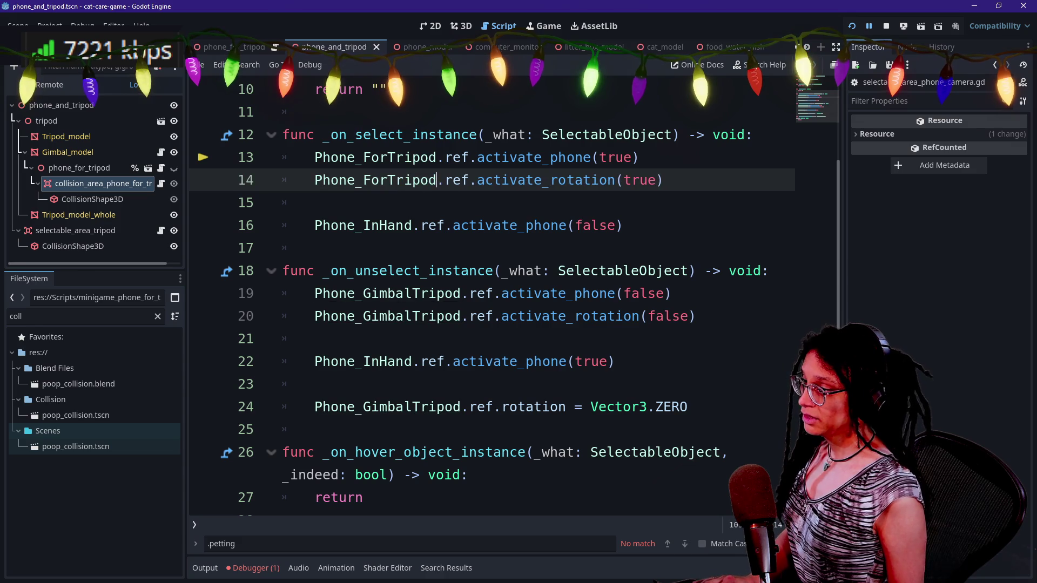
{"action": "left_click_drag", "start_coordinate": [319, 339], "coordinate": [339, 361]}
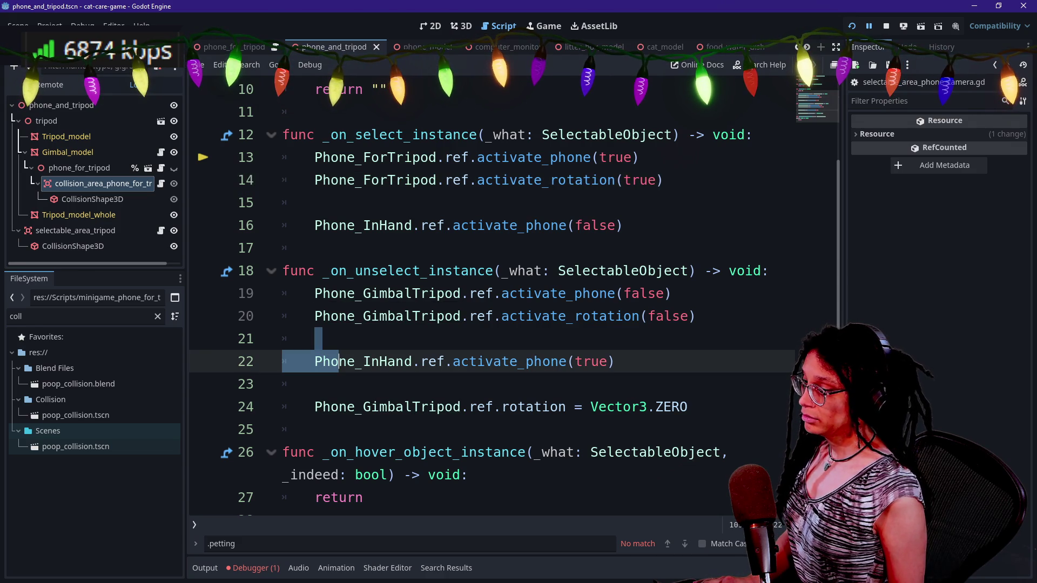
{"action": "mouse_move", "coordinate": [363, 293]}
{"action": "left_mouse_down"}
{"action": "mouse_move", "coordinate": [413, 293]}
{"action": "mouse_move", "coordinate": [461, 316]}
{"action": "mouse_move", "coordinate": [461, 293]}
{"action": "left_mouse_up"}
{"action": "key", "text": "ctrl+d"}
{"action": "key", "text": "ctrl+v"}
{"action": "left_click", "coordinate": [852, 26]}
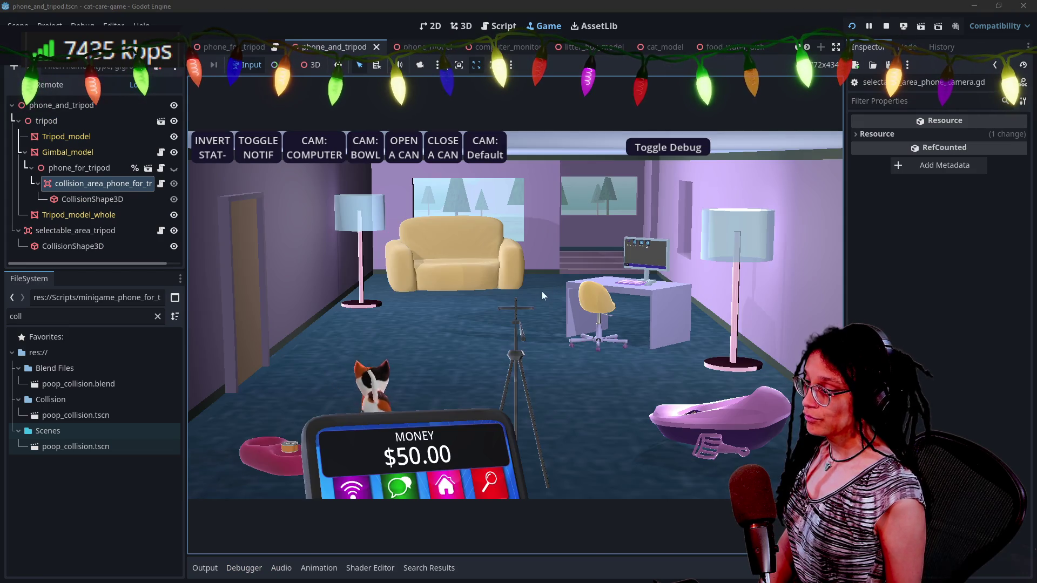
- In the running game, select the tripod phone, rotate its view around the room, then Go Back
{"action": "left_click", "coordinate": [526, 316]}
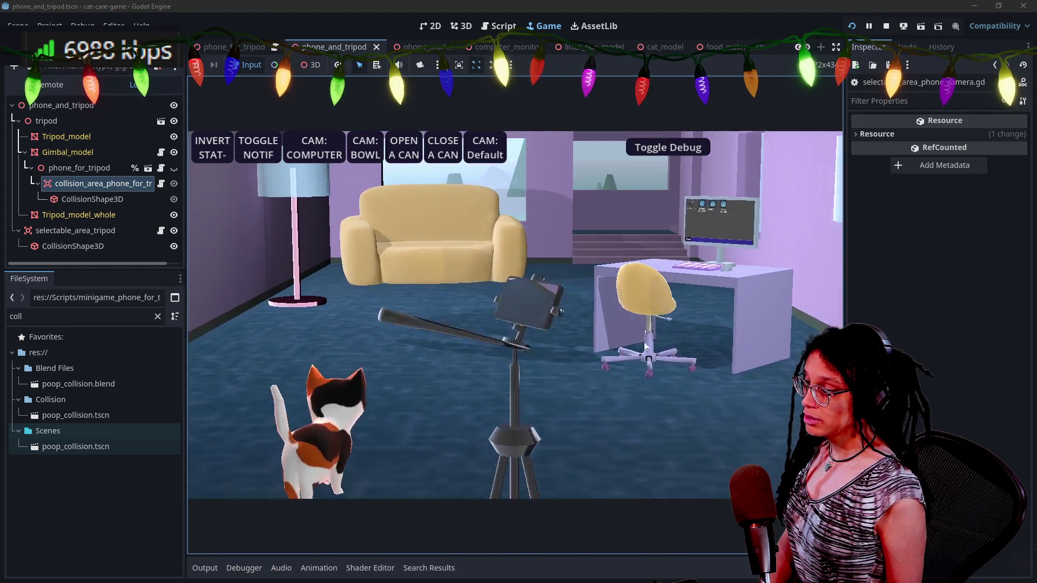
{"action": "mouse_move", "coordinate": [512, 338]}
{"action": "left_mouse_down"}
{"action": "mouse_move", "coordinate": [451, 380]}
{"action": "mouse_move", "coordinate": [690, 346]}
{"action": "mouse_move", "coordinate": [482, 445]}
{"action": "mouse_move", "coordinate": [492, 264]}
{"action": "mouse_move", "coordinate": [415, 269]}
{"action": "mouse_move", "coordinate": [735, 436]}
{"action": "left_mouse_up"}
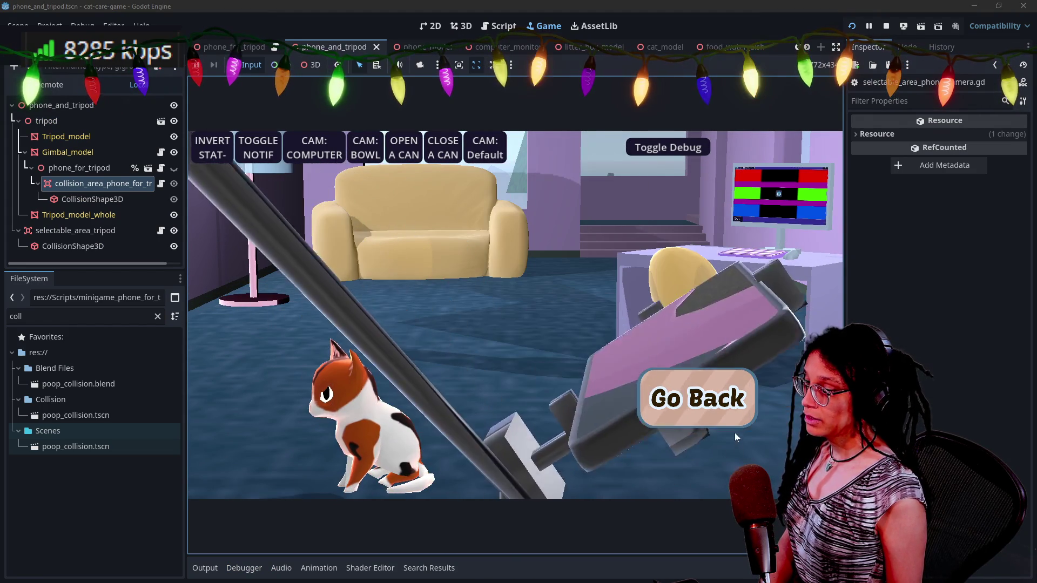
{"action": "left_click", "coordinate": [720, 413]}
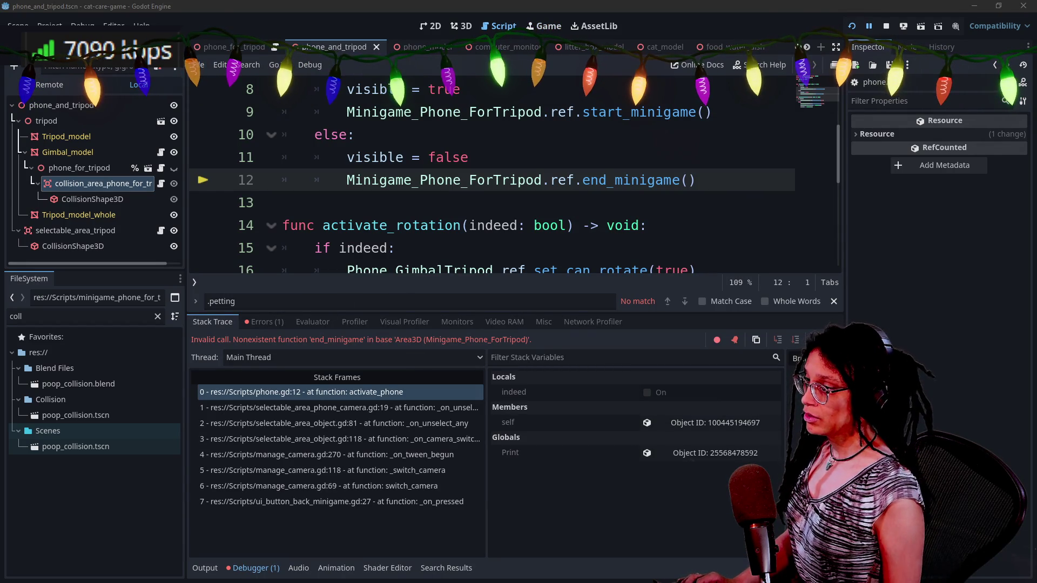
- Hide the Debugger log and inspect the completion list offered on the ref before end_minigame
{"action": "left_click", "coordinate": [283, 203]}
{"action": "left_click", "coordinate": [204, 568]}
{"action": "left_click", "coordinate": [204, 568]}
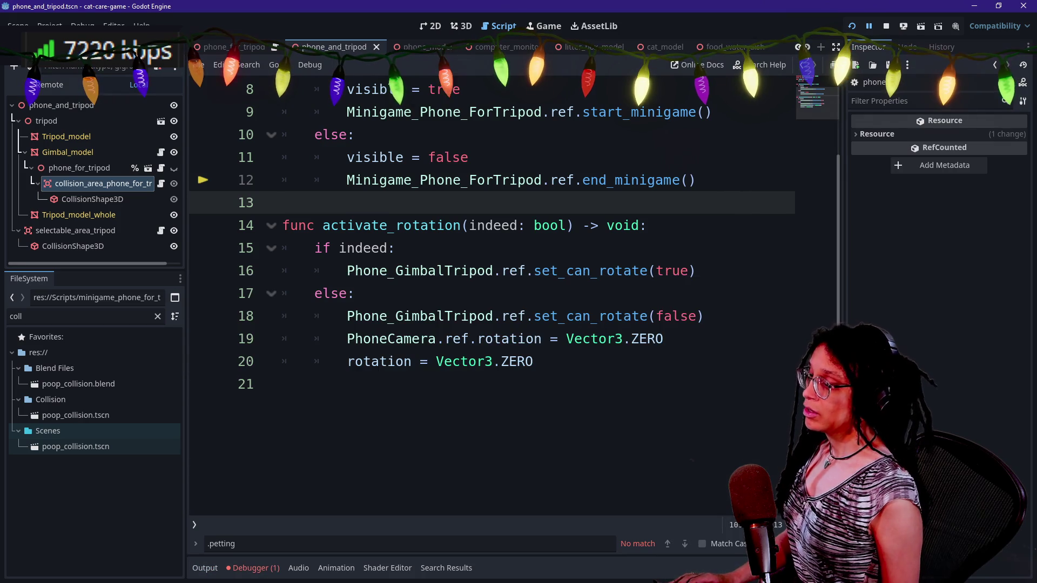
{"action": "scroll", "coordinate": [487, 297], "scroll_direction": "up", "scroll_amount": 2}
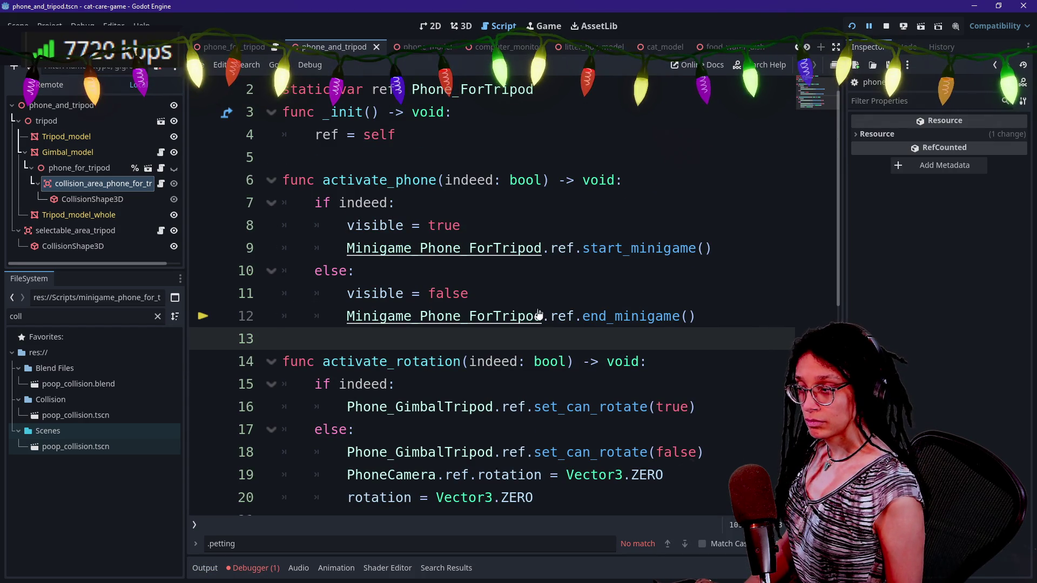
{"action": "scroll", "coordinate": [514, 278], "scroll_direction": "up", "scroll_amount": 1}
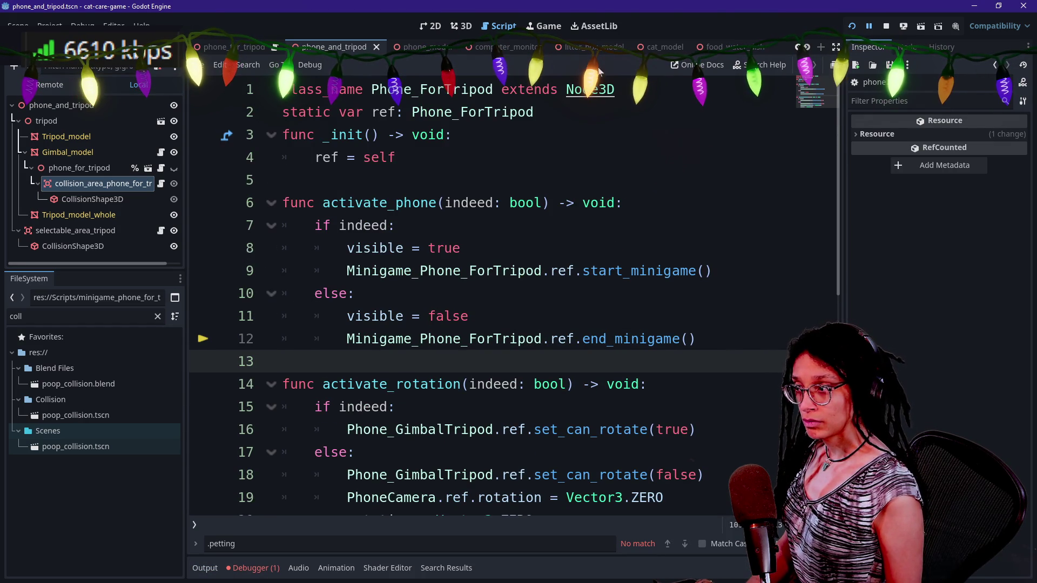
{"action": "left_click", "coordinate": [583, 339]}
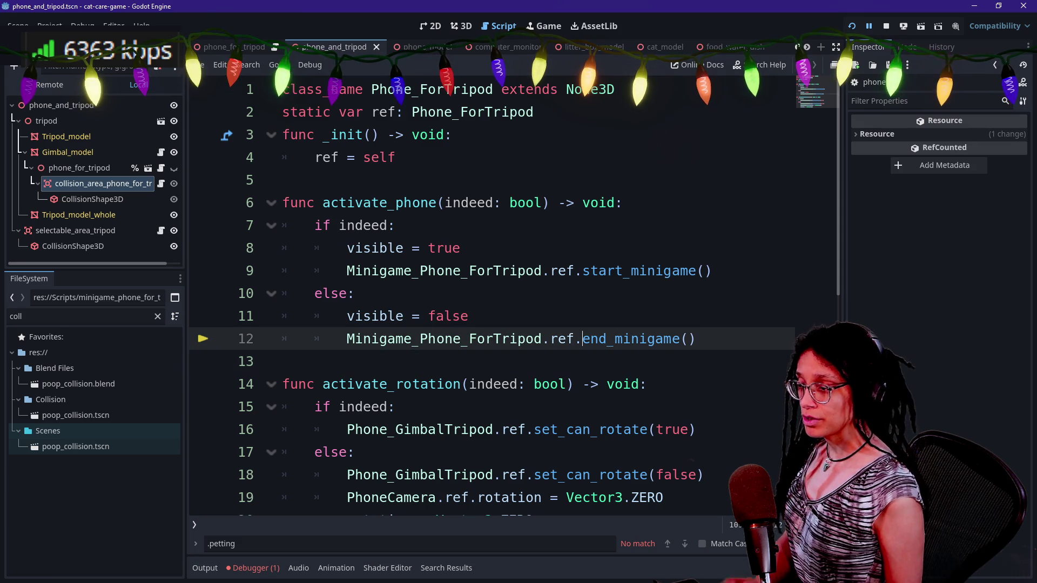
{"action": "type", "text": "_"}
{"action": "key", "text": "ctrl+space"}
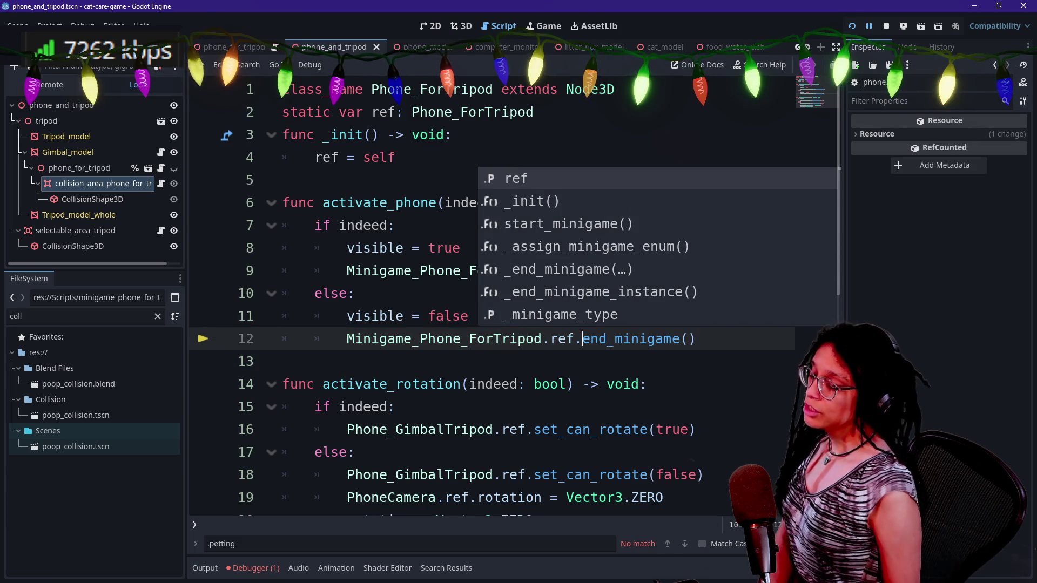
{"action": "left_click", "coordinate": [477, 339]}
{"action": "left_click", "coordinate": [486, 385]}
{"action": "left_click", "coordinate": [540, 270]}
{"action": "left_click", "coordinate": [324, 361]}
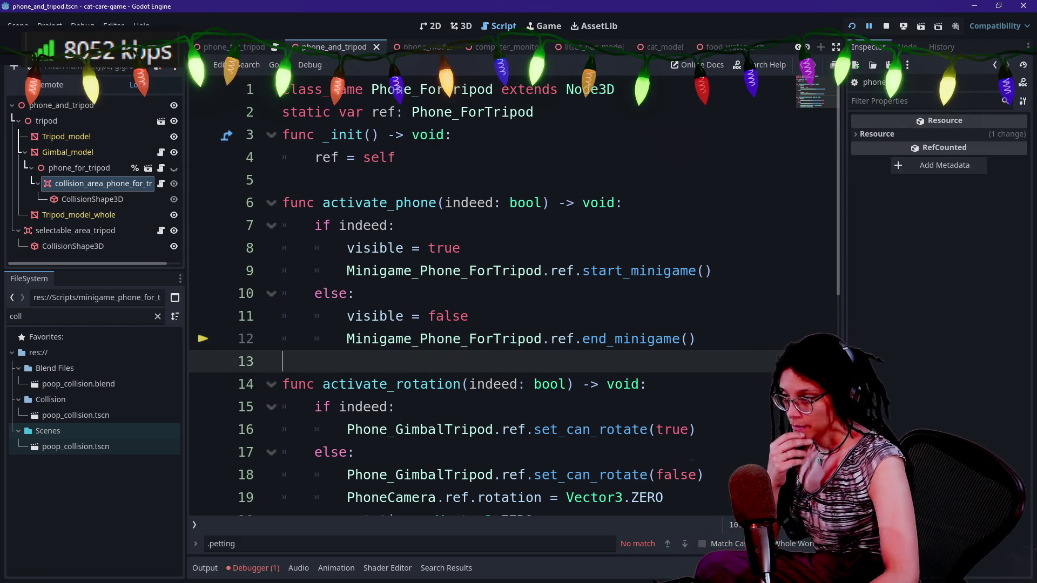
- Delete line 12's end_minigame call, then restore it with undo
{"action": "key", "text": "Left"}
{"action": "key", "text": "shift+Up"}
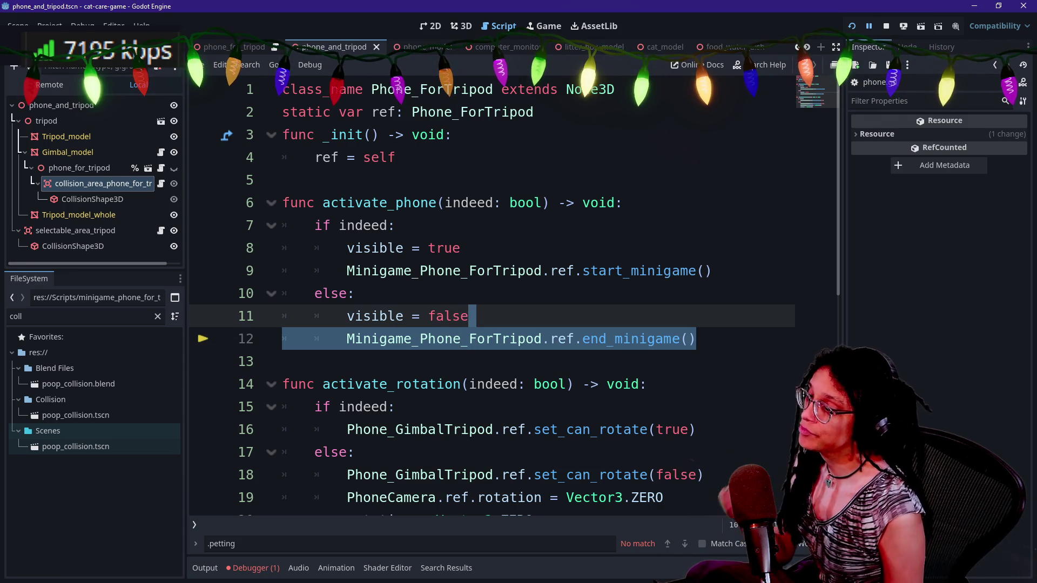
{"action": "key", "text": "BackSpace"}
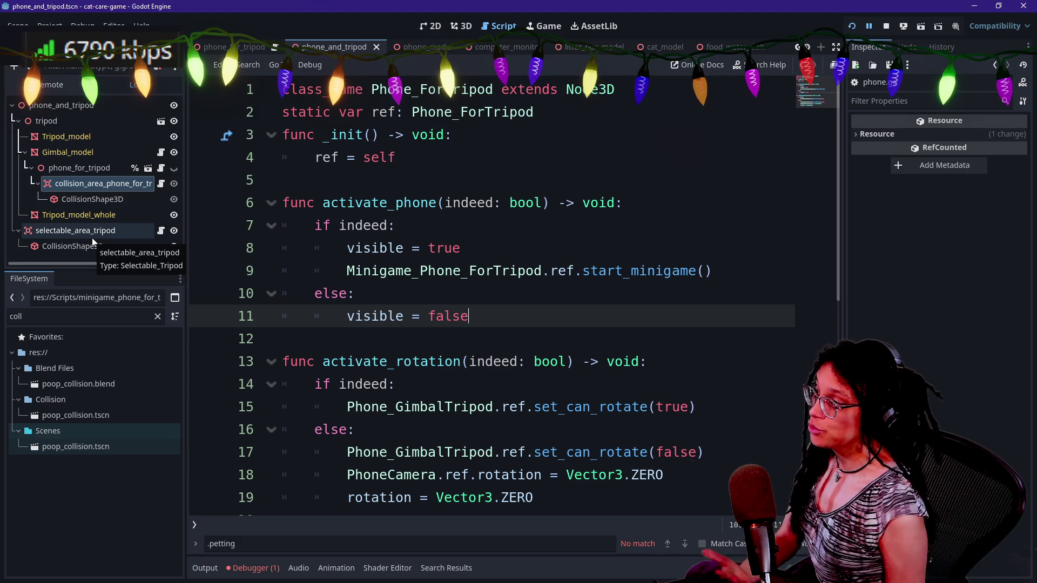
{"action": "key", "text": "ctrl+z"}
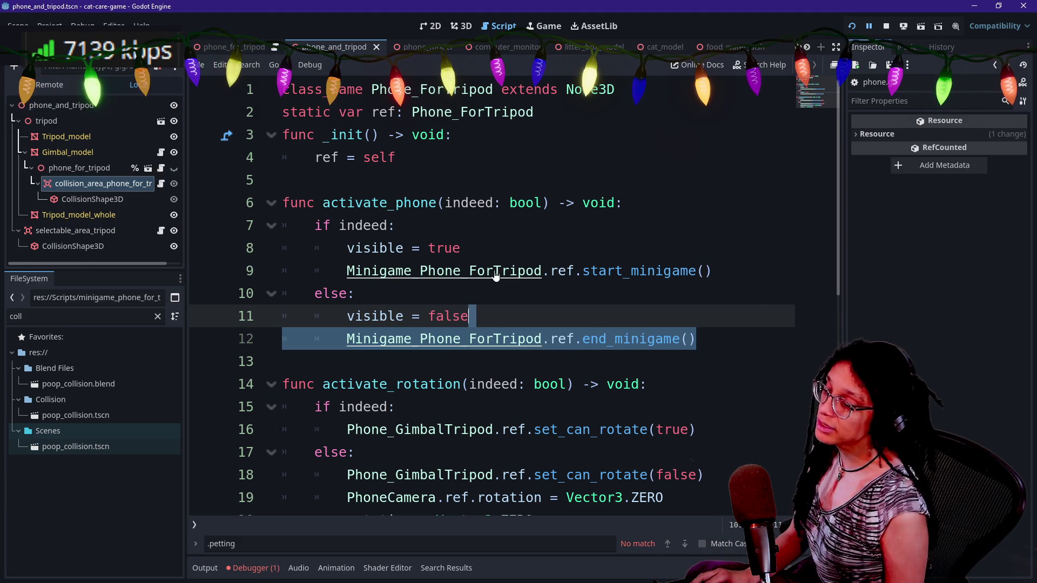
{"action": "left_click", "coordinate": [576, 339]}
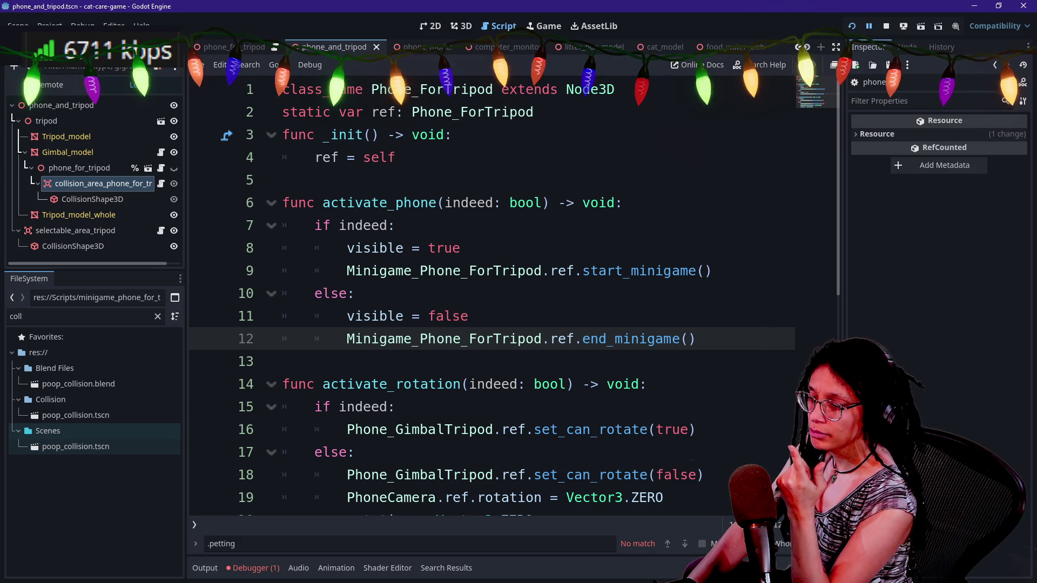
{"action": "left_click", "coordinate": [544, 202]}
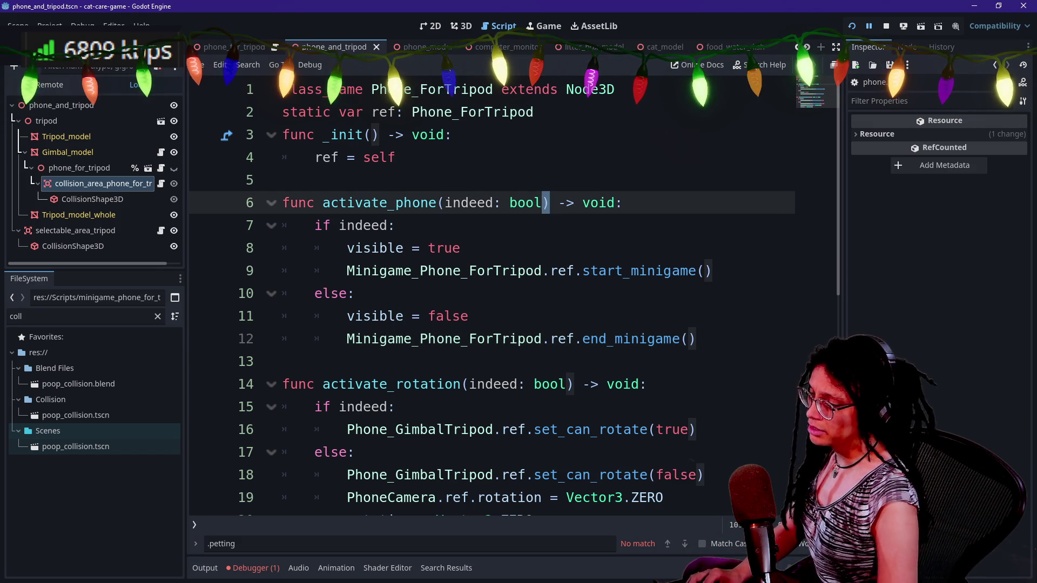
{"action": "key", "text": "ctrl+shift+f"}
- Search the project for end_minigame and open minigame_litterscoop.gd's _end_minigame_instance match at line 83
{"action": "type", "text": "end_minigame"}
{"action": "key", "text": "Return"}
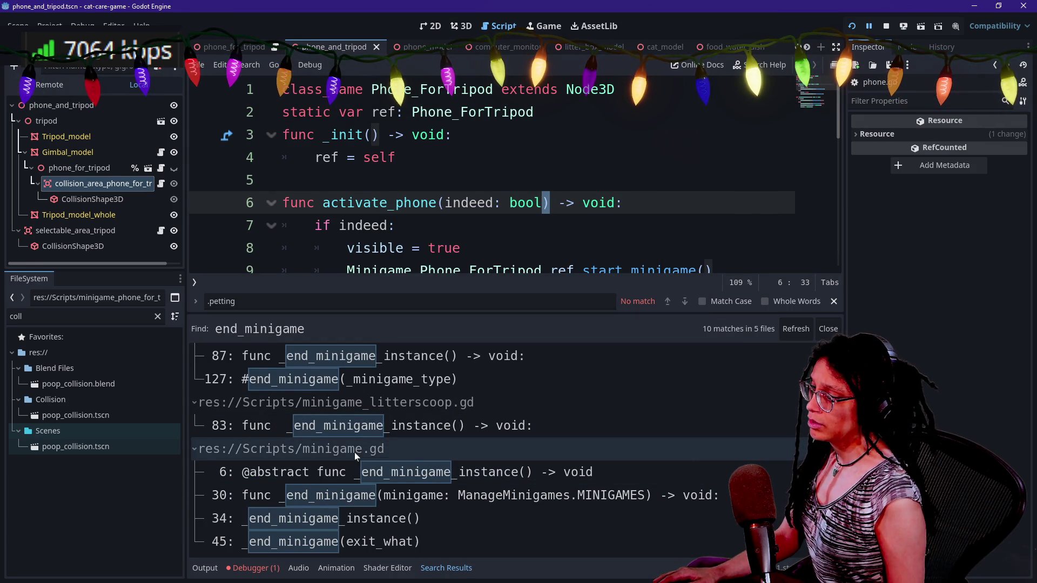
{"action": "left_click", "coordinate": [355, 430]}
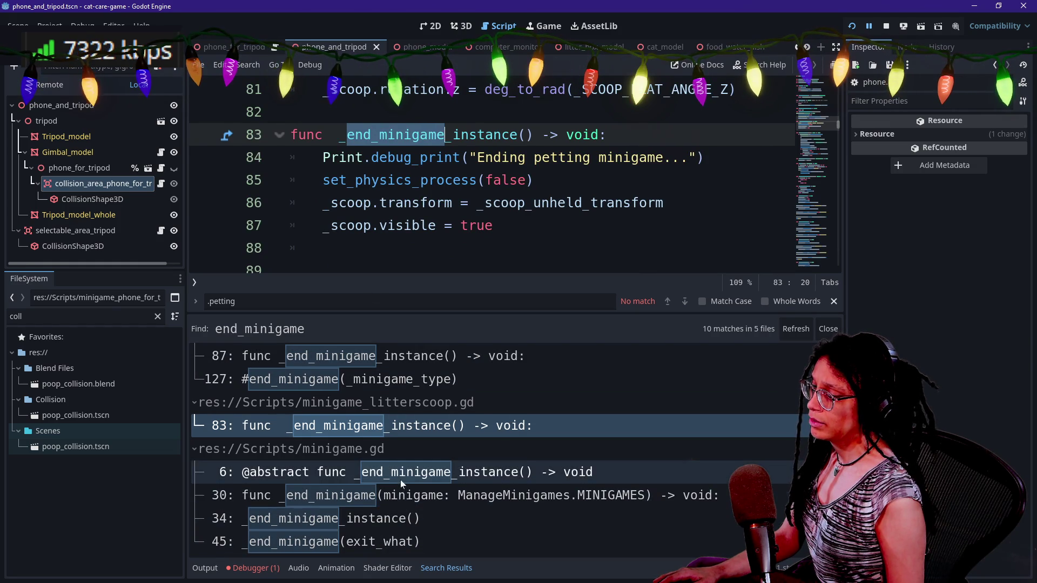
{"action": "scroll", "coordinate": [404, 504], "scroll_direction": "up", "scroll_amount": 3}
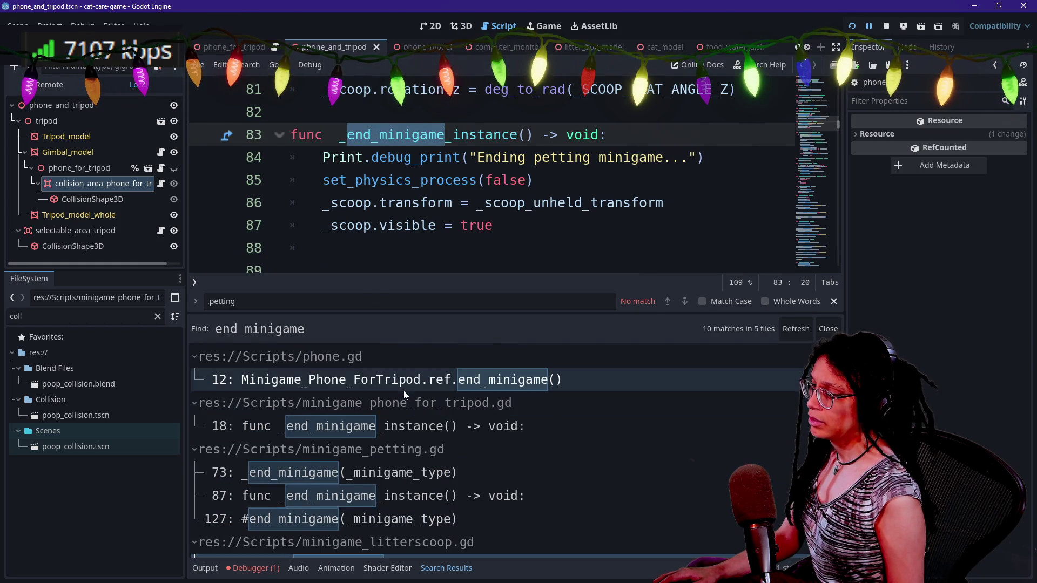
{"action": "scroll", "coordinate": [458, 462], "scroll_direction": "down", "scroll_amount": 2}
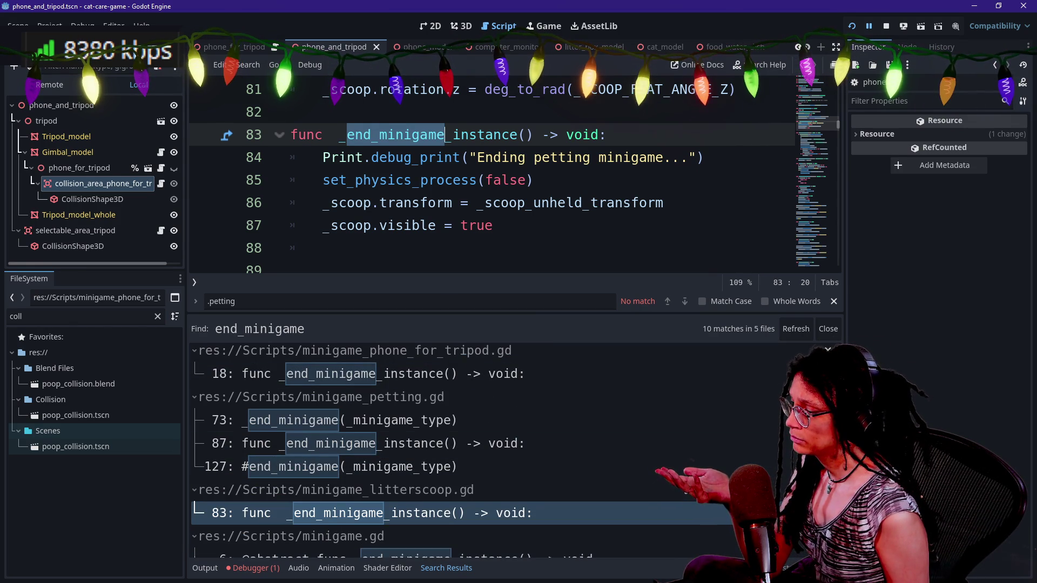
{"action": "scroll", "coordinate": [414, 522], "scroll_direction": "down", "scroll_amount": 2}
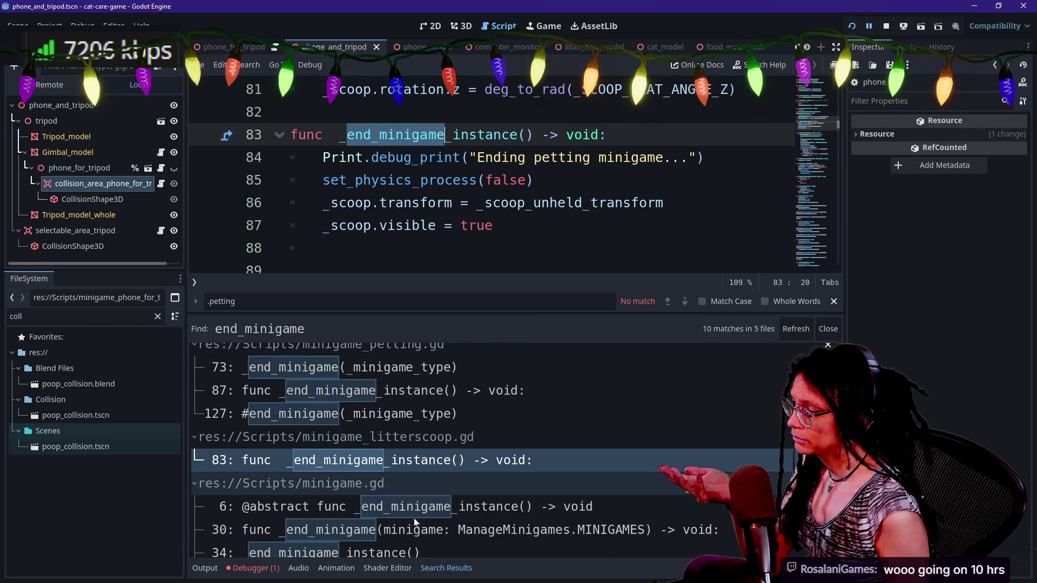
{"action": "scroll", "coordinate": [380, 479], "scroll_direction": "down", "scroll_amount": 1}
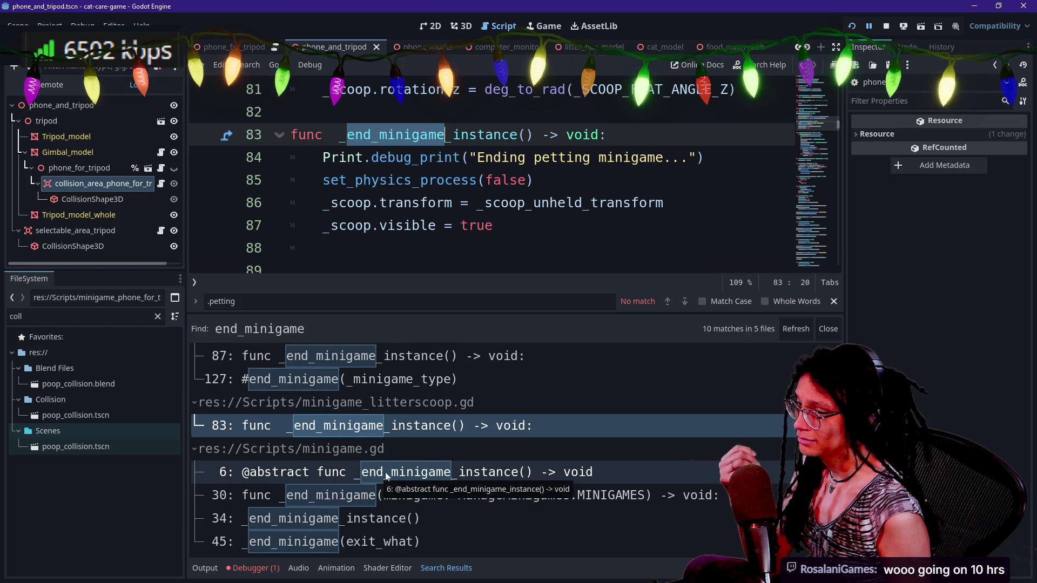
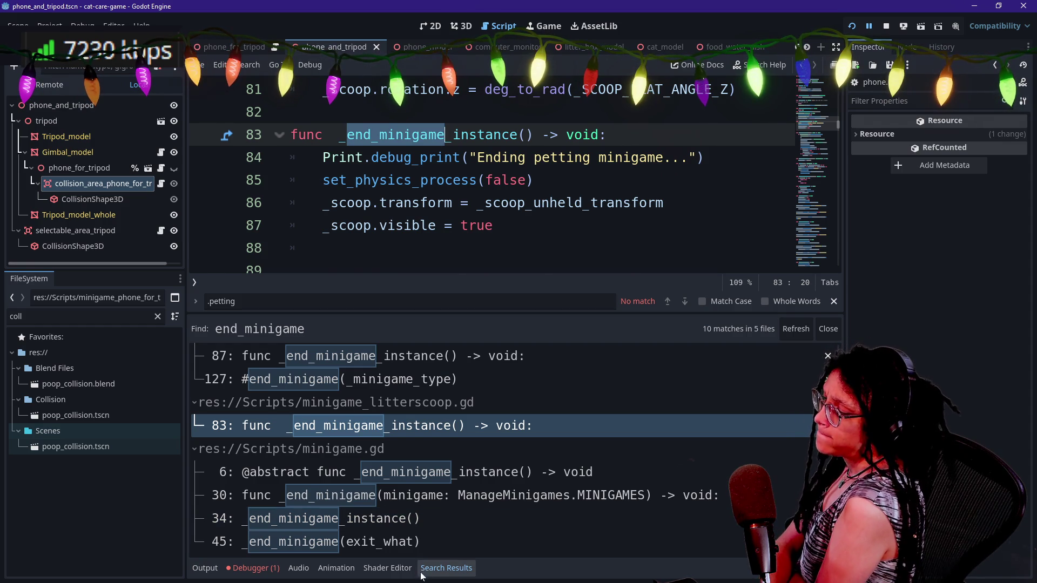
- Jump to the _end_minigame(exit_what) call on line 45 of minigame.gd and read the surrounding code
{"action": "left_click", "coordinate": [417, 542]}
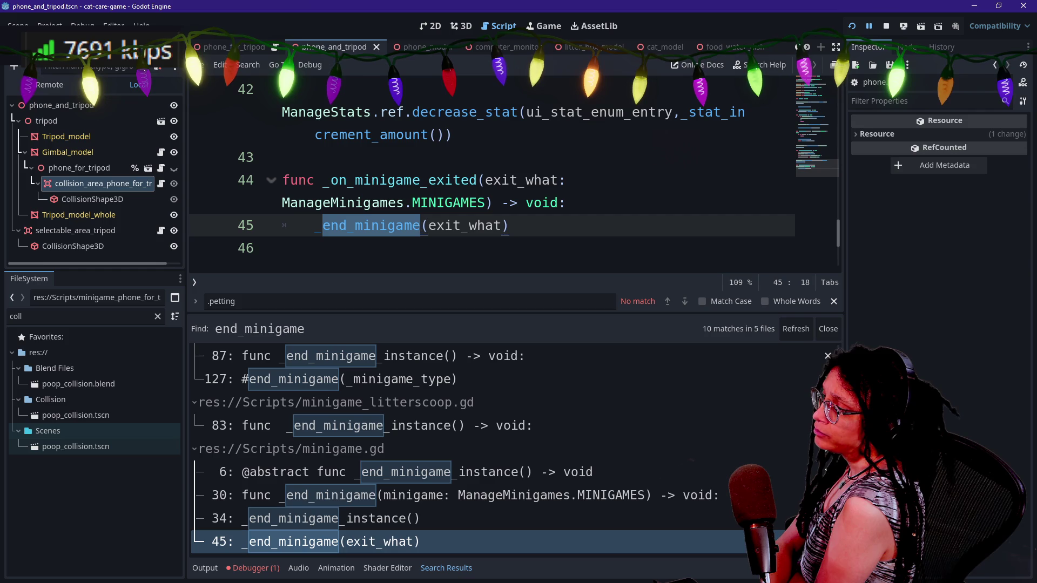
{"action": "scroll", "coordinate": [513, 173], "scroll_direction": "up", "scroll_amount": 5}
{"action": "scroll", "coordinate": [513, 173], "scroll_direction": "down", "scroll_amount": 6}
{"action": "scroll", "coordinate": [513, 173], "scroll_direction": "up", "scroll_amount": 3}
{"action": "scroll", "coordinate": [514, 173], "scroll_direction": "down", "scroll_amount": 2}
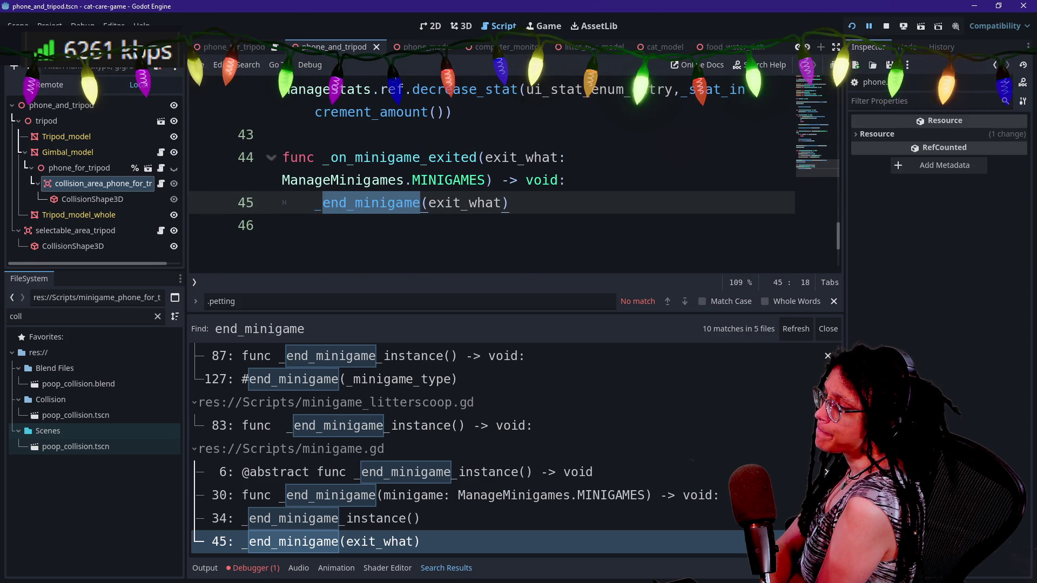
{"action": "scroll", "coordinate": [513, 168], "scroll_direction": "up", "scroll_amount": 1}
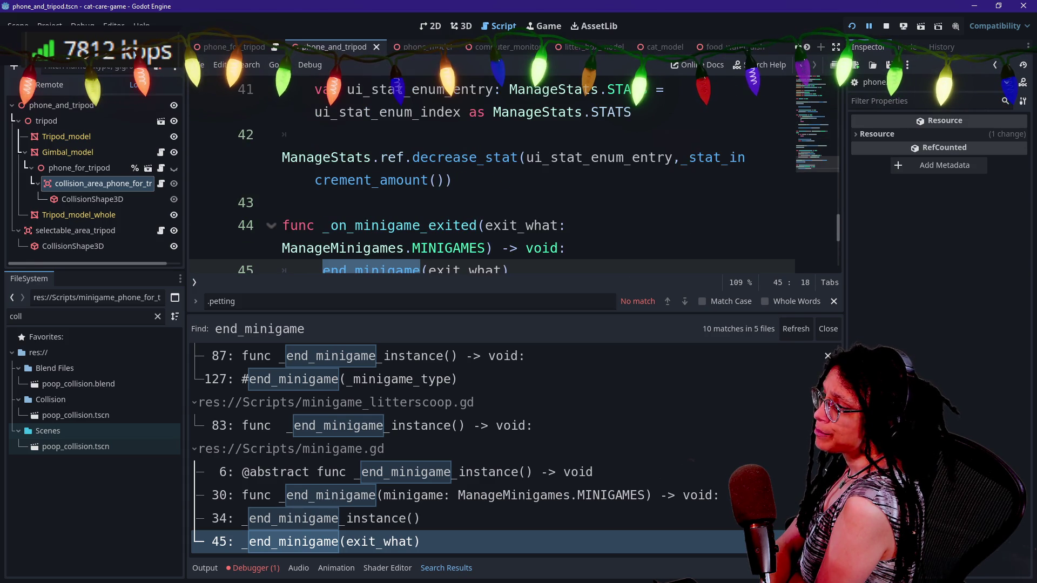
- Hide the search results, check line 13's connect call, and bring up Quick Open
{"action": "key", "text": "ctrl+j"}
{"action": "scroll", "coordinate": [513, 270], "scroll_direction": "up", "scroll_amount": 10}
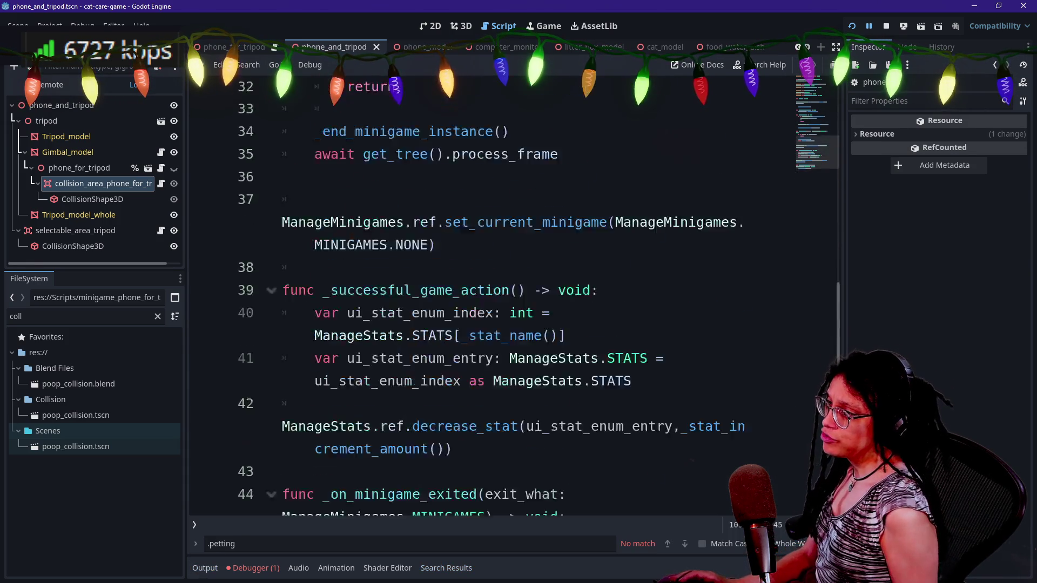
{"action": "scroll", "coordinate": [513, 271], "scroll_direction": "down", "scroll_amount": 4}
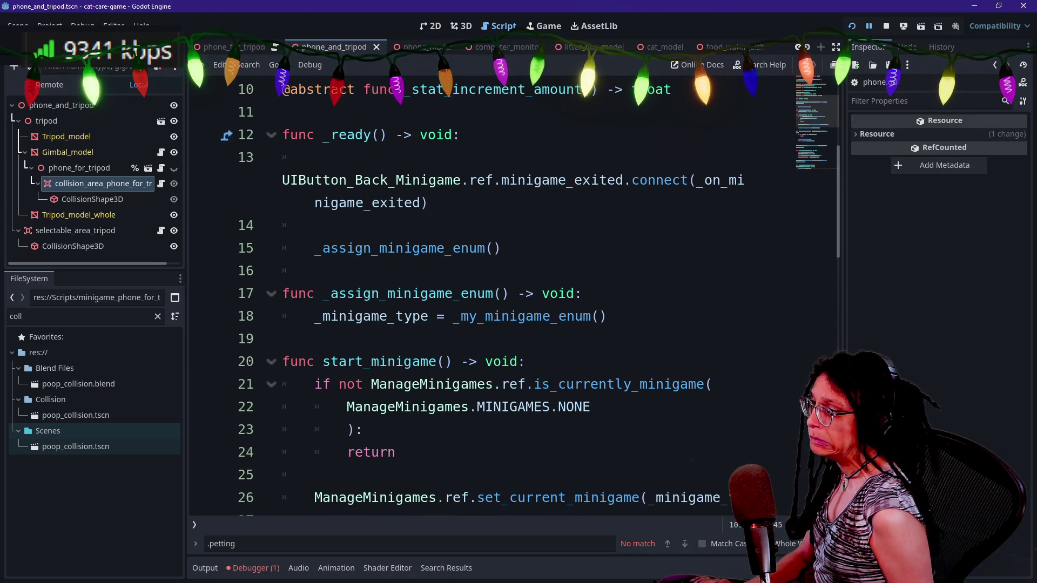
{"action": "left_click", "coordinate": [502, 180]}
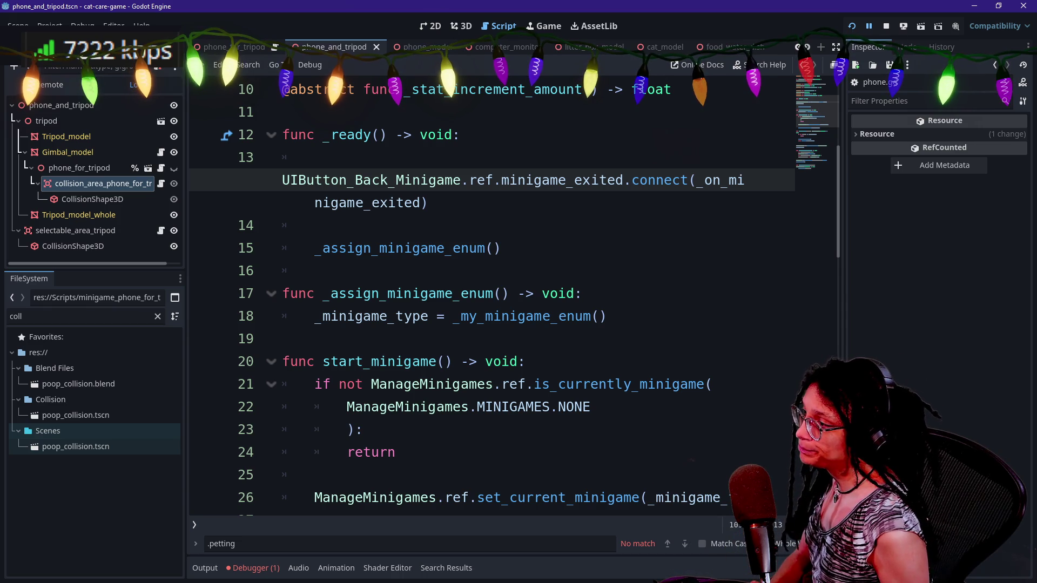
{"action": "key", "text": "shift+alt+o"}
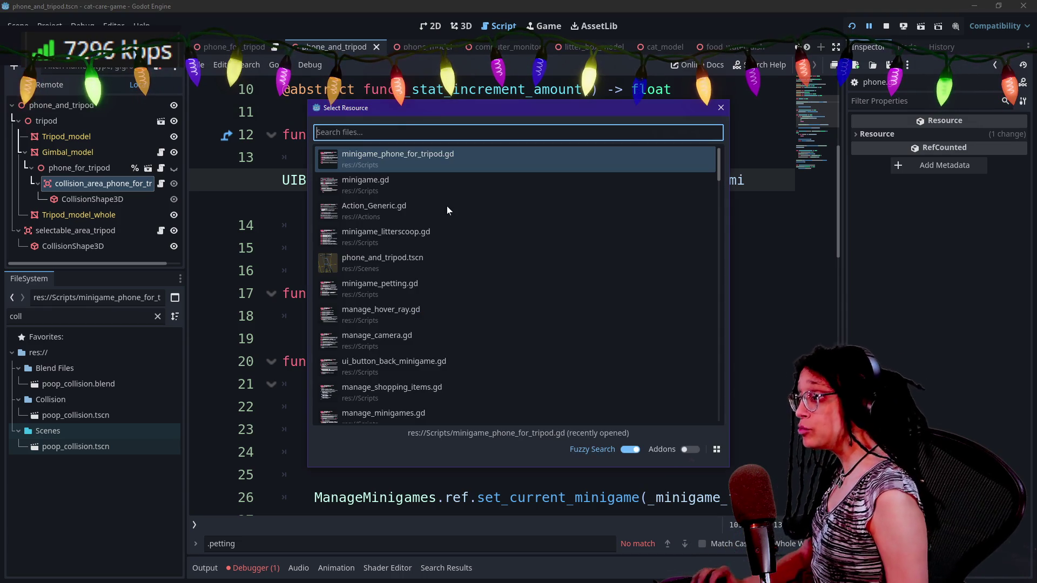
- Dismiss Quick Open and open the phone_for_tripod node's phone.gd script
{"action": "key", "text": "Escape"}
{"action": "left_click_drag", "start_coordinate": [314, 225], "coordinate": [445, 180]}
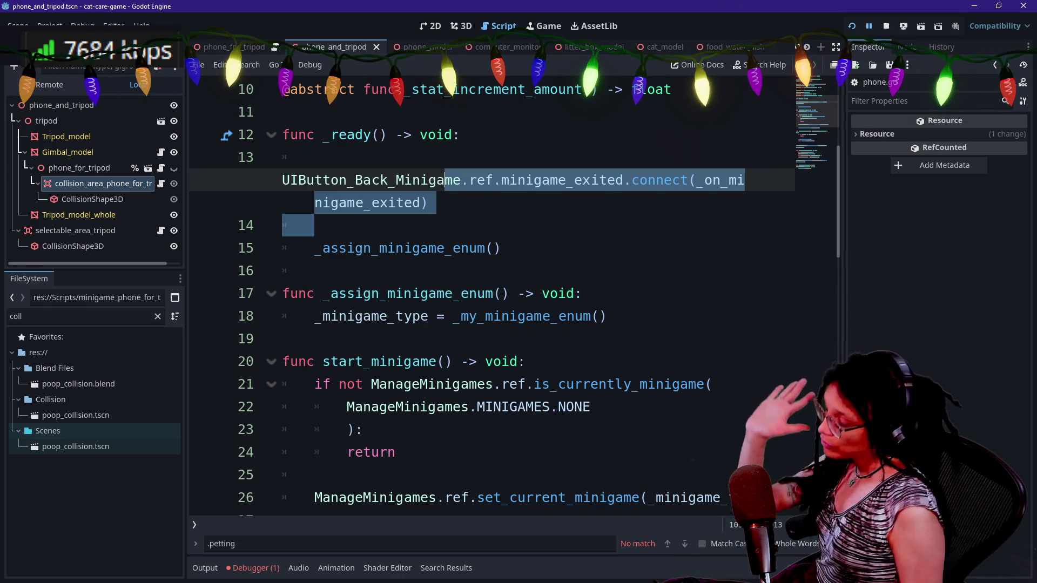
{"action": "left_click", "coordinate": [282, 226]}
{"action": "left_click", "coordinate": [161, 183]}
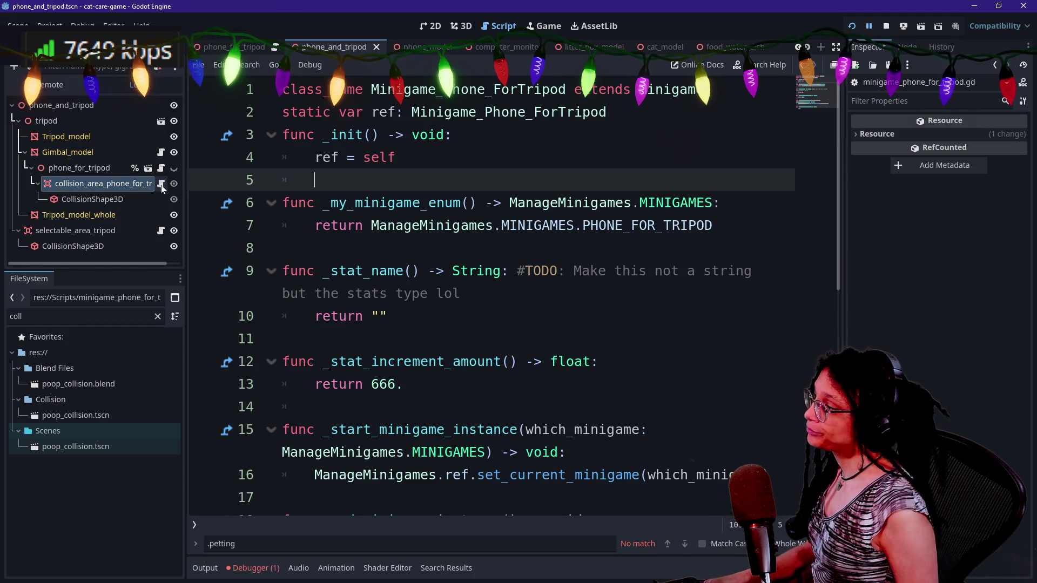
{"action": "left_click", "coordinate": [161, 168]}
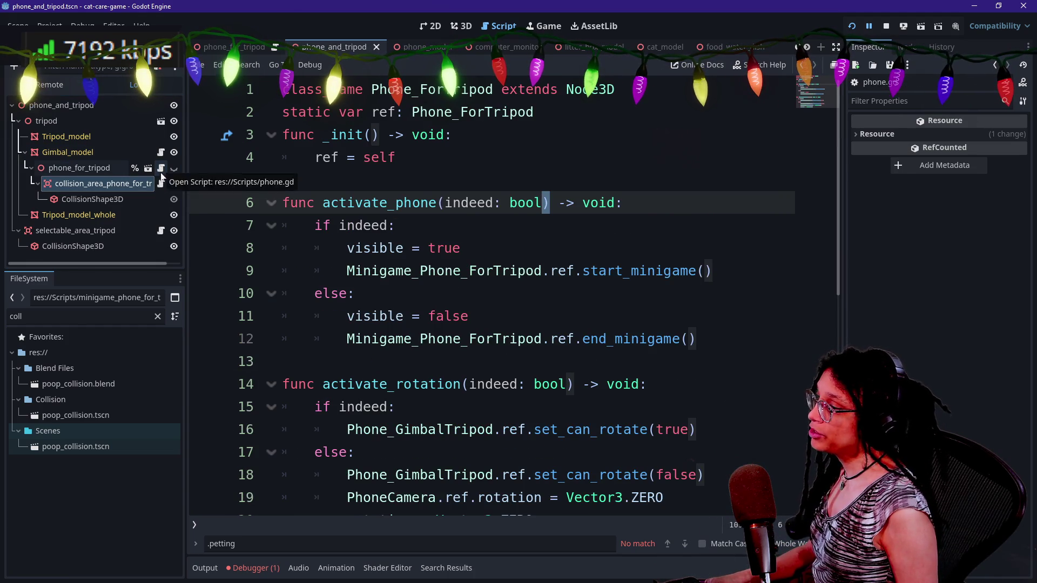
- Delete line 12's end_minigame() call from activate_phone's else branch and run the project
{"action": "left_click", "coordinate": [697, 338]}
{"action": "key", "text": "ctrl+shift+k"}
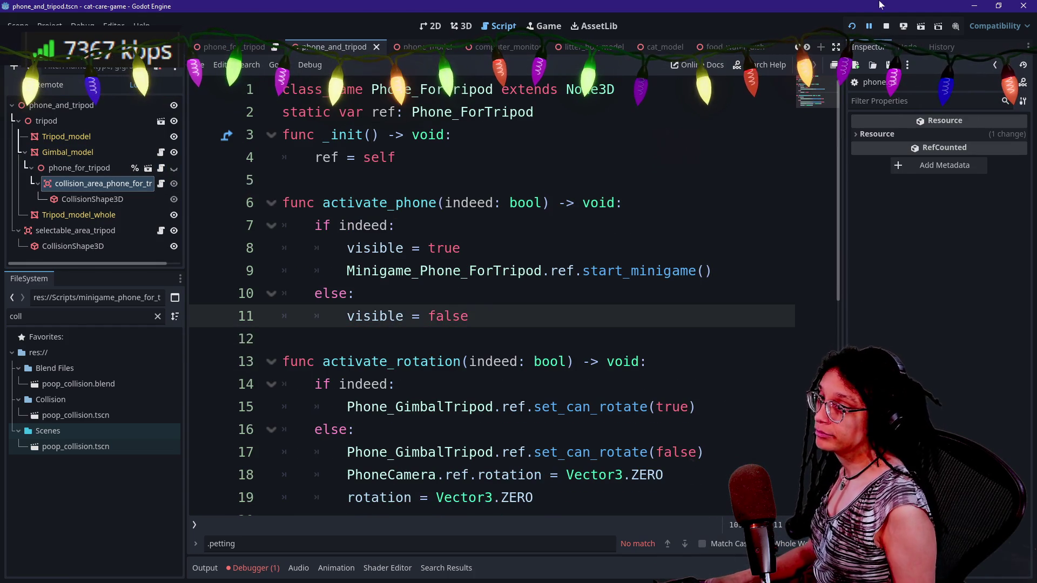
{"action": "left_click", "coordinate": [852, 27]}
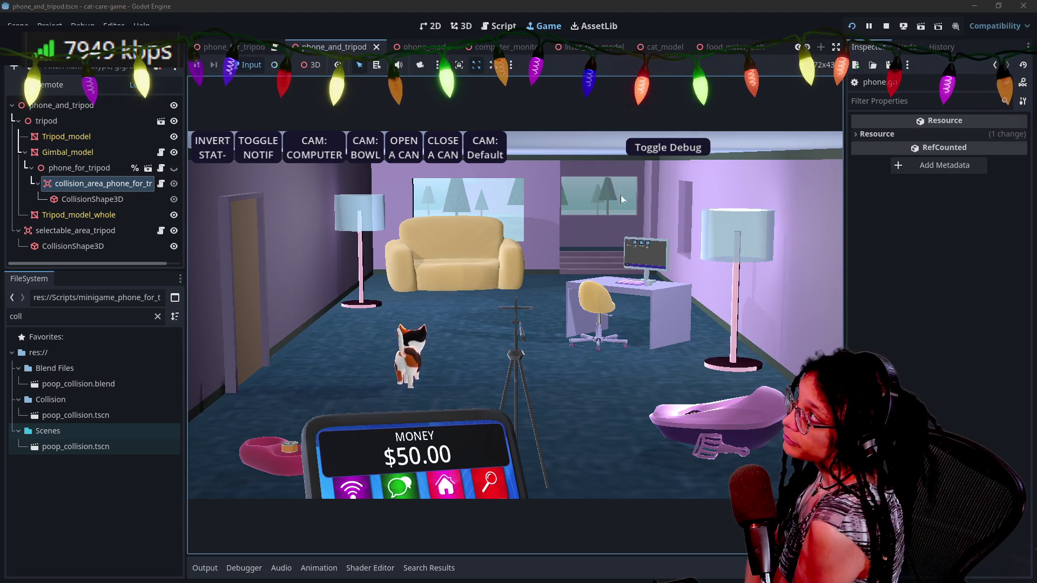
- Zoom onto the tripod phone and go back twice, then return to phone.gd's else line
{"action": "left_click", "coordinate": [522, 377]}
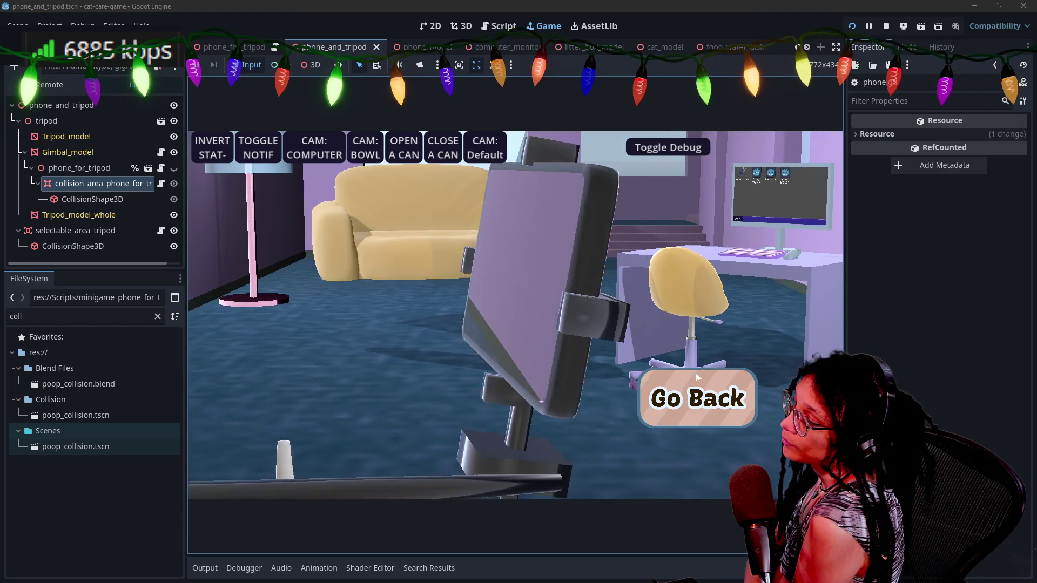
{"action": "left_click", "coordinate": [696, 374]}
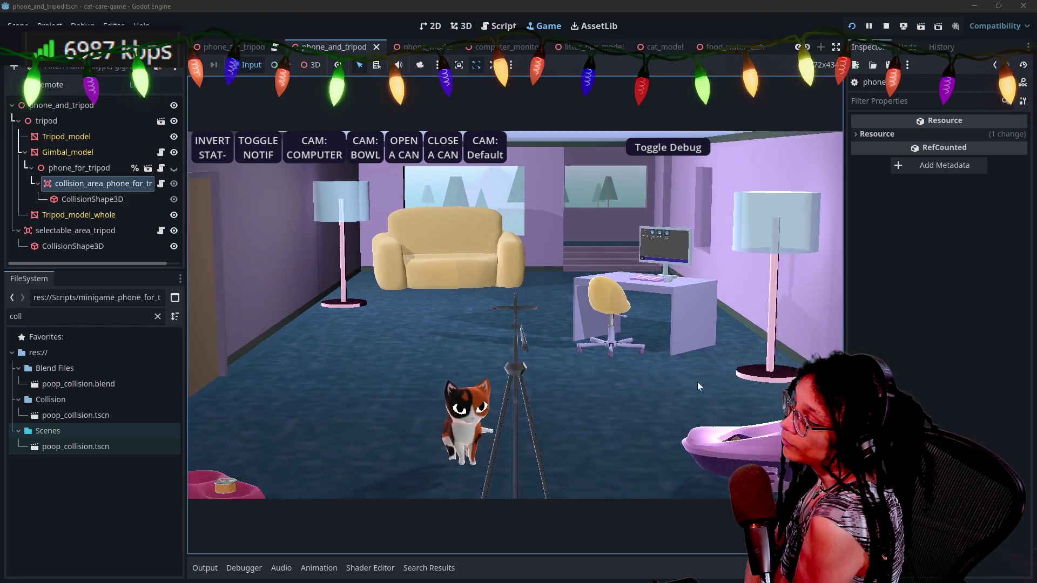
{"action": "left_click", "coordinate": [511, 333]}
{"action": "left_click", "coordinate": [696, 398]}
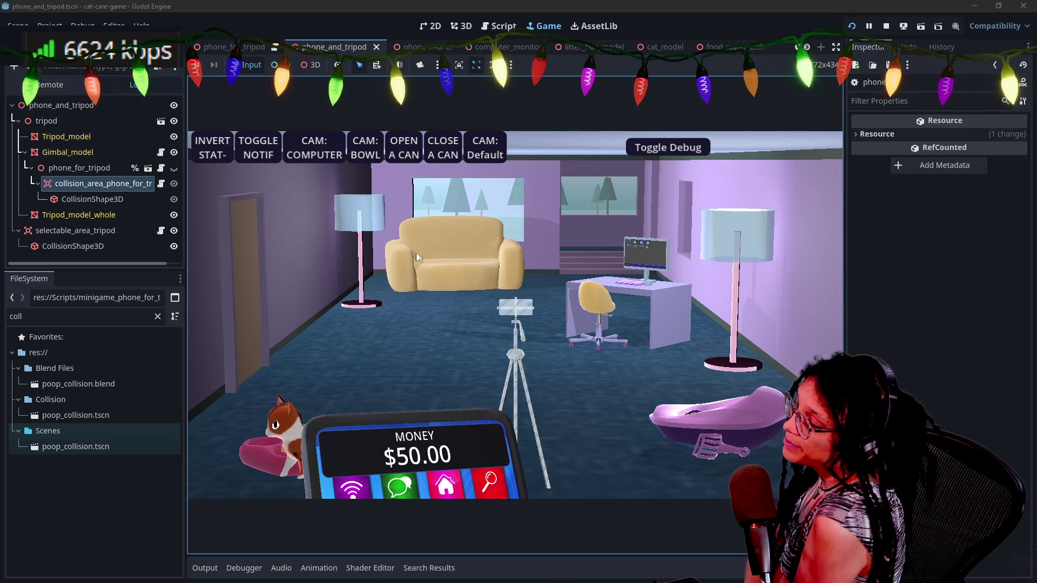
{"action": "left_click", "coordinate": [506, 28]}
{"action": "key", "text": "Up"}
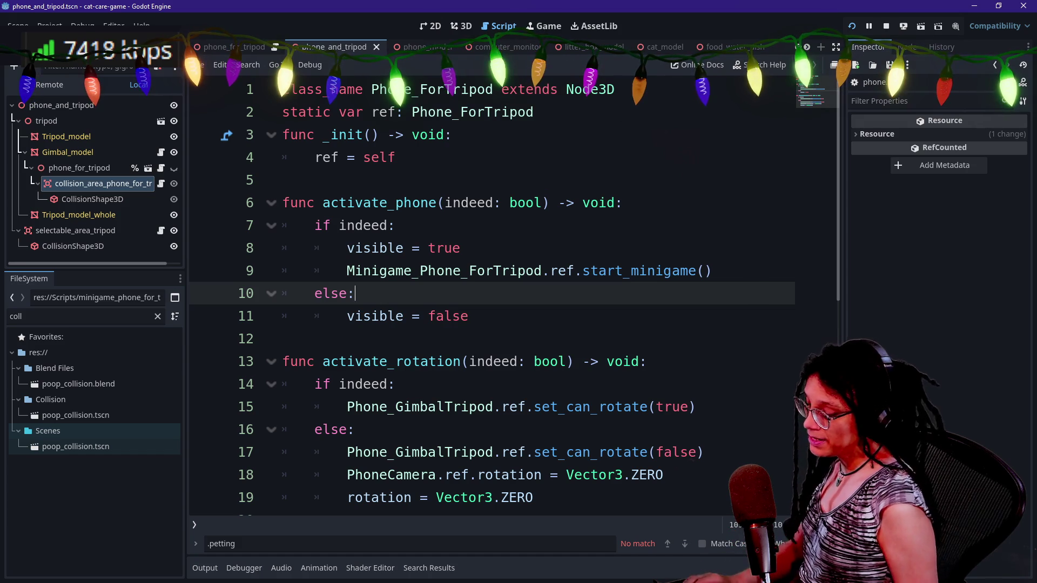
- Search the whole project for 'activate_phone(false)' and open the line 19 result
{"action": "key", "text": "ctrl+shift+f"}
{"action": "type", "text": "ac"}
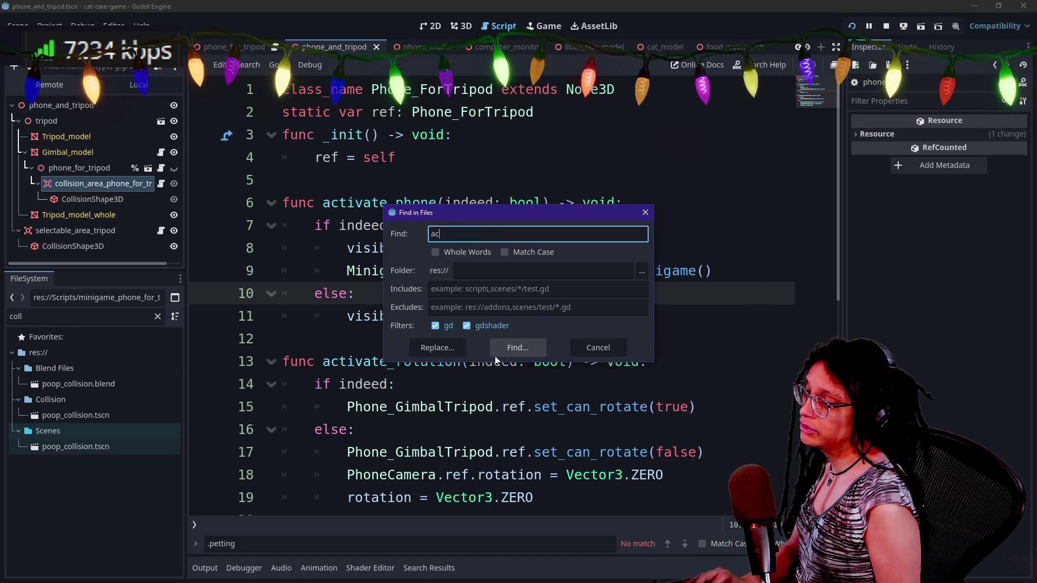
{"action": "type", "text": "tivate_ph"}
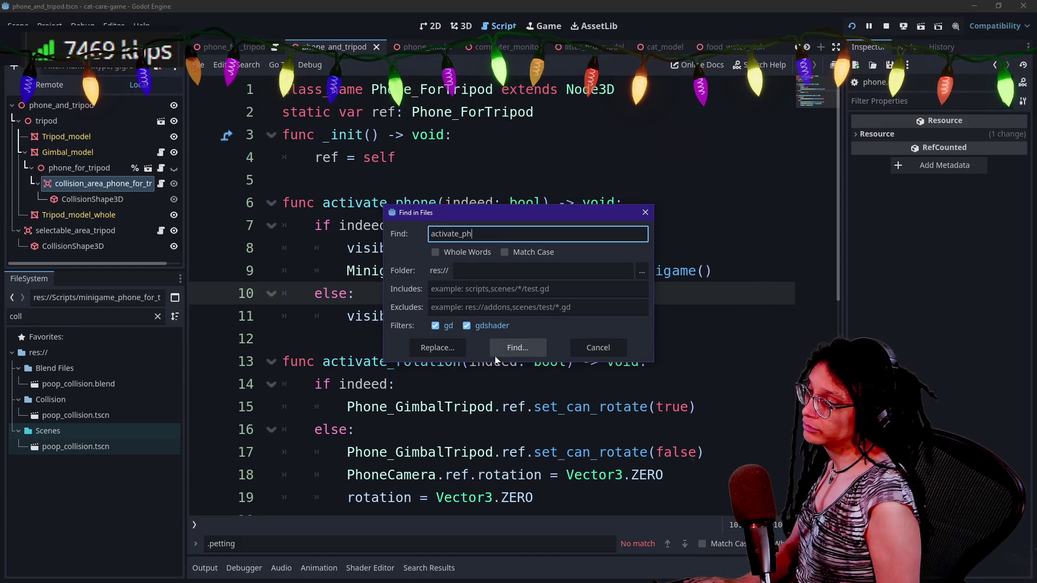
{"action": "type", "text": "one(fase"}
{"action": "key", "text": "Return"}
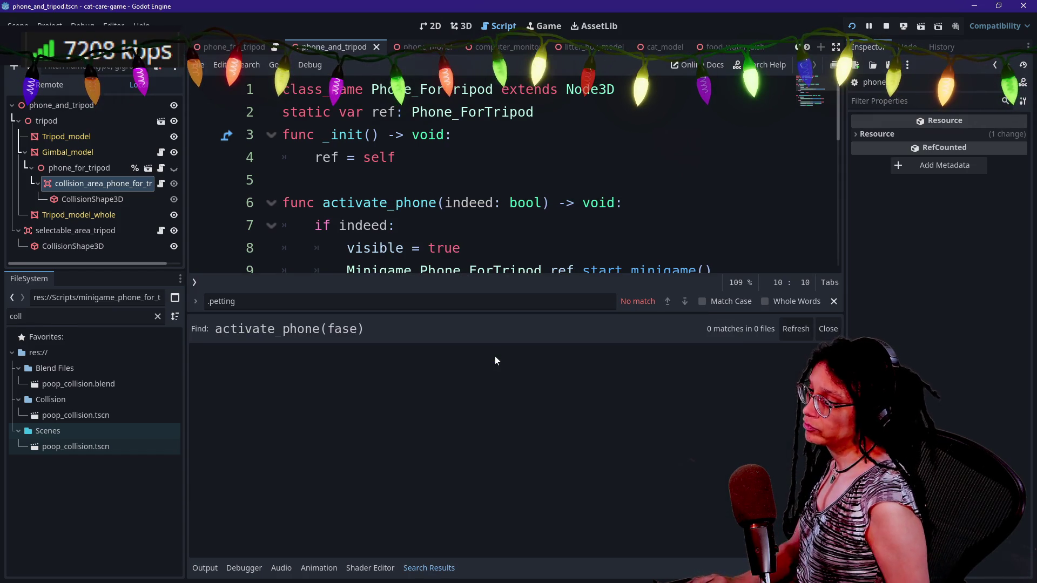
{"action": "key", "text": "ctrl+shift+f"}
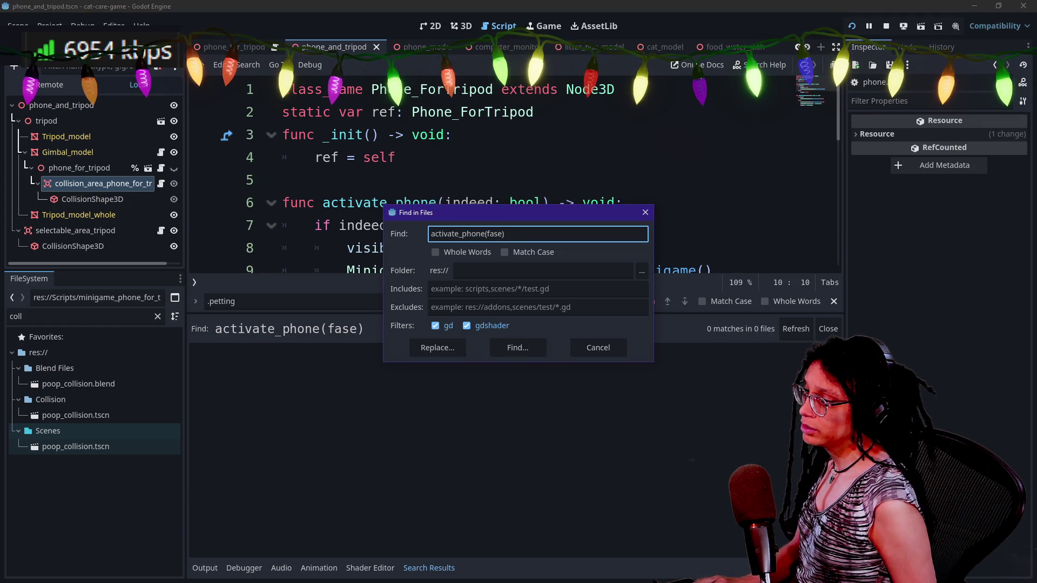
{"action": "type", "text": "l"}
{"action": "key", "text": "Return"}
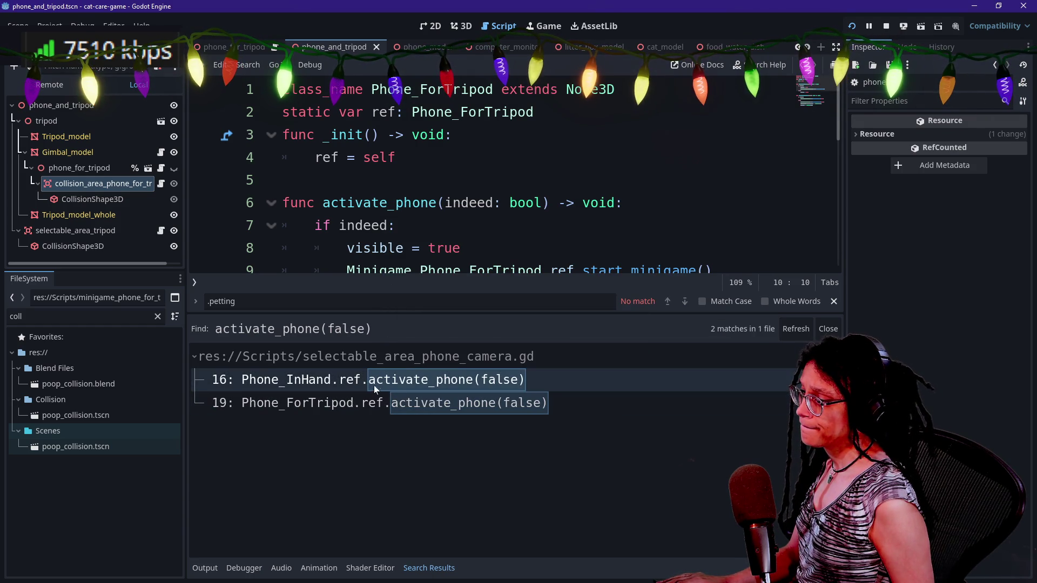
{"action": "left_click", "coordinate": [337, 400]}
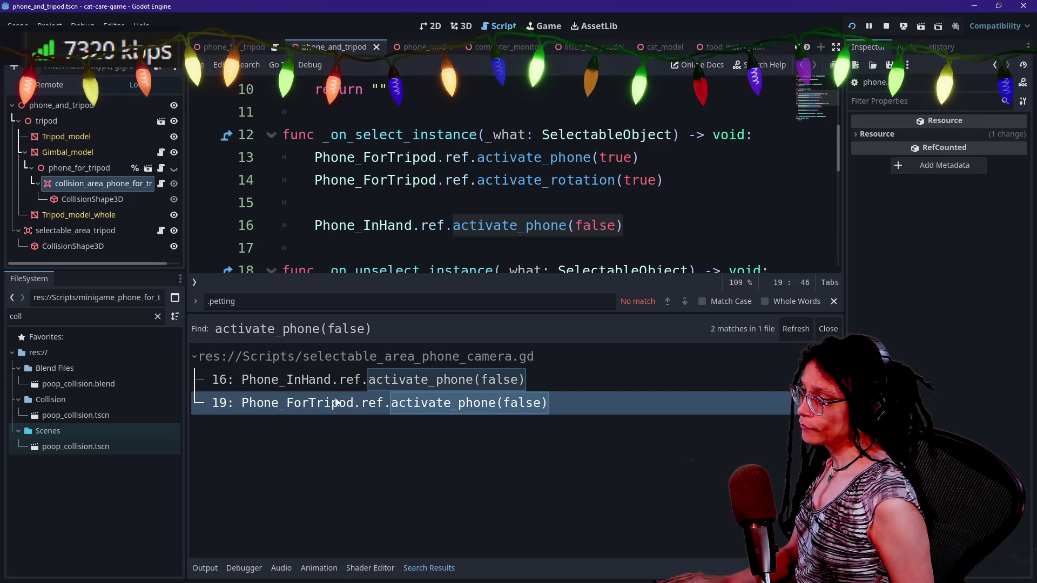
- Review the tripod script's select and _on_unselect_instance handlers, then run the project again
{"action": "left_click", "coordinate": [477, 225]}
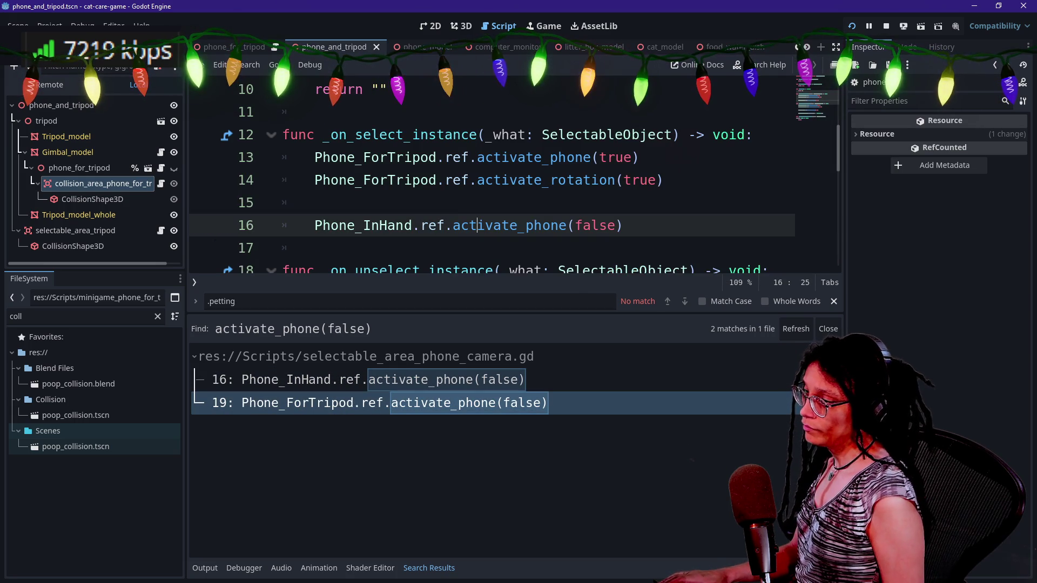
{"action": "key", "text": "ctrl+j"}
{"action": "mouse_move", "coordinate": [427, 270]}
{"action": "left_mouse_down"}
{"action": "mouse_move", "coordinate": [607, 361]}
{"action": "mouse_move", "coordinate": [656, 407]}
{"action": "left_mouse_up"}
{"action": "left_click", "coordinate": [655, 406]}
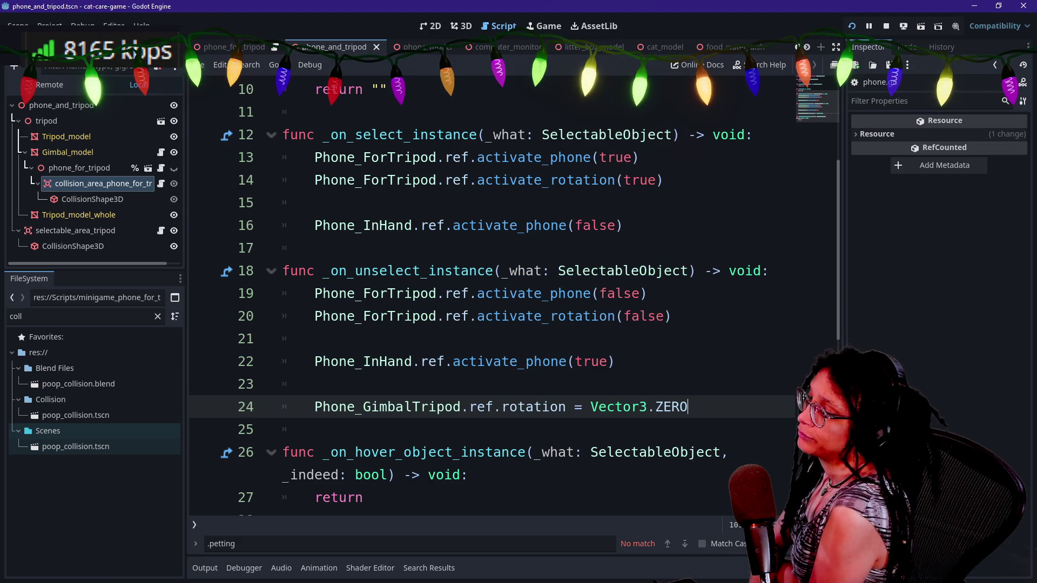
{"action": "key", "text": "Down"}
{"action": "key", "text": "Down"}
{"action": "key", "text": "Down"}
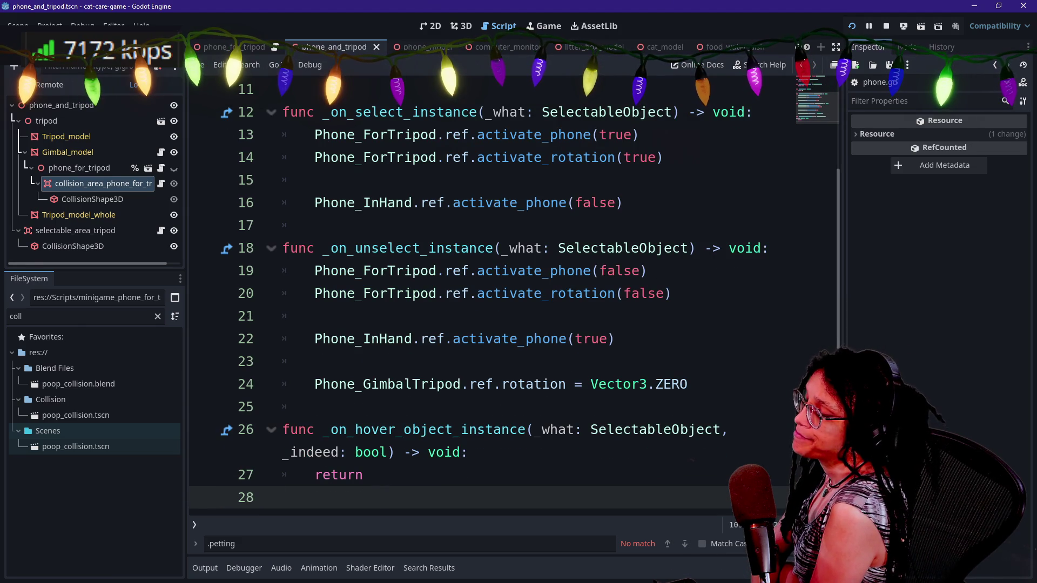
{"action": "left_click", "coordinate": [518, 293]}
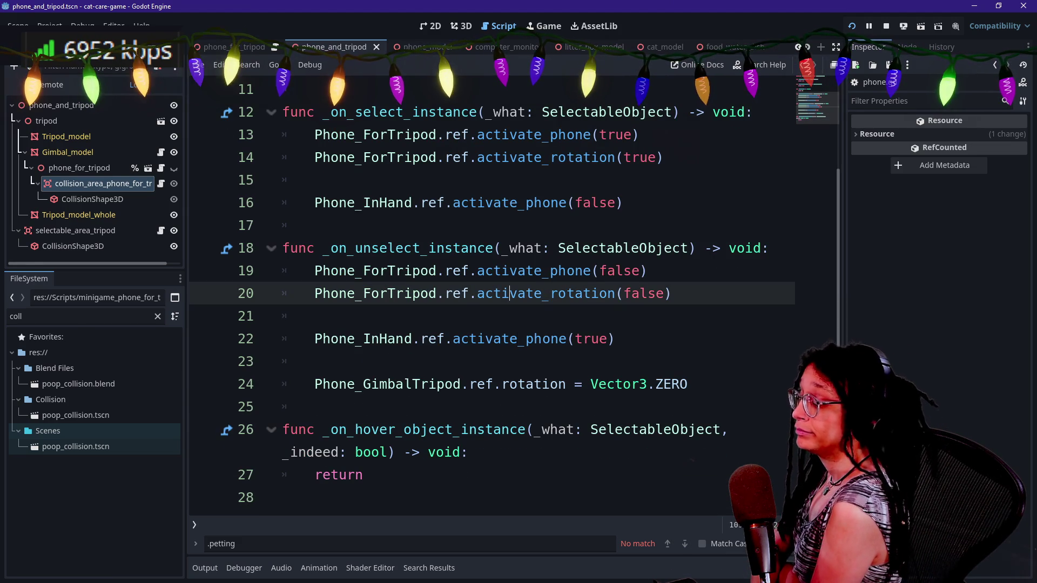
{"action": "left_click", "coordinate": [314, 316]}
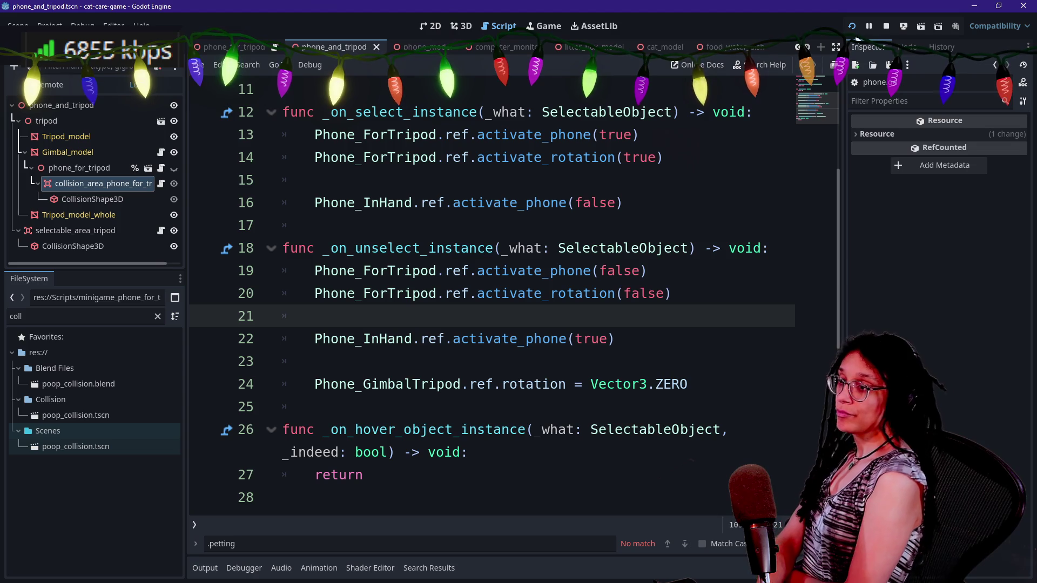
{"action": "left_click", "coordinate": [853, 28]}
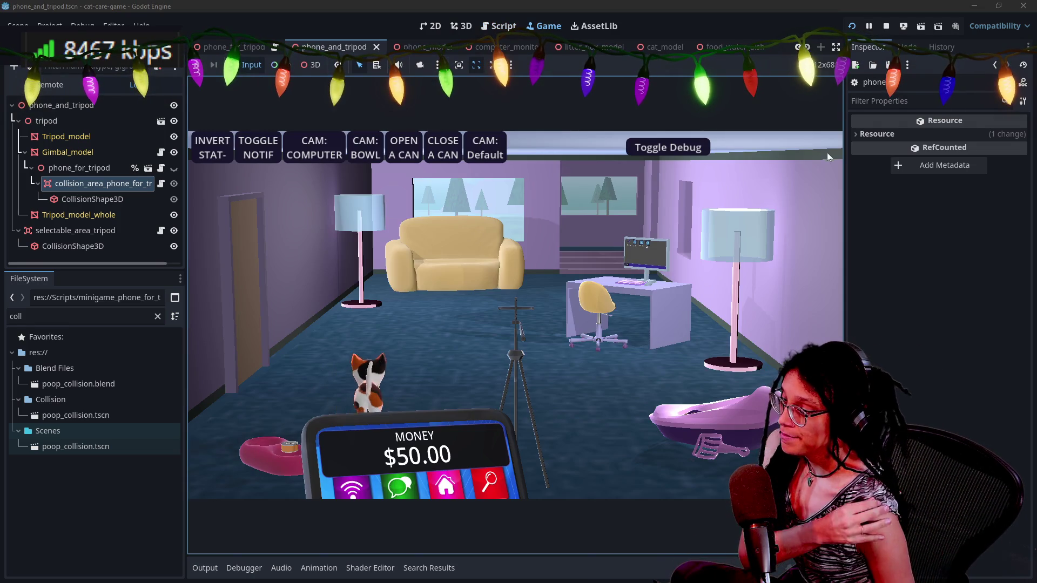
- Test the tripod phone camera and litter box close-ups in the game, then stop it
{"action": "left_click", "coordinate": [542, 318]}
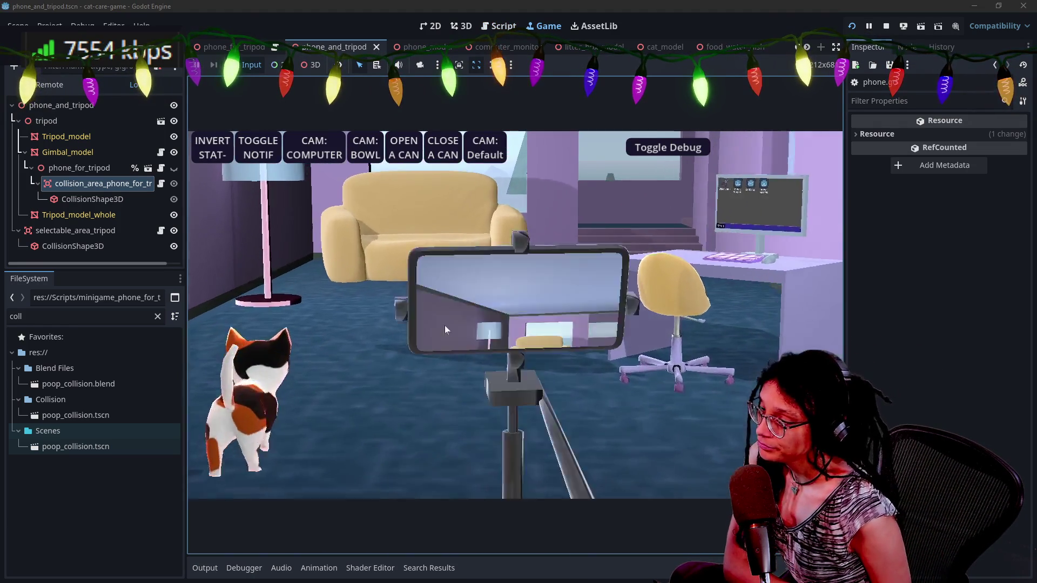
{"action": "mouse_move", "coordinate": [445, 330]}
{"action": "left_mouse_down"}
{"action": "mouse_move", "coordinate": [541, 409]}
{"action": "mouse_move", "coordinate": [621, 300]}
{"action": "mouse_move", "coordinate": [599, 261]}
{"action": "left_mouse_up"}
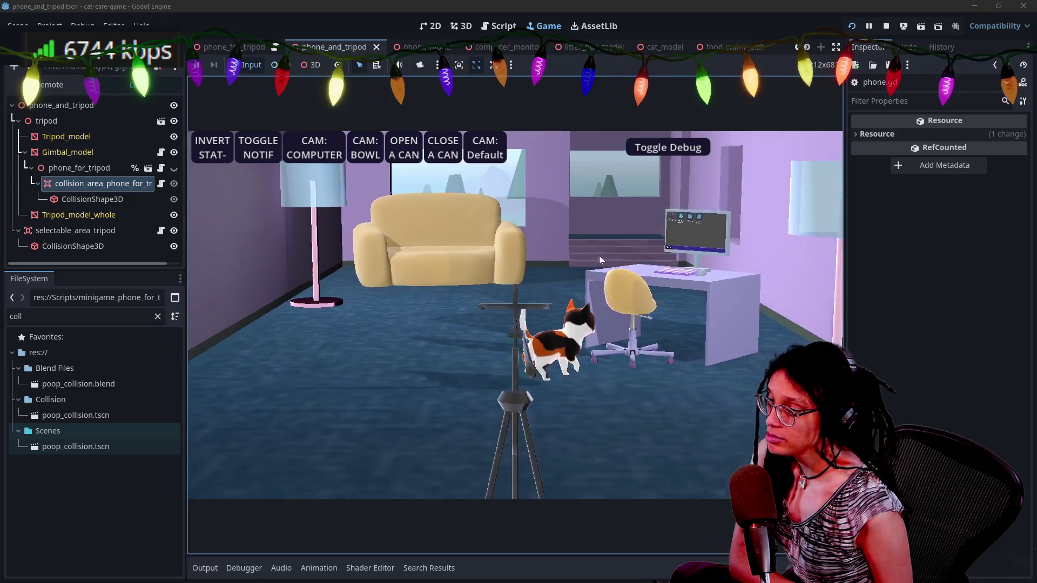
{"action": "left_click", "coordinate": [737, 421]}
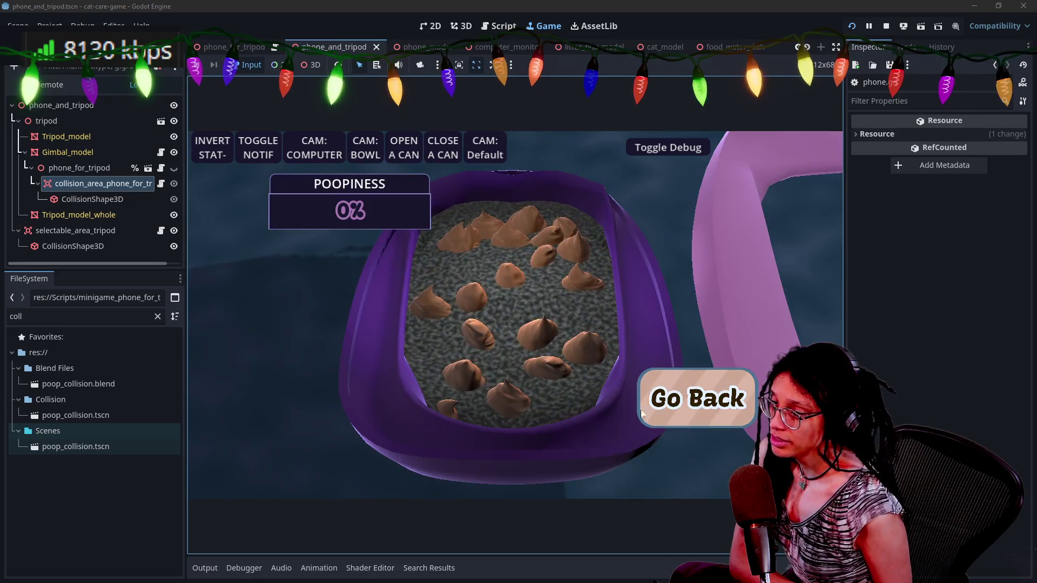
{"action": "left_click", "coordinate": [646, 389]}
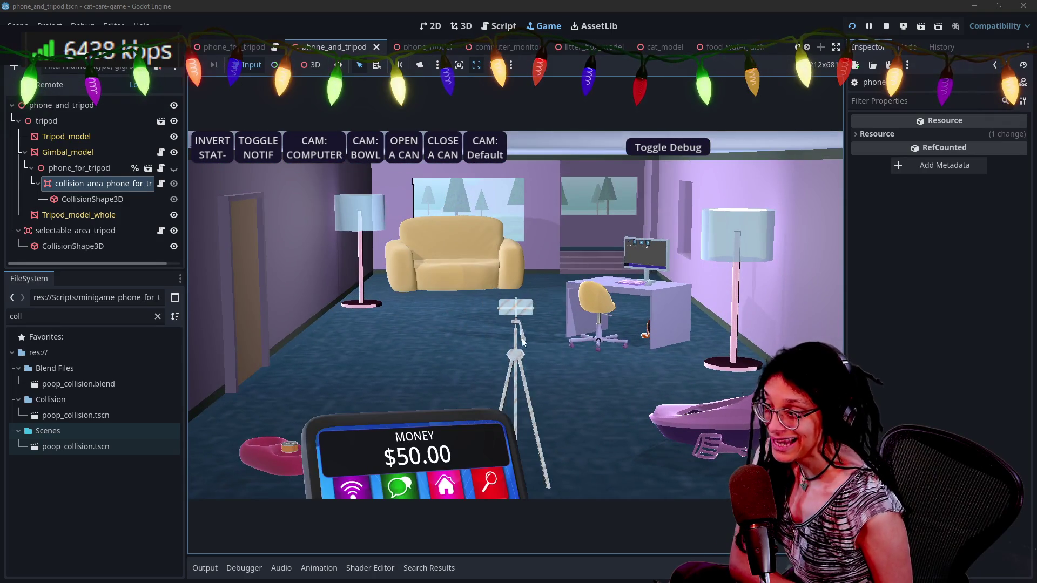
{"action": "left_click", "coordinate": [531, 346]}
{"action": "left_click", "coordinate": [687, 411]}
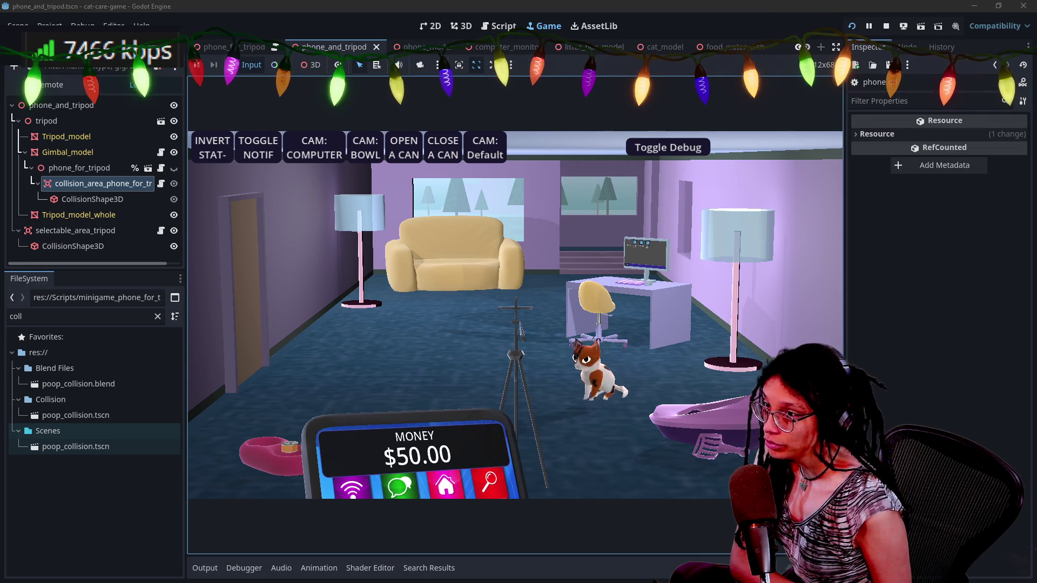
{"action": "left_click", "coordinate": [886, 27]}
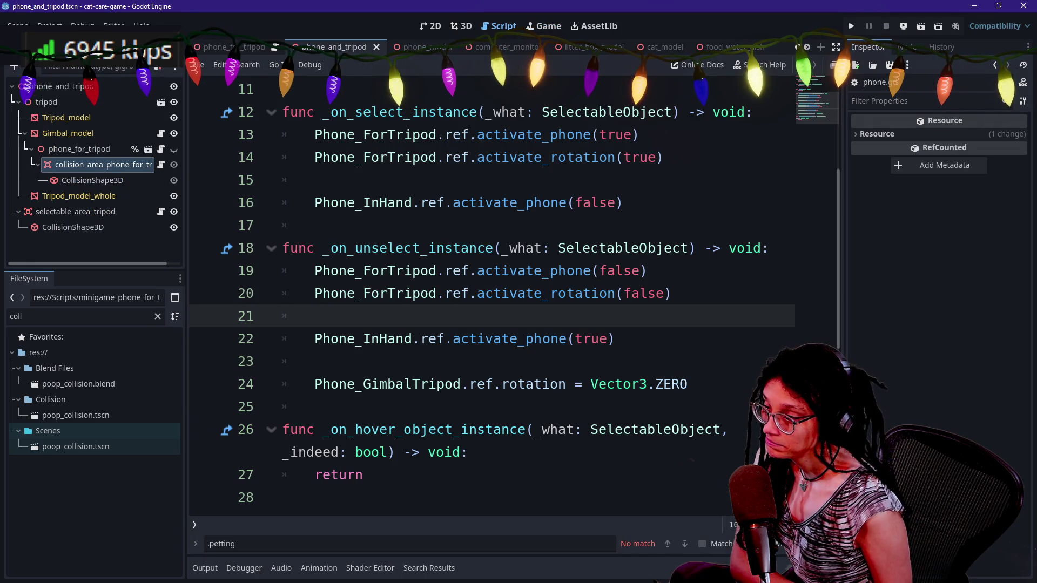
- Save the tripod minigame scene and script with Ctrl+S, then switch to the main scene tab
{"action": "left_click", "coordinate": [486, 248]}
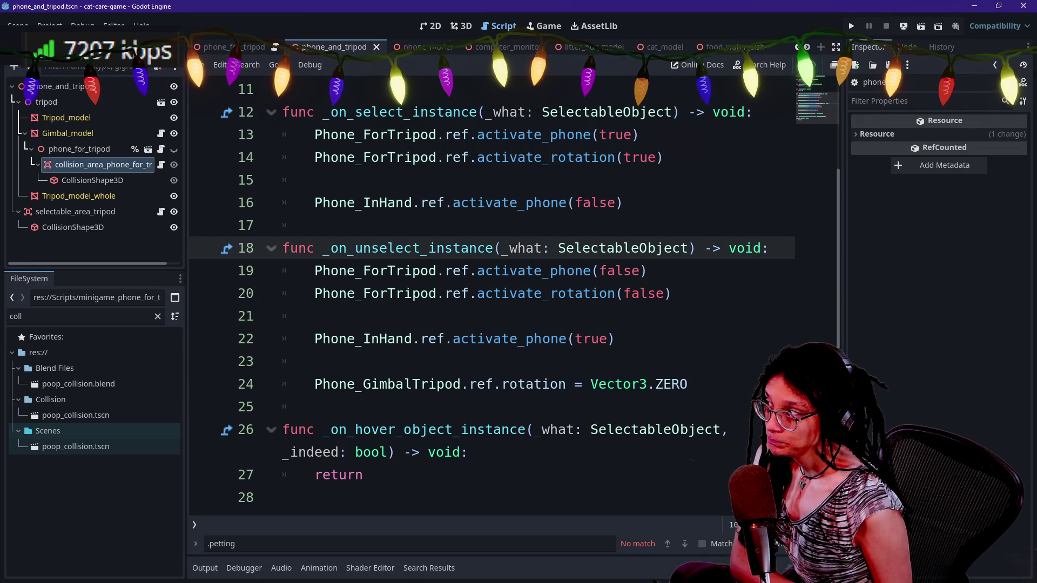
{"action": "scroll", "coordinate": [492, 297], "scroll_direction": "up", "scroll_amount": 4}
{"action": "left_click", "coordinate": [486, 135]}
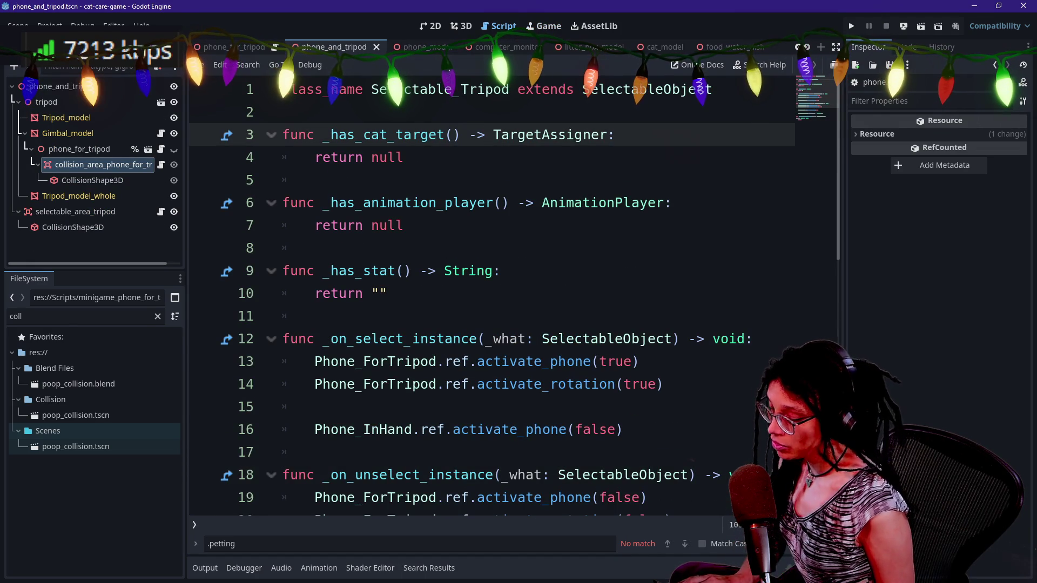
{"action": "key", "text": "ctrl+s"}
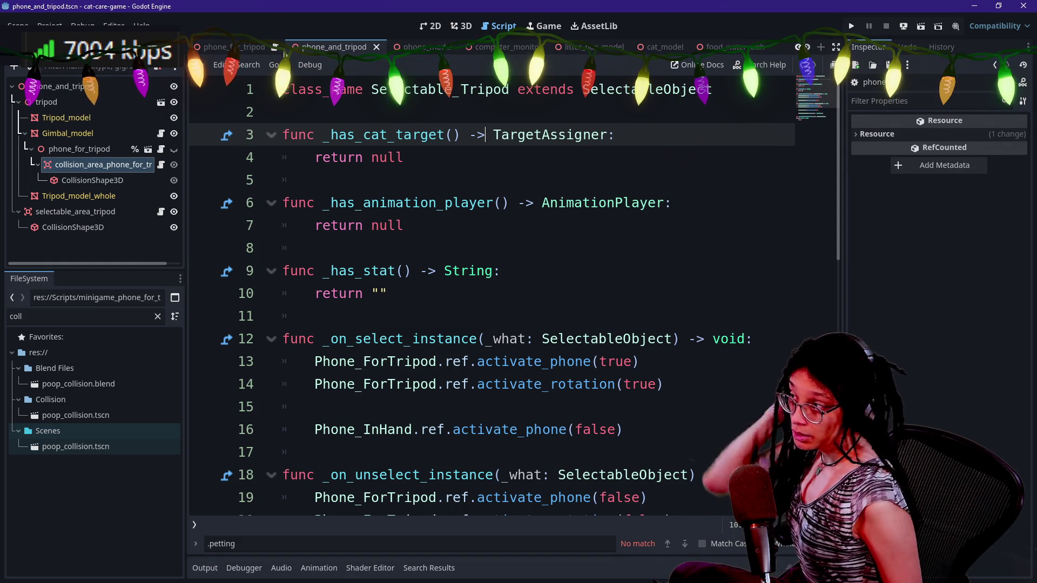
{"action": "scroll", "coordinate": [267, 52], "scroll_direction": "up", "scroll_amount": 7}
{"action": "left_click", "coordinate": [211, 47]}
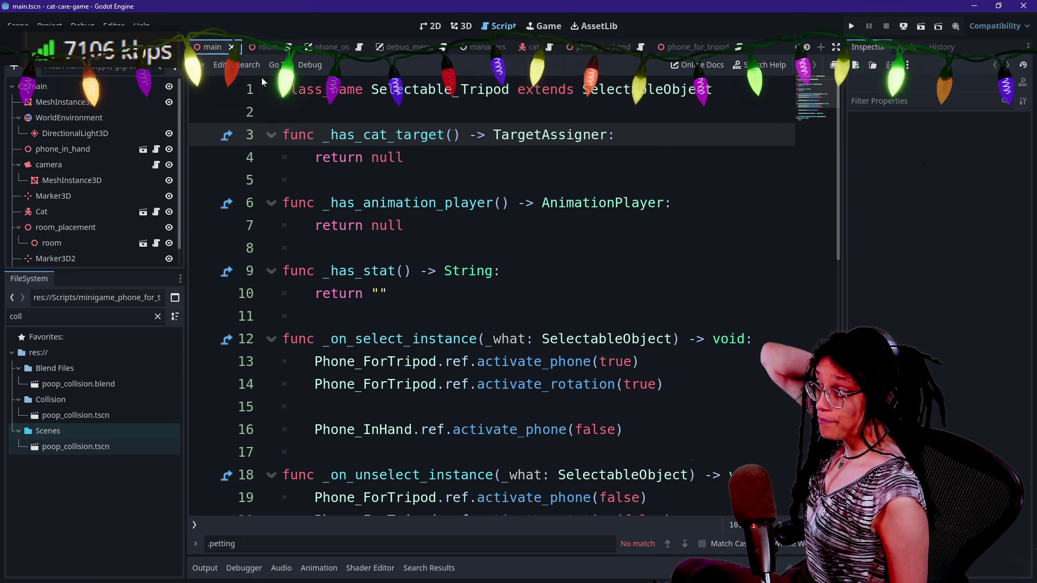
- Select phone_in_hand, fly the 3D viewport camera up close to it, then open desktop_screen_on_screen
{"action": "left_click", "coordinate": [102, 149]}
{"action": "left_click", "coordinate": [460, 26]}
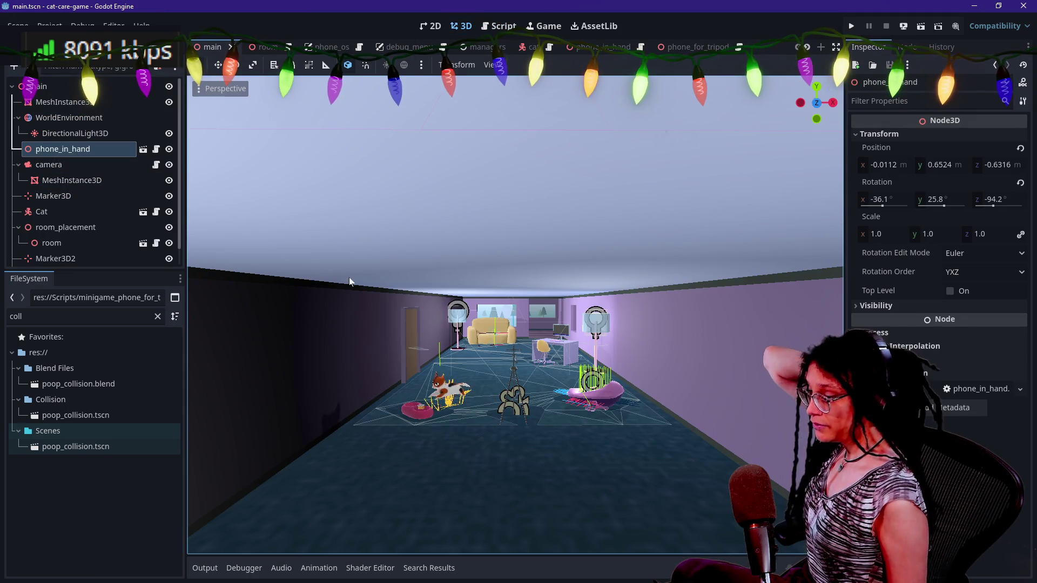
{"action": "scroll", "coordinate": [408, 360], "scroll_direction": "down", "scroll_amount": 5}
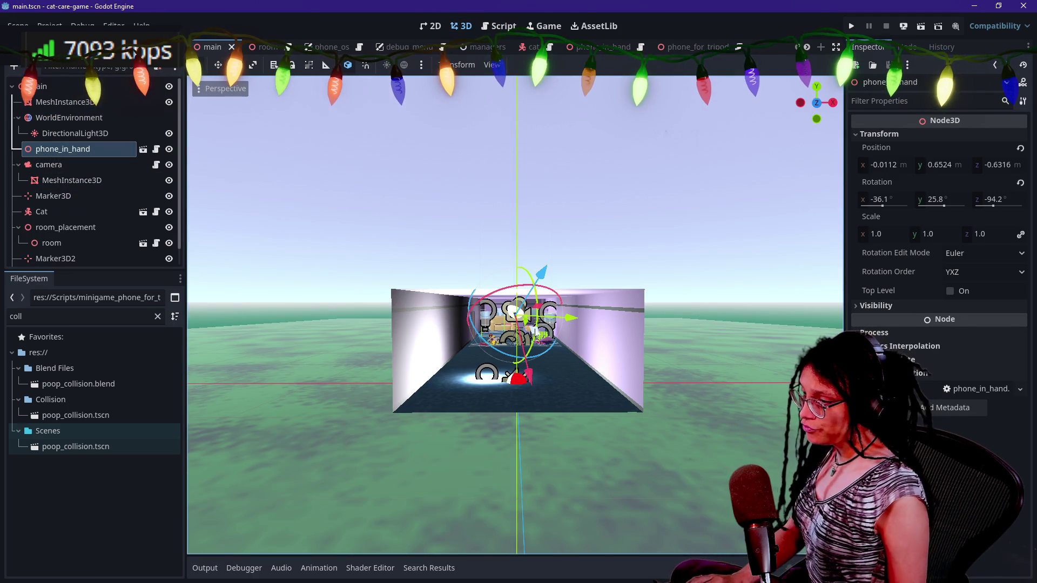
{"action": "key", "text": "w"}
{"action": "key", "text": "w"}
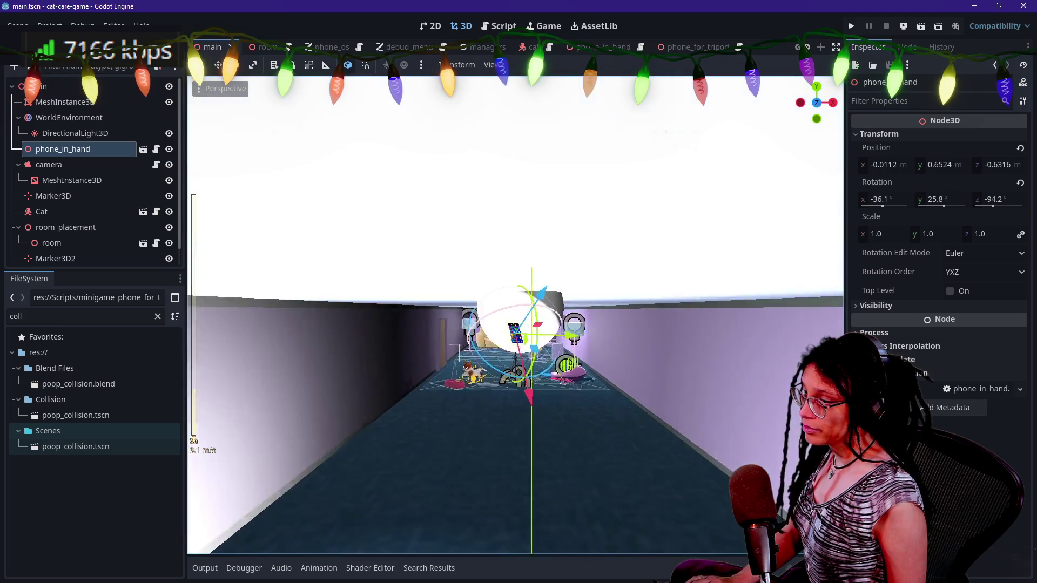
{"action": "key", "text": "s"}
{"action": "scroll", "coordinate": [516, 316], "scroll_direction": "down", "scroll_amount": 5}
{"action": "key", "text": "f"}
{"action": "key", "text": "w"}
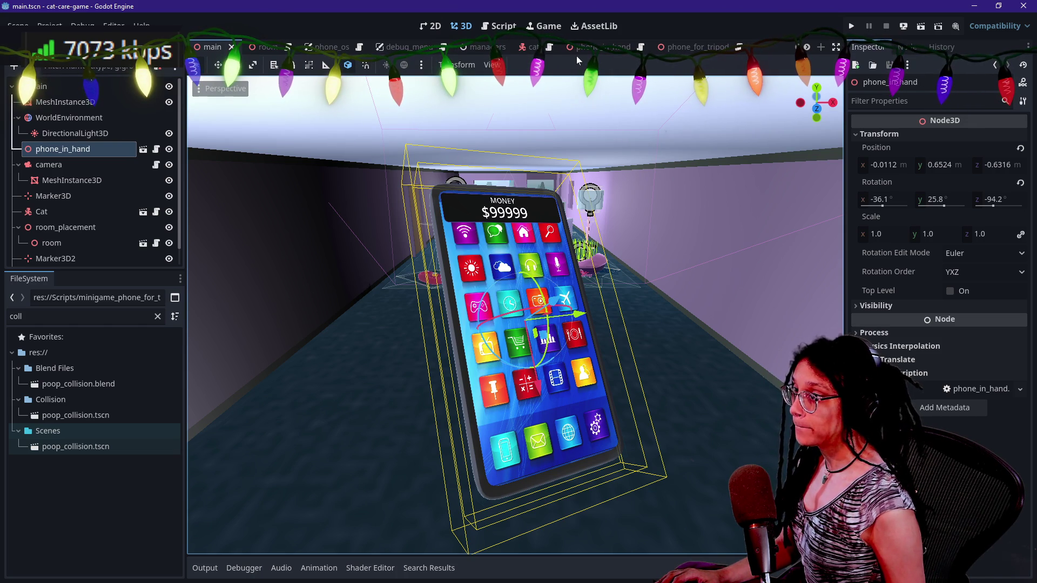
{"action": "scroll", "coordinate": [587, 51], "scroll_direction": "down", "scroll_amount": 6}
{"action": "scroll", "coordinate": [593, 51], "scroll_direction": "down", "scroll_amount": 4}
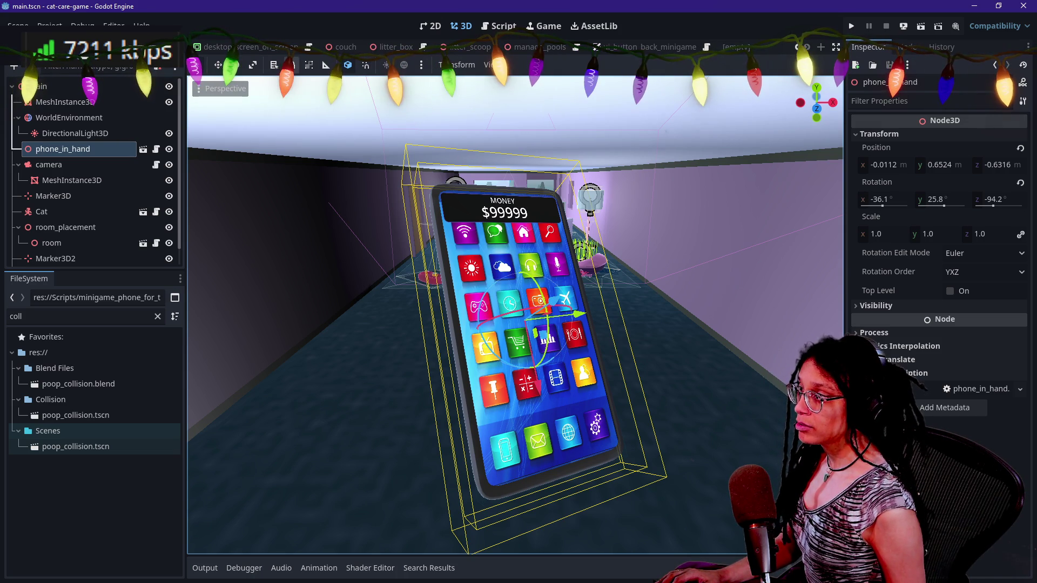
{"action": "left_click", "coordinate": [270, 49]}
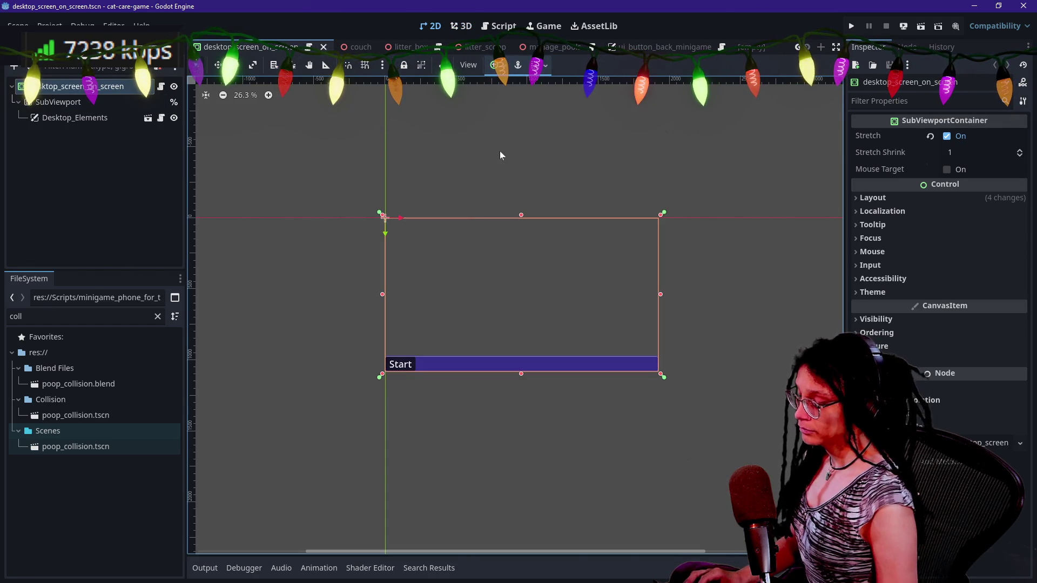
- Search project files for computer-Monitor scenes, then dismiss the search without opening anything
{"action": "key", "text": "shift+alt+o"}
{"action": "type", "text": "computer-M"}
{"action": "type", "text": "onitor"}
{"action": "key", "text": "BackSpace"}
{"action": "key", "text": "BackSpace"}
{"action": "key", "text": "BackSpace"}
{"action": "type", "text": "_stat"}
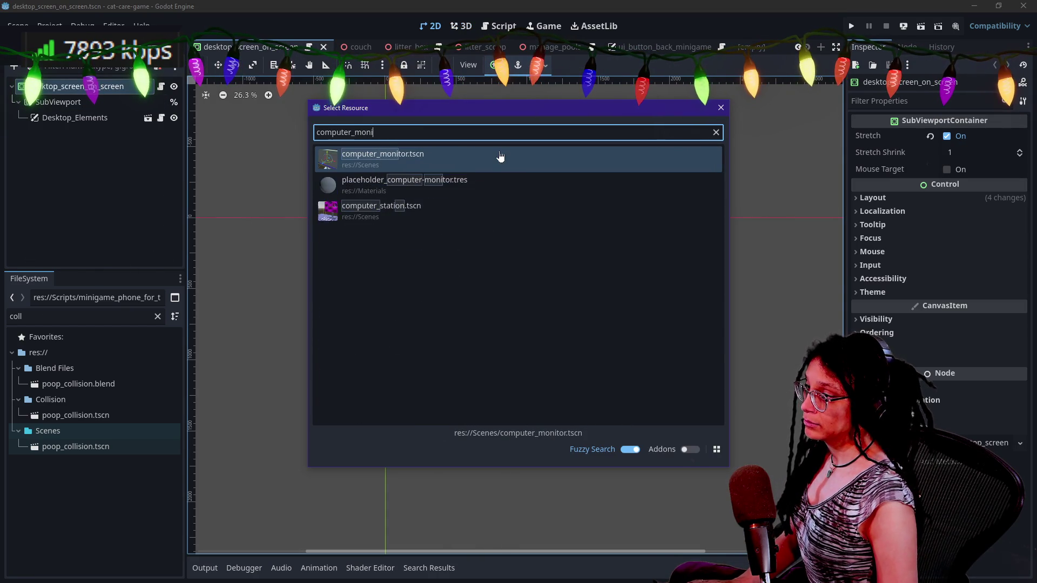
{"action": "key", "text": "Escape"}
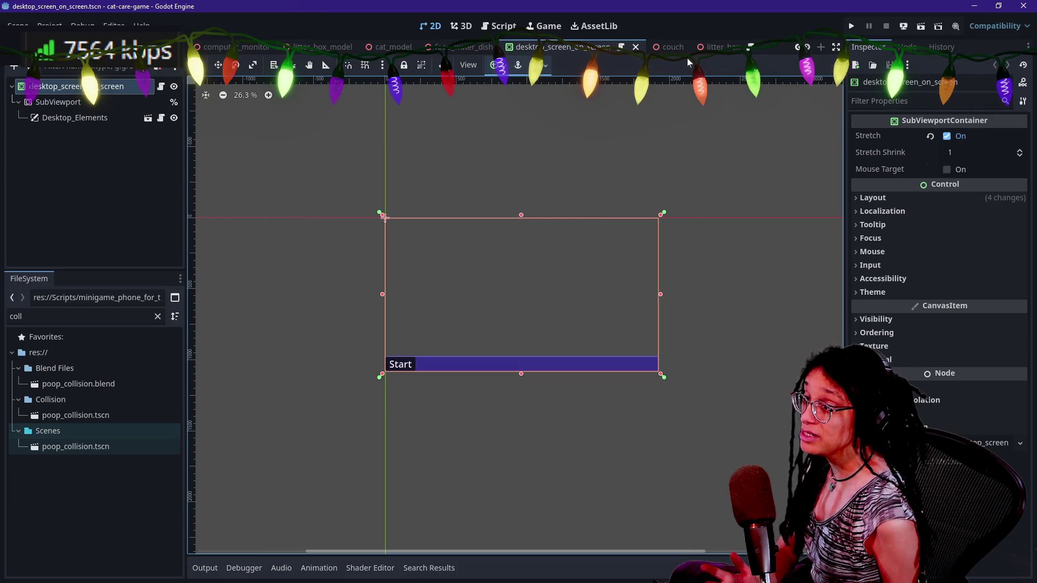
- Open desktop_screen_on_screen.gd and review the tween_screen_out create_tween code on lines 13–22
{"action": "left_click", "coordinate": [161, 86]}
{"action": "scroll", "coordinate": [486, 297], "scroll_direction": "down", "scroll_amount": 5}
{"action": "scroll", "coordinate": [486, 297], "scroll_direction": "up", "scroll_amount": 5}
{"action": "scroll", "coordinate": [486, 297], "scroll_direction": "down", "scroll_amount": 3}
{"action": "left_click", "coordinate": [543, 294]}
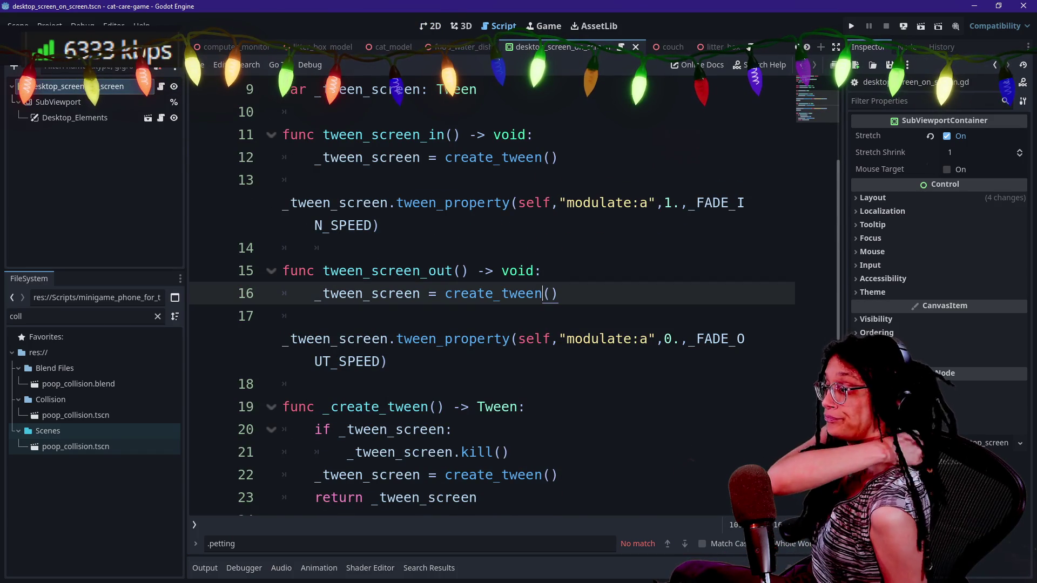
{"action": "left_click_drag", "start_coordinate": [283, 202], "coordinate": [508, 452]}
{"action": "left_click", "coordinate": [550, 475]}
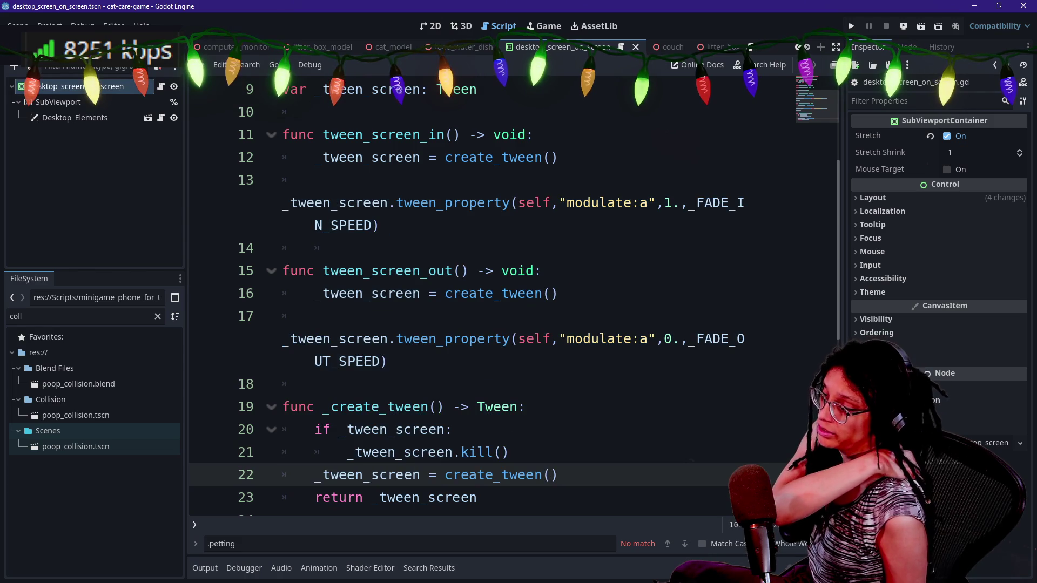
{"action": "scroll", "coordinate": [486, 297], "scroll_direction": "down", "scroll_amount": 3}
- Review the tween_screen_in function lines and the constants above them
{"action": "left_click_drag", "start_coordinate": [302, 316], "coordinate": [389, 157]}
{"action": "left_click", "coordinate": [540, 134]}
{"action": "scroll", "coordinate": [486, 297], "scroll_direction": "up", "scroll_amount": 3}
{"action": "left_click_drag", "start_coordinate": [387, 361], "coordinate": [282, 134]}
{"action": "left_click", "coordinate": [526, 407]}
{"action": "left_click", "coordinate": [348, 248]}
{"action": "scroll", "coordinate": [487, 297], "scroll_direction": "up", "scroll_amount": 3}
{"action": "left_click", "coordinate": [534, 339]}
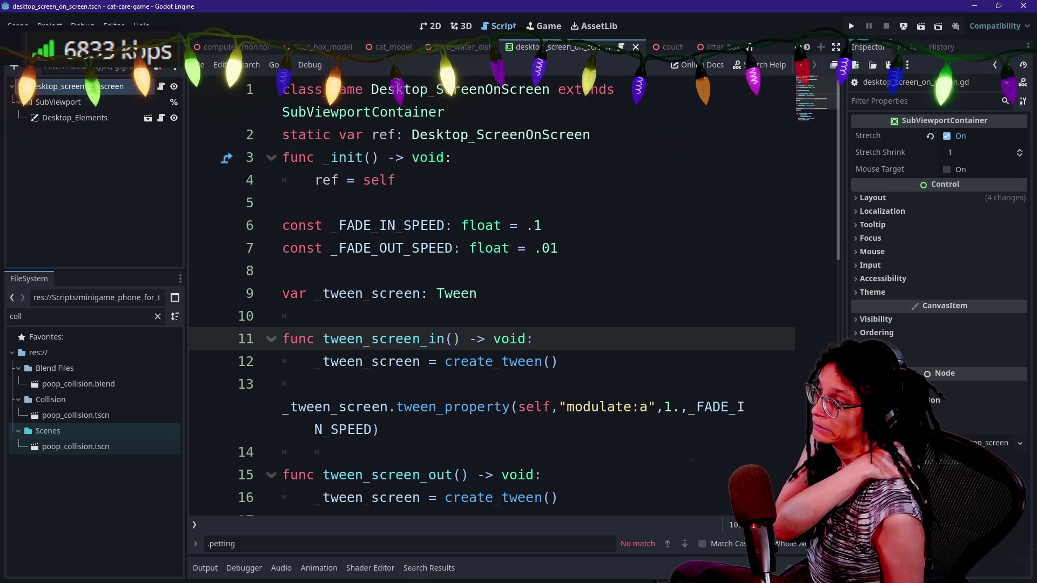
- Append '#TODO: Refactor as Minigame_DesktopScreen' to line 1 and save the script
{"action": "mouse_move", "coordinate": [371, 89]}
{"action": "left_mouse_down"}
{"action": "mouse_move", "coordinate": [590, 135]}
{"action": "mouse_move", "coordinate": [451, 158]}
{"action": "left_mouse_up"}
{"action": "left_click", "coordinate": [585, 89]}
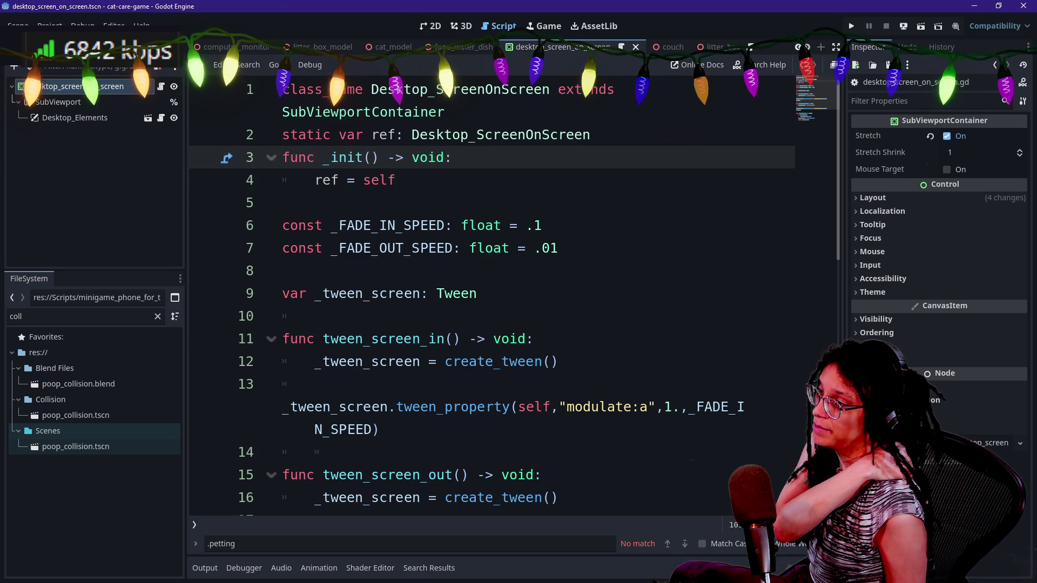
{"action": "mouse_move", "coordinate": [477, 89]}
{"action": "left_mouse_down"}
{"action": "mouse_move", "coordinate": [282, 134]}
{"action": "mouse_move", "coordinate": [451, 157]}
{"action": "left_mouse_up"}
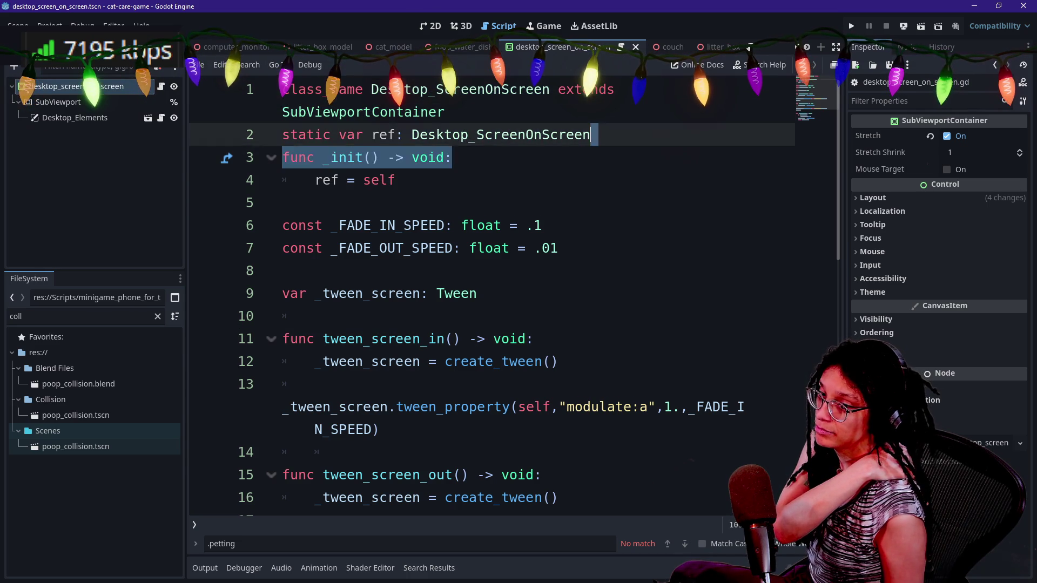
{"action": "left_click", "coordinate": [477, 89]}
{"action": "left_click", "coordinate": [494, 135]}
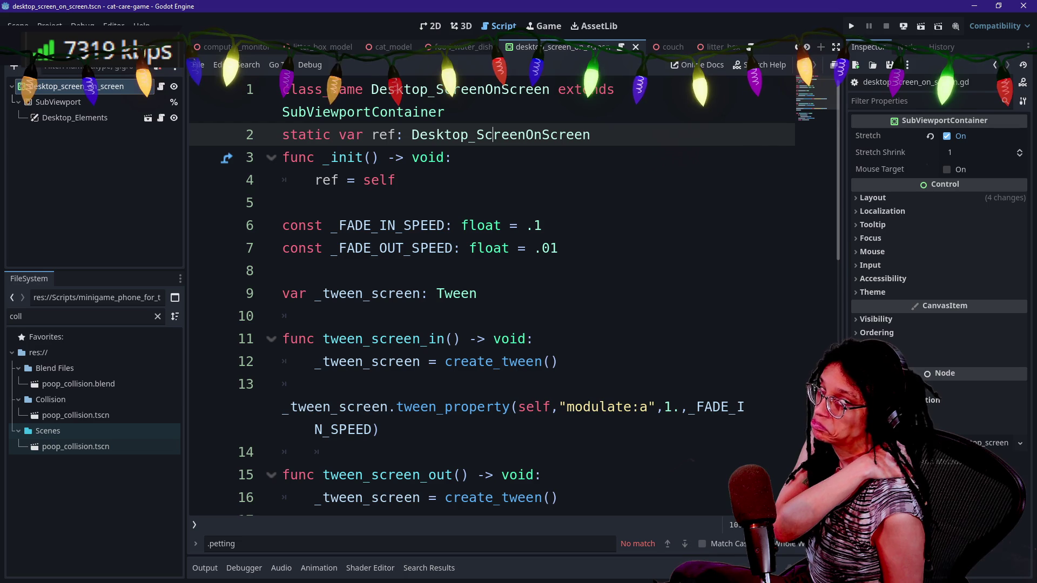
{"action": "left_click", "coordinate": [445, 112]}
{"action": "type", "text": "#TODO: Refactor as Minigame_D"}
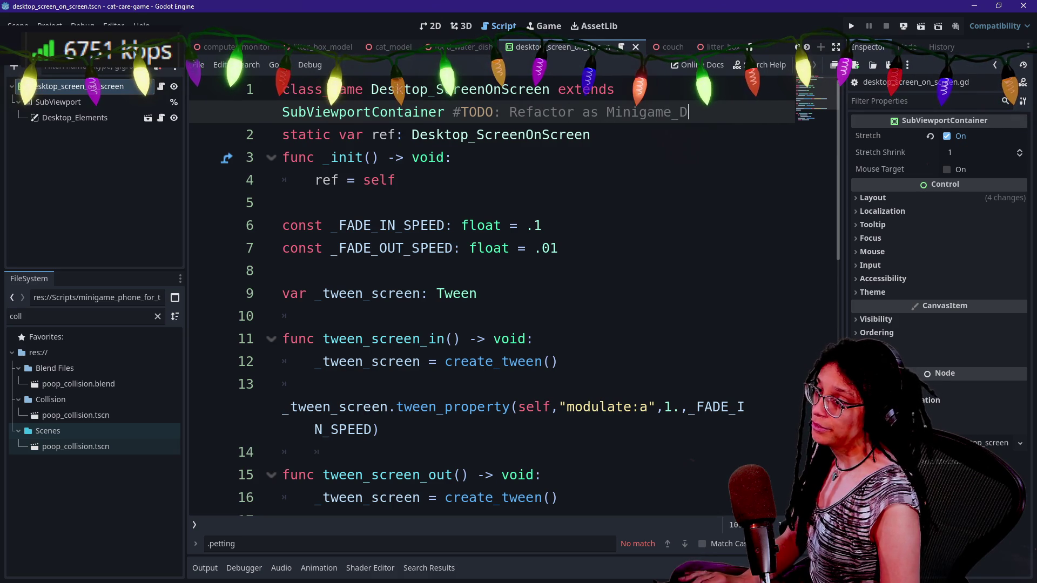
{"action": "type", "text": "esktopS"}
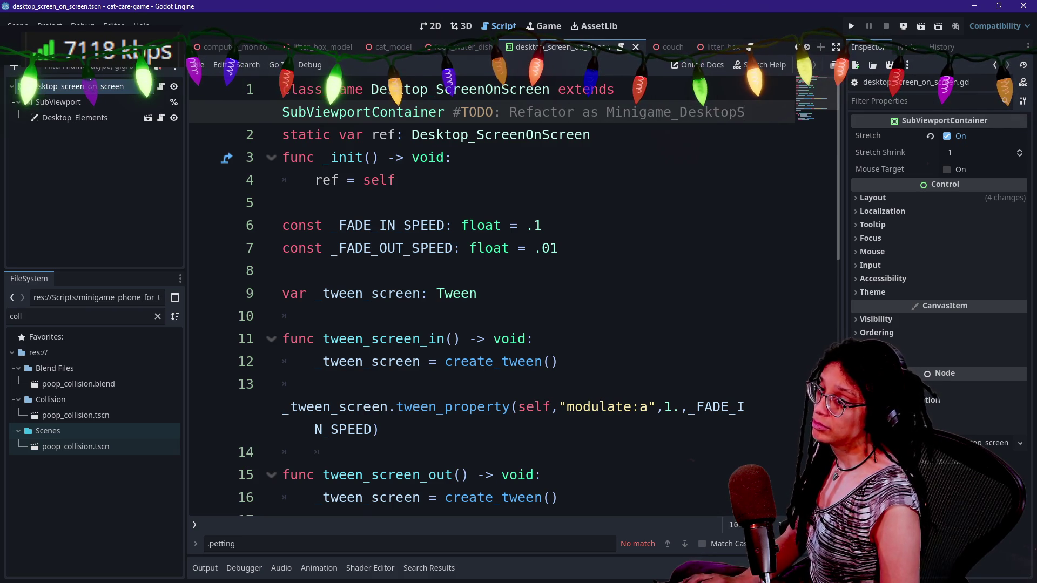
{"action": "type", "text": "creen"}
{"action": "left_click", "coordinate": [542, 271]}
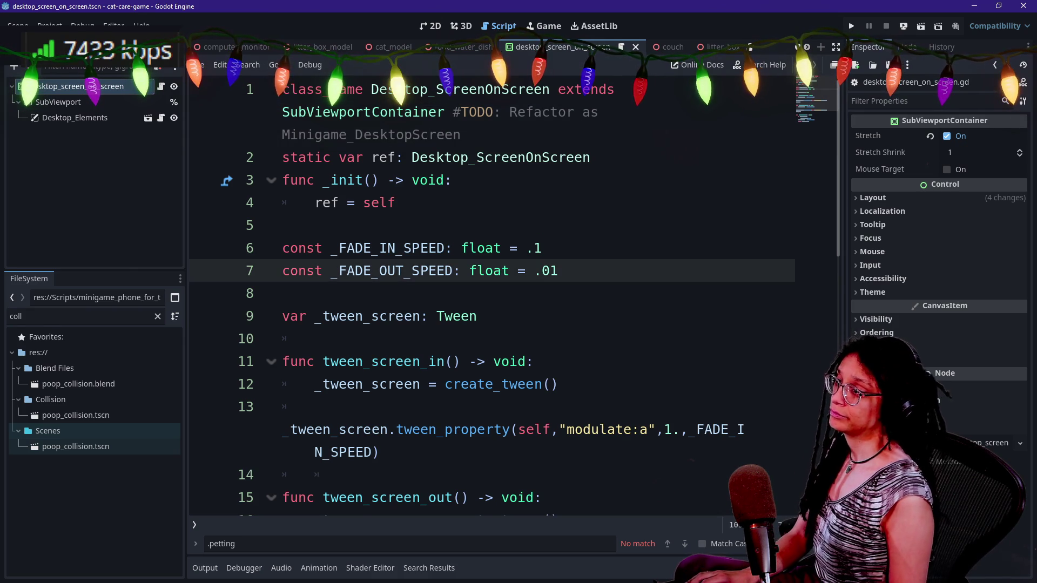
{"action": "left_click", "coordinate": [591, 158]}
{"action": "key", "text": "ctrl+s"}
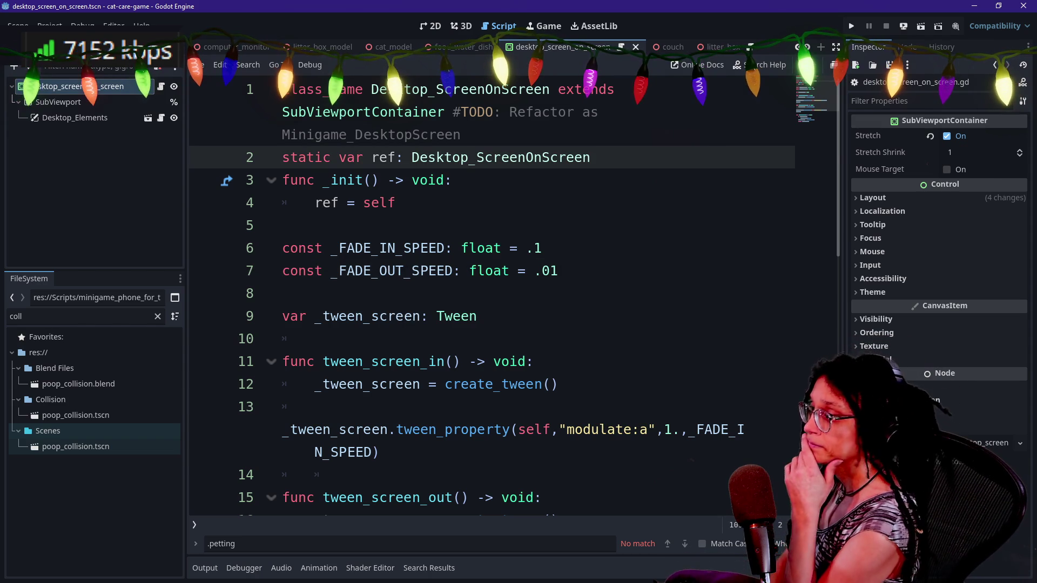
- Click through the SubViewport and root nodes, then bring the desktop_screen_on_screen script fully into view
{"action": "scroll", "coordinate": [486, 297], "scroll_direction": "down", "scroll_amount": 2}
{"action": "scroll", "coordinate": [486, 298], "scroll_direction": "up", "scroll_amount": 2}
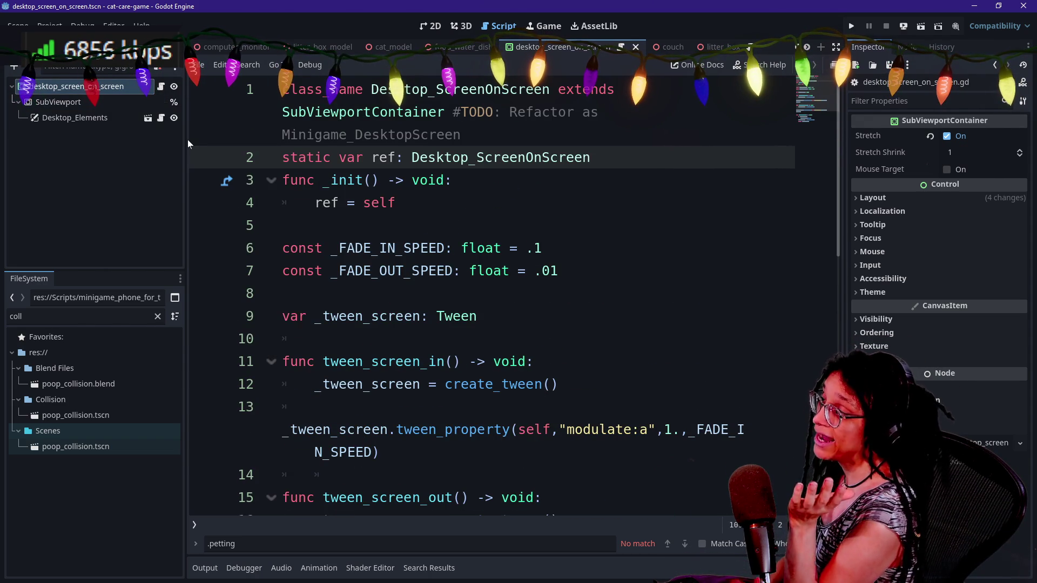
{"action": "left_click", "coordinate": [89, 102]}
{"action": "left_click", "coordinate": [76, 86]}
{"action": "left_click", "coordinate": [812, 49]}
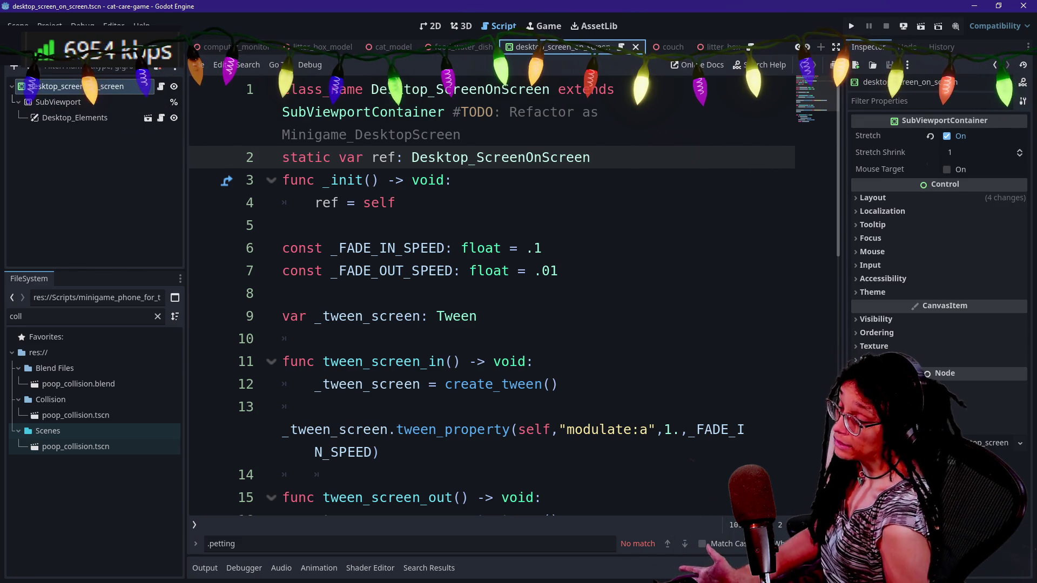
- Quick-open main.tscn, then open the phone_in_hand scene from its node tree
{"action": "key", "text": "shift+alt+o"}
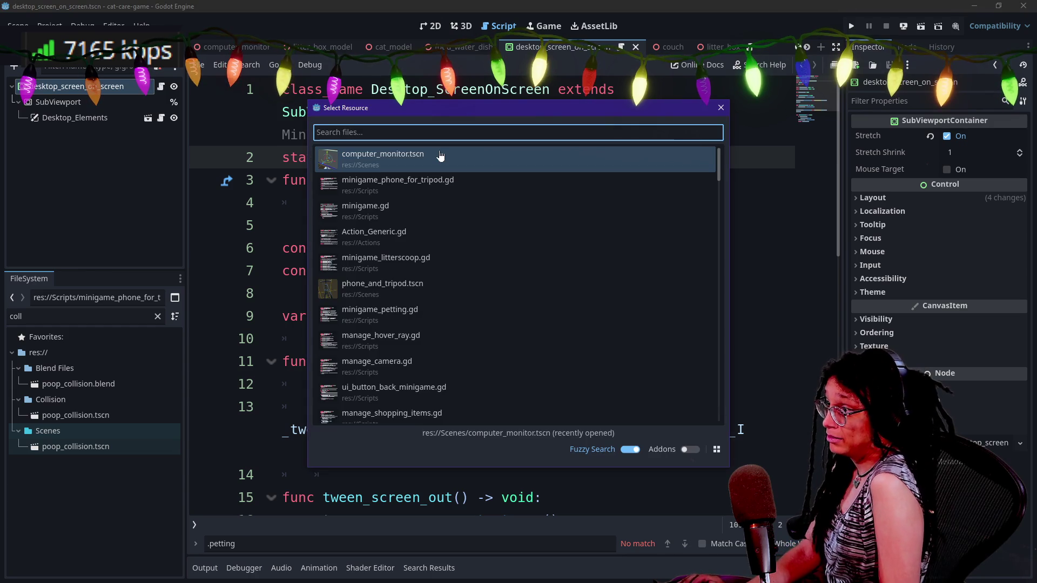
{"action": "type", "text": "main"}
{"action": "key", "text": "Return"}
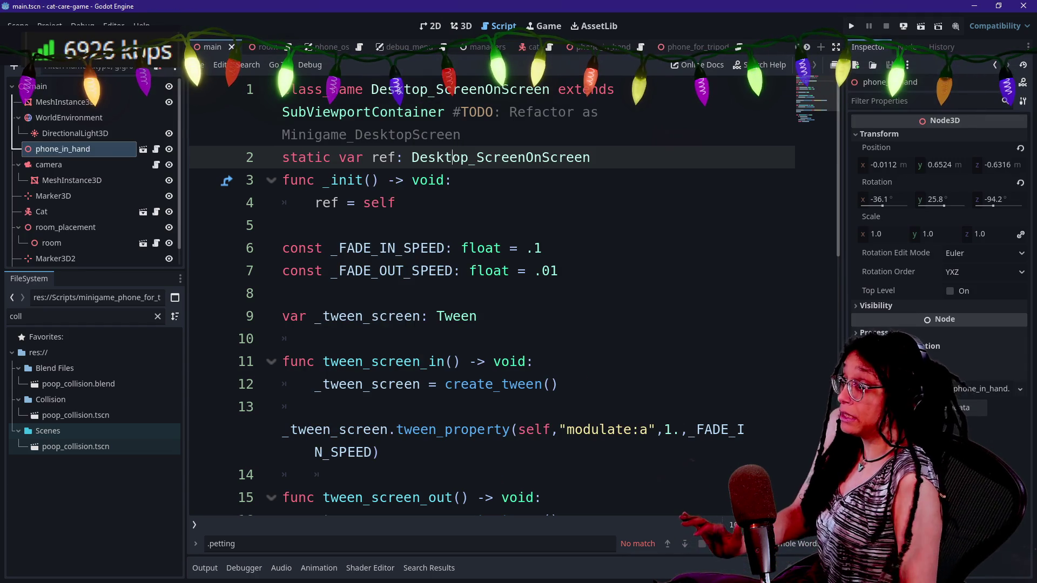
{"action": "left_click", "coordinate": [88, 180]}
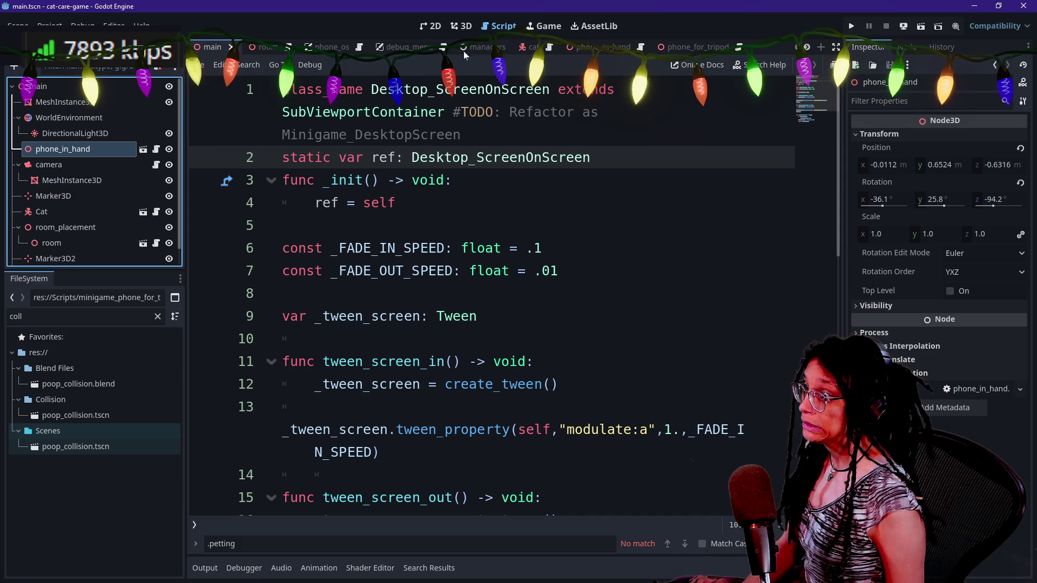
{"action": "left_click", "coordinate": [143, 150]}
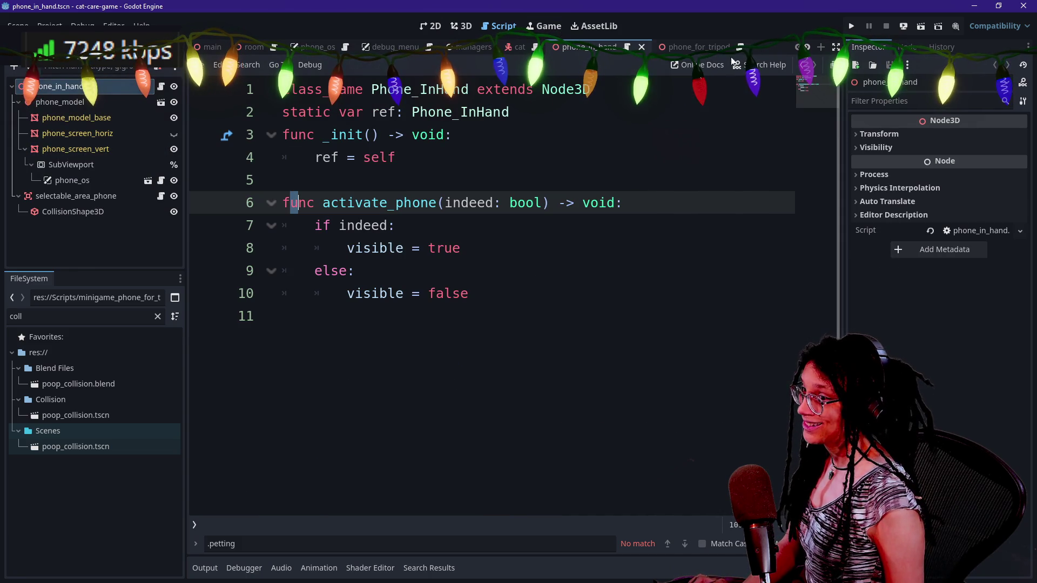
{"action": "left_click", "coordinate": [805, 65]}
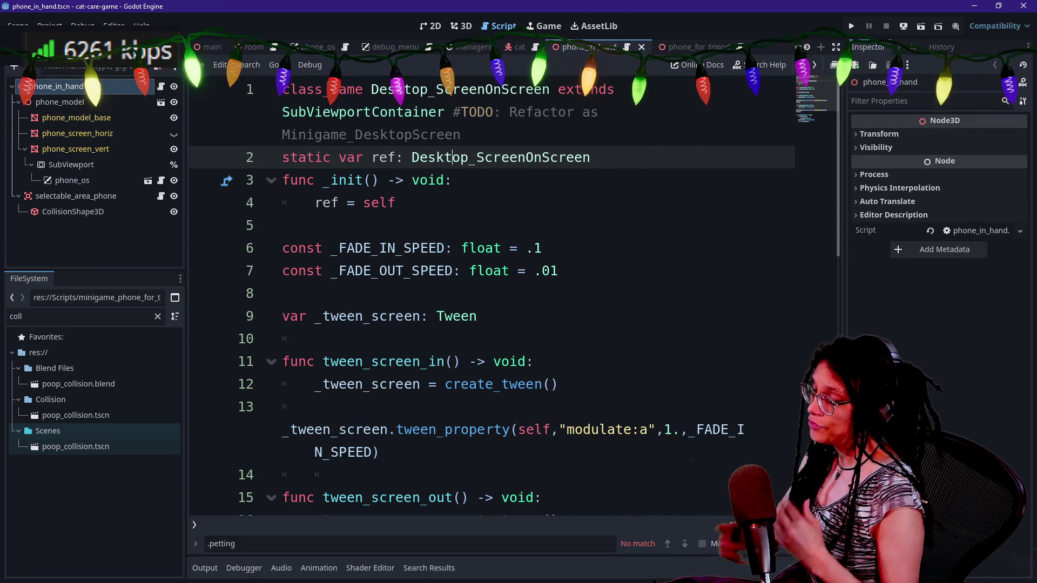
- Inspect phone_in_hand's CollisionShape3D, SubViewport and phone_screen_vert nodes in the 3D view
{"action": "left_click", "coordinate": [462, 26]}
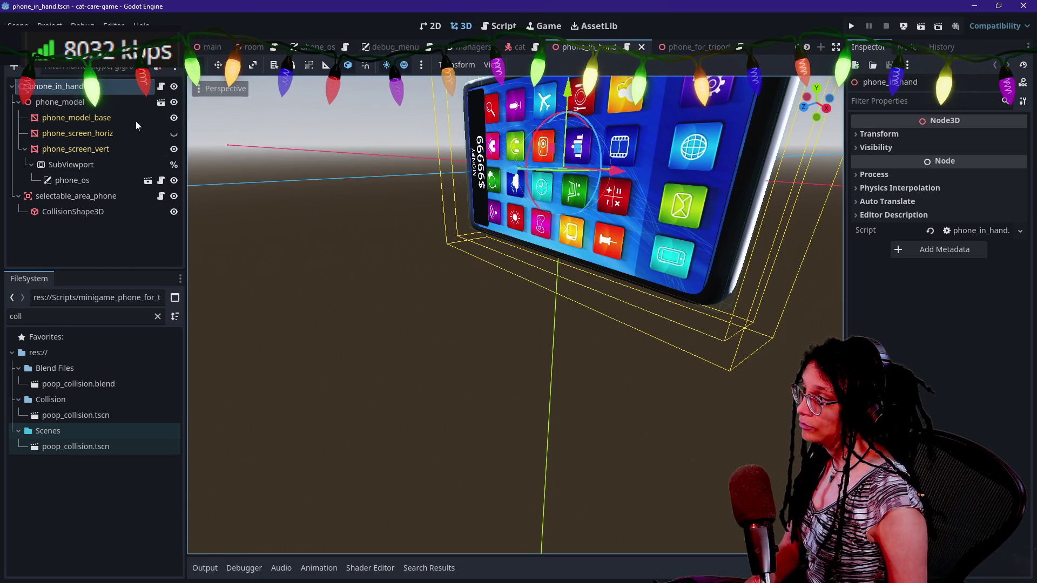
{"action": "left_click", "coordinate": [82, 214]}
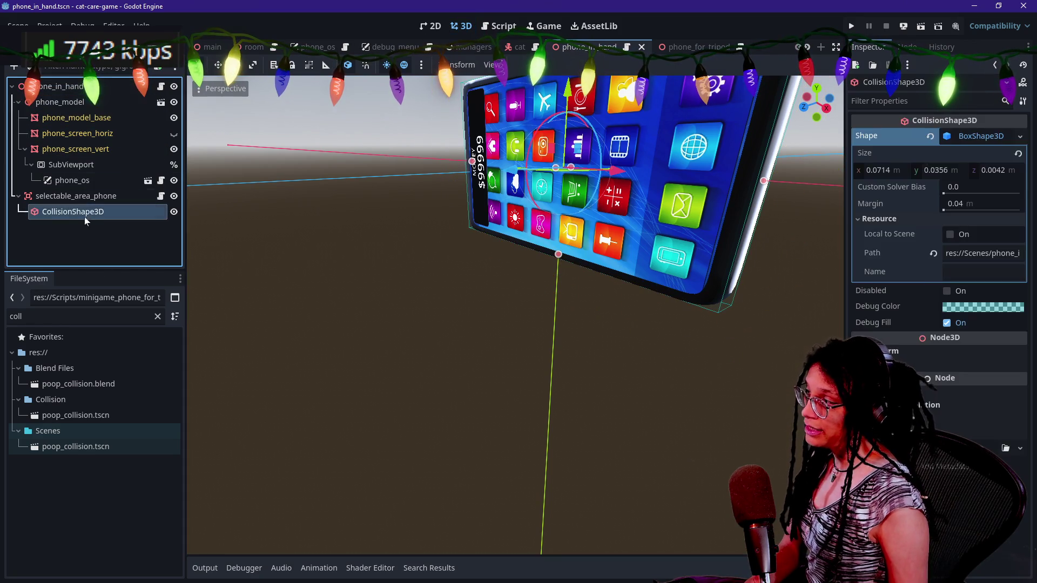
{"action": "left_click", "coordinate": [75, 164]}
{"action": "left_click", "coordinate": [74, 146]}
{"action": "left_click", "coordinate": [60, 87]}
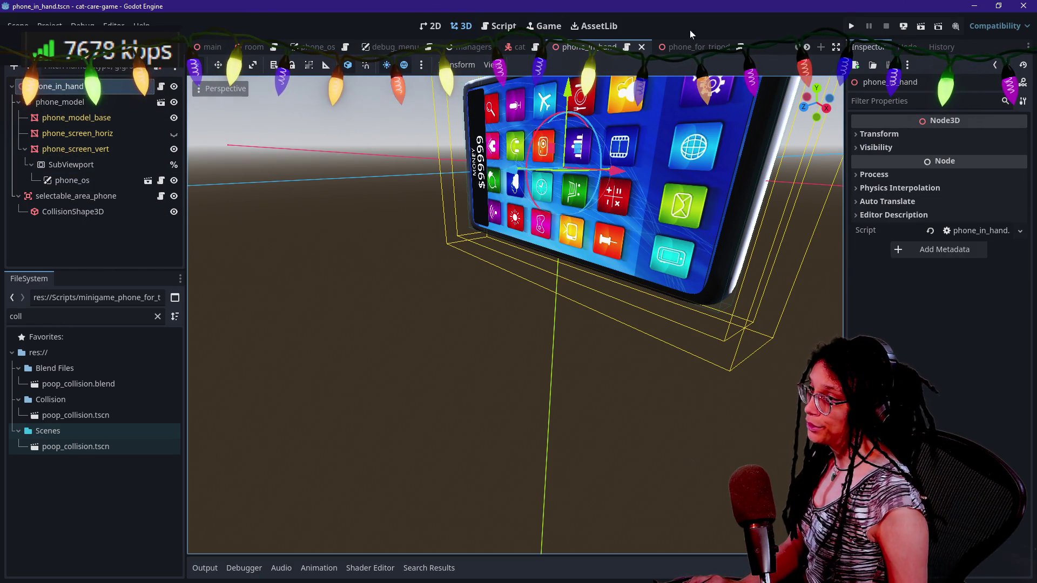
{"action": "key", "text": "shift+alt+o"}
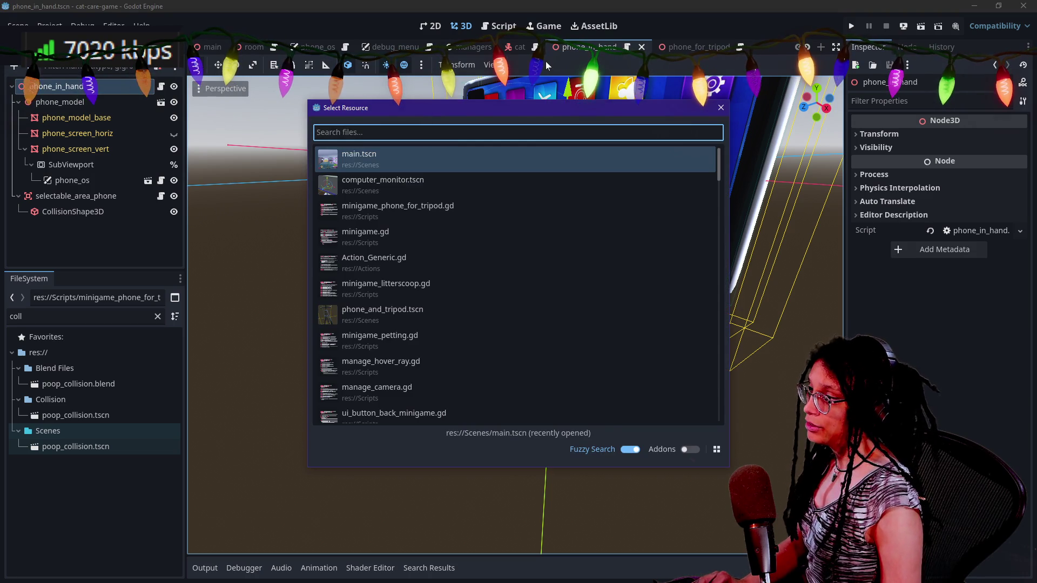
- Open computer_monitor.tscn and select its FULL_2D_OVERLAY layer to copy
{"action": "type", "text": "compu"}
{"action": "key", "text": "Return"}
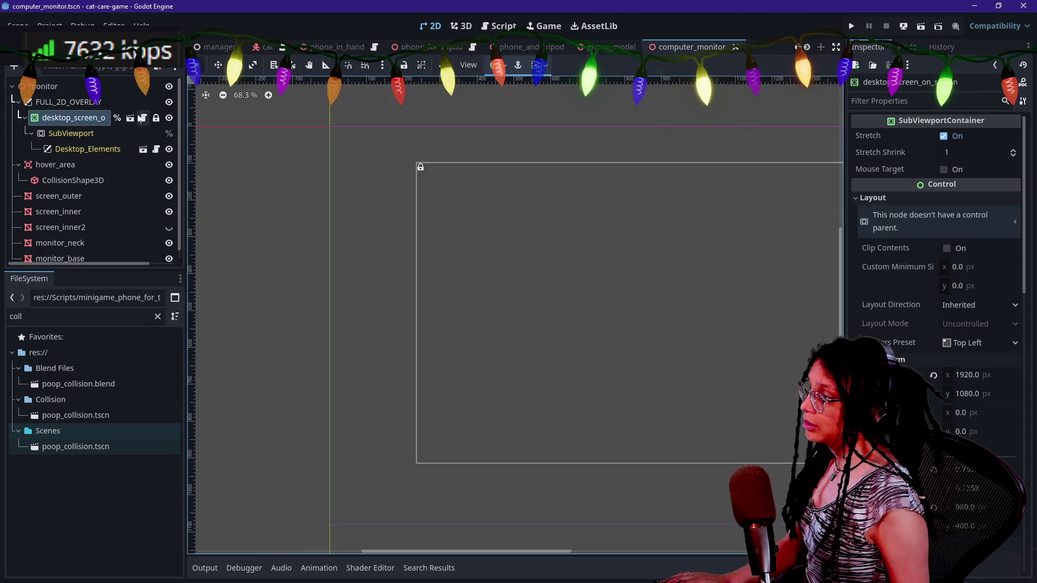
{"action": "left_click", "coordinate": [79, 103]}
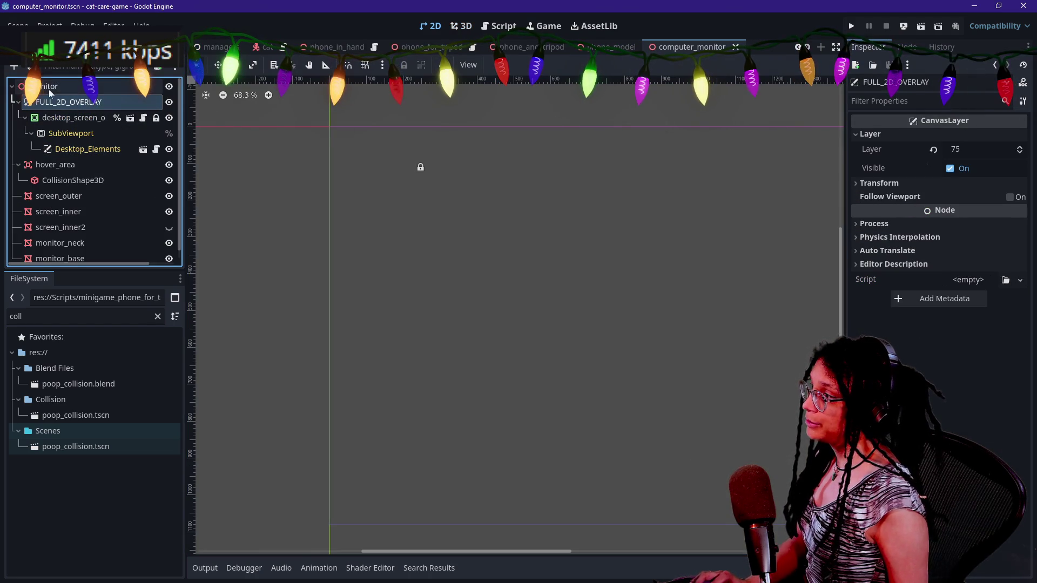
{"action": "scroll", "coordinate": [378, 47], "scroll_direction": "up", "scroll_amount": 3}
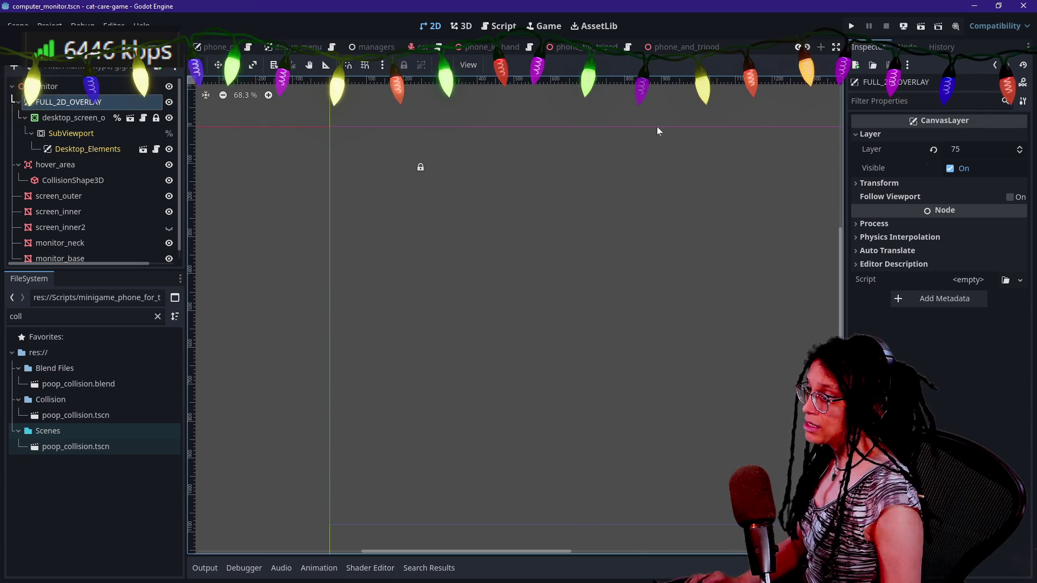
- Quick-open phone_in_hand.tscn and view the phone model in 3D
{"action": "key", "text": "shift+alt+o"}
{"action": "type", "text": "phone_in"}
{"action": "key", "text": "Return"}
{"action": "key", "text": "shift+alt+o"}
{"action": "type", "text": "phon"}
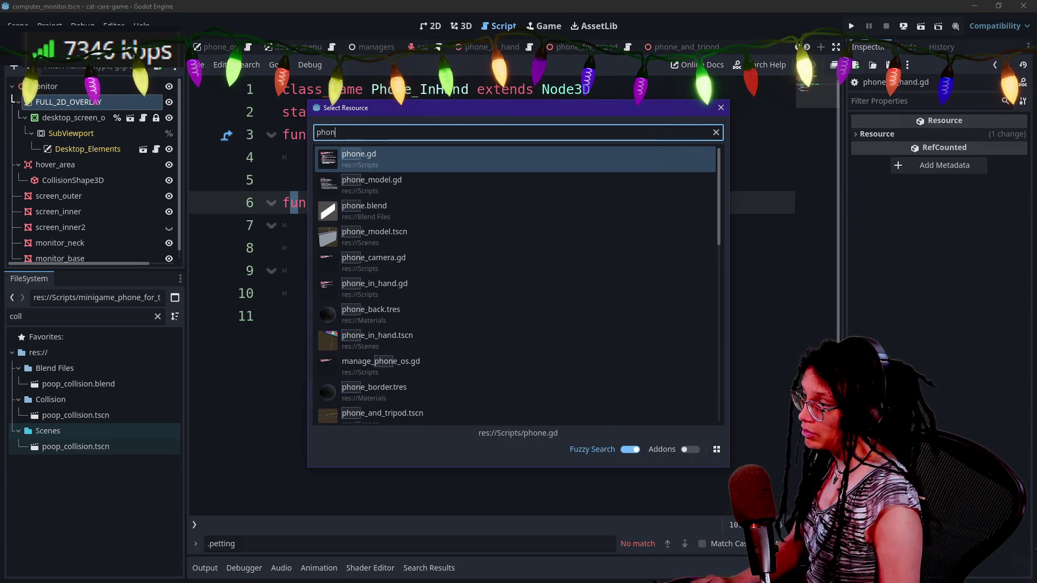
{"action": "type", "text": "e_in"}
{"action": "key", "text": "Down"}
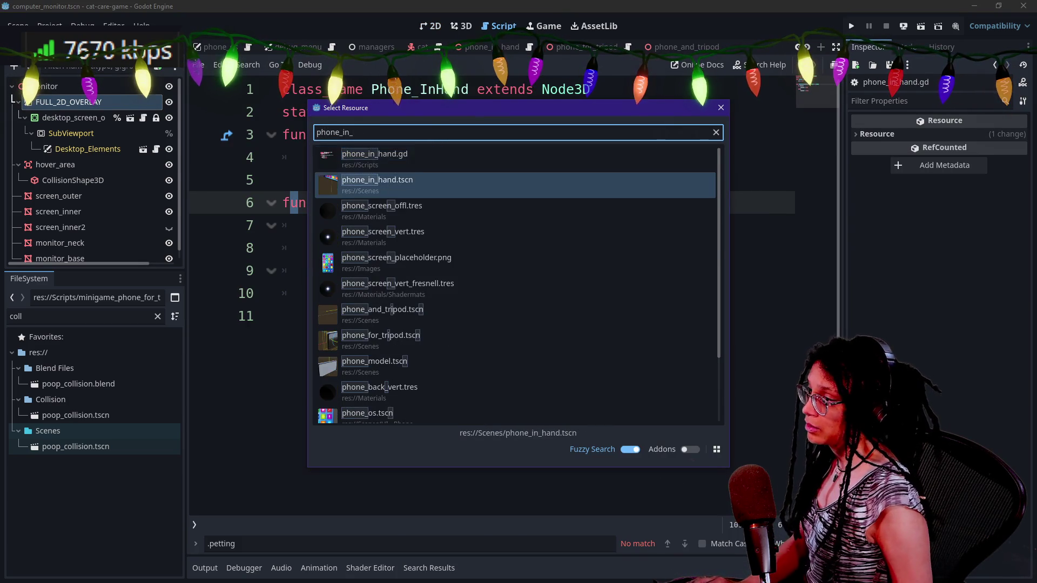
{"action": "key", "text": "Return"}
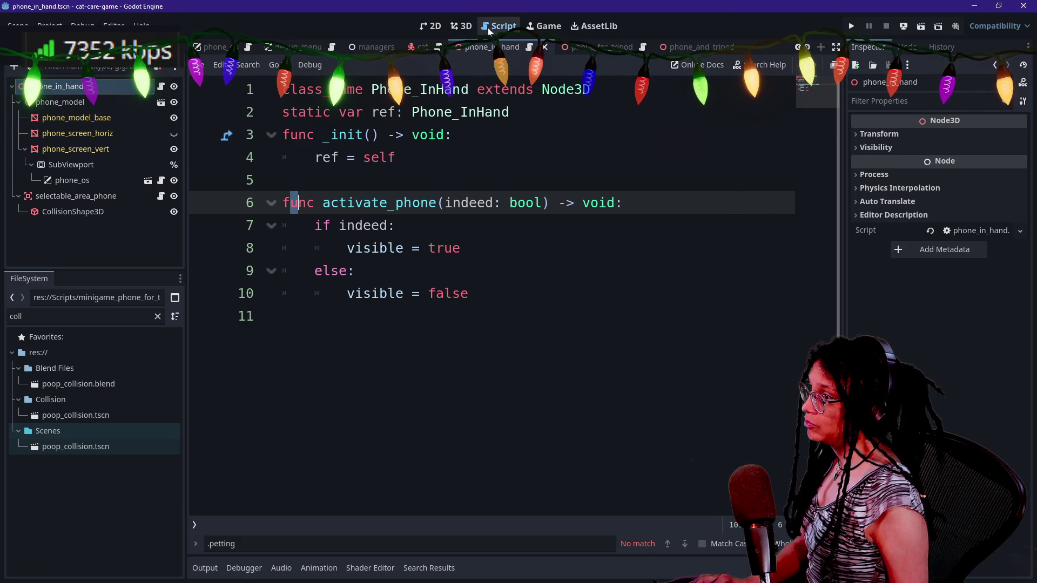
{"action": "left_click", "coordinate": [458, 27]}
- Paste FULL_2D_OVERLAY into phone_in_hand and move it to the top of the tree
{"action": "key", "text": "ctrl+v"}
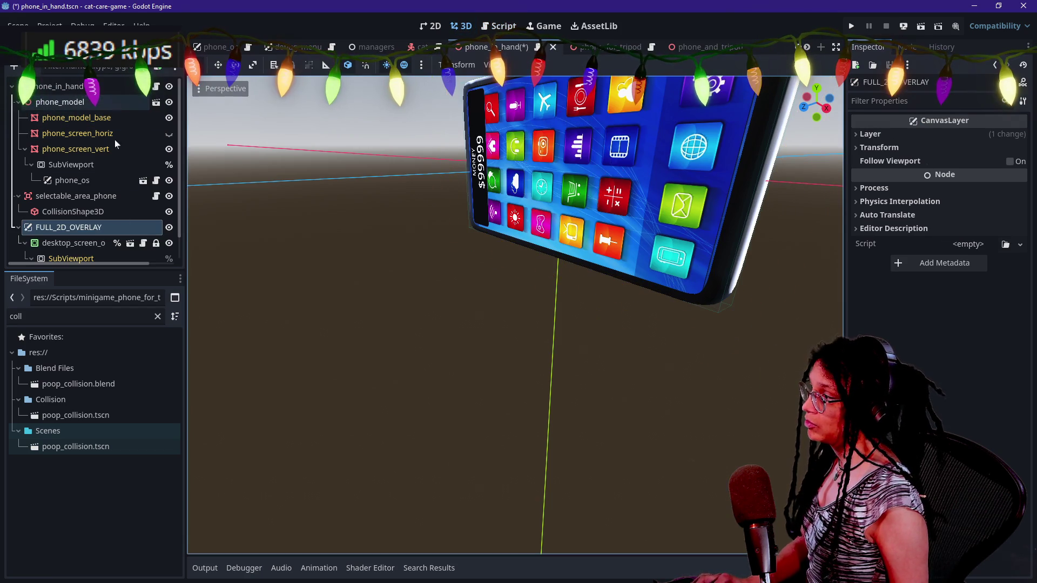
{"action": "left_click_drag", "start_coordinate": [115, 229], "coordinate": [119, 89]}
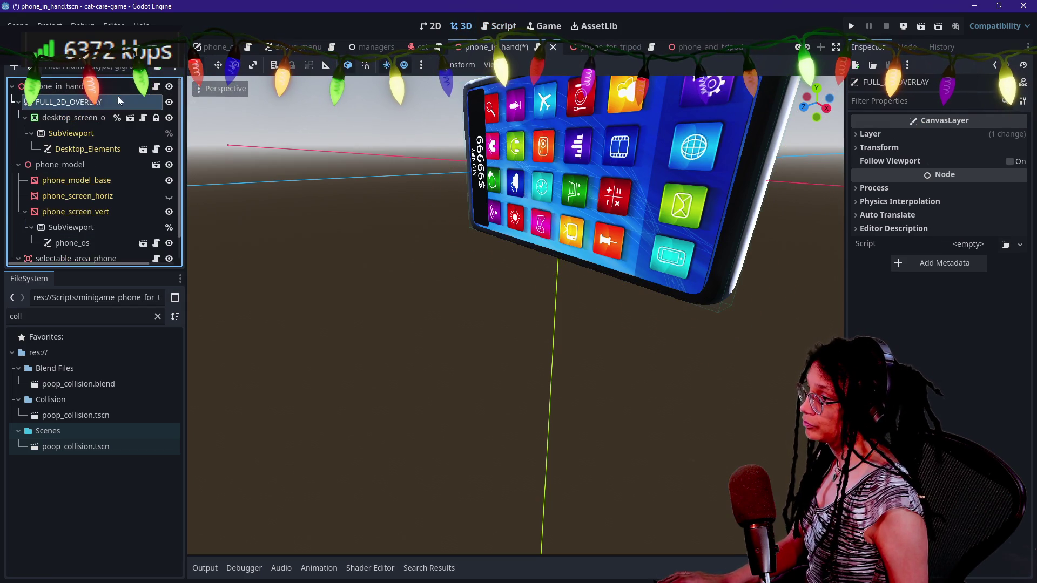
{"action": "scroll", "coordinate": [526, 150], "scroll_direction": "up", "scroll_amount": 3}
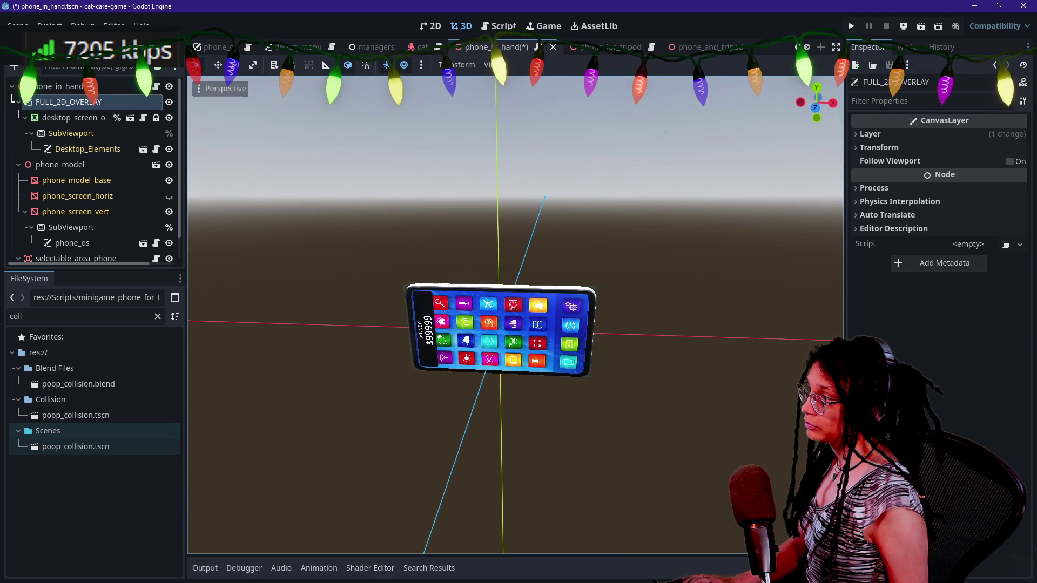
- Rename desktop_screen_on_screen to minigame_phone_screen_in_hand
{"action": "right_click", "coordinate": [73, 112]}
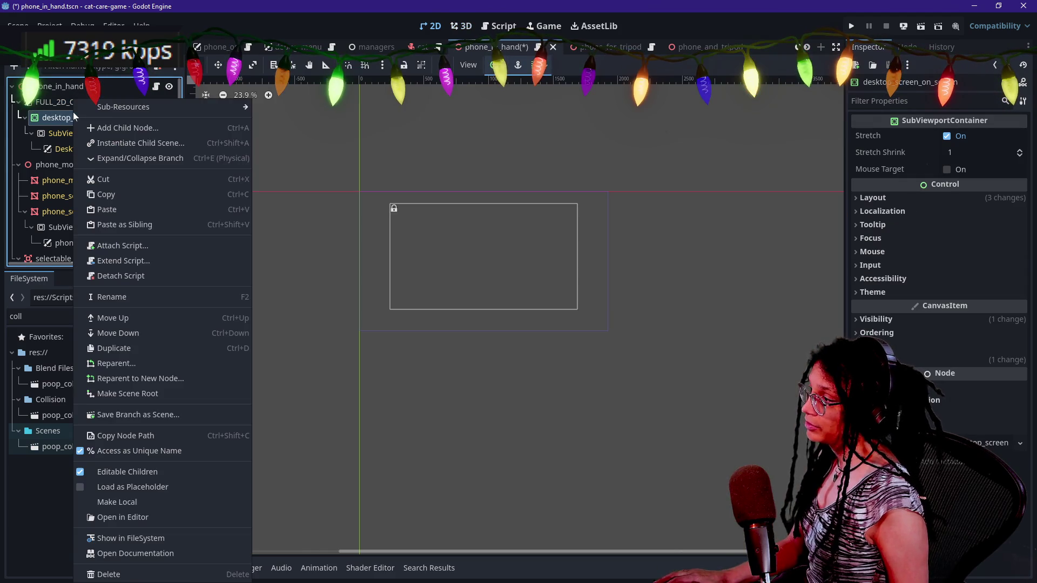
{"action": "left_click", "coordinate": [147, 497]}
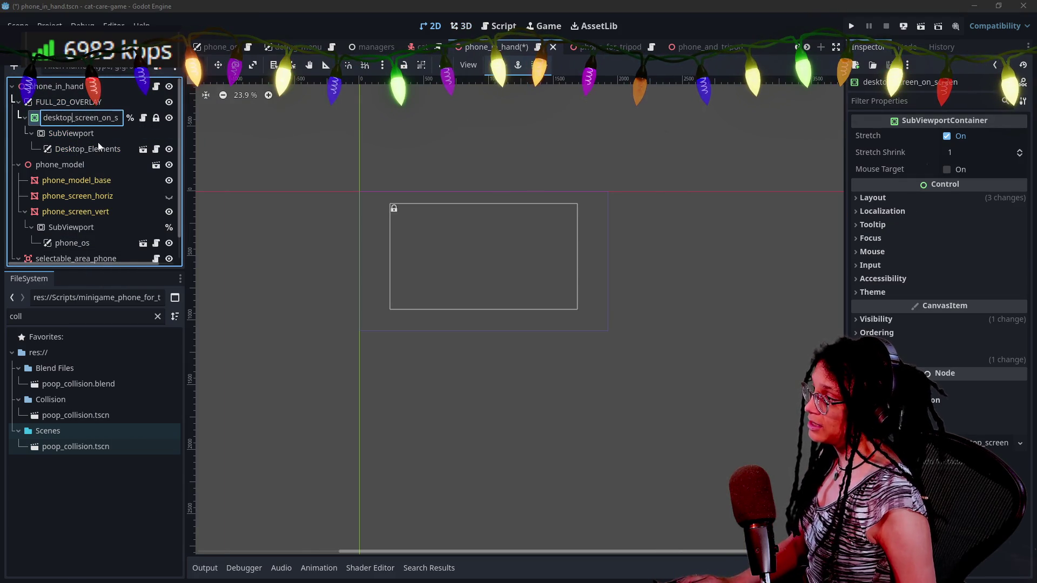
{"action": "key", "text": "BackSpace"}
{"action": "key", "text": "BackSpace"}
{"action": "key", "text": "BackSpace"}
{"action": "type", "text": "minigame_phone"}
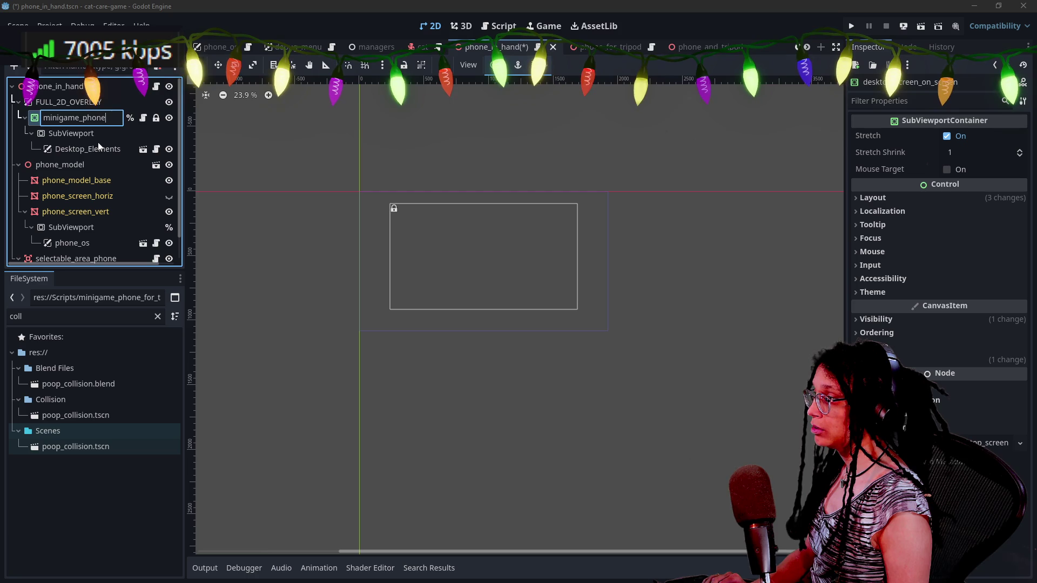
{"action": "type", "text": "_"}
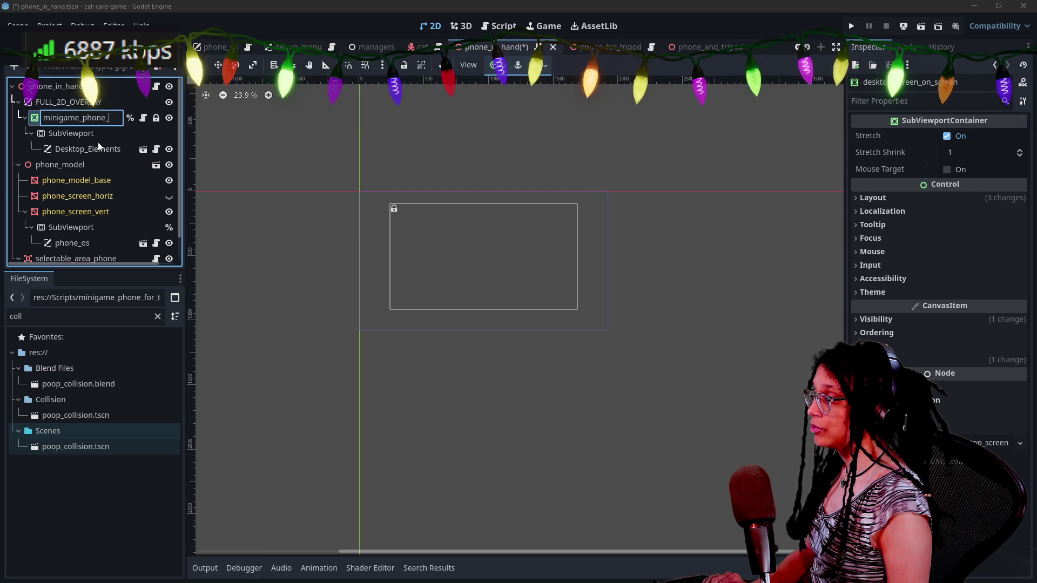
{"action": "type", "text": "screen_in_hand"}
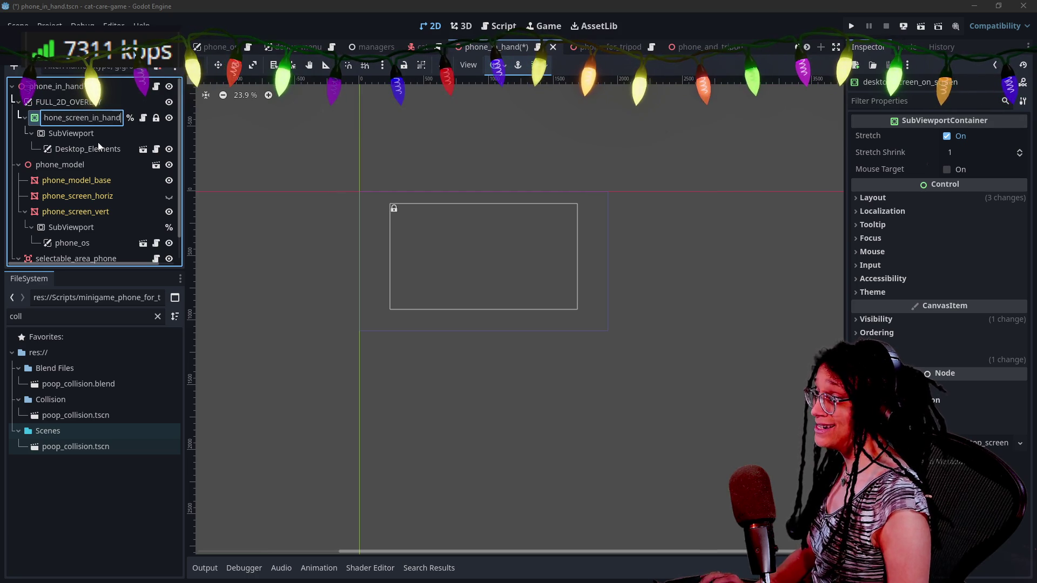
{"action": "key", "text": "Return"}
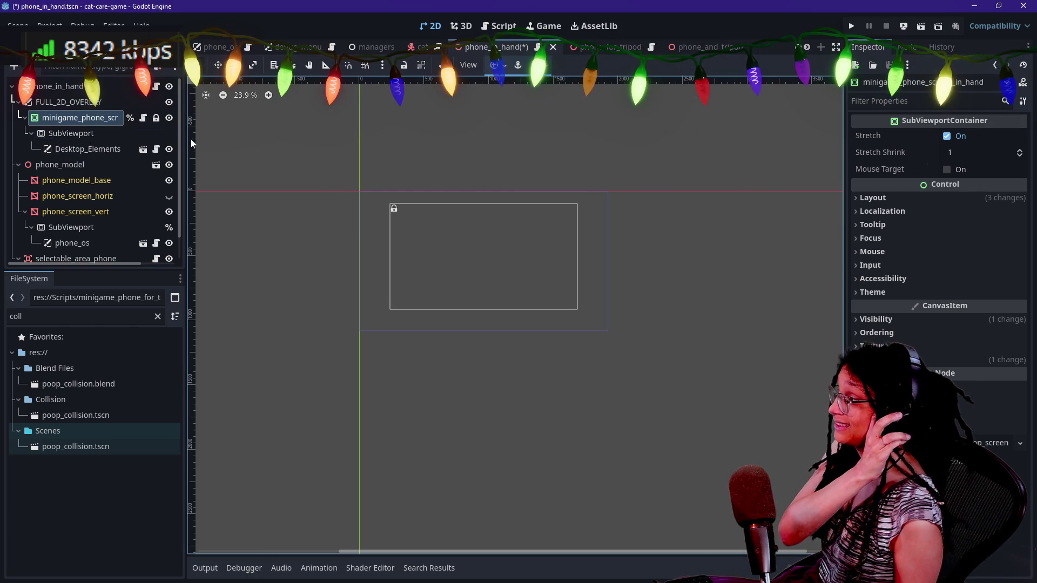
- Inspect the SubViewport, Desktop_Elements and phone_os nodes, then reselect the renamed container
{"action": "left_click", "coordinate": [108, 134]}
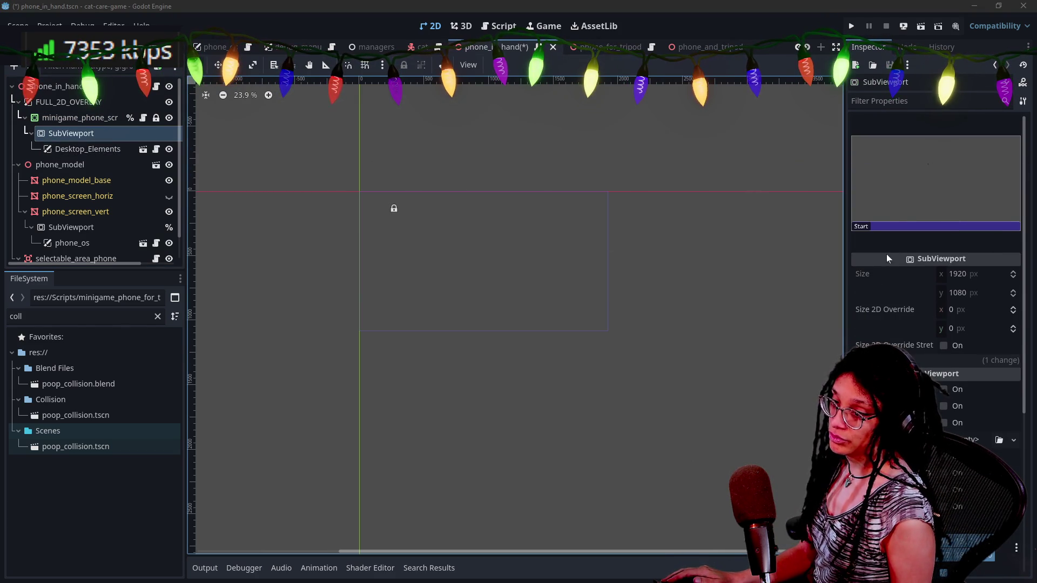
{"action": "scroll", "coordinate": [887, 254], "scroll_direction": "down", "scroll_amount": 5}
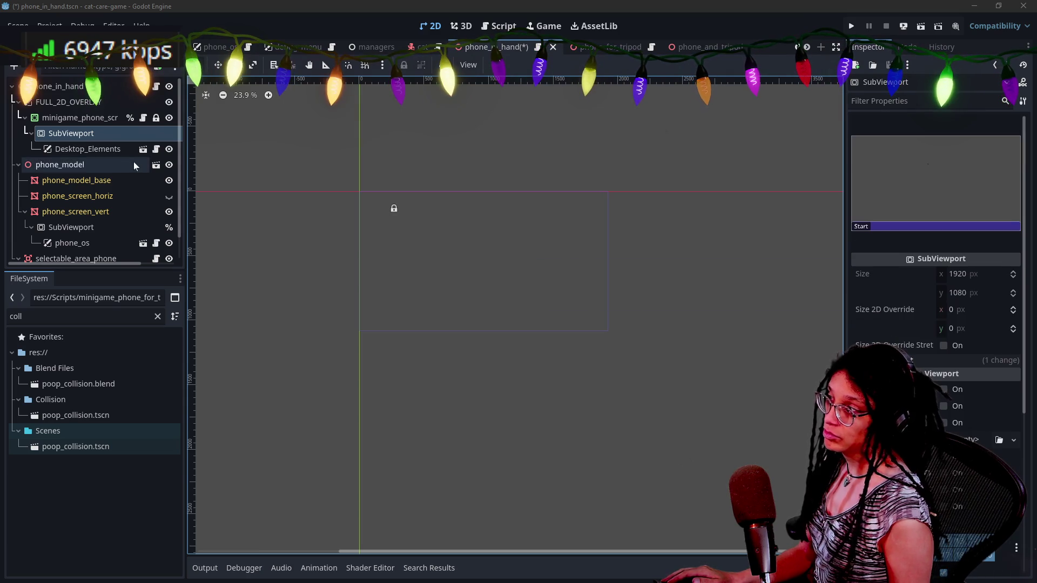
{"action": "left_click", "coordinate": [116, 148]}
{"action": "left_click", "coordinate": [87, 243]}
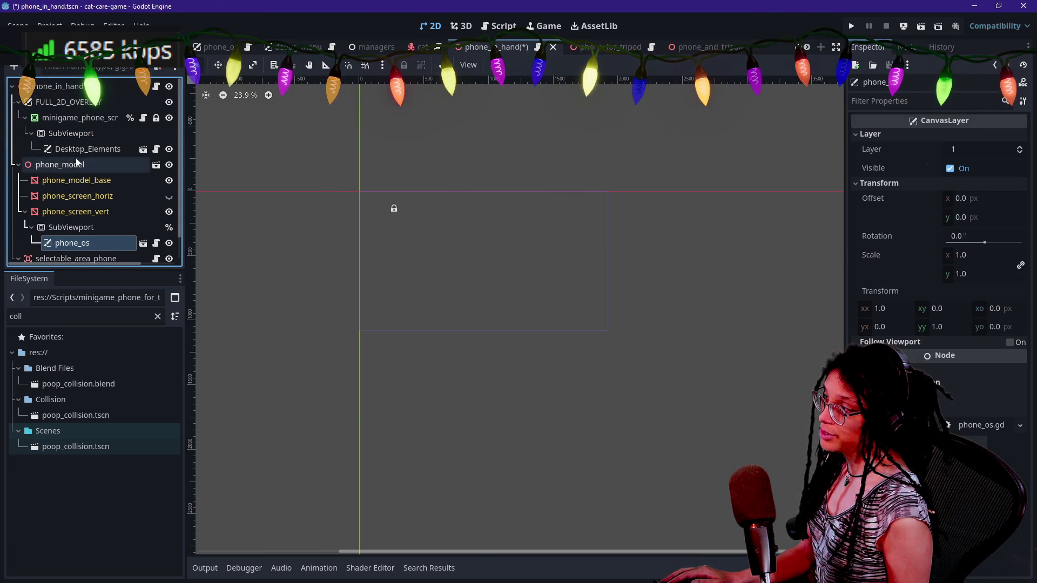
{"action": "left_click", "coordinate": [81, 118]}
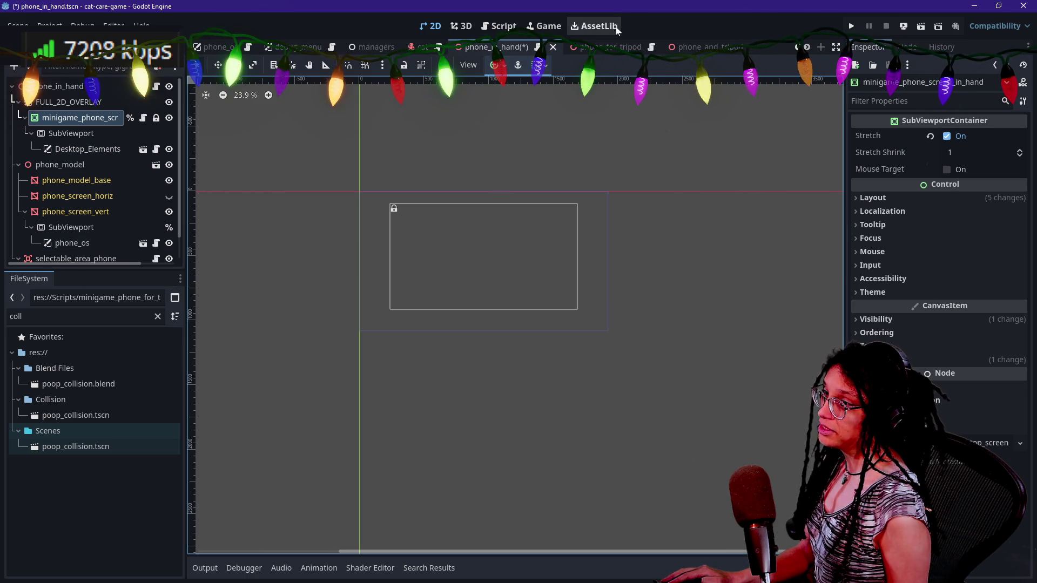
- Open the computer_monitor scene via resource search, then dismiss a second search for phone
{"action": "key", "text": "alt+shift+o"}
{"action": "type", "text": "monitor"}
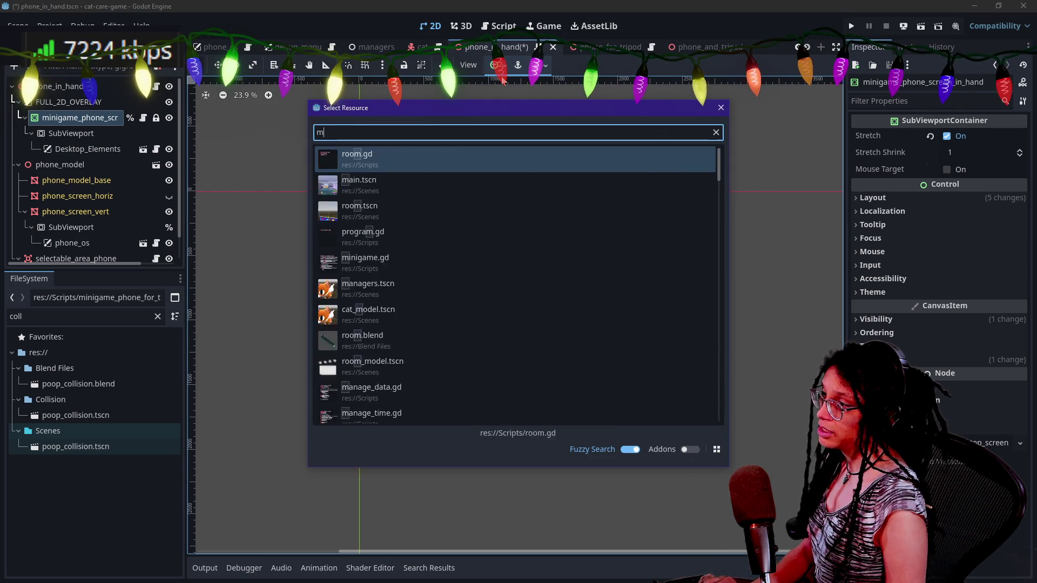
{"action": "key", "text": "Return"}
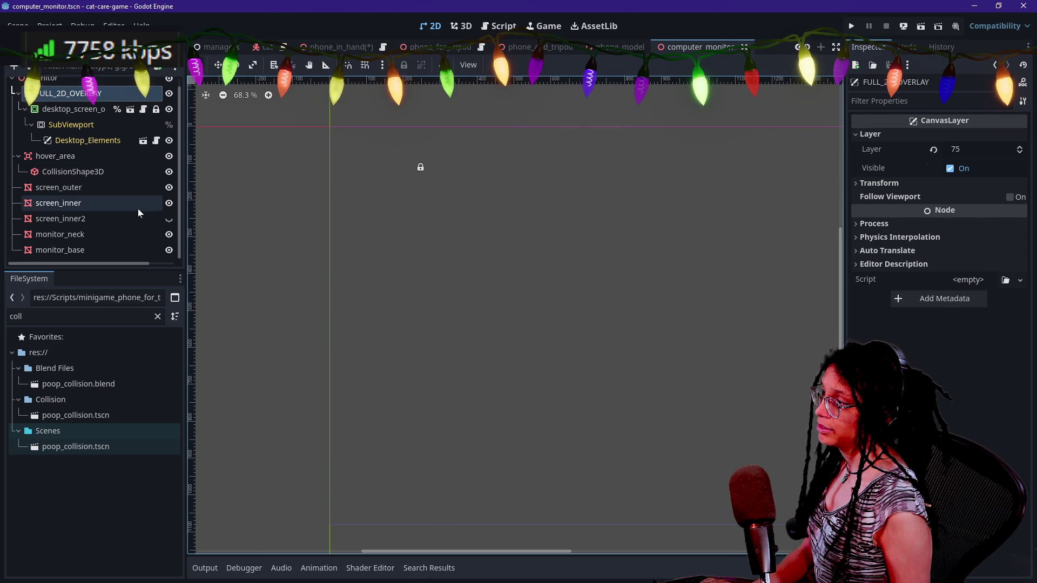
{"action": "scroll", "coordinate": [137, 209], "scroll_direction": "up", "scroll_amount": 1}
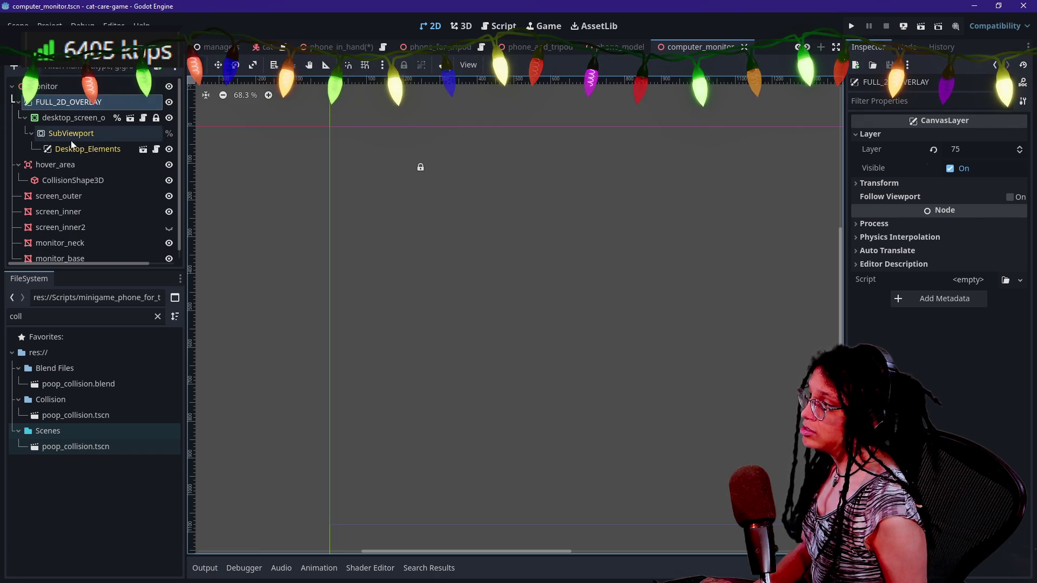
{"action": "scroll", "coordinate": [812, 47], "scroll_direction": "up", "scroll_amount": 1}
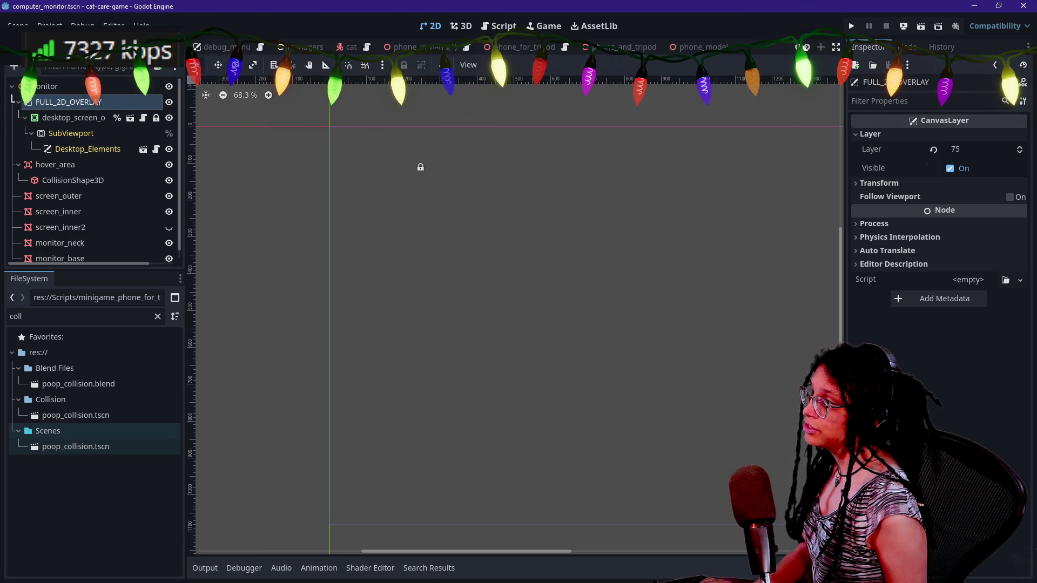
{"action": "key", "text": "shift+alt+o"}
{"action": "type", "text": "phone"}
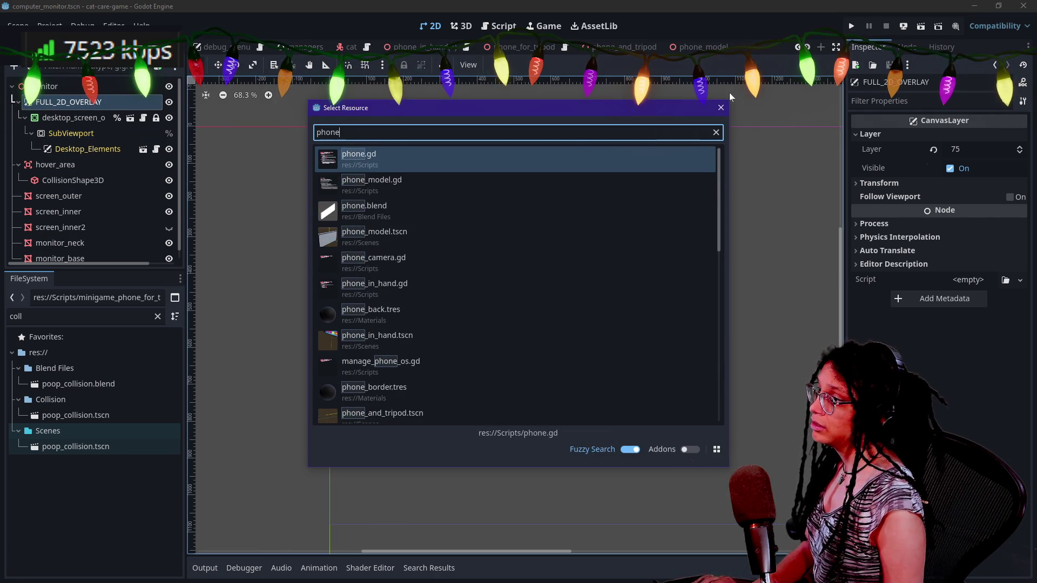
{"action": "key", "text": "Escape"}
- In phone_in_hand, move phone_os's SubViewport under the container and delete the old Desktop_Elements SubViewport
{"action": "left_click", "coordinate": [421, 47]}
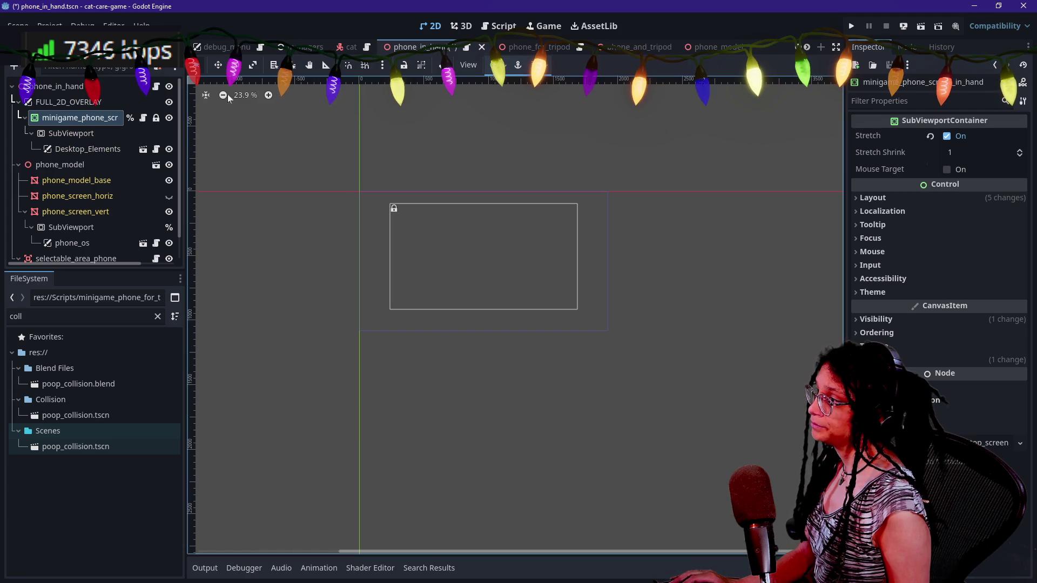
{"action": "scroll", "coordinate": [75, 209], "scroll_direction": "down", "scroll_amount": 1}
{"action": "left_click", "coordinate": [80, 189]}
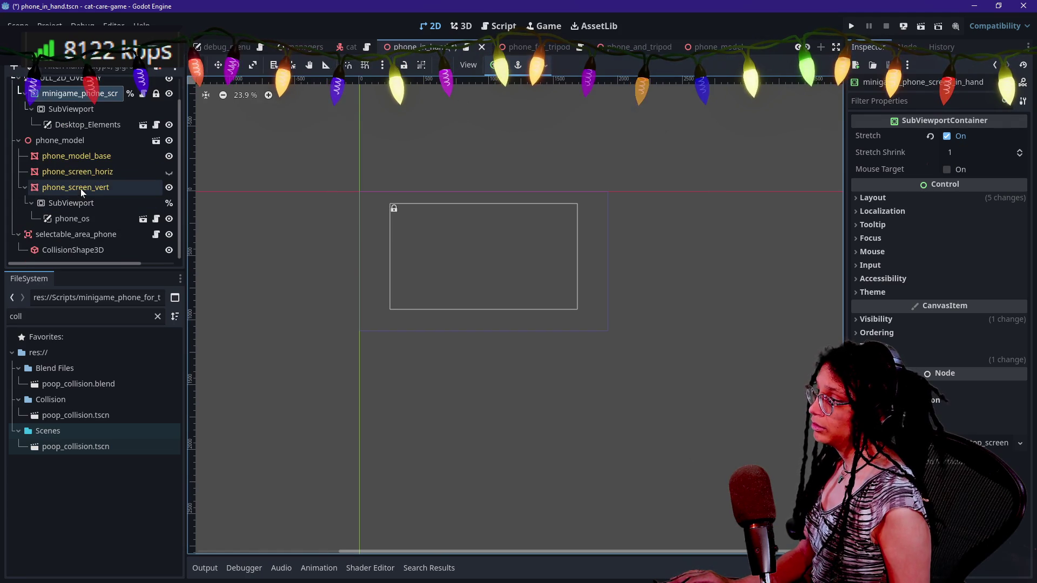
{"action": "mouse_move", "coordinate": [59, 203]}
{"action": "left_mouse_down"}
{"action": "mouse_move", "coordinate": [68, 203]}
{"action": "mouse_move", "coordinate": [80, 88]}
{"action": "mouse_move", "coordinate": [80, 117]}
{"action": "left_mouse_up"}
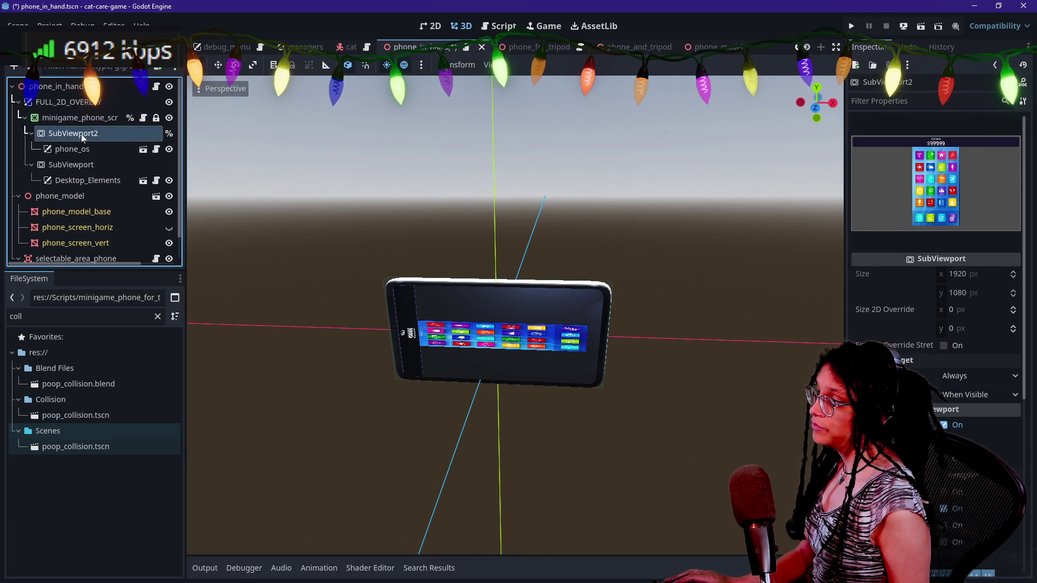
{"action": "left_click", "coordinate": [86, 169]}
{"action": "key", "text": "Return"}
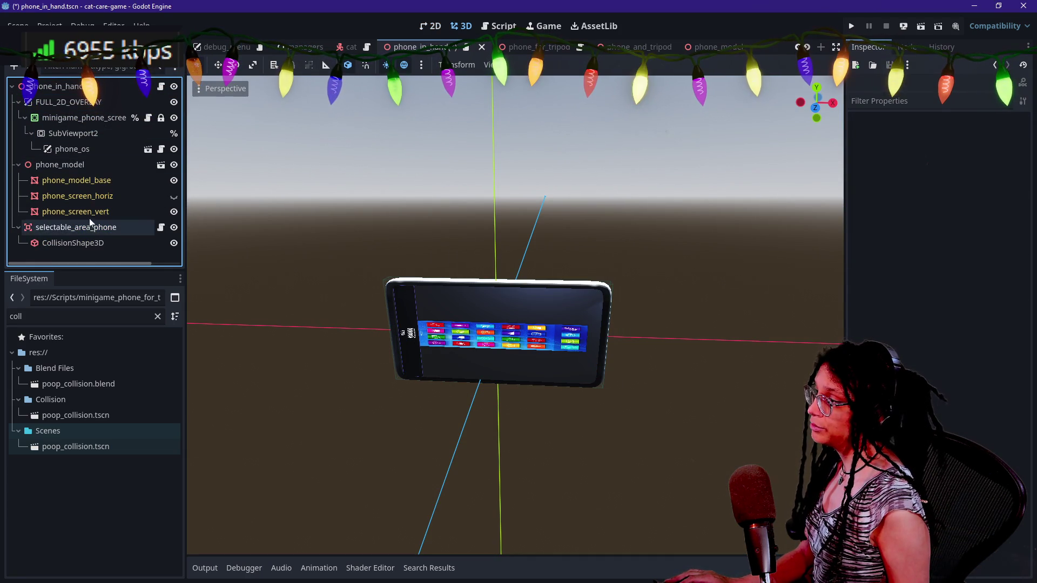
{"action": "left_click", "coordinate": [143, 212]}
{"action": "scroll", "coordinate": [912, 290], "scroll_direction": "down", "scroll_amount": 6}
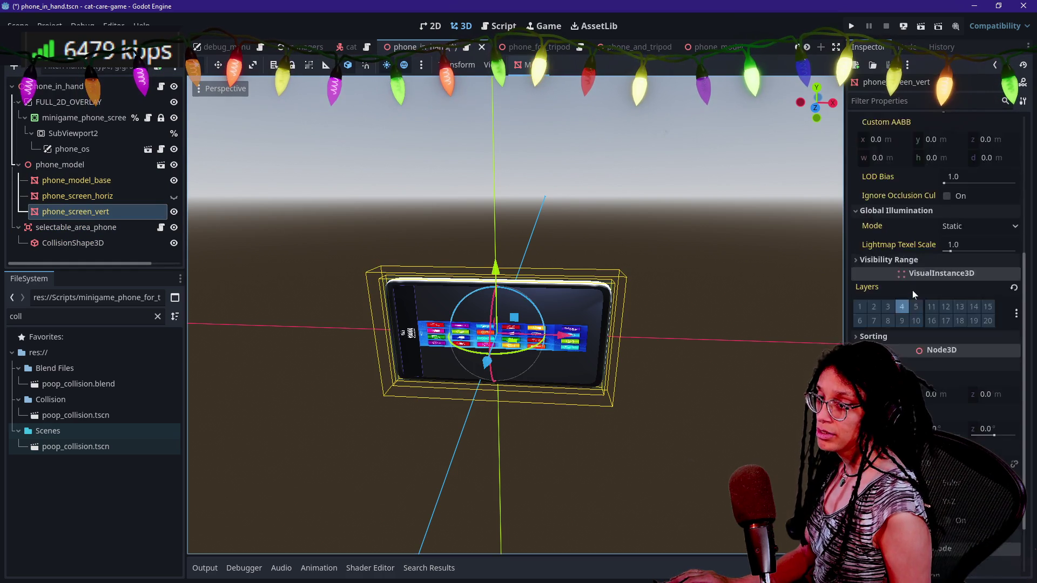
{"action": "scroll", "coordinate": [919, 300], "scroll_direction": "up", "scroll_amount": 5}
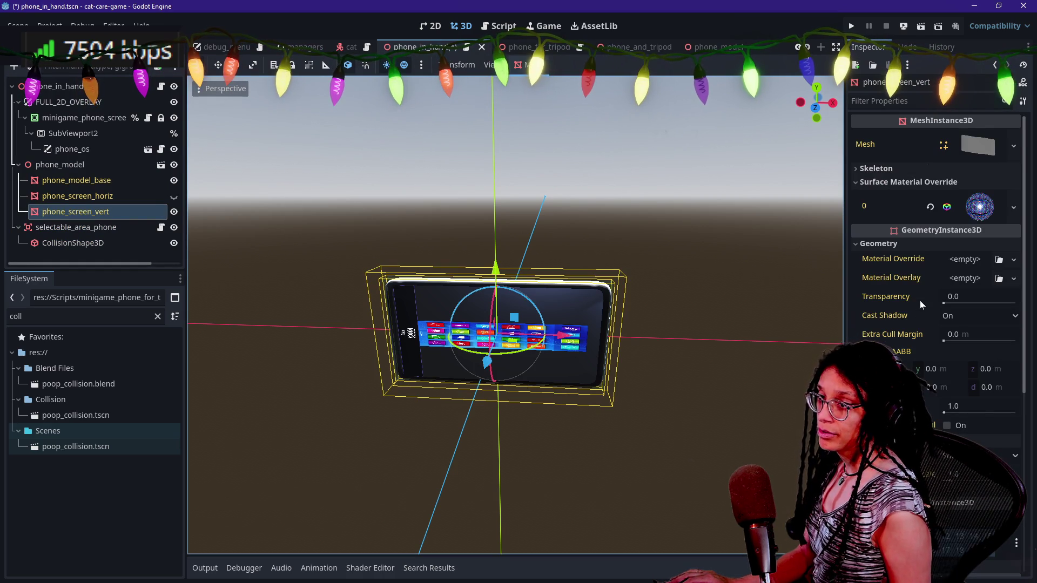
- Set phone_screen_vert's override material Albedo Texture viewport path to the SubViewport
{"action": "left_click", "coordinate": [967, 216]}
{"action": "scroll", "coordinate": [857, 331], "scroll_direction": "down", "scroll_amount": 1}
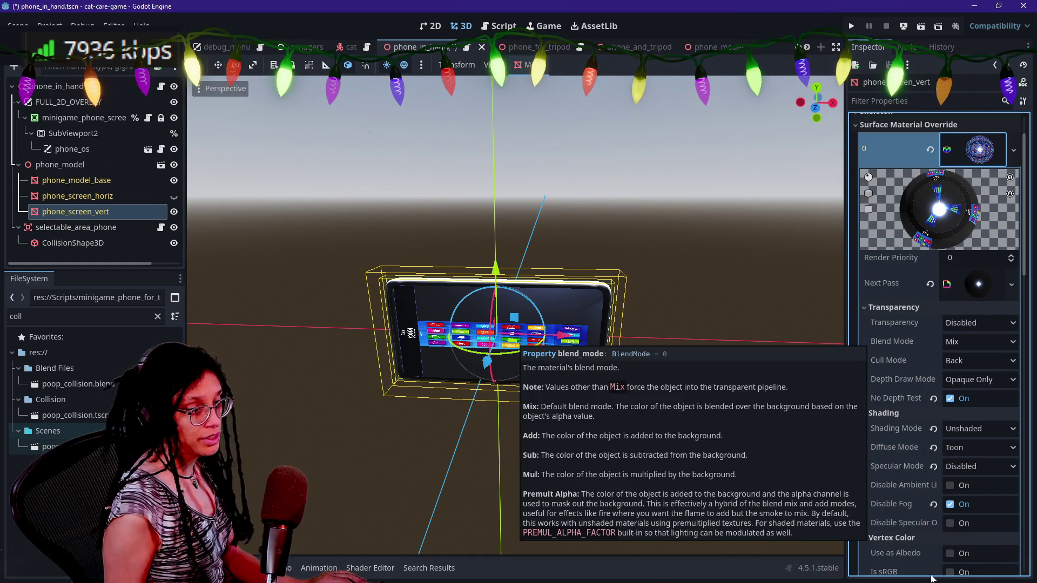
{"action": "scroll", "coordinate": [933, 457], "scroll_direction": "down", "scroll_amount": 4}
{"action": "scroll", "coordinate": [933, 458], "scroll_direction": "down", "scroll_amount": 4}
{"action": "left_click", "coordinate": [984, 285]}
{"action": "left_click", "coordinate": [976, 313]}
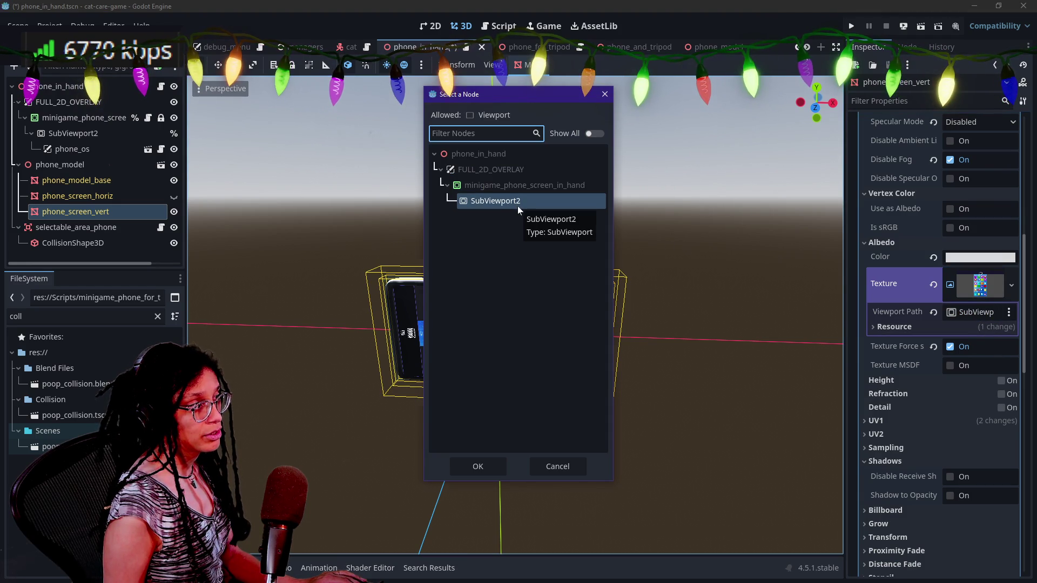
{"action": "double_click", "coordinate": [517, 206]}
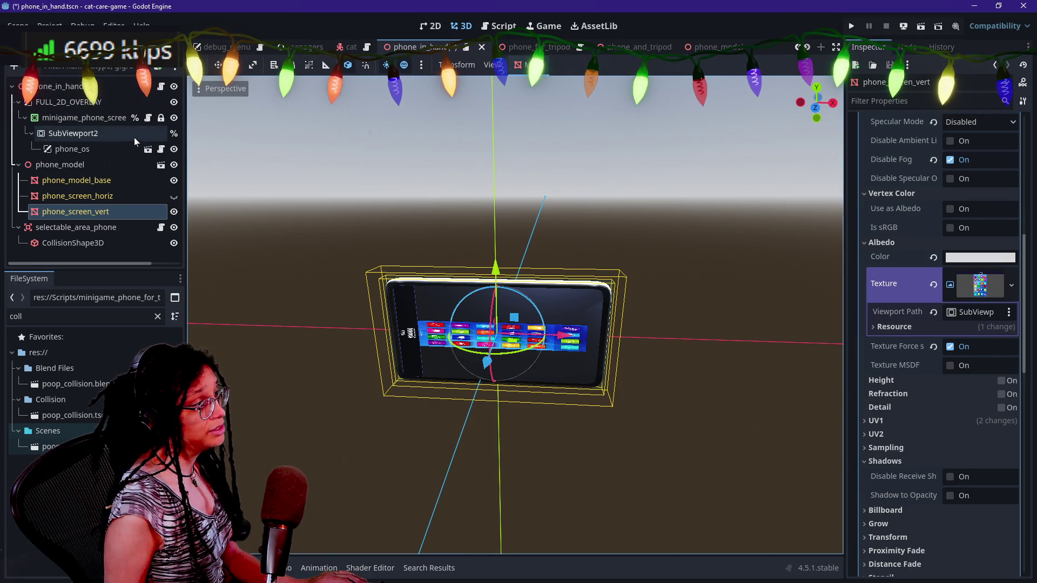
- Recheck the SubViewport, reassign it as the texture source, then save, run and stop the game
{"action": "left_click", "coordinate": [134, 136]}
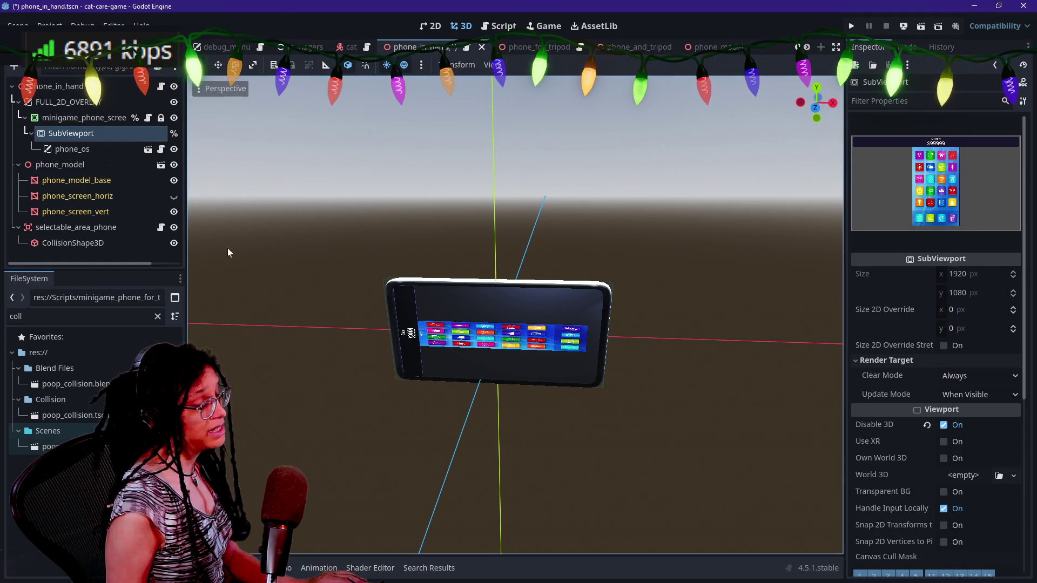
{"action": "left_click", "coordinate": [76, 212]}
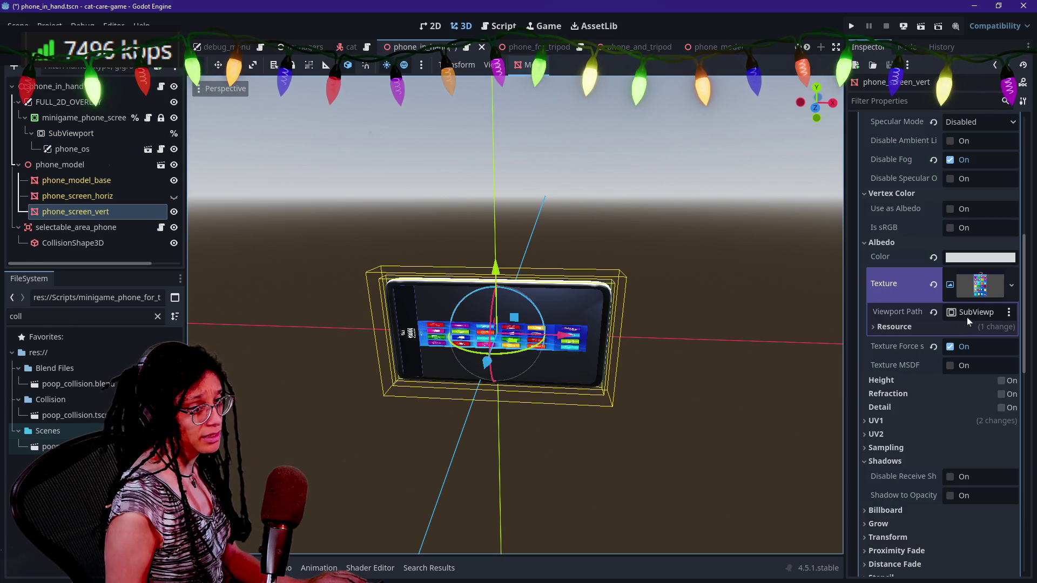
{"action": "left_click", "coordinate": [966, 316]}
{"action": "double_click", "coordinate": [519, 204]}
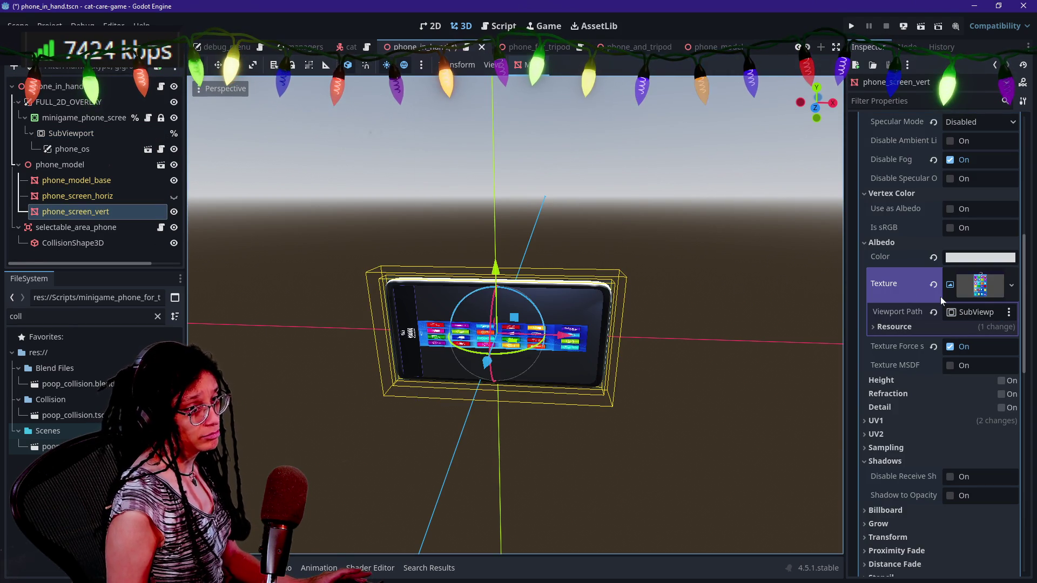
{"action": "scroll", "coordinate": [941, 297], "scroll_direction": "down", "scroll_amount": 6}
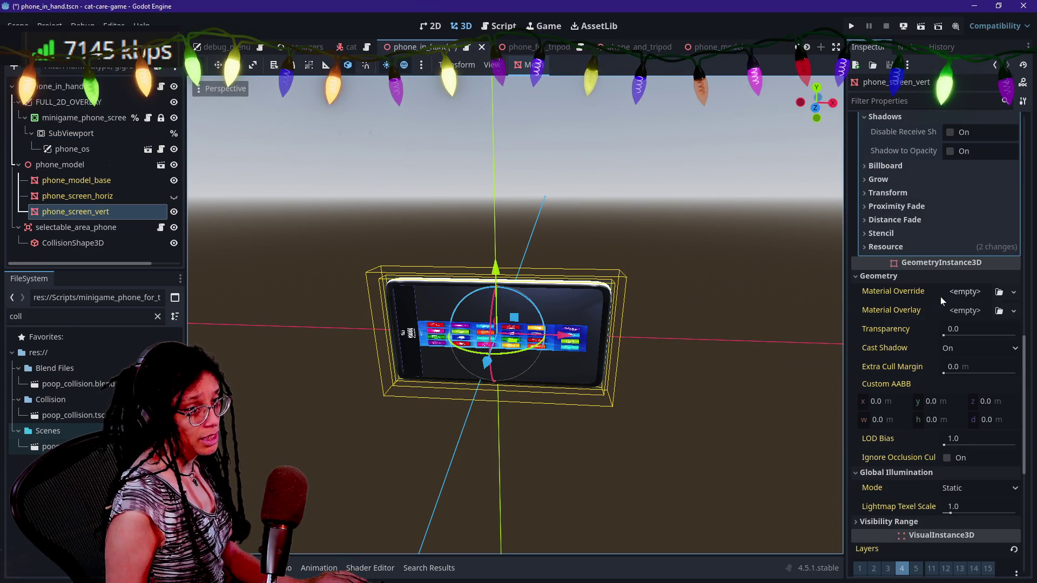
{"action": "scroll", "coordinate": [941, 297], "scroll_direction": "up", "scroll_amount": 6}
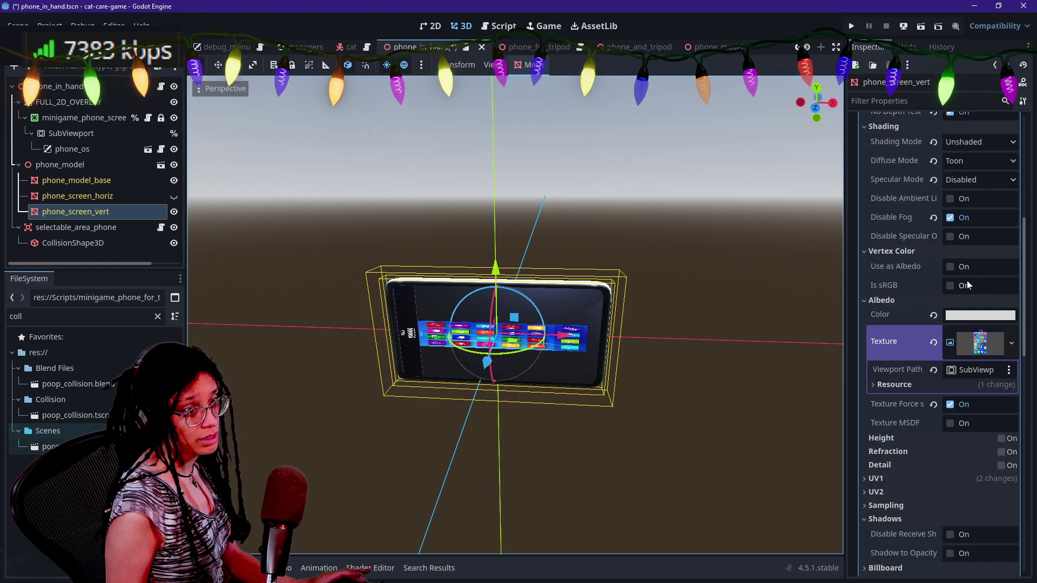
{"action": "scroll", "coordinate": [967, 284], "scroll_direction": "up", "scroll_amount": 4}
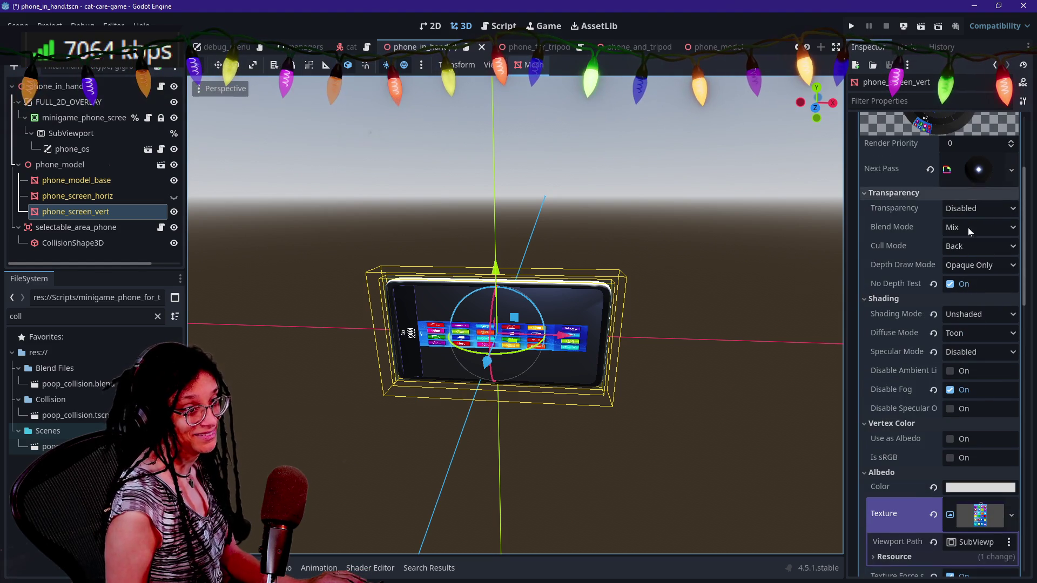
{"action": "scroll", "coordinate": [974, 428], "scroll_direction": "down", "scroll_amount": 5}
{"action": "left_click", "coordinate": [853, 26]}
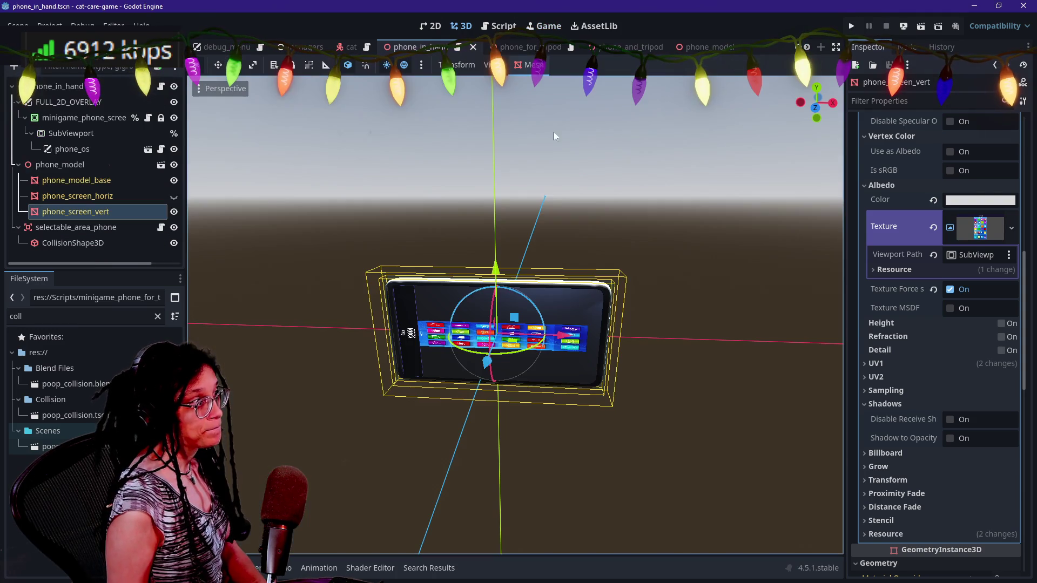
{"action": "key", "text": "F8"}
- Inspect FULL_2D_OVERLAY's layer and transform settings
{"action": "left_click", "coordinate": [122, 102]}
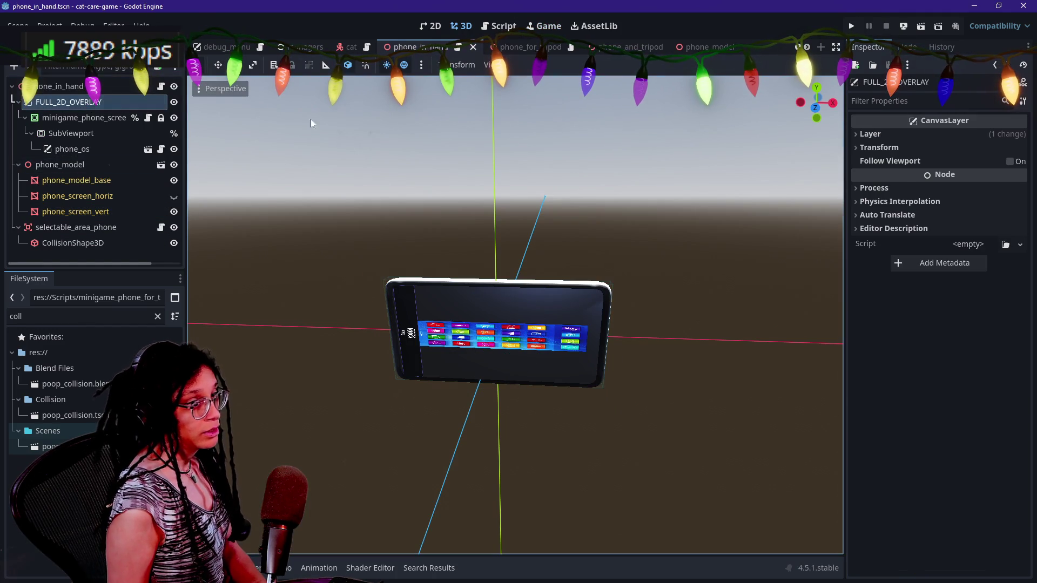
{"action": "left_click", "coordinate": [940, 134]}
{"action": "left_click", "coordinate": [904, 185]}
{"action": "left_click", "coordinate": [905, 185]}
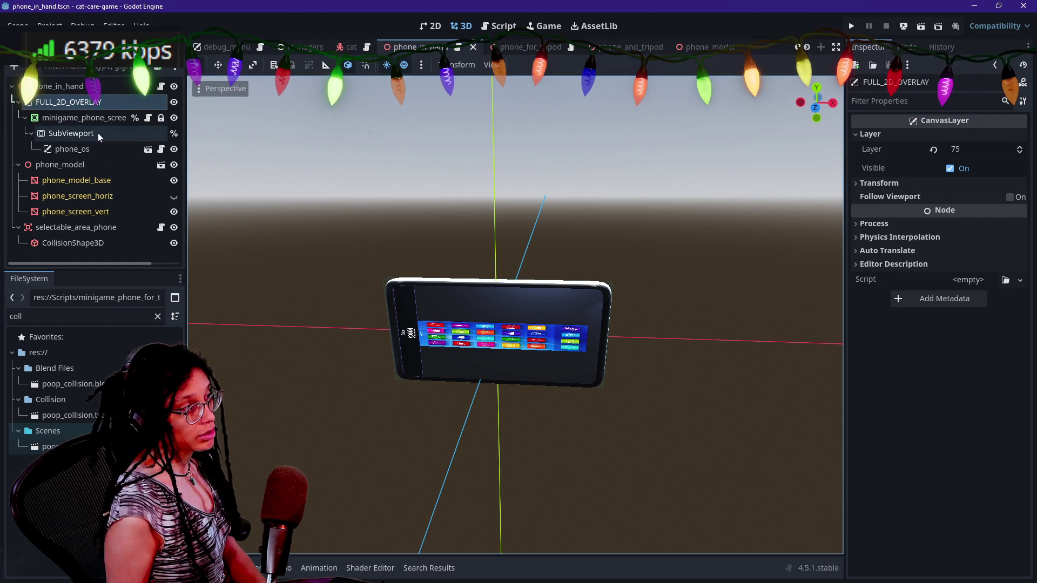
- Turn off Stretch on minigame_phone_screen_in_hand and reset its Scale to 1 and Pivot Offset to zero
{"action": "left_click", "coordinate": [83, 118]}
{"action": "key", "text": "ctrl+F2"}
{"action": "left_click", "coordinate": [947, 136]}
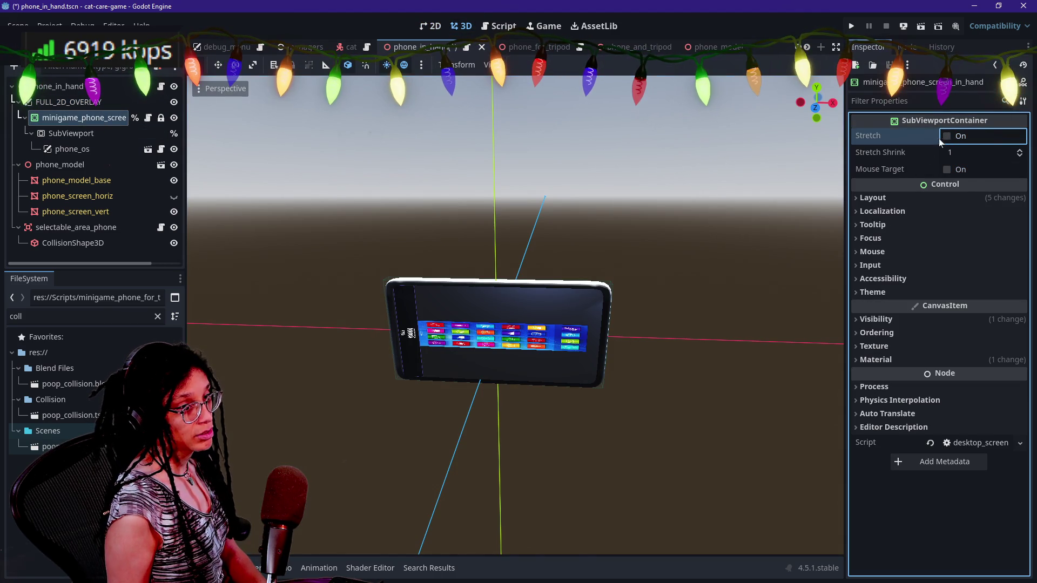
{"action": "left_click", "coordinate": [940, 197]}
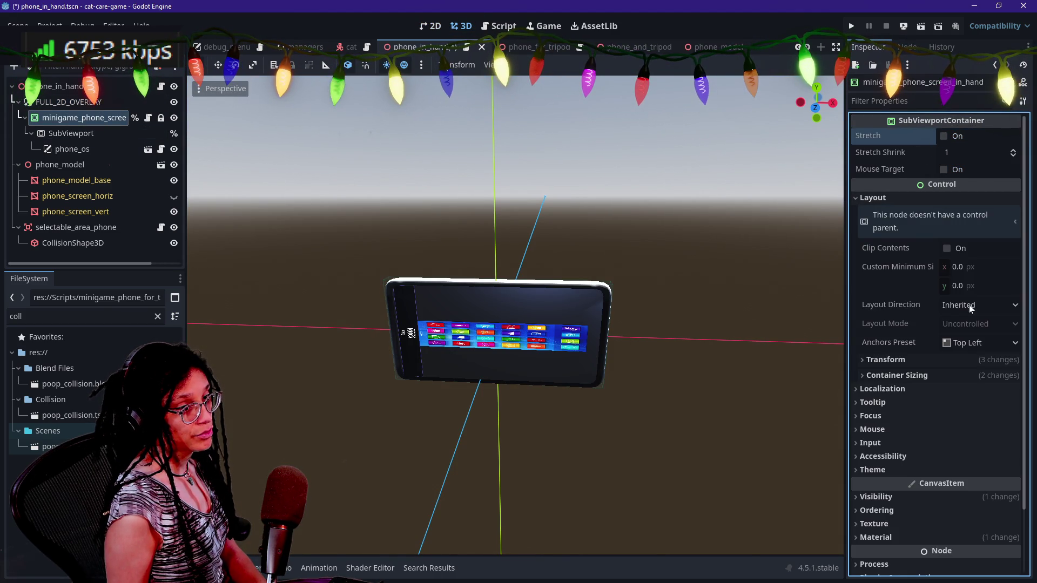
{"action": "scroll", "coordinate": [925, 341], "scroll_direction": "down", "scroll_amount": 2}
{"action": "left_click", "coordinate": [909, 305]}
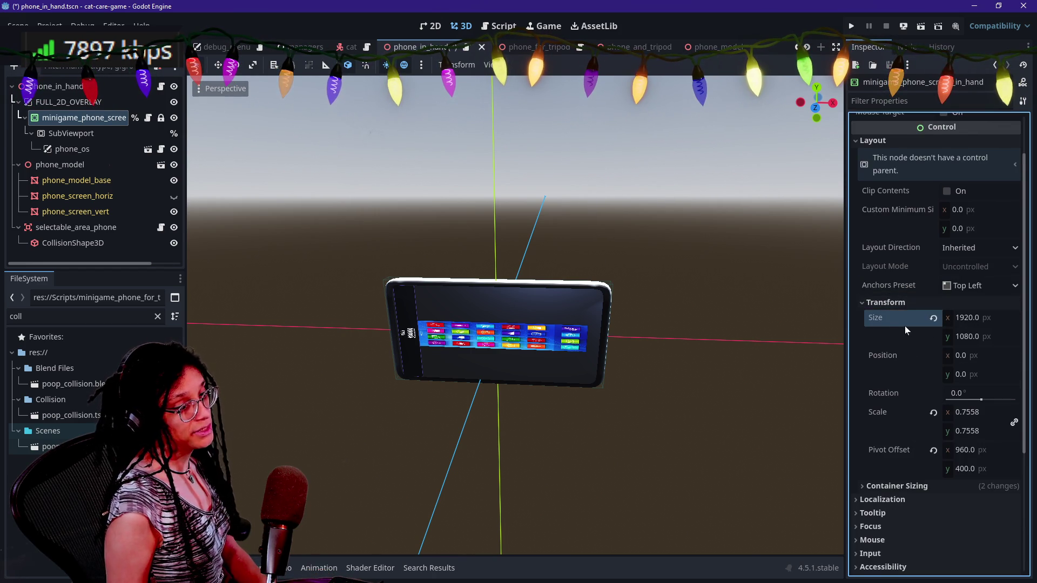
{"action": "scroll", "coordinate": [906, 326], "scroll_direction": "up", "scroll_amount": 2}
{"action": "scroll", "coordinate": [909, 445], "scroll_direction": "down", "scroll_amount": 2}
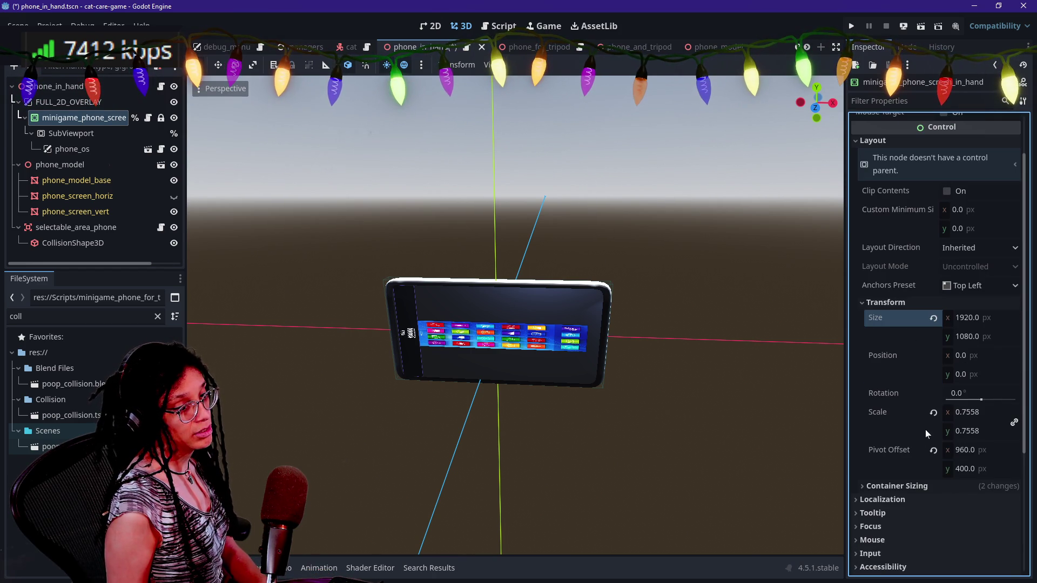
{"action": "left_click", "coordinate": [935, 411]}
{"action": "left_click", "coordinate": [934, 450]}
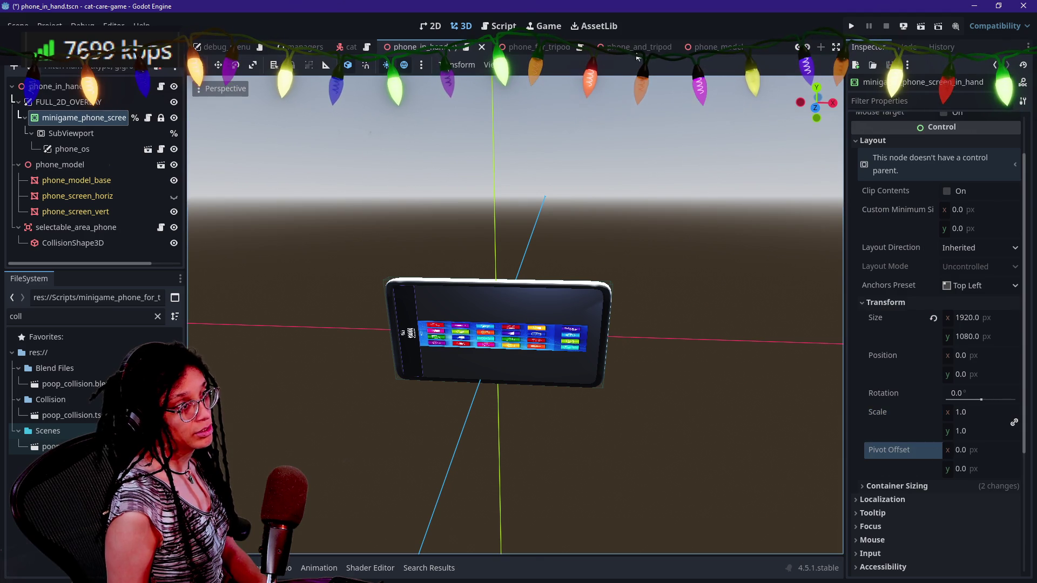
{"action": "scroll", "coordinate": [997, 390], "scroll_direction": "down", "scroll_amount": 6}
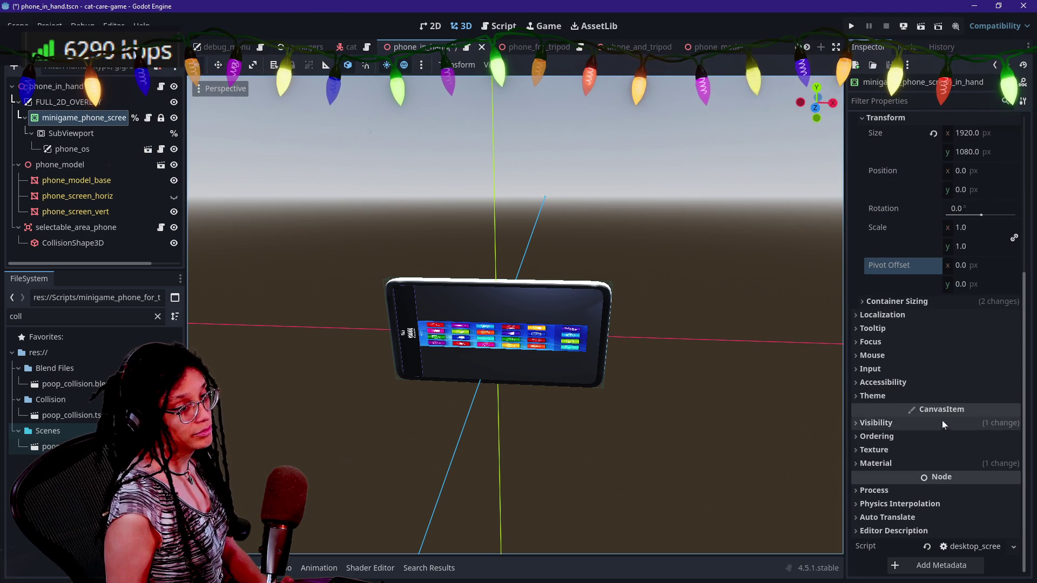
{"action": "scroll", "coordinate": [920, 203], "scroll_direction": "up", "scroll_amount": 8}
- Dismiss the Inspector's extra options and bring up actions for FULL_2D_OVERLAY
{"action": "left_click", "coordinate": [1023, 101]}
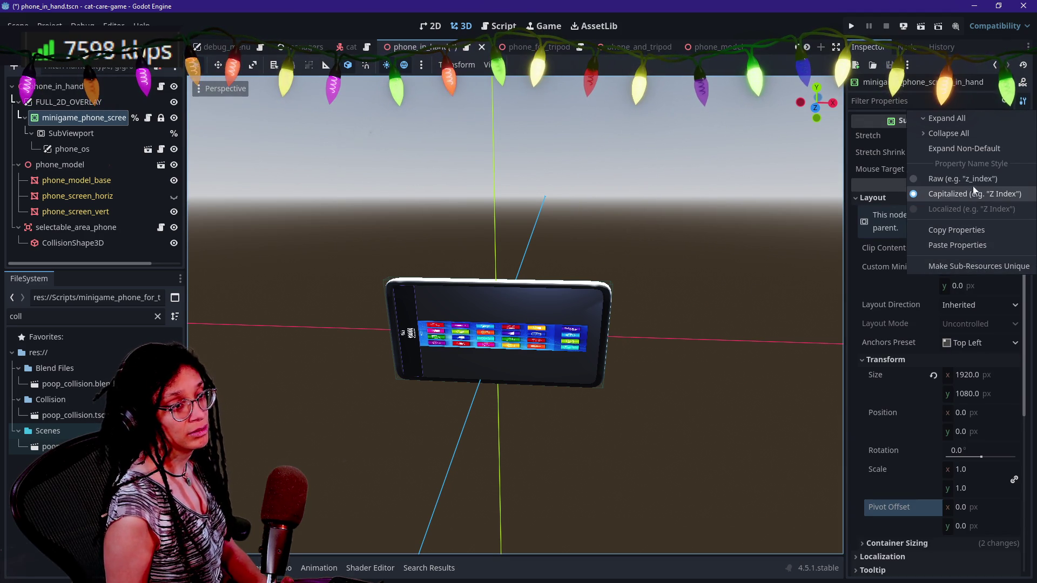
{"action": "left_click", "coordinate": [905, 216]}
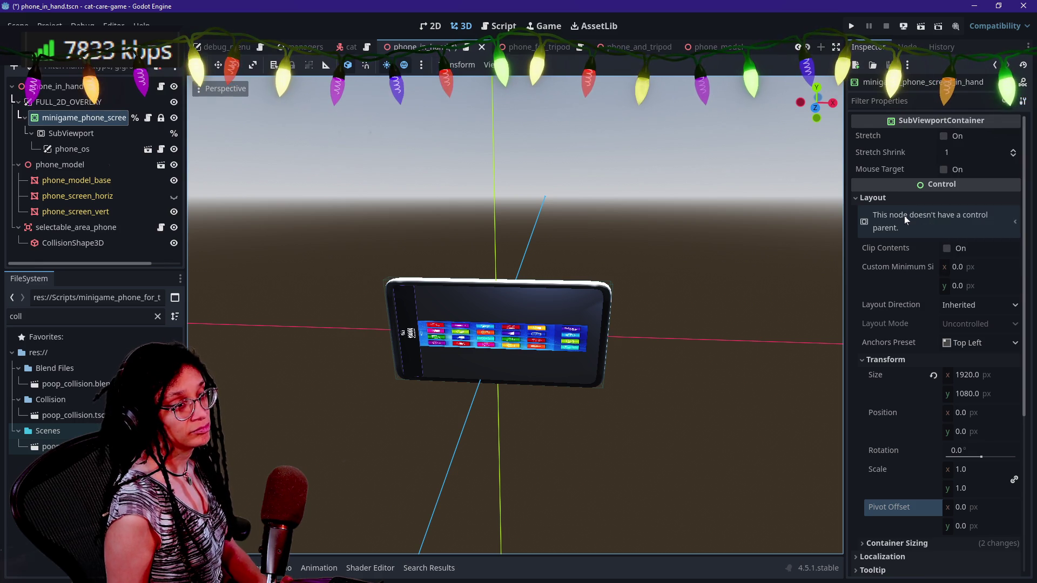
{"action": "left_click", "coordinate": [86, 102]}
{"action": "right_click", "coordinate": [86, 104]}
- Abandon a child-node search and undo the previous scene tree rearrangement
{"action": "left_click", "coordinate": [138, 111]}
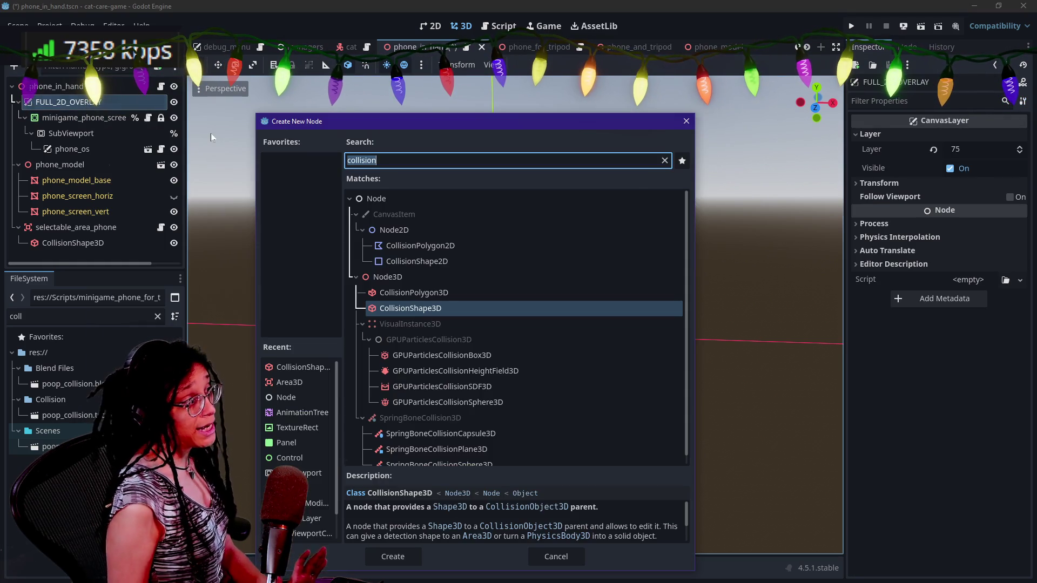
{"action": "type", "text": "contai"}
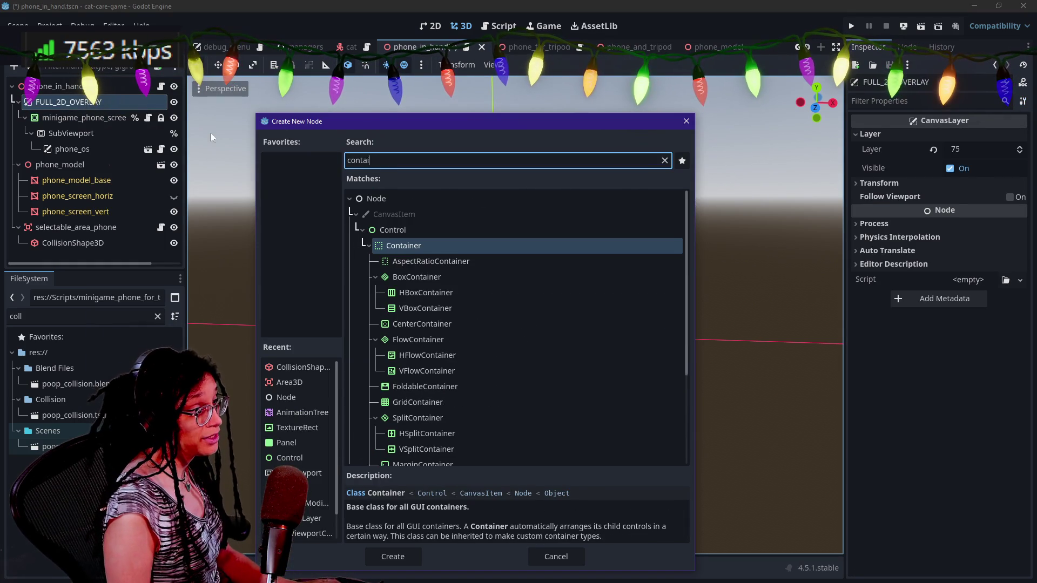
{"action": "key", "text": "BackSpace"}
{"action": "key", "text": "BackSpace"}
{"action": "key", "text": "BackSpace"}
{"action": "type", "text": "subv"}
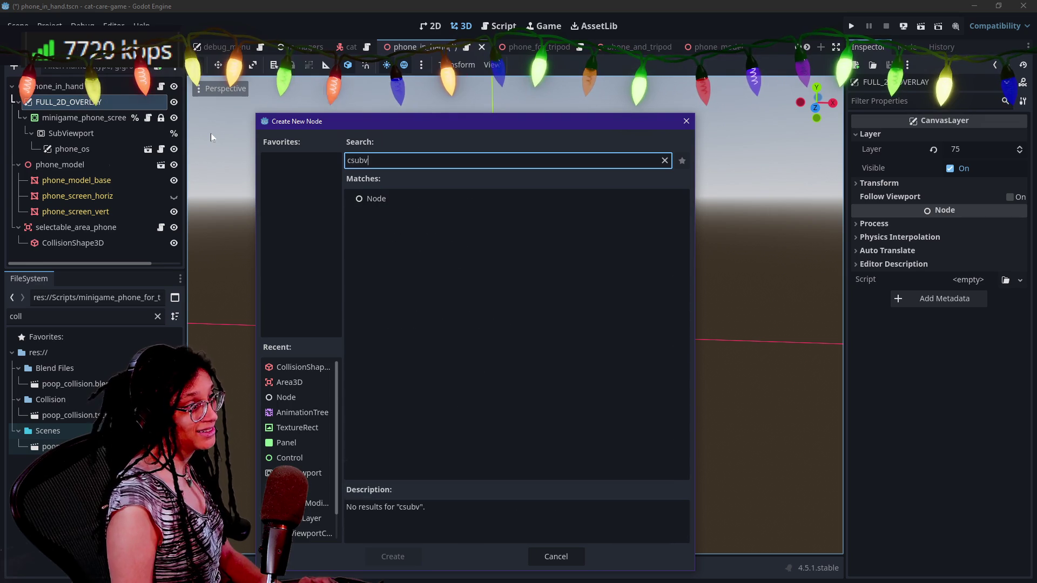
{"action": "key", "text": "BackSpace"}
{"action": "key", "text": "BackSpace"}
{"action": "key", "text": "BackSpace"}
{"action": "key", "text": "Escape"}
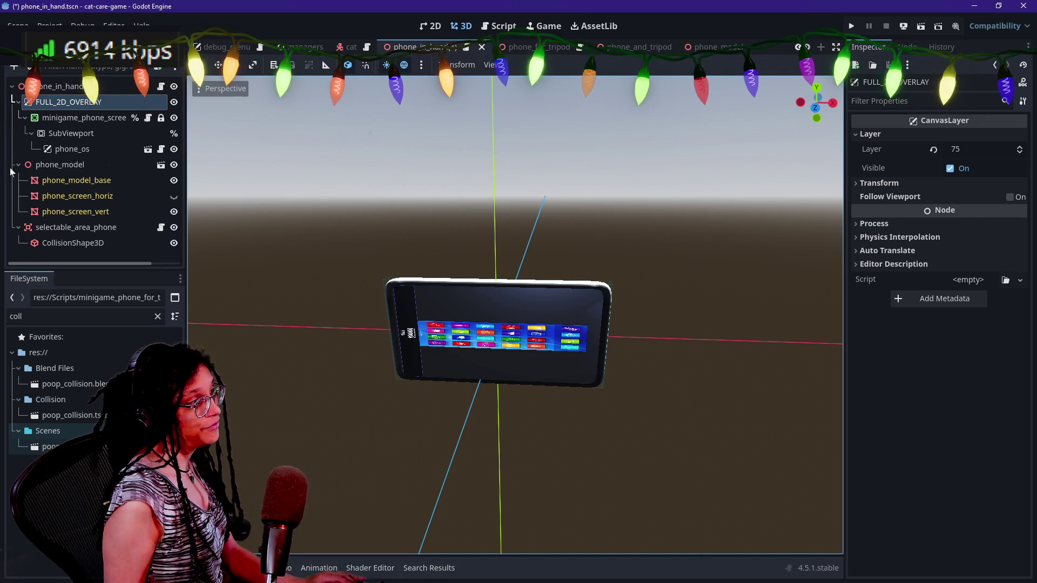
{"action": "left_click", "coordinate": [59, 155]}
{"action": "key", "text": "ctrl+z"}
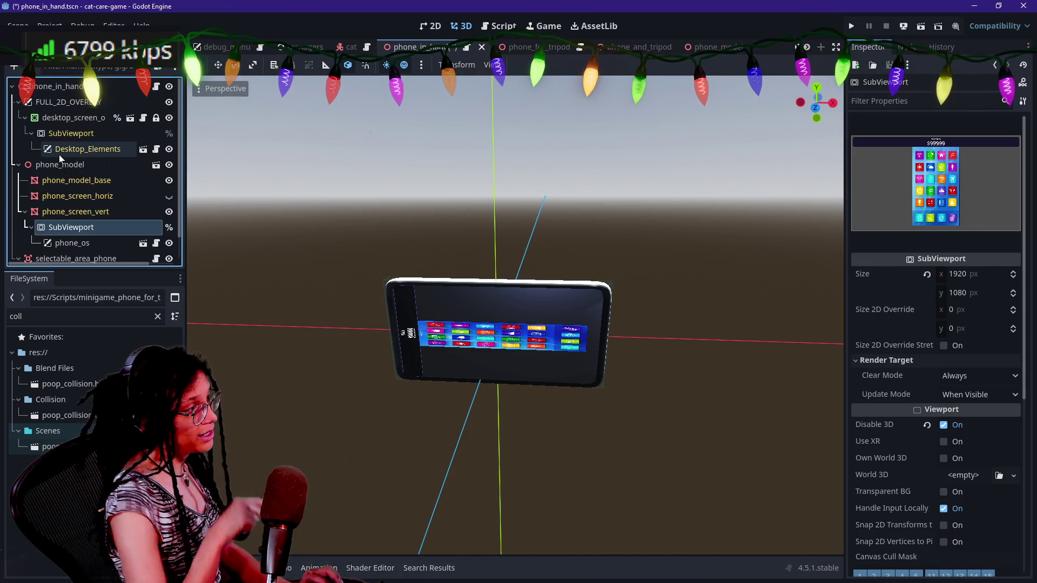
- Add a SubViewportContainer at the top of FULL_2D_OVERLAY named minigame_phone_screen_in_hand
{"action": "right_click", "coordinate": [79, 103]}
{"action": "left_click", "coordinate": [89, 105]}
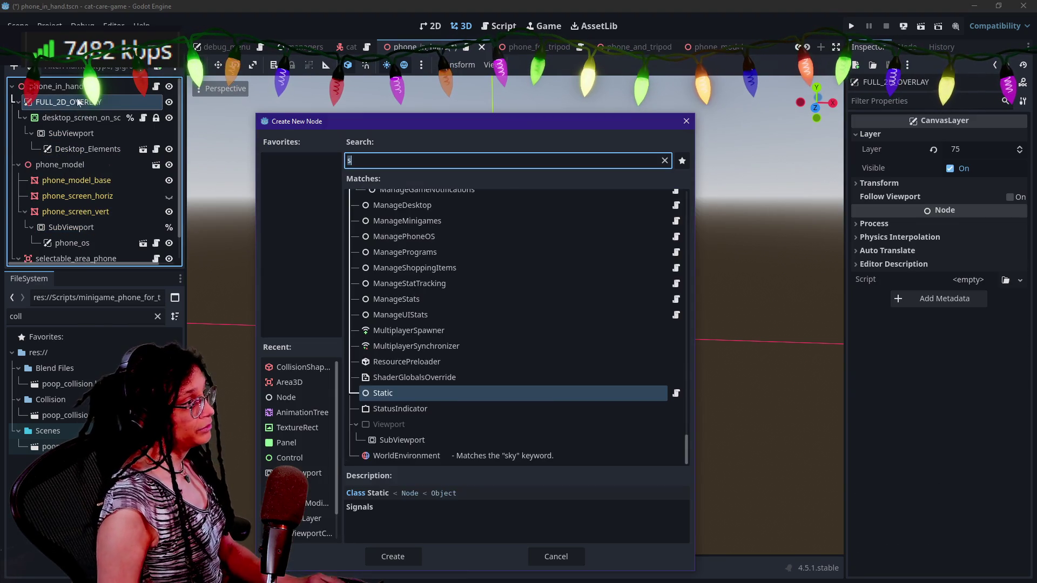
{"action": "type", "text": "sub"}
{"action": "key", "text": "Down"}
{"action": "key", "text": "Down"}
{"action": "key", "text": "Down"}
{"action": "key", "text": "Return"}
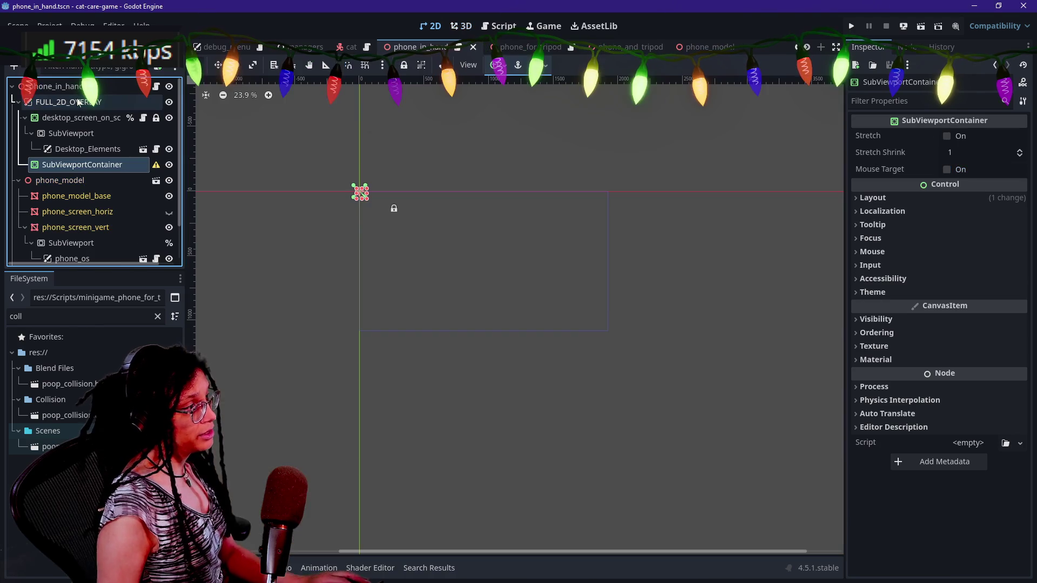
{"action": "left_click_drag", "start_coordinate": [77, 171], "coordinate": [81, 113]}
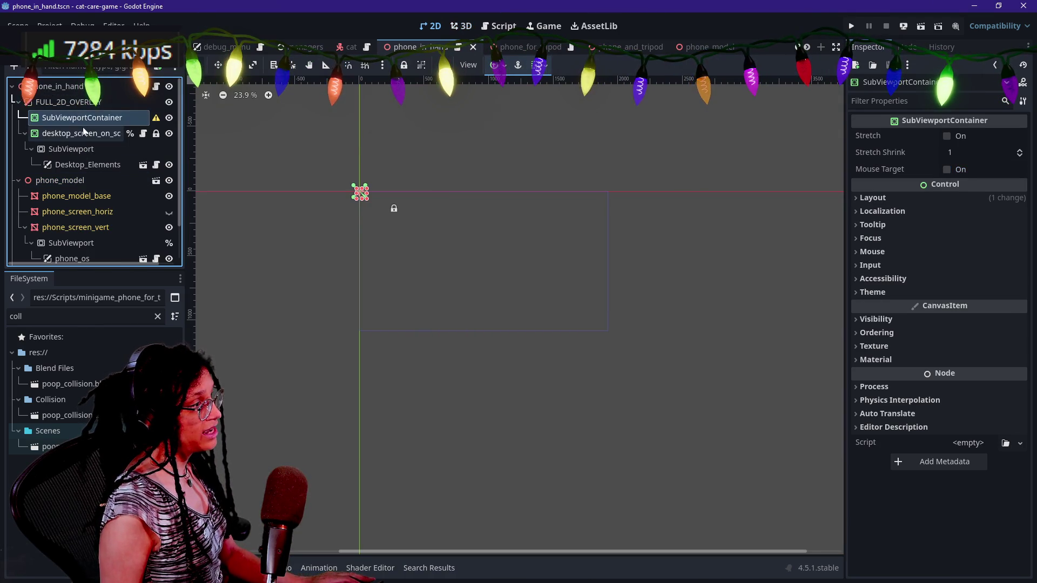
{"action": "left_click", "coordinate": [82, 129]}
{"action": "left_click", "coordinate": [77, 117]}
{"action": "key", "text": "F2"}
{"action": "type", "text": "minigame_phone_screen_in_"}
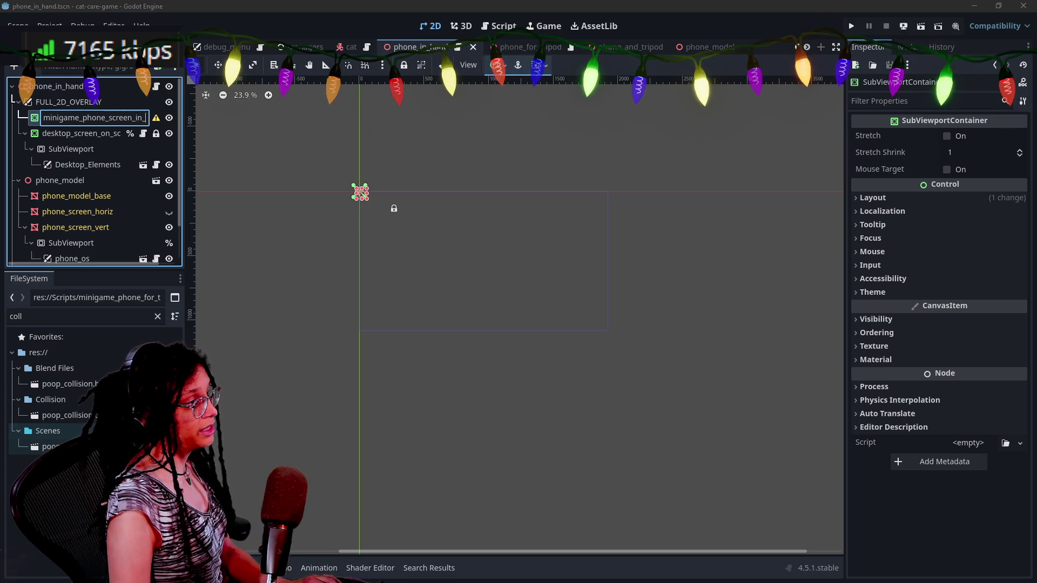
{"action": "type", "text": "hand"}
{"action": "key", "text": "Return"}
- Move the phone's SubViewport into the new minigame_phone_screen_in_hand container
{"action": "scroll", "coordinate": [102, 201], "scroll_direction": "down", "scroll_amount": 2}
{"action": "left_click_drag", "start_coordinate": [76, 205], "coordinate": [100, 116]}
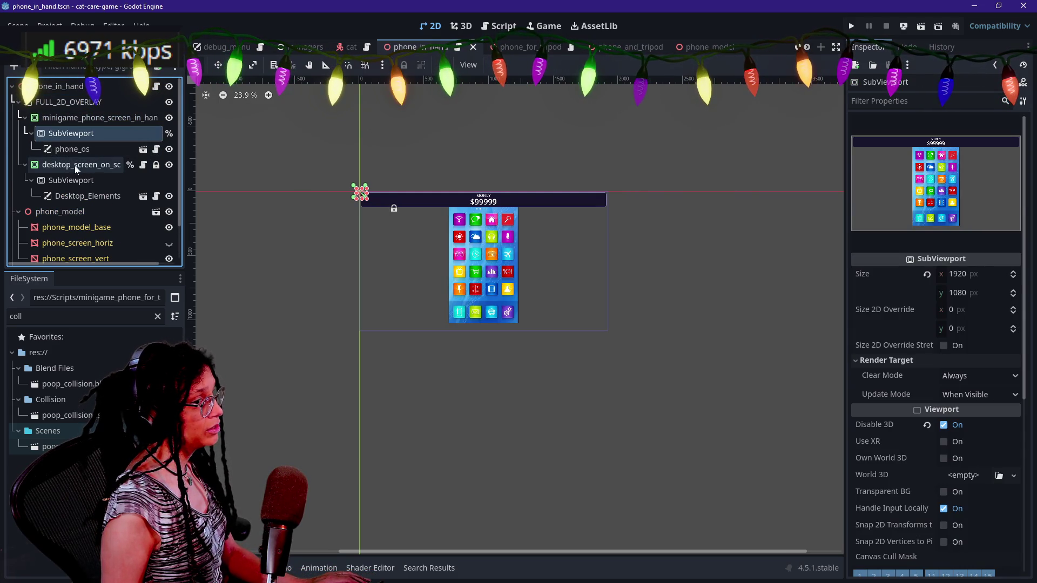
{"action": "left_click", "coordinate": [73, 166]}
{"action": "key", "text": "Delete"}
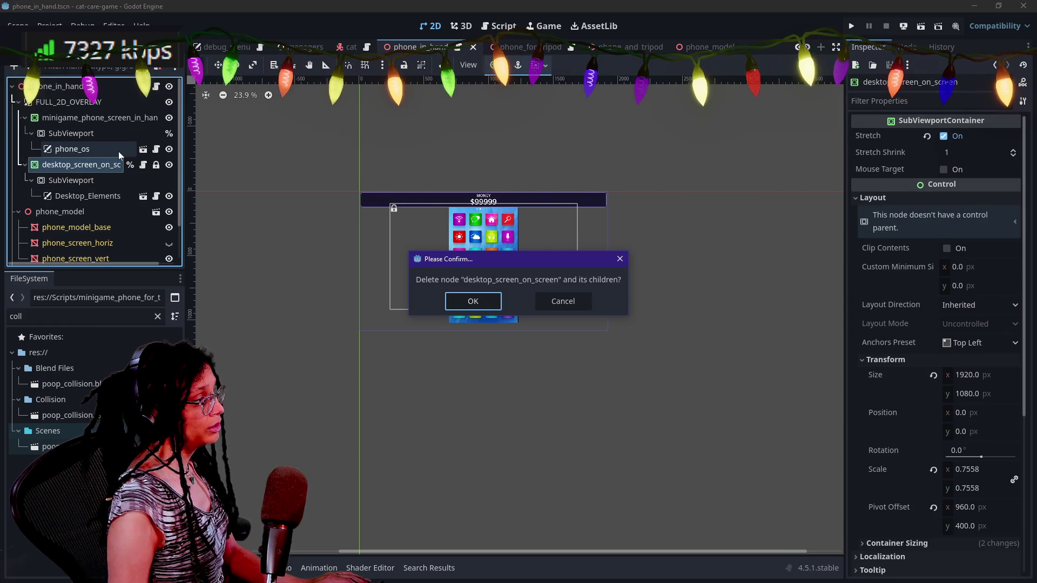
{"action": "key", "text": "Escape"}
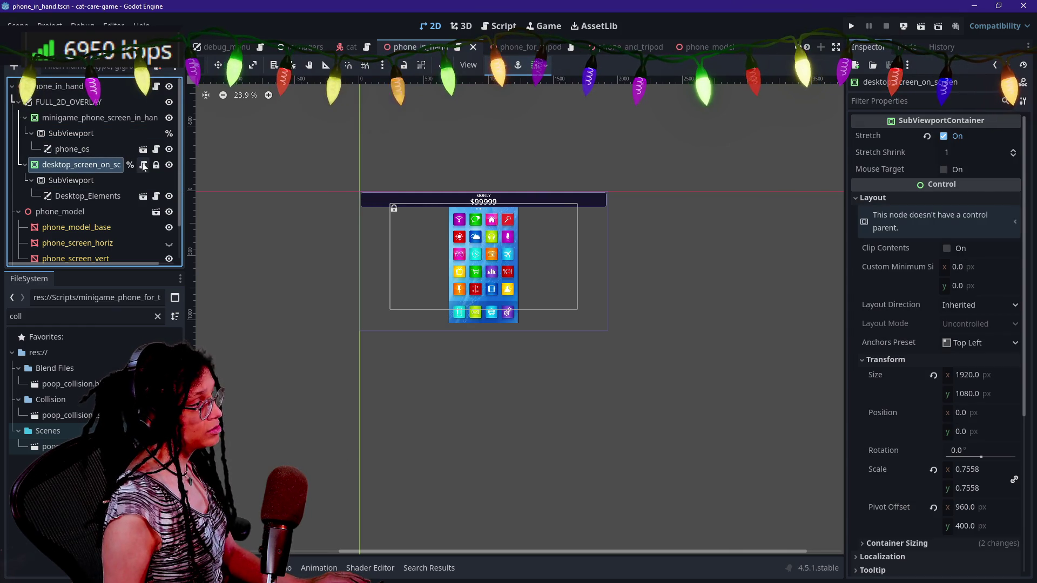
- Delete desktop_screen_on_screen with its children and select phone_screen_vert in 3D
{"action": "right_click", "coordinate": [116, 117]}
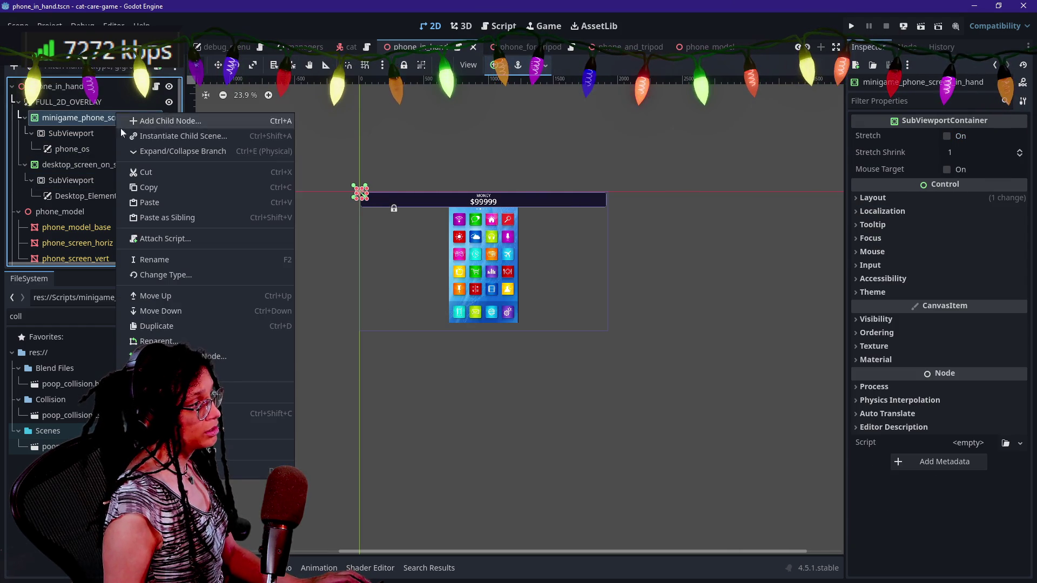
{"action": "left_click", "coordinate": [60, 140]}
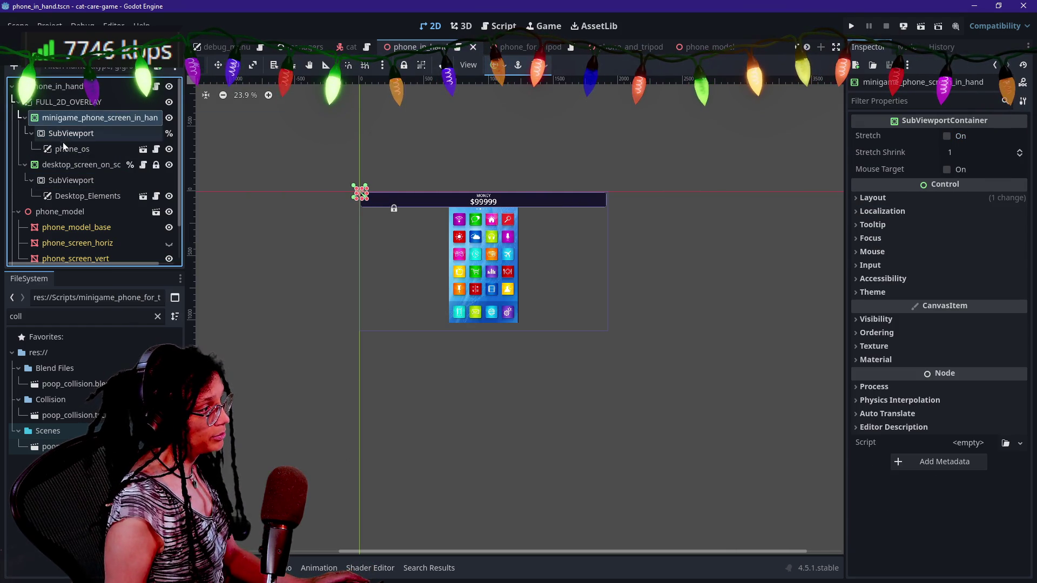
{"action": "left_click", "coordinate": [73, 158]}
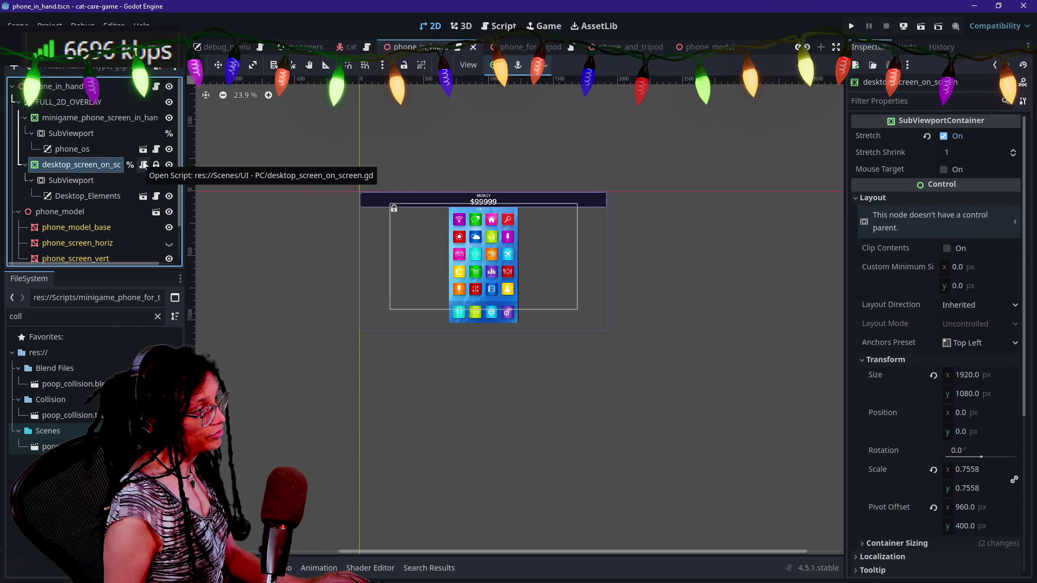
{"action": "left_click", "coordinate": [106, 174]}
{"action": "left_click", "coordinate": [106, 165]}
{"action": "key", "text": "Delete"}
{"action": "key", "text": "Return"}
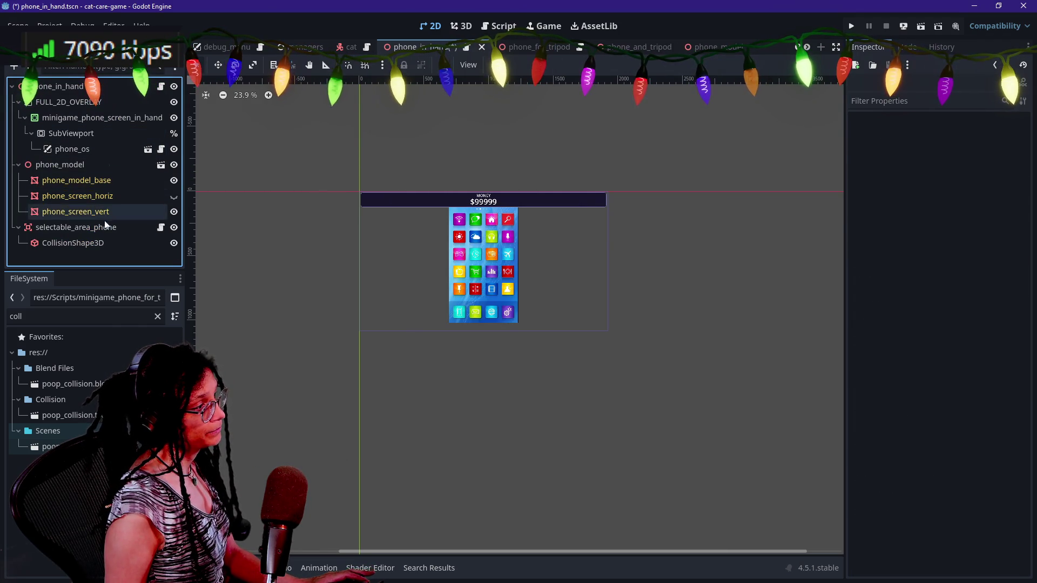
{"action": "left_click", "coordinate": [103, 226]}
{"action": "left_click", "coordinate": [104, 212]}
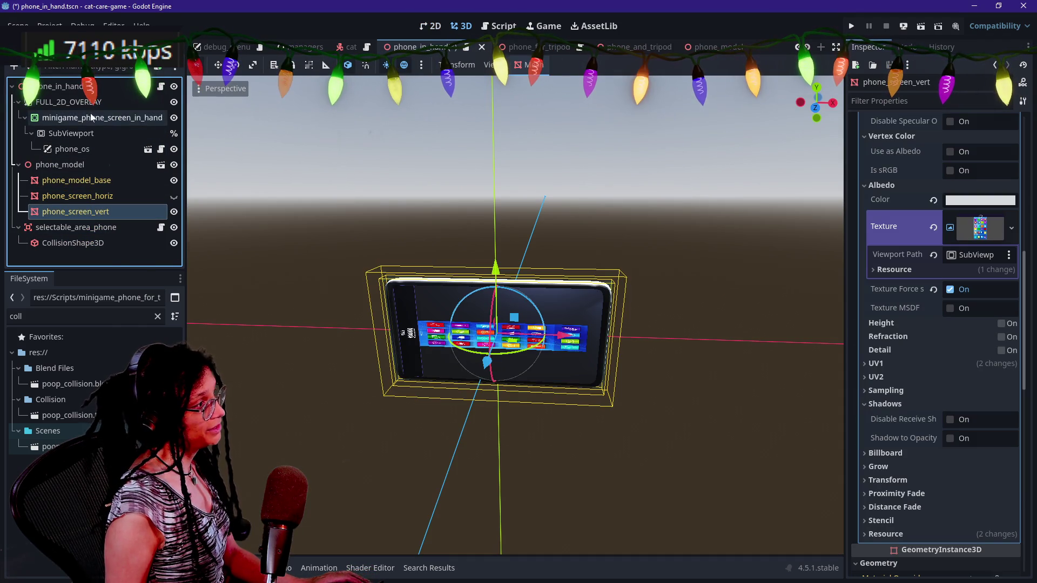
- Enable Stretch on minigame_phone_screen_in_hand and enter a Size of 1920 × 1080
{"action": "left_click", "coordinate": [86, 120]}
{"action": "left_click", "coordinate": [947, 136]}
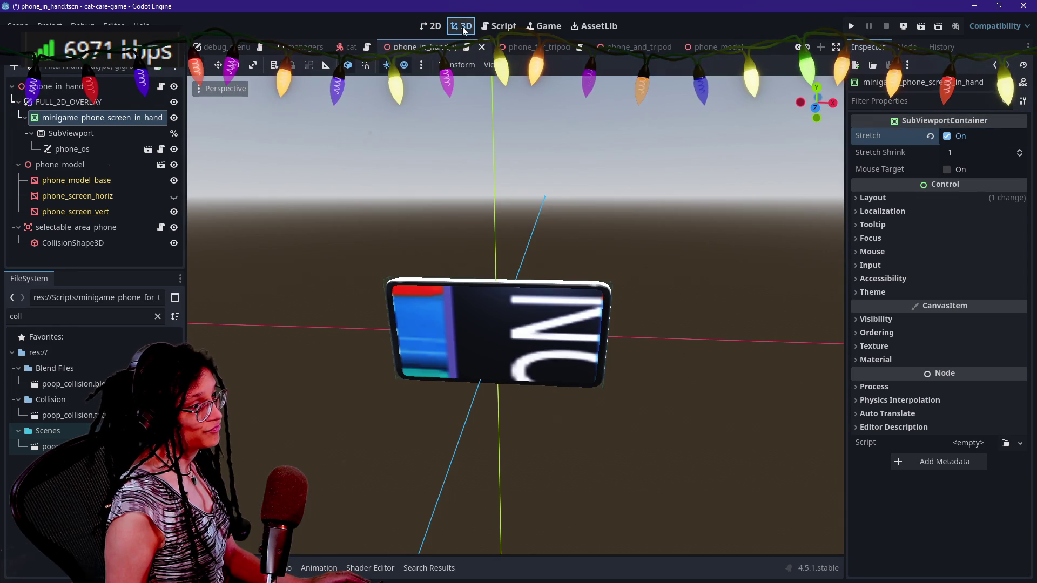
{"action": "left_click", "coordinate": [910, 198]}
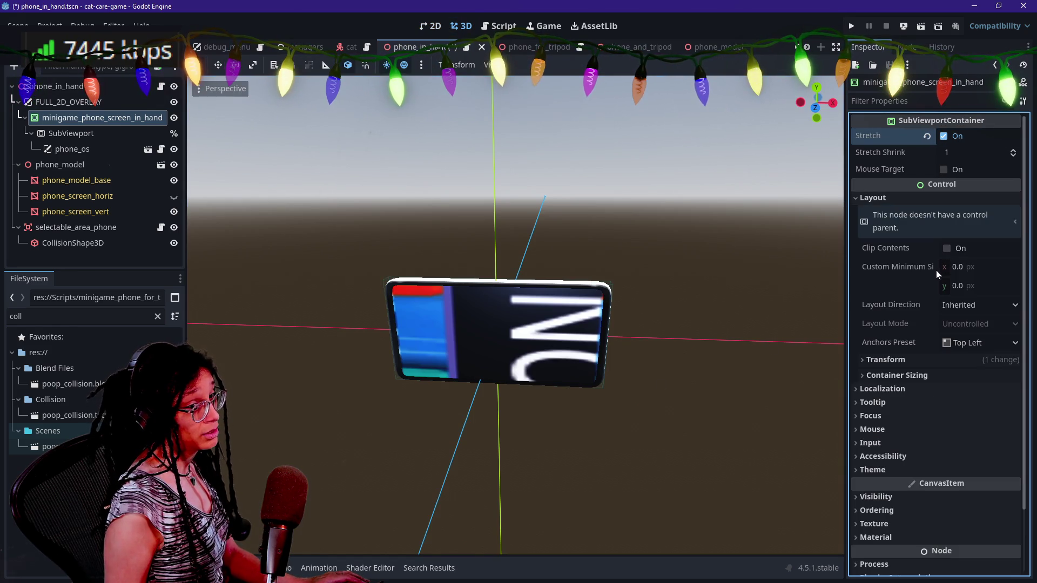
{"action": "left_click", "coordinate": [886, 360]}
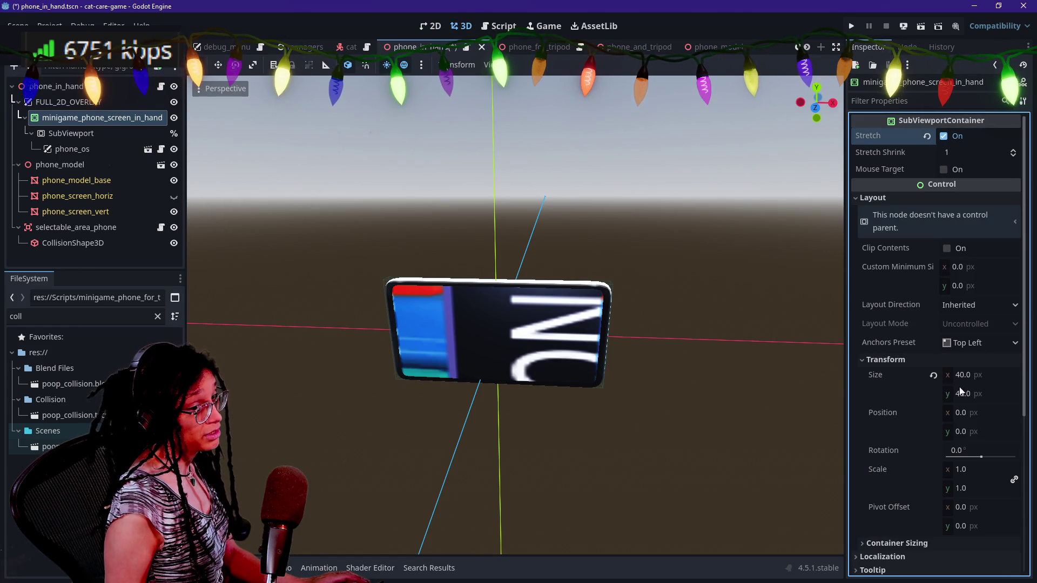
{"action": "left_click", "coordinate": [932, 375]}
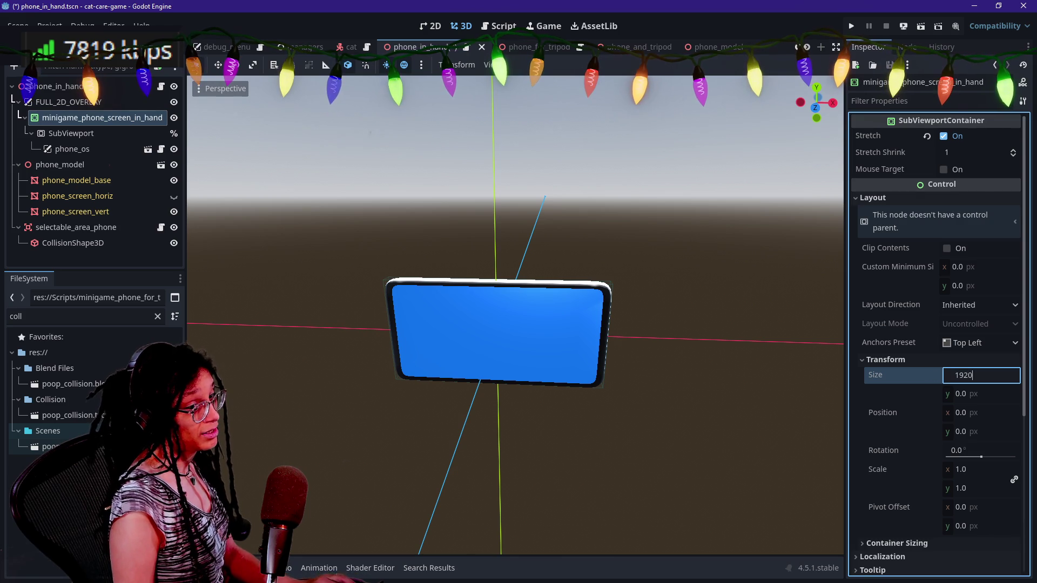
{"action": "key", "text": "Tab"}
{"action": "type", "text": "1080"}
{"action": "key", "text": "Return"}
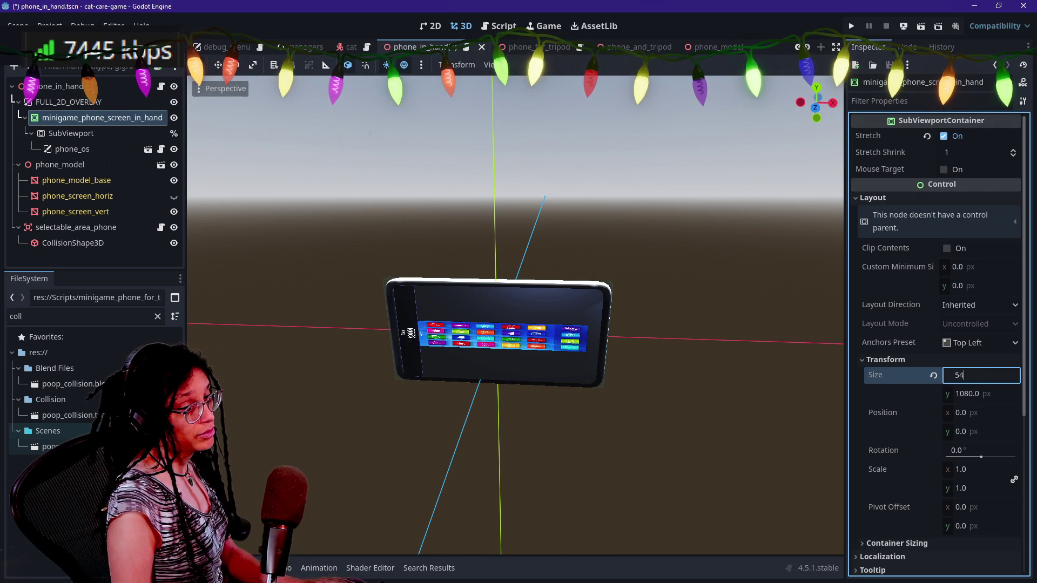
- Change the container's Size to 540 × 920 and save phone_in_hand.tscn
{"action": "key", "text": "Tab"}
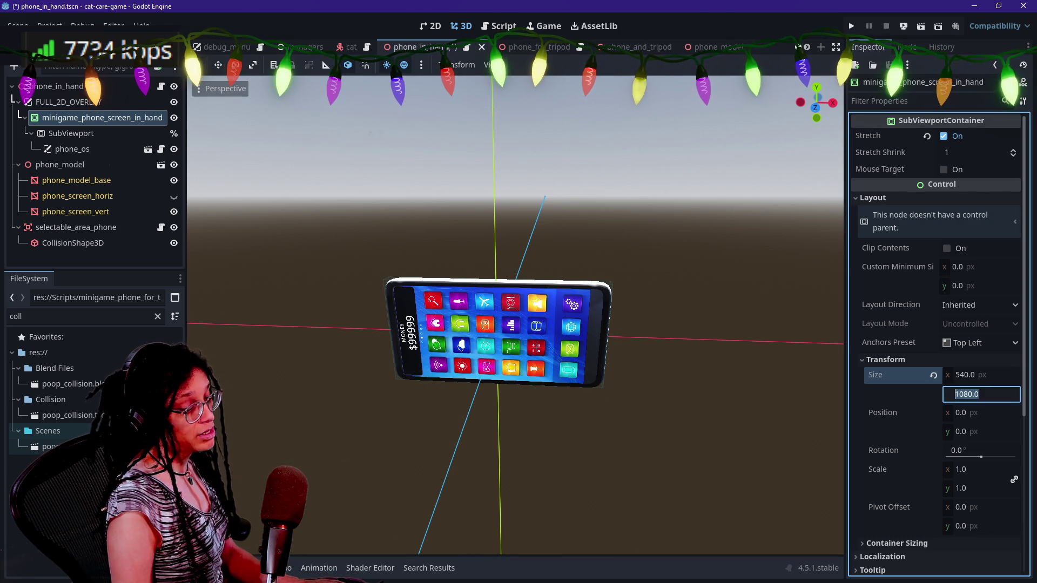
{"action": "type", "text": "920"}
{"action": "key", "text": "Return"}
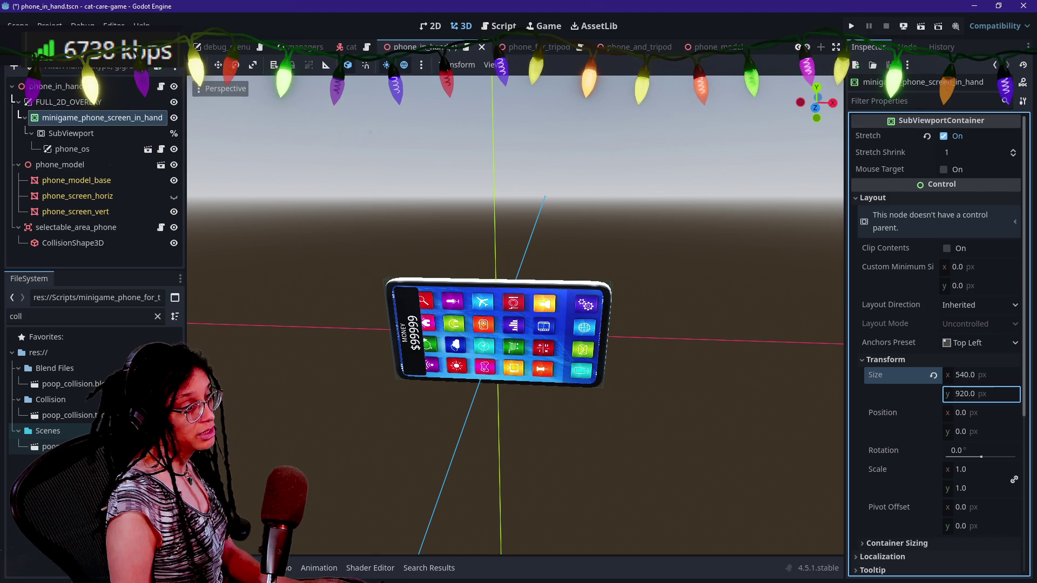
{"action": "scroll", "coordinate": [912, 348], "scroll_direction": "down", "scroll_amount": 3}
{"action": "key", "text": "ctrl+s"}
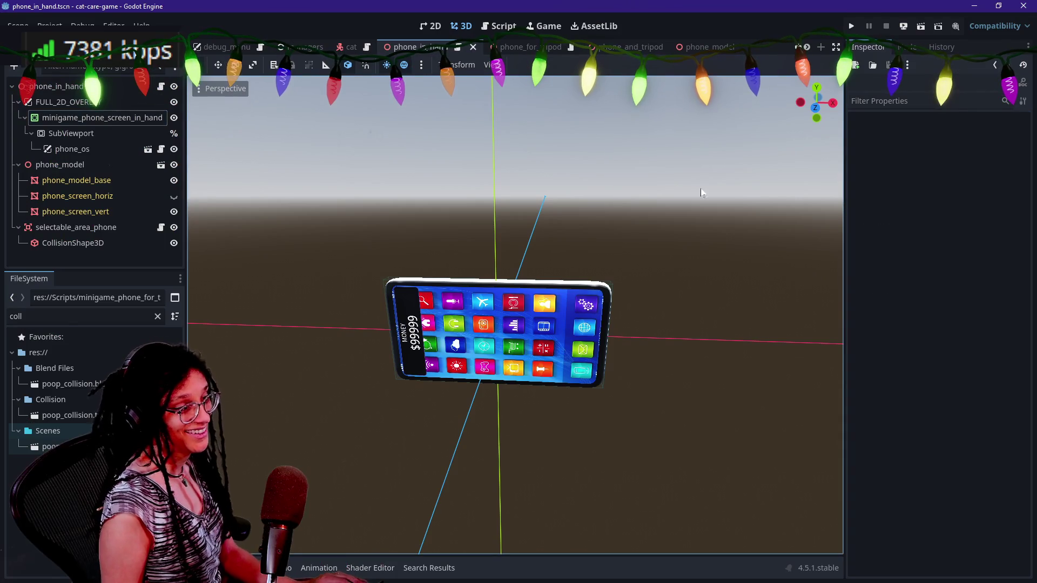
{"action": "left_click", "coordinate": [68, 102]}
- Run the game to check the phone overlay, which appears at the left edge, then stop it
{"action": "left_click", "coordinate": [102, 117]}
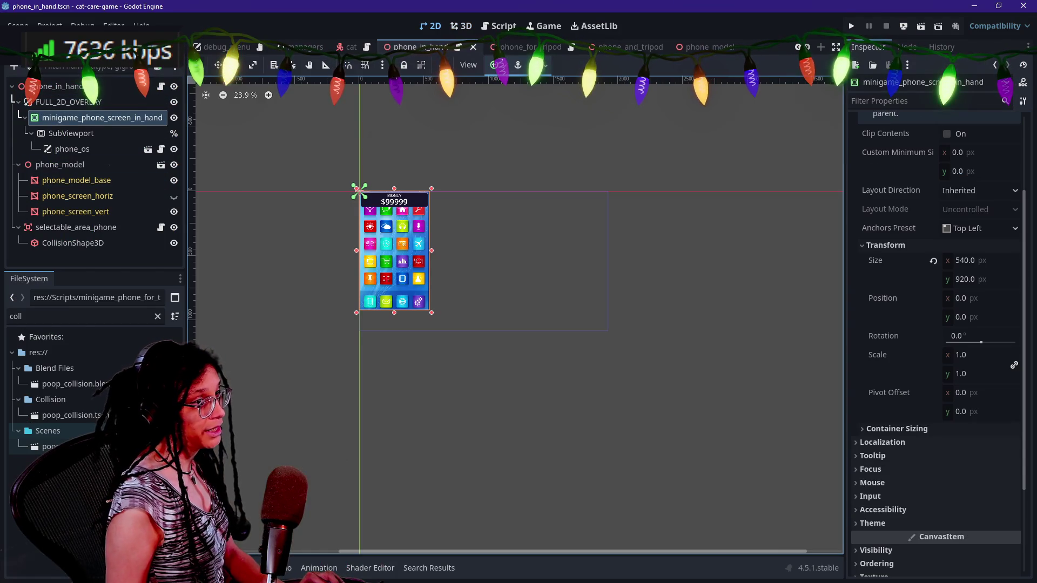
{"action": "left_click", "coordinate": [851, 28]}
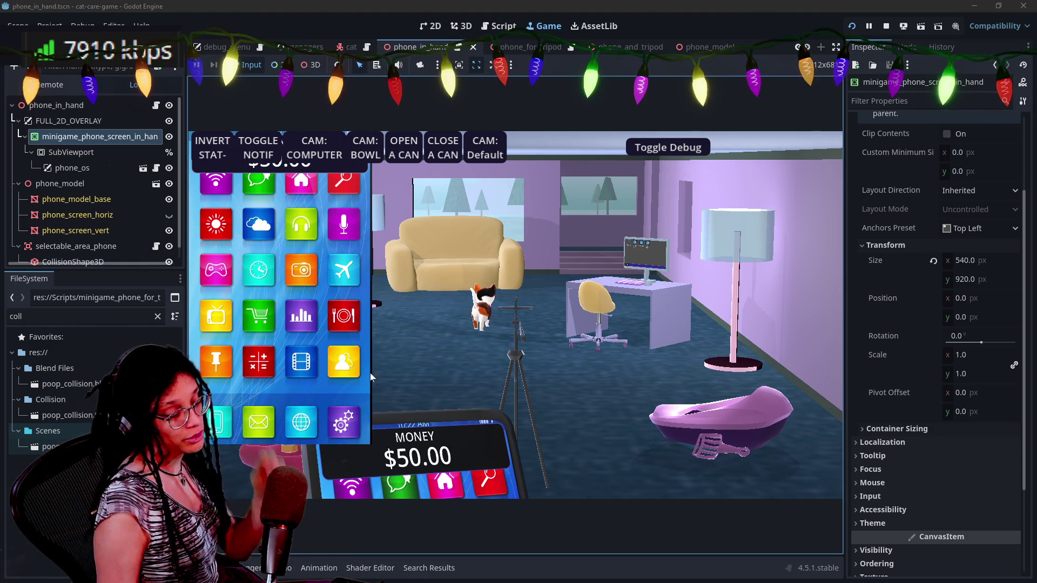
{"action": "mouse_move", "coordinate": [531, 496]}
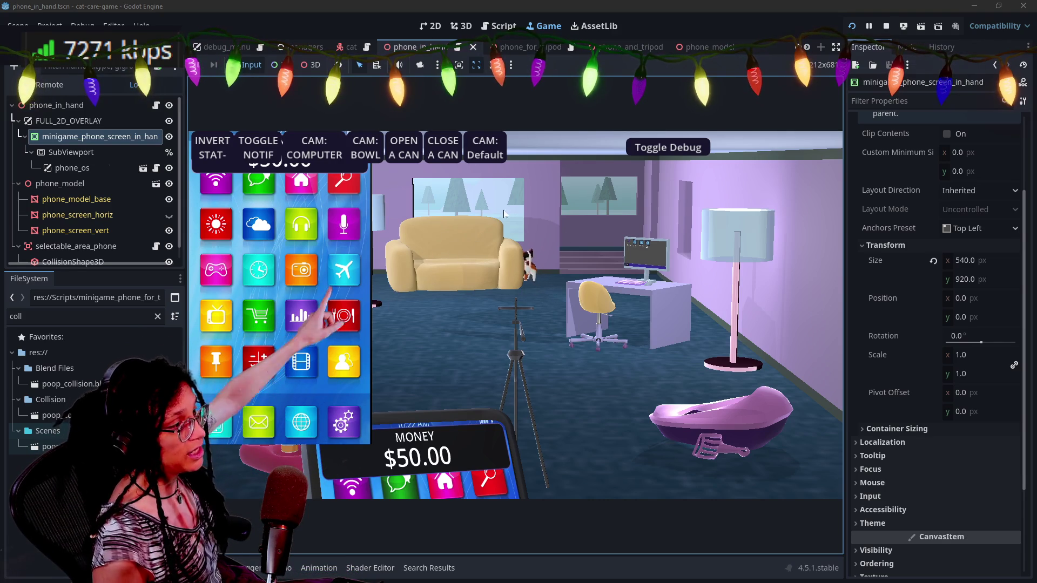
{"action": "left_click", "coordinate": [886, 29]}
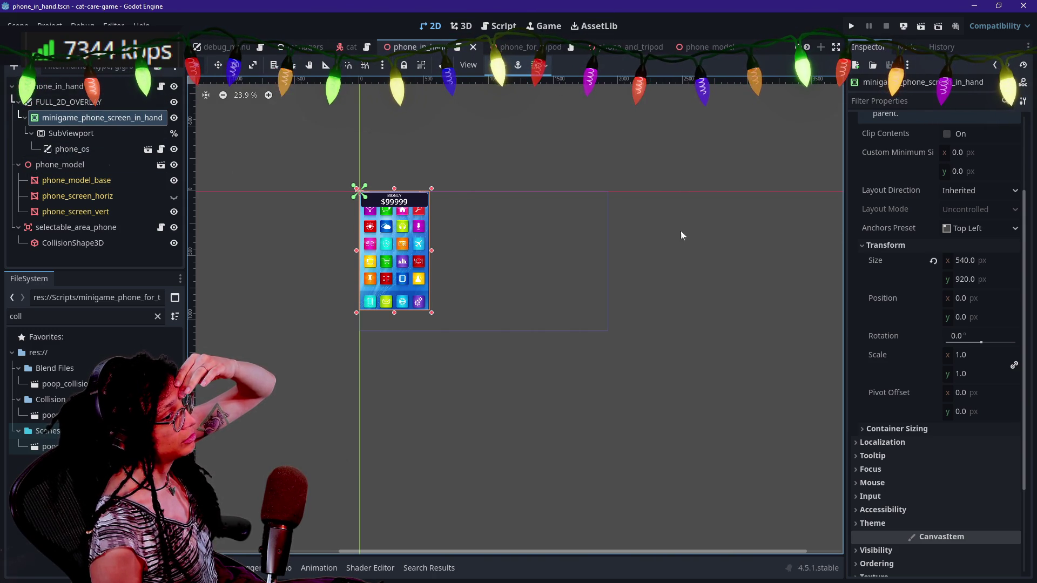
- Apply the Center anchor preset to the phone container, then save, run to confirm, and stop
{"action": "left_click", "coordinate": [494, 65]}
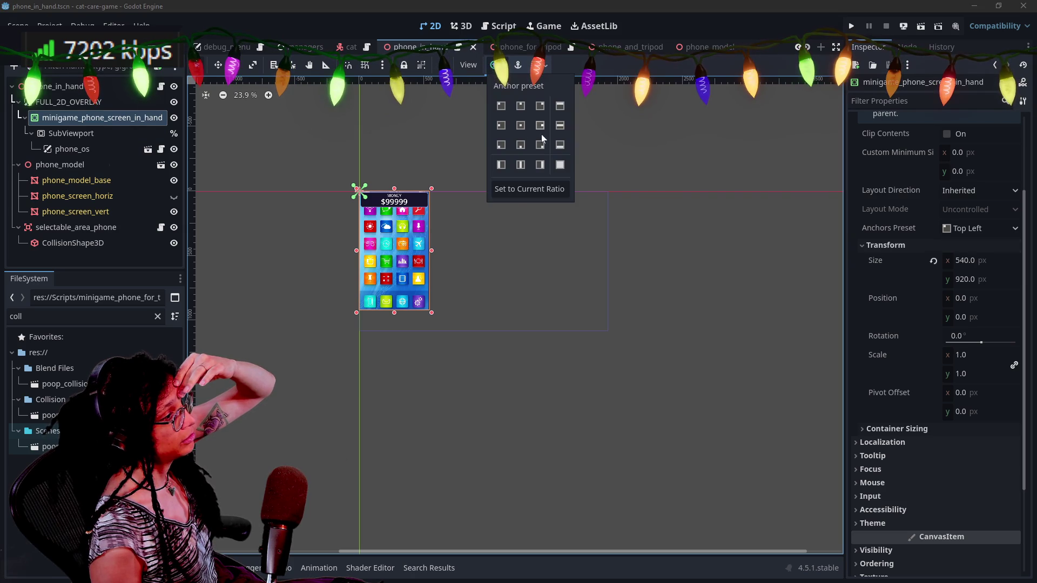
{"action": "left_click", "coordinate": [520, 126]}
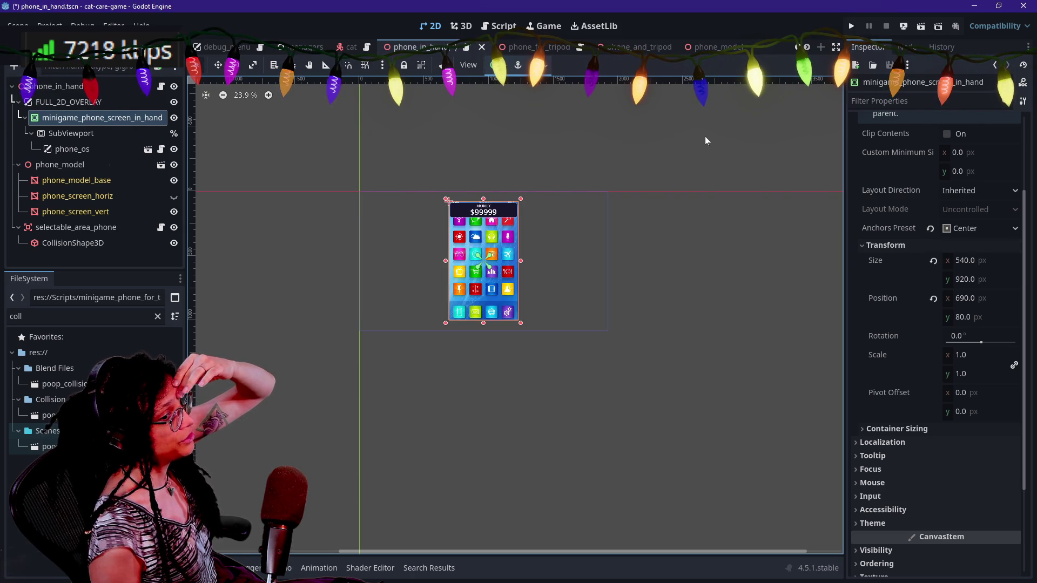
{"action": "left_click", "coordinate": [852, 25]}
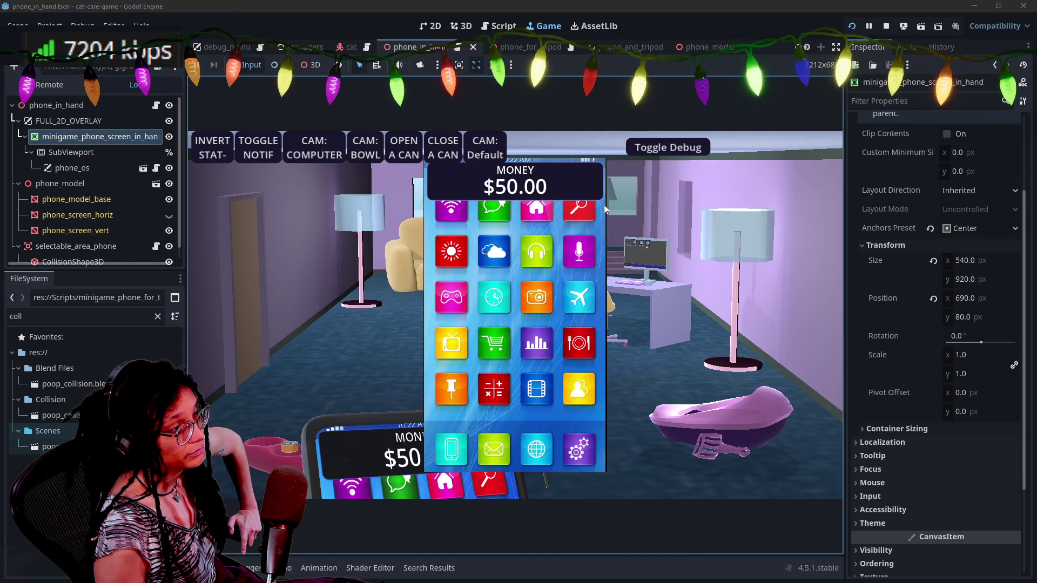
{"action": "left_click", "coordinate": [886, 27]}
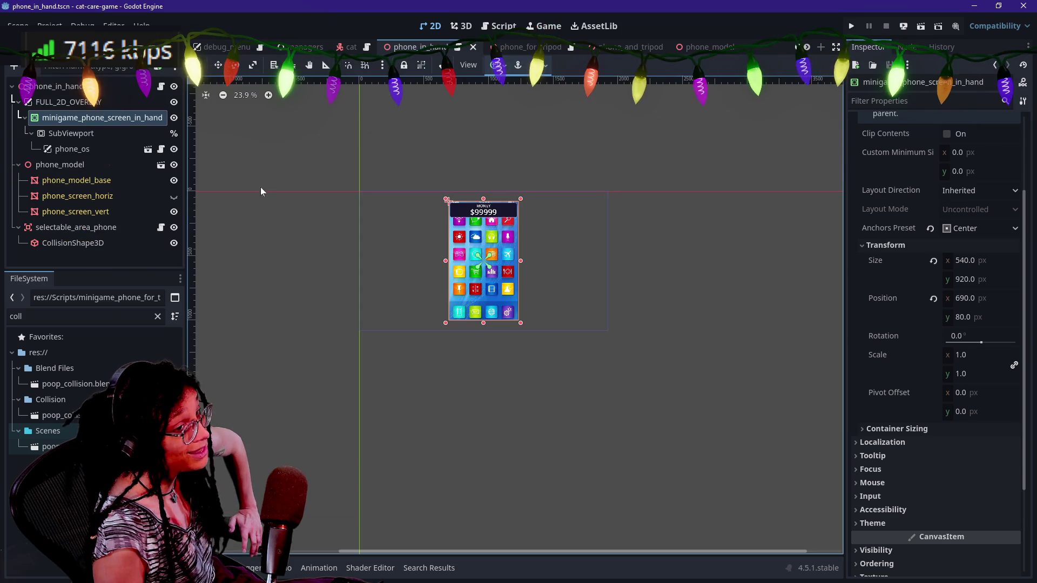
{"action": "left_click", "coordinate": [87, 134]}
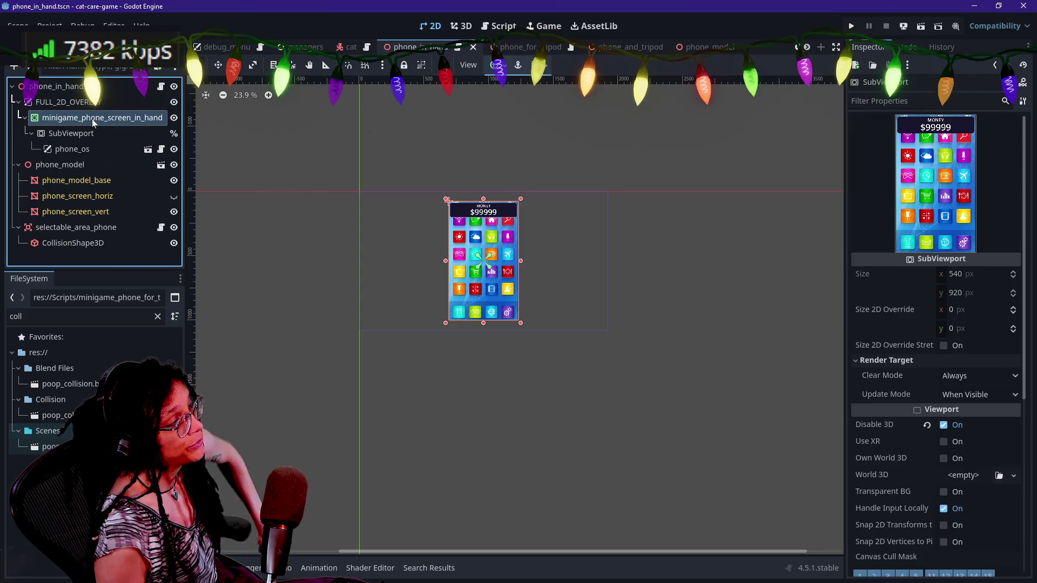
- Attach a new minigame_phone_screen_in_hand.gd script to the container, saved in the Scripts folder
{"action": "left_click", "coordinate": [92, 118]}
{"action": "right_click", "coordinate": [92, 119]}
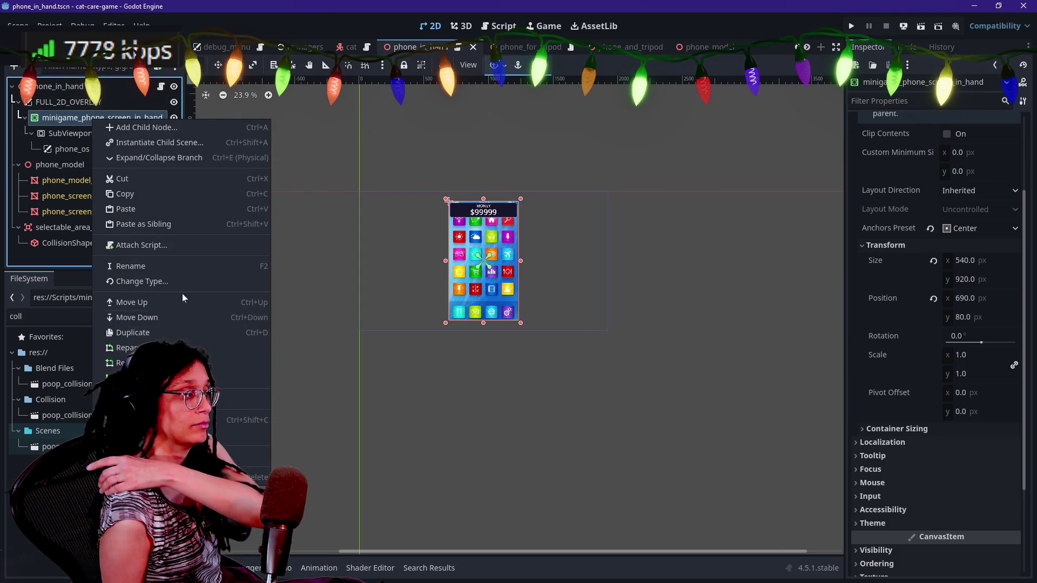
{"action": "left_click", "coordinate": [183, 246]}
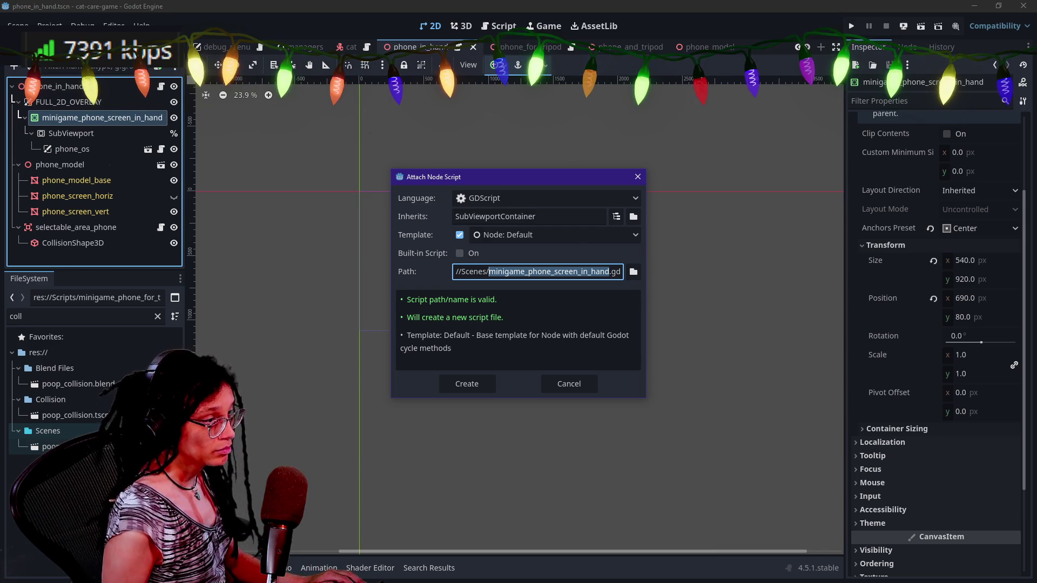
{"action": "key", "text": "Left"}
{"action": "key", "text": "BackSpace"}
{"action": "key", "text": "BackSpace"}
{"action": "key", "text": "BackSpace"}
{"action": "type", "text": "ripts/"}
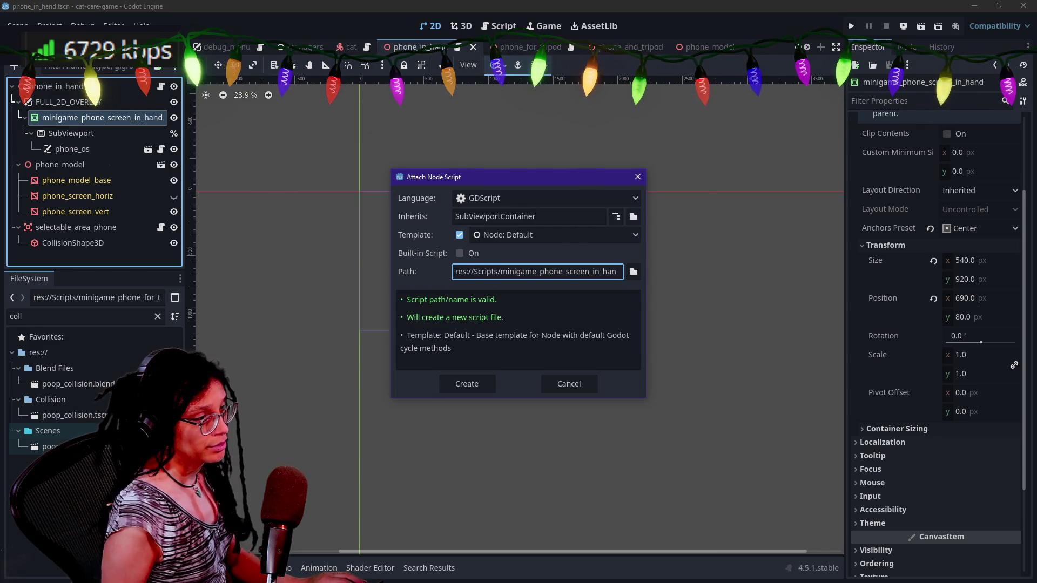
{"action": "left_click", "coordinate": [454, 387]}
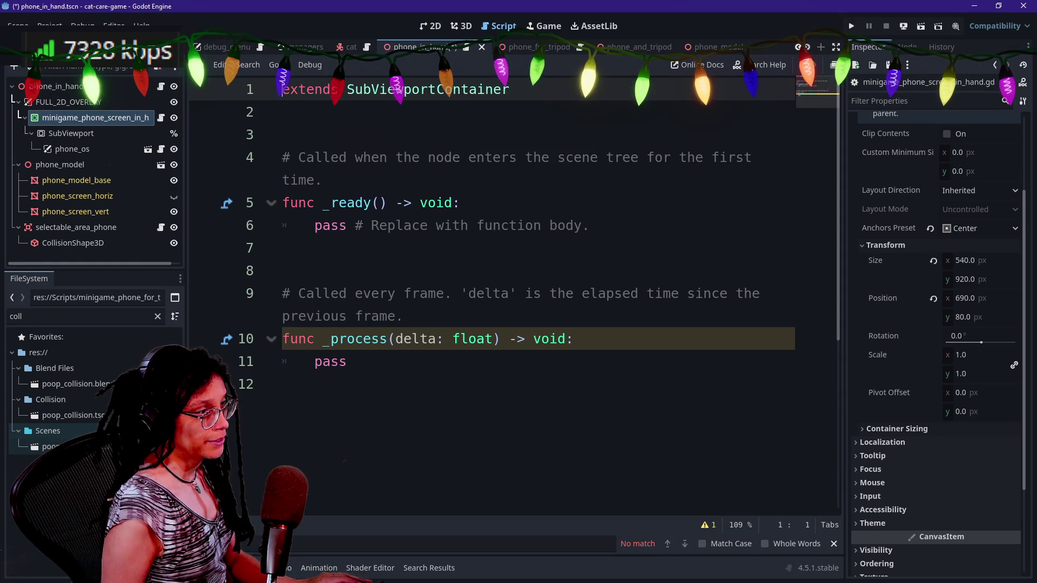
- Select all the template code and bring up the quick file search
{"action": "key", "text": "ctrl+a"}
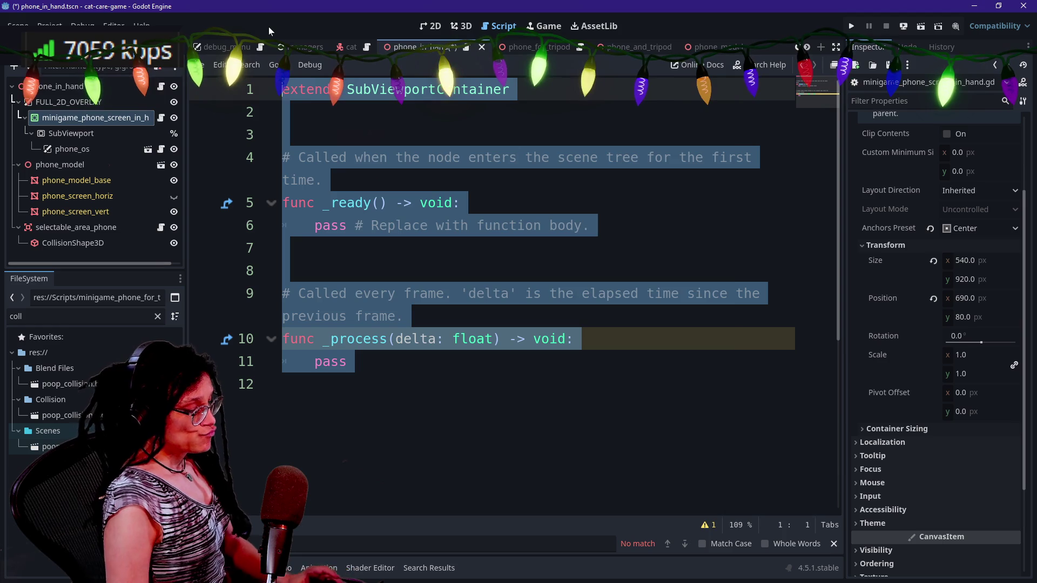
{"action": "key", "text": "shift+alt+o"}
{"action": "key", "text": "Down"}
{"action": "key", "text": "Down"}
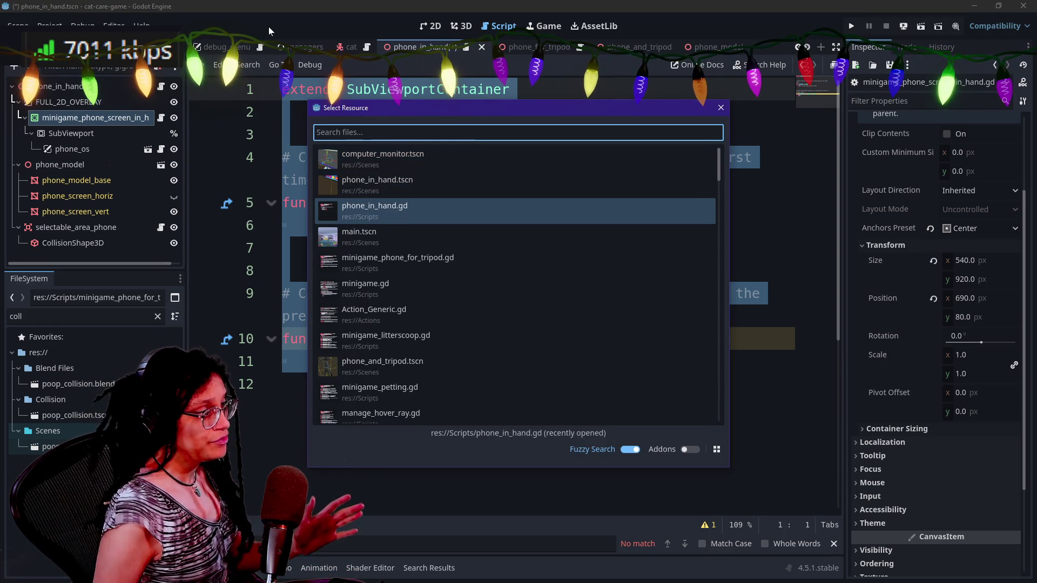
- Copy all of minigame_phone_for_tripod.gd's code over the new in-hand script's template
{"action": "type", "text": "ti"}
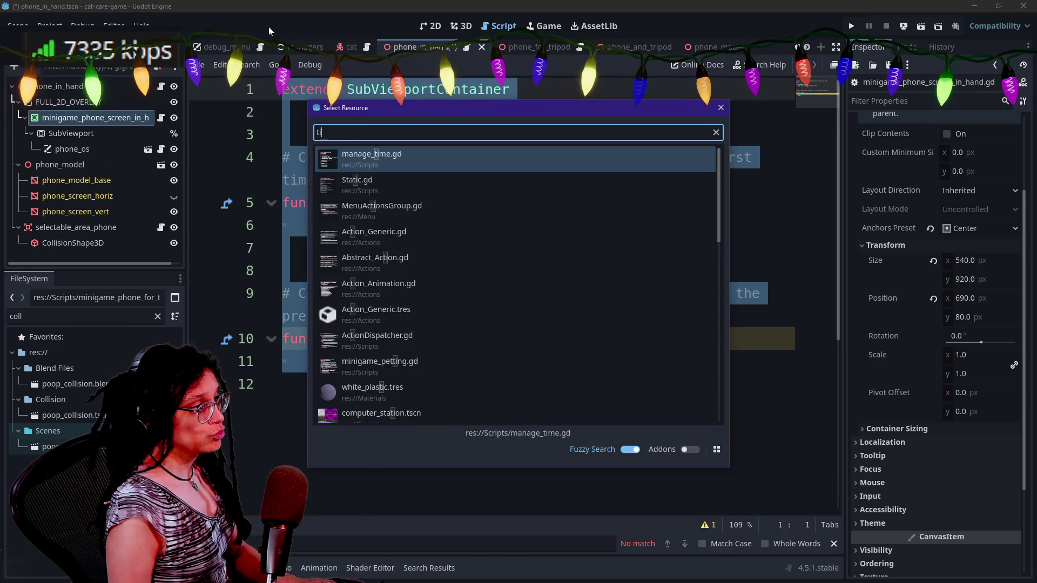
{"action": "key", "text": "BackSpace"}
{"action": "type", "text": "ripod"}
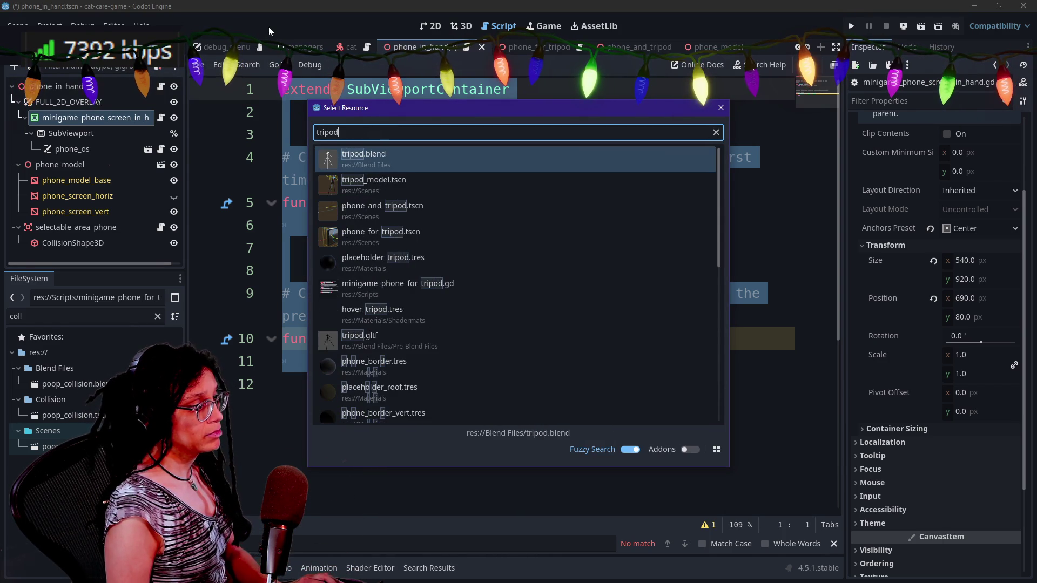
{"action": "double_click", "coordinate": [393, 289]}
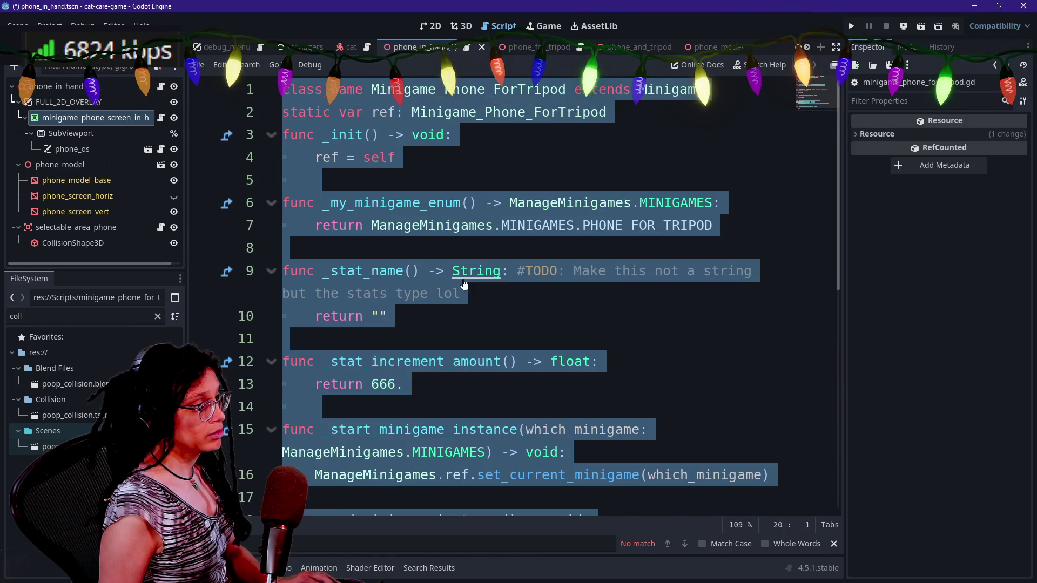
{"action": "key", "text": "ctrl+c"}
{"action": "left_click", "coordinate": [161, 117]}
{"action": "key", "text": "ctrl+a"}
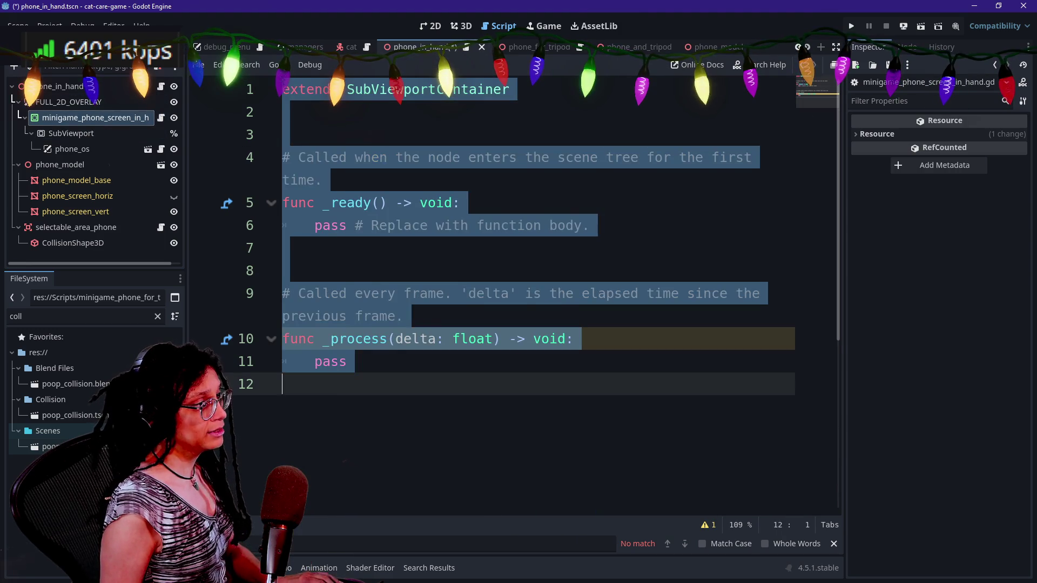
{"action": "key", "text": "ctrl+v"}
{"action": "scroll", "coordinate": [540, 292], "scroll_direction": "up", "scroll_amount": 1}
- Change the class_name on line 1 from ForTripod to Minigame_Phone_InHand
{"action": "left_click", "coordinate": [654, 90]}
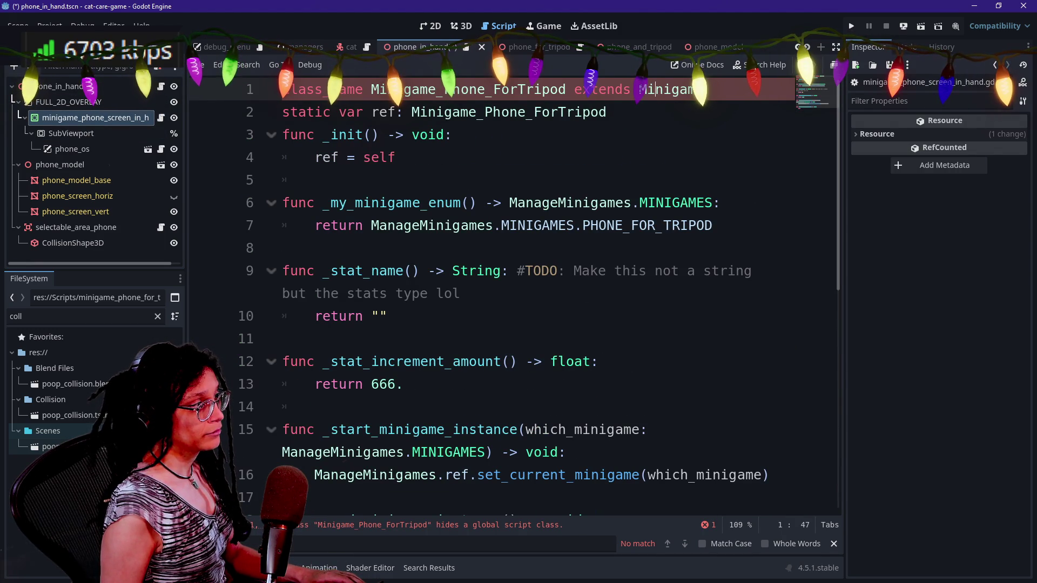
{"action": "left_click_drag", "start_coordinate": [444, 89], "coordinate": [561, 90]}
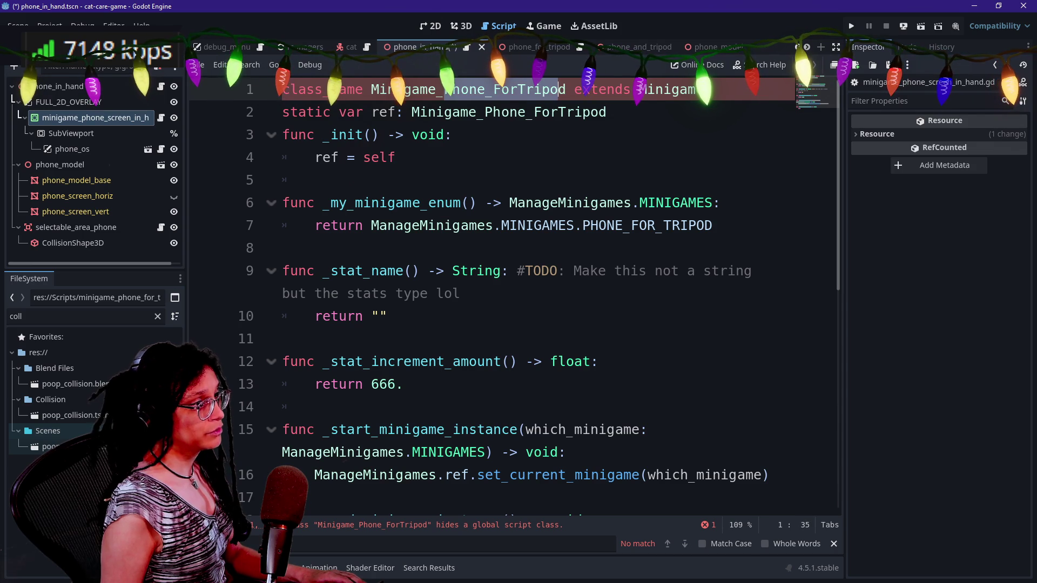
{"action": "key", "text": "BackSpace"}
{"action": "key", "text": "Delete"}
{"action": "key", "text": "BackSpace"}
{"action": "key", "text": "BackSpace"}
{"action": "key", "text": "BackSpace"}
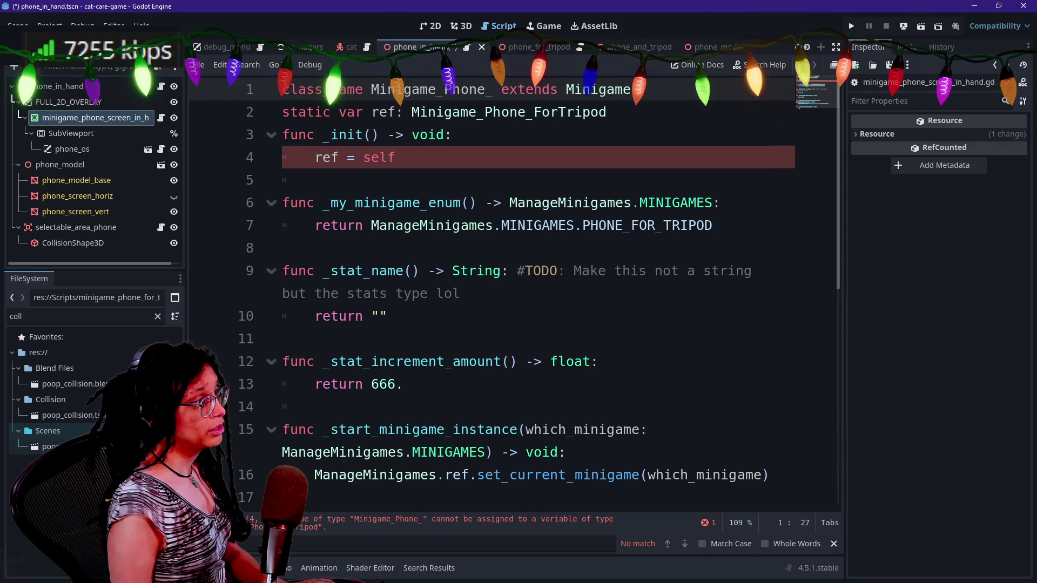
{"action": "type", "text": "InHand"}
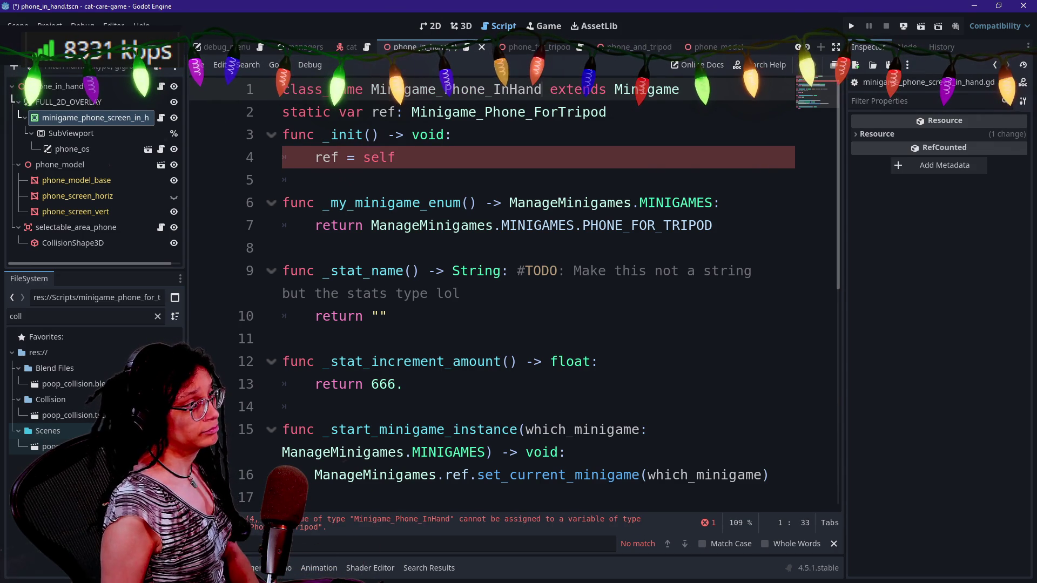
{"action": "double_click", "coordinate": [96, 119]}
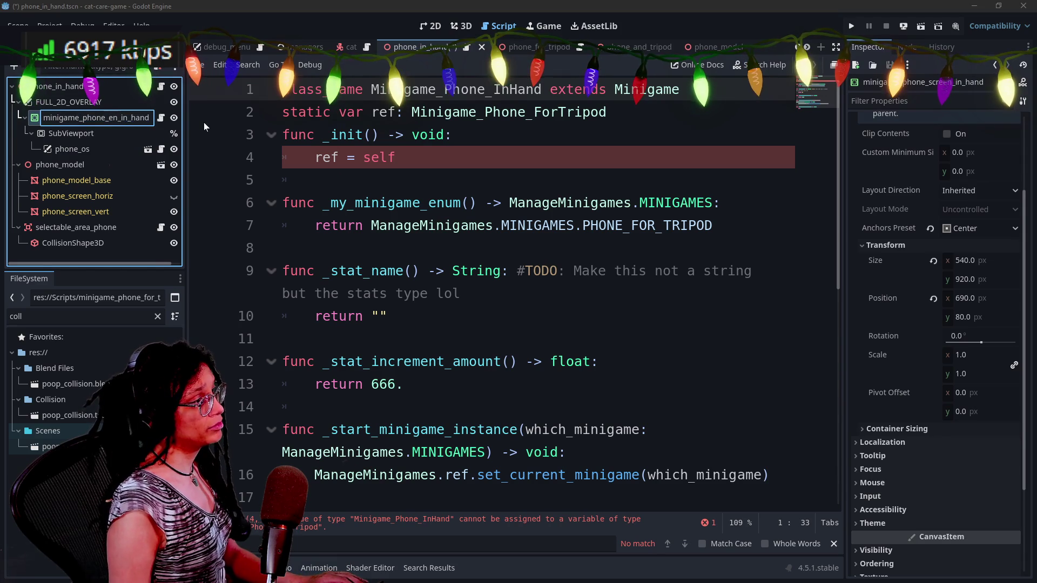
- Rename the screen node and its script file to minigame_phone_in_hand
{"action": "key", "text": "Delete"}
{"action": "key", "text": "Delete"}
{"action": "key", "text": "Delete"}
{"action": "key", "text": "Return"}
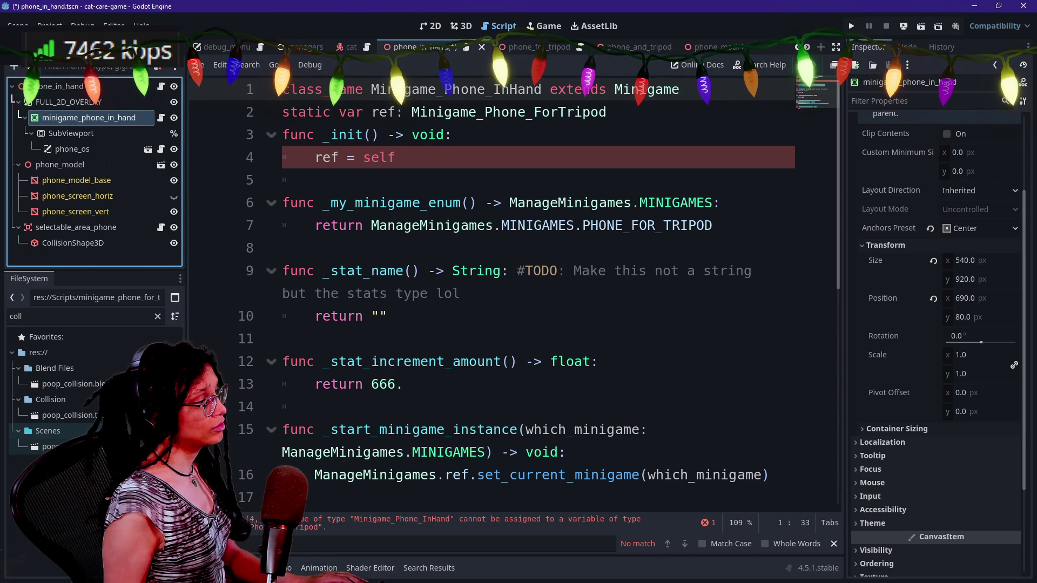
{"action": "left_click", "coordinate": [81, 317]}
{"action": "key", "text": "BackSpace"}
{"action": "key", "text": "BackSpace"}
{"action": "key", "text": "BackSpace"}
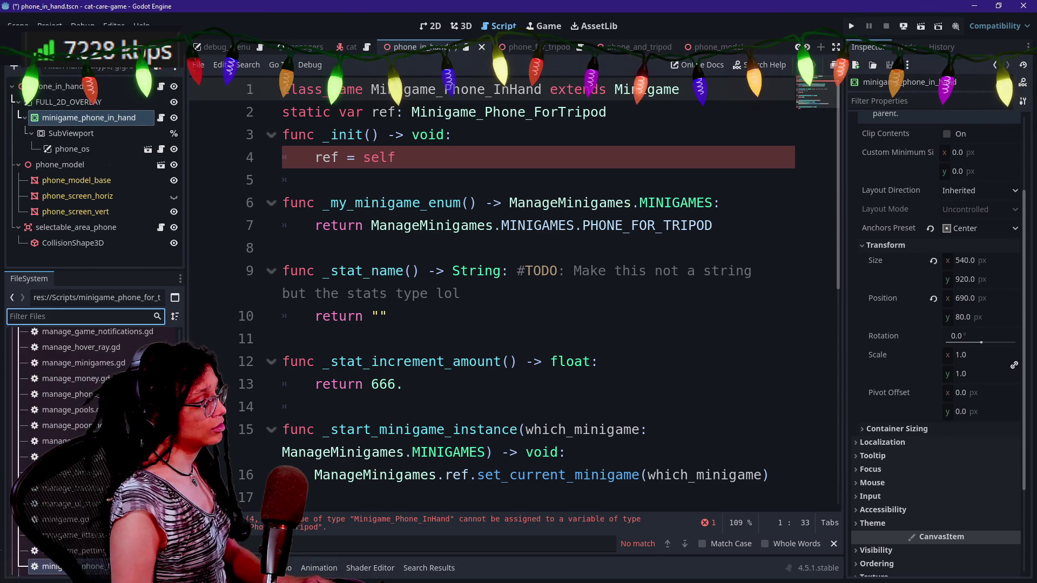
{"action": "type", "text": "screen_i"}
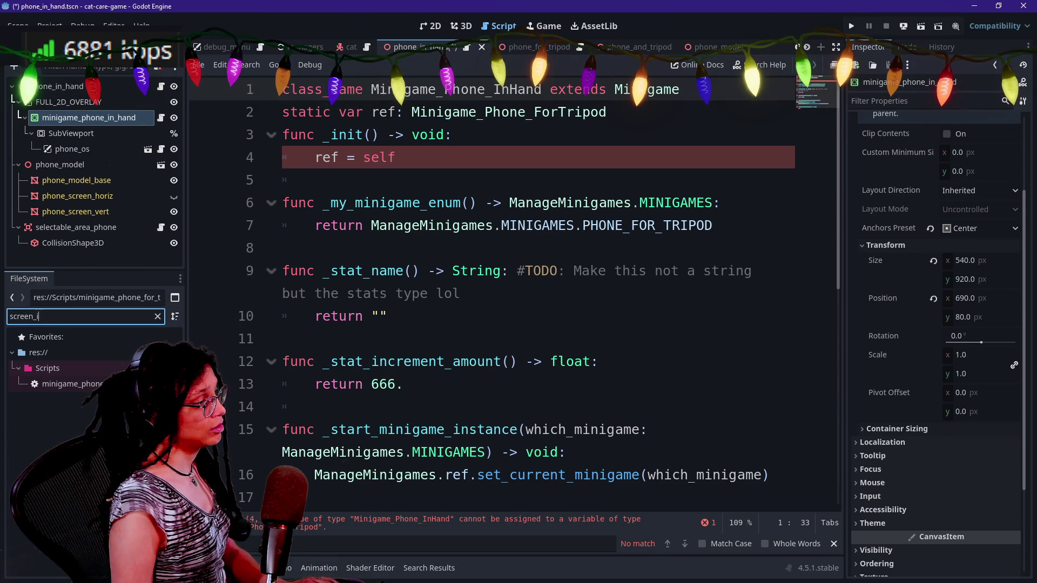
{"action": "type", "text": "n"}
{"action": "left_click", "coordinate": [70, 385]}
{"action": "key", "text": "F2"}
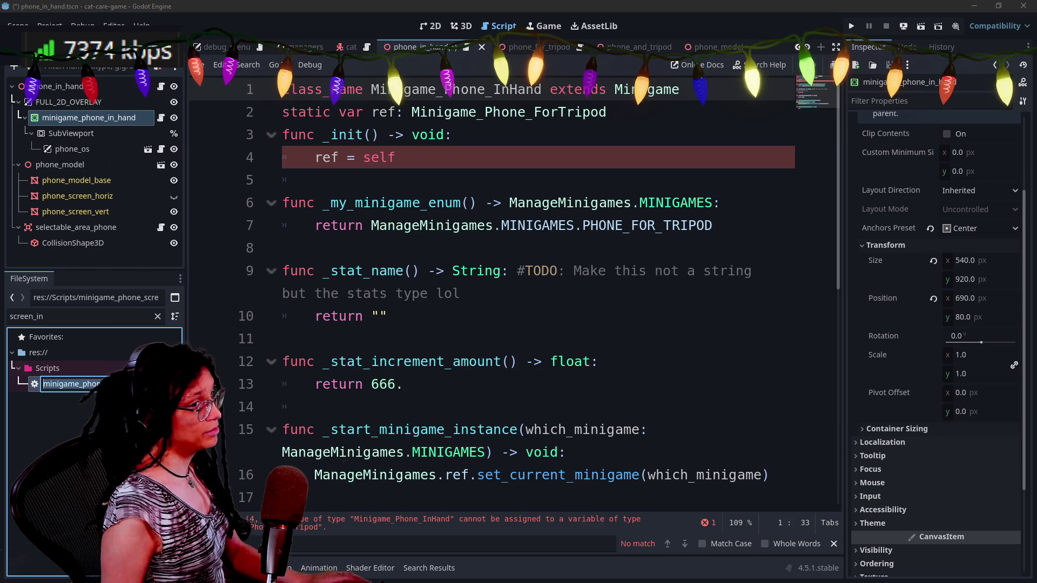
{"action": "key", "text": "Right"}
{"action": "key", "text": "Left"}
{"action": "key", "text": "Left"}
{"action": "key", "text": "Left"}
{"action": "key", "text": "Left"}
{"action": "key", "text": "BackSpace"}
{"action": "key", "text": "BackSpace"}
{"action": "key", "text": "BackSpace"}
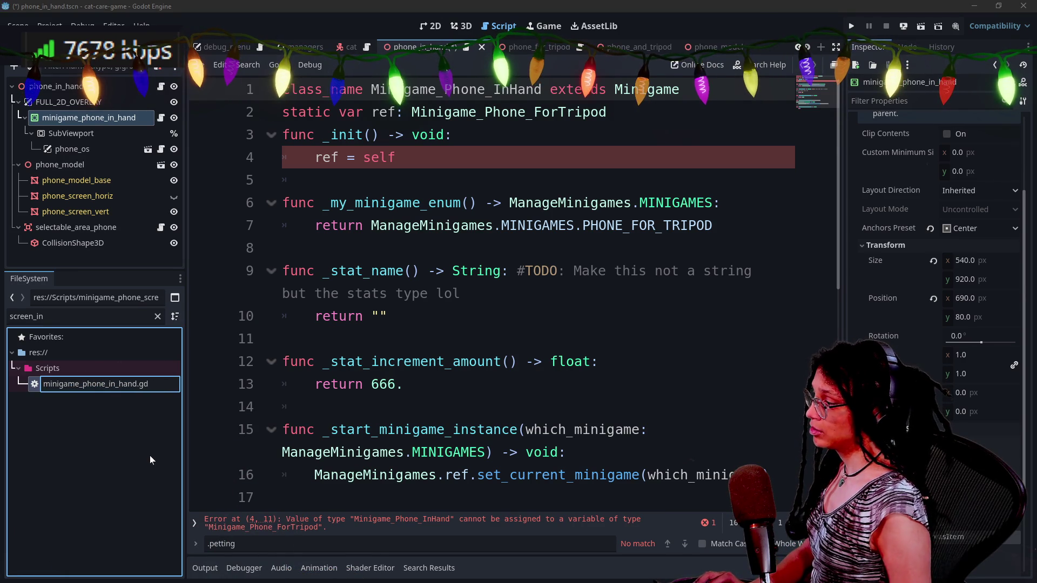
{"action": "key", "text": "Return"}
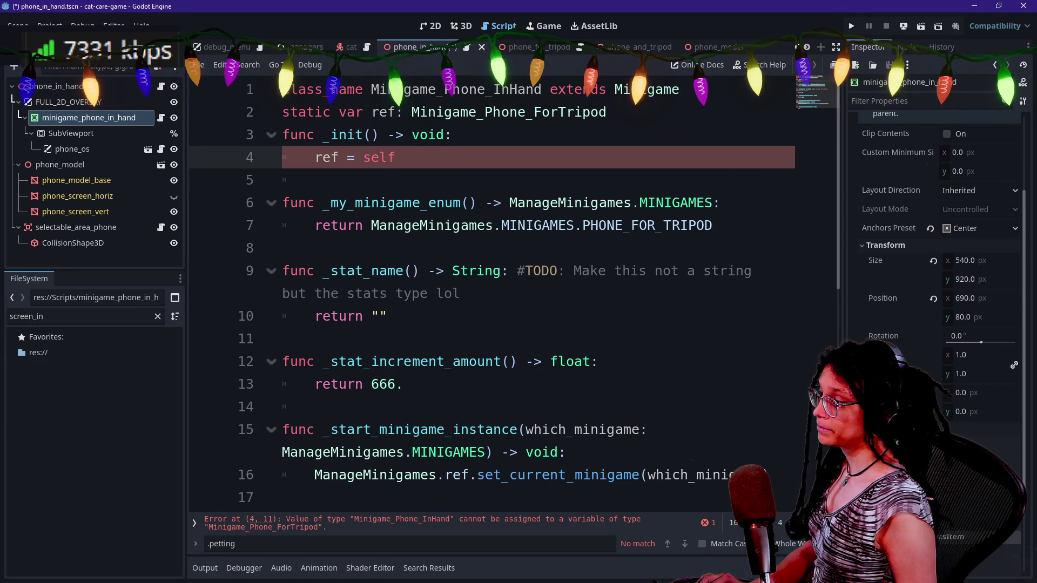
- Make line 2's type Minigame_Phone_InHand and return PHONE_FOR_HAND as the minigame enum
{"action": "left_click_drag", "start_coordinate": [371, 89], "coordinate": [517, 89]}
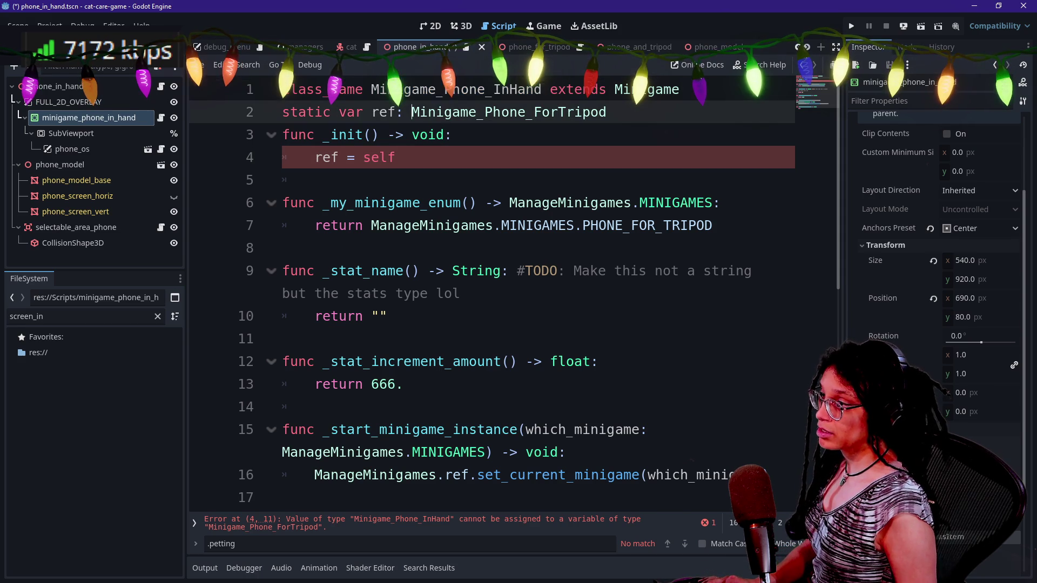
{"action": "key", "text": "ctrl+v"}
{"action": "key", "text": "ctrl+s"}
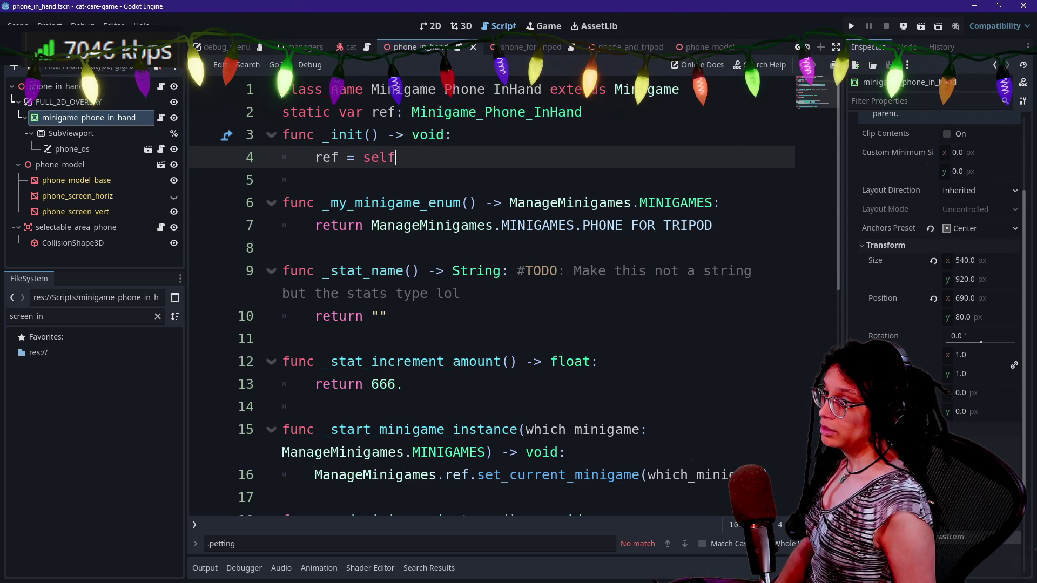
{"action": "left_click", "coordinate": [712, 226]}
{"action": "key", "text": "BackSpace"}
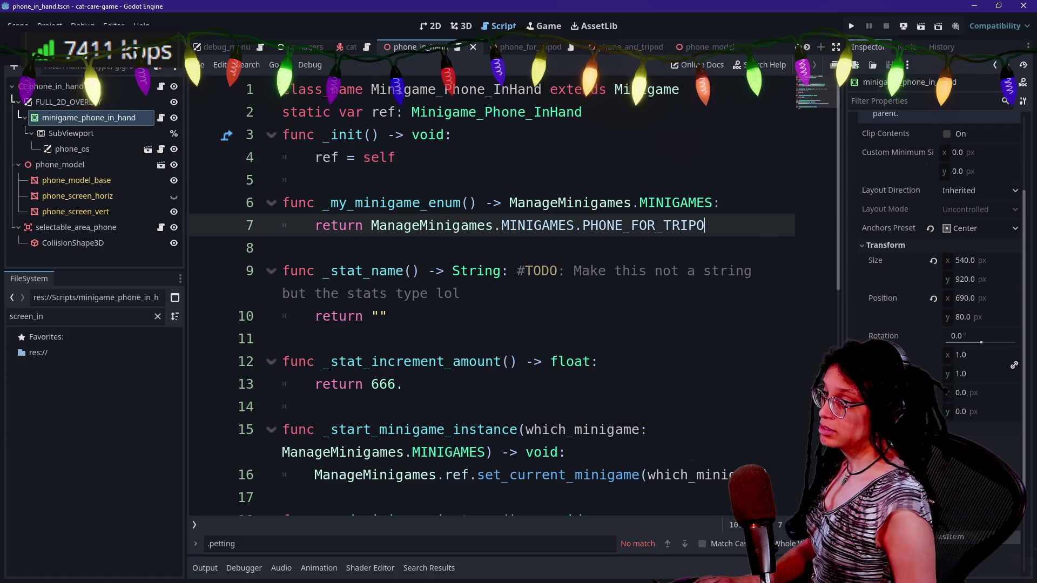
{"action": "type", "text": "_"}
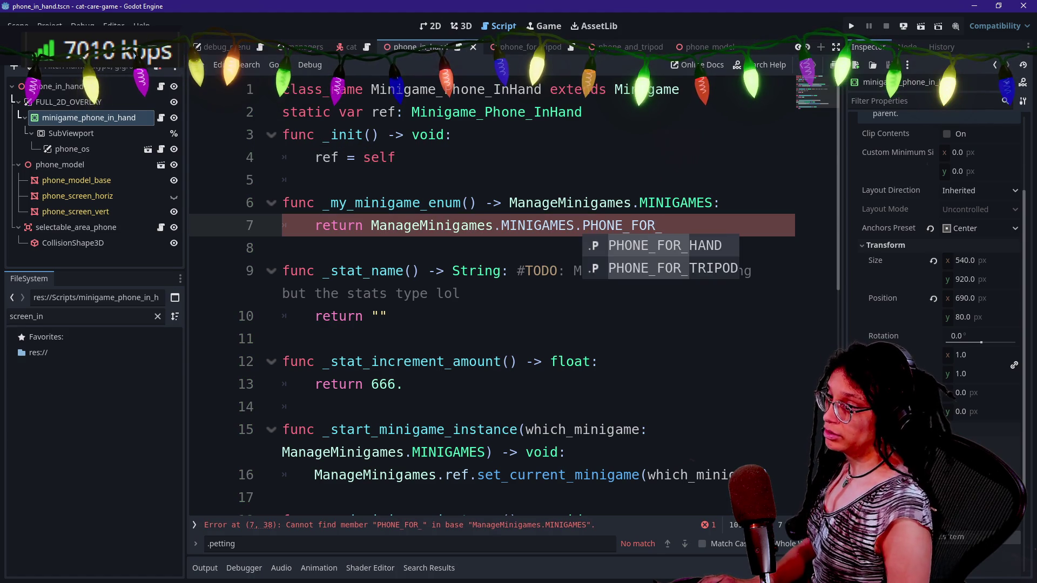
{"action": "key", "text": "Return"}
- Save the edited minigame_phone_in_hand.gd script
{"action": "scroll", "coordinate": [514, 297], "scroll_direction": "down", "scroll_amount": 2}
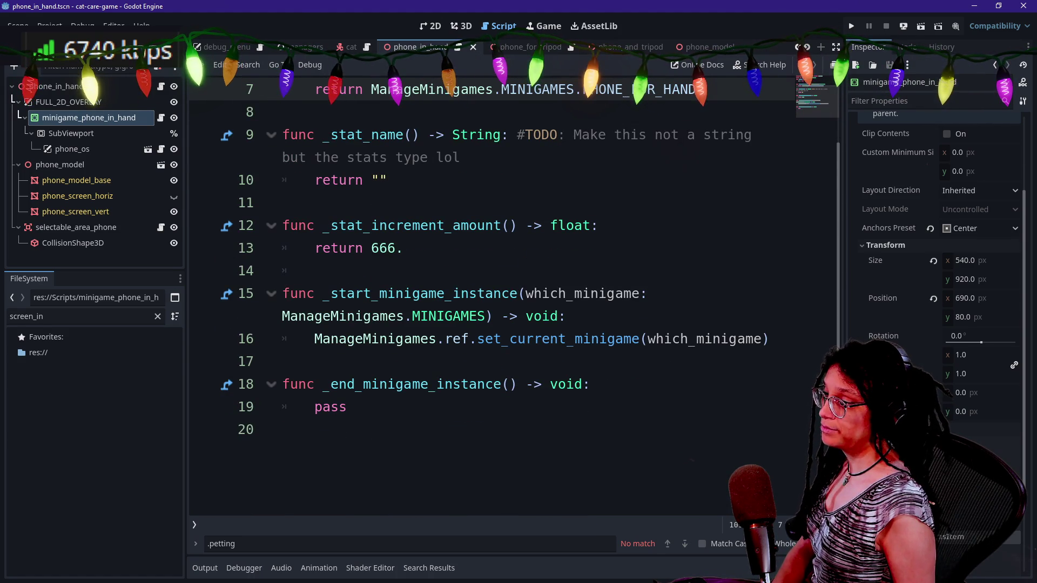
{"action": "scroll", "coordinate": [513, 297], "scroll_direction": "up", "scroll_amount": 2}
{"action": "left_click", "coordinate": [501, 203]}
{"action": "key", "text": "ctrl+s"}
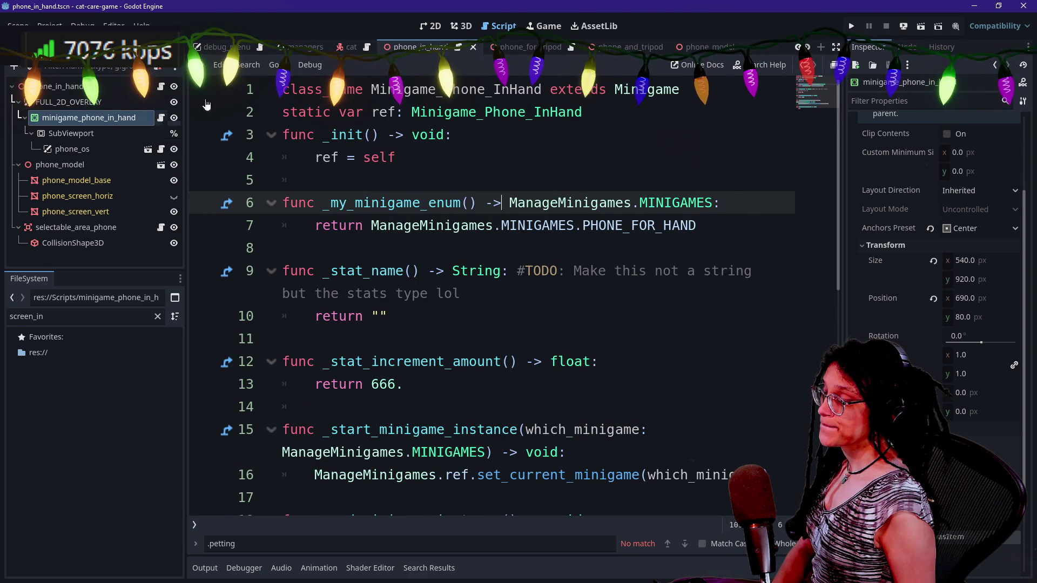
{"action": "scroll", "coordinate": [294, 45], "scroll_direction": "up", "scroll_amount": 3}
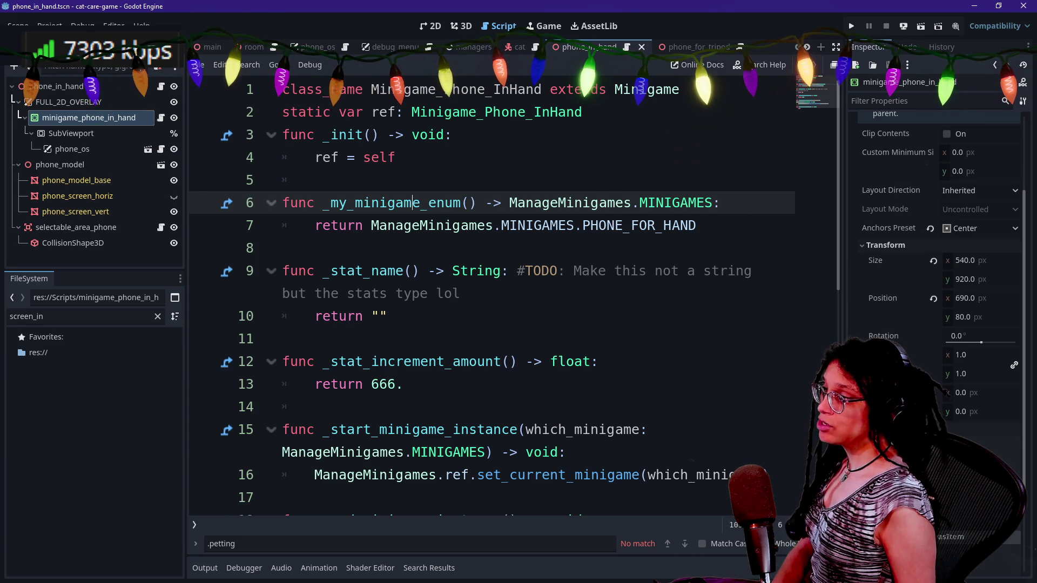
{"action": "left_click", "coordinate": [397, 157]}
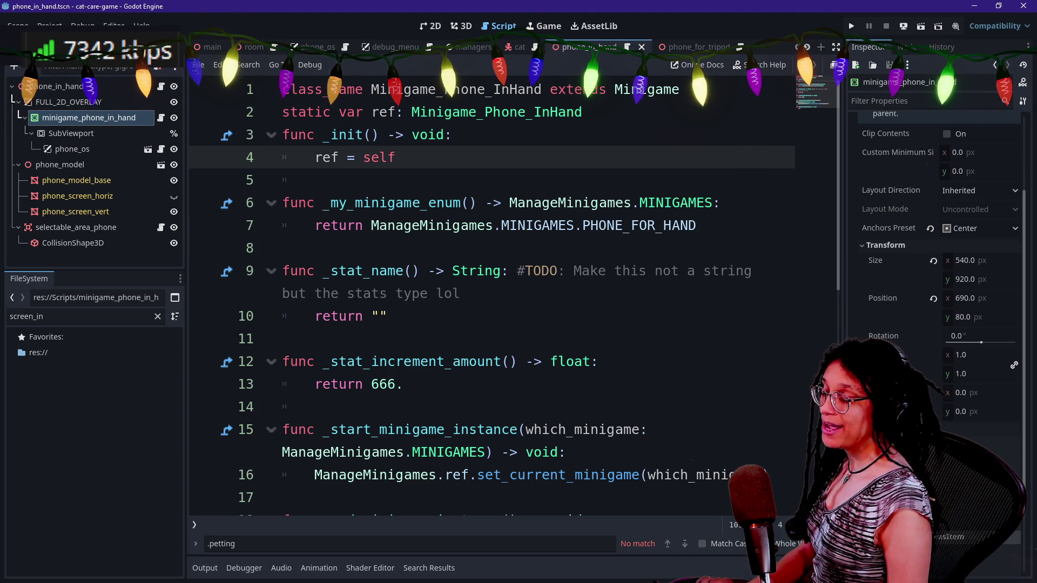
{"action": "key", "text": "shift+alt+o"}
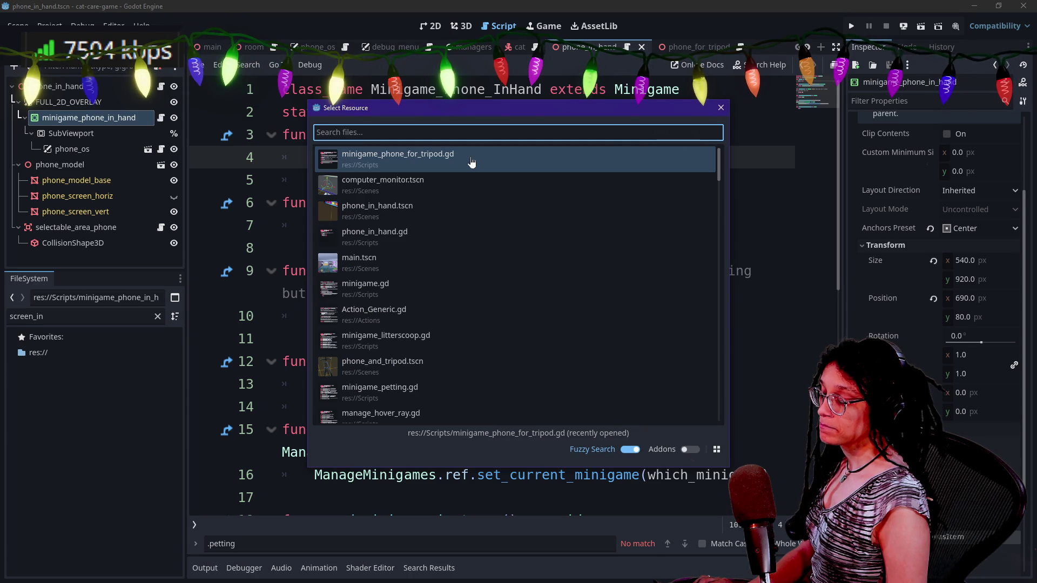
- Find in Files for 'extends selectable' and open selectable_area_phone.gd
{"action": "key", "text": "Escape"}
{"action": "key", "text": "ctrl+shift+f"}
{"action": "type", "text": "e"}
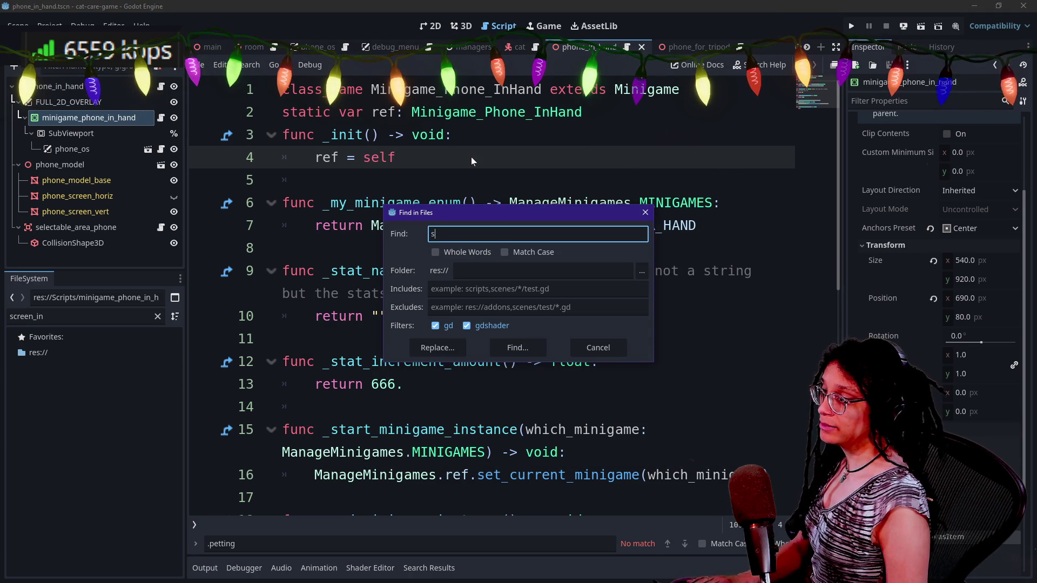
{"action": "type", "text": "xtends selectable"}
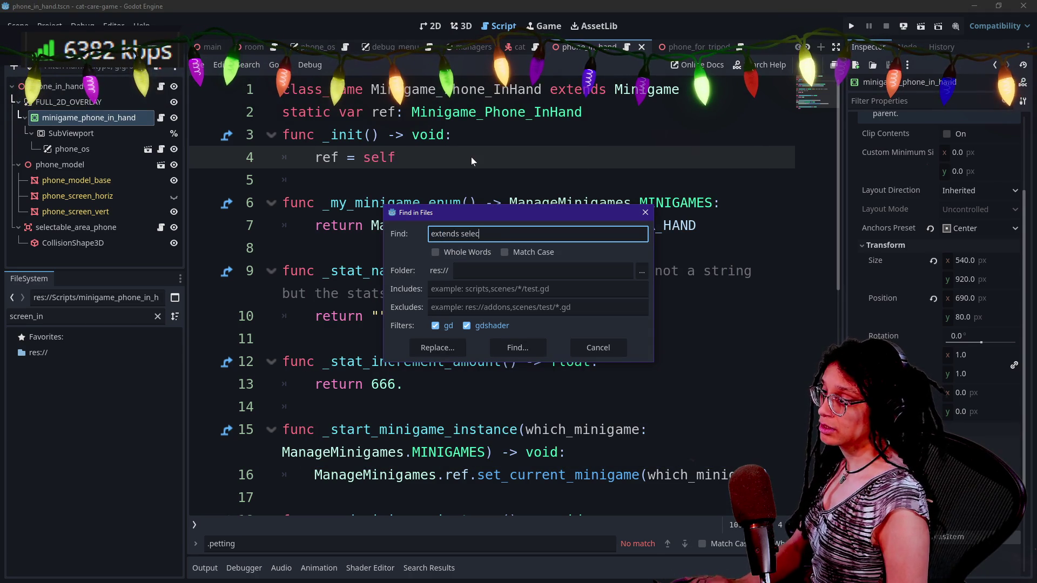
{"action": "key", "text": "Return"}
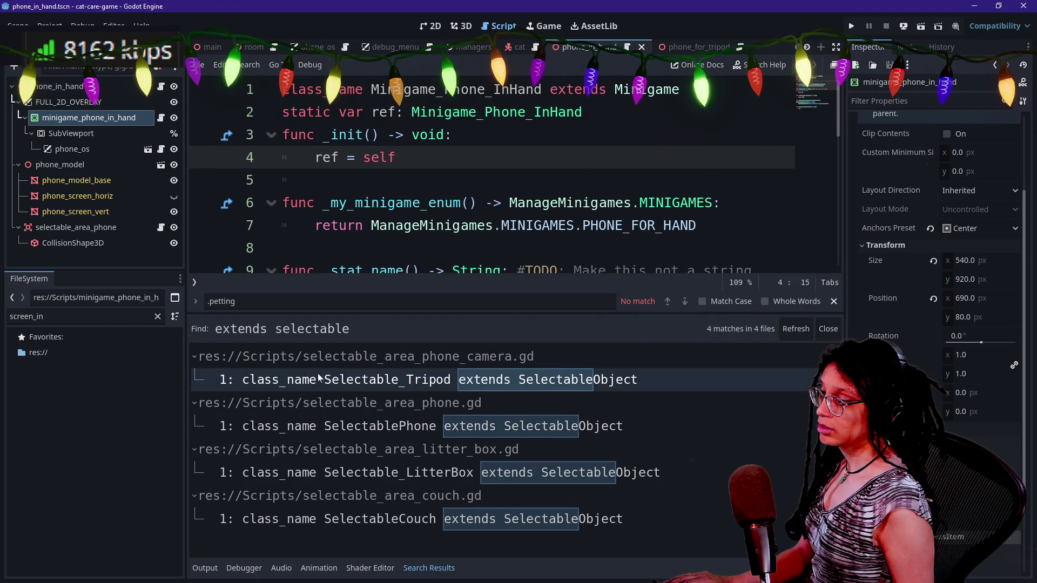
{"action": "left_click", "coordinate": [331, 424]}
- Hide the search results and side docks for a full-width code view
{"action": "key", "text": "ctrl+j"}
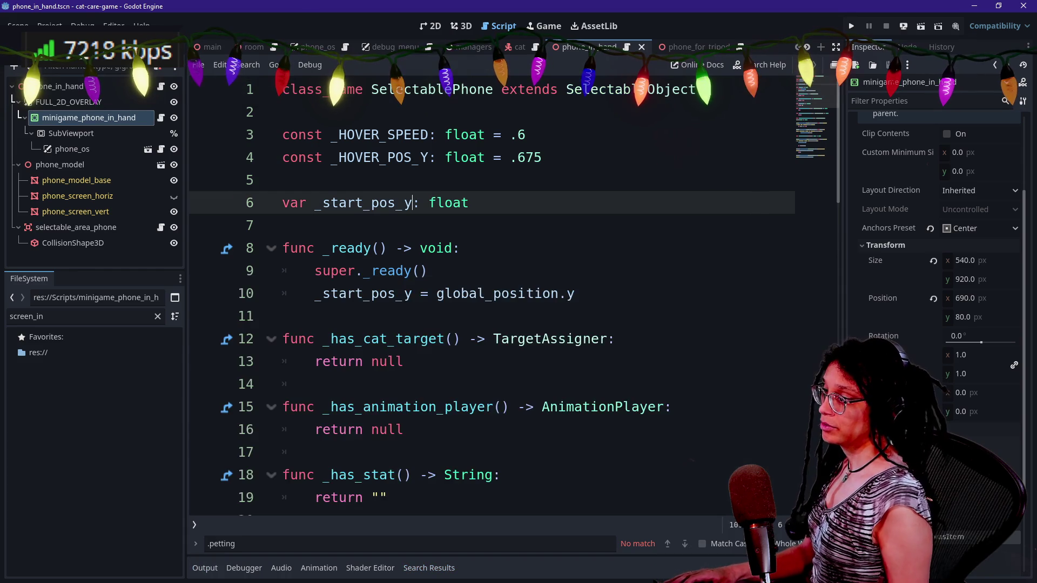
{"action": "scroll", "coordinate": [513, 297], "scroll_direction": "down", "scroll_amount": 7}
{"action": "scroll", "coordinate": [513, 298], "scroll_direction": "up", "scroll_amount": 1}
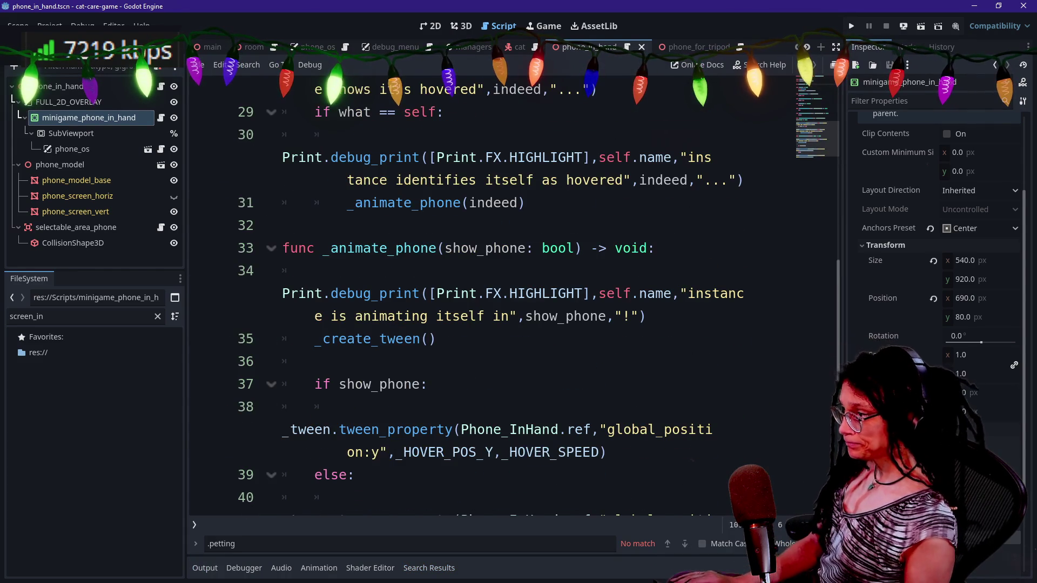
{"action": "key", "text": "ctrl+shift+F11"}
- Review the _animate_phone tween code that moves Phone_InHand's y position
{"action": "left_click_drag", "start_coordinate": [132, 293], "coordinate": [139, 225]}
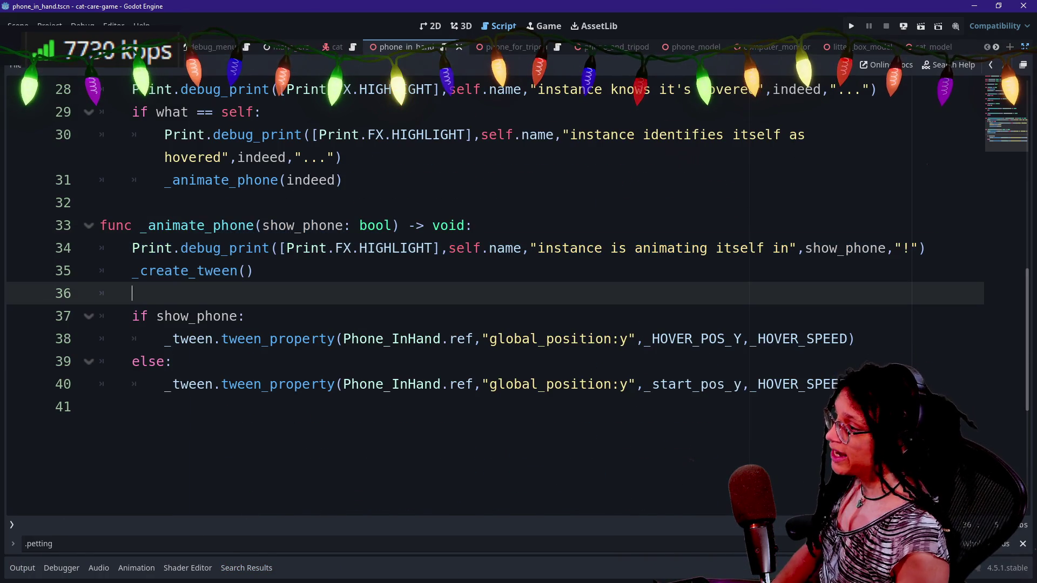
{"action": "left_click", "coordinate": [132, 294]}
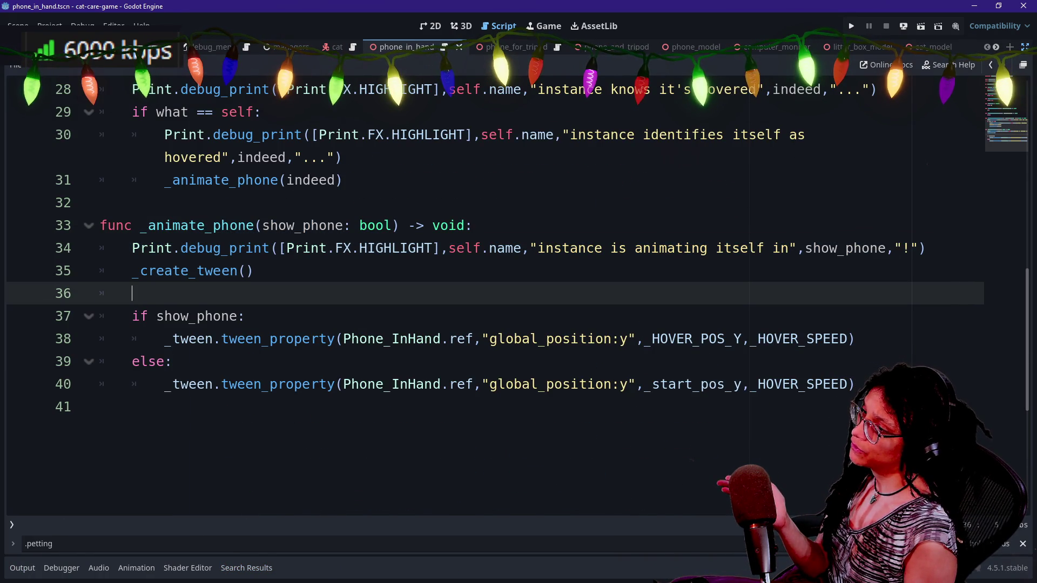
{"action": "left_click_drag", "start_coordinate": [131, 293], "coordinate": [262, 226]}
{"action": "left_click", "coordinate": [246, 316]}
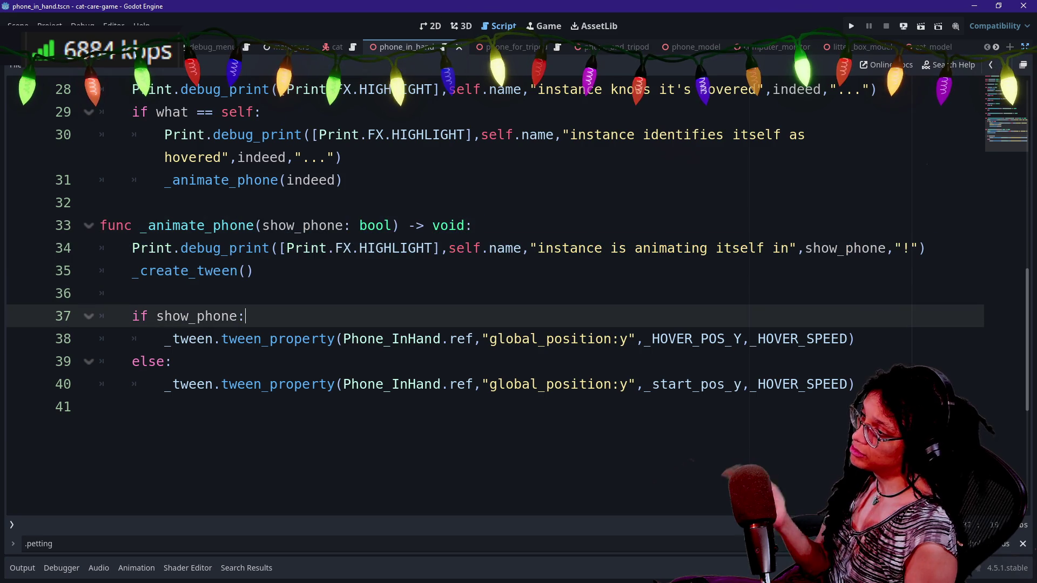
{"action": "scroll", "coordinate": [518, 339], "scroll_direction": "up", "scroll_amount": 3}
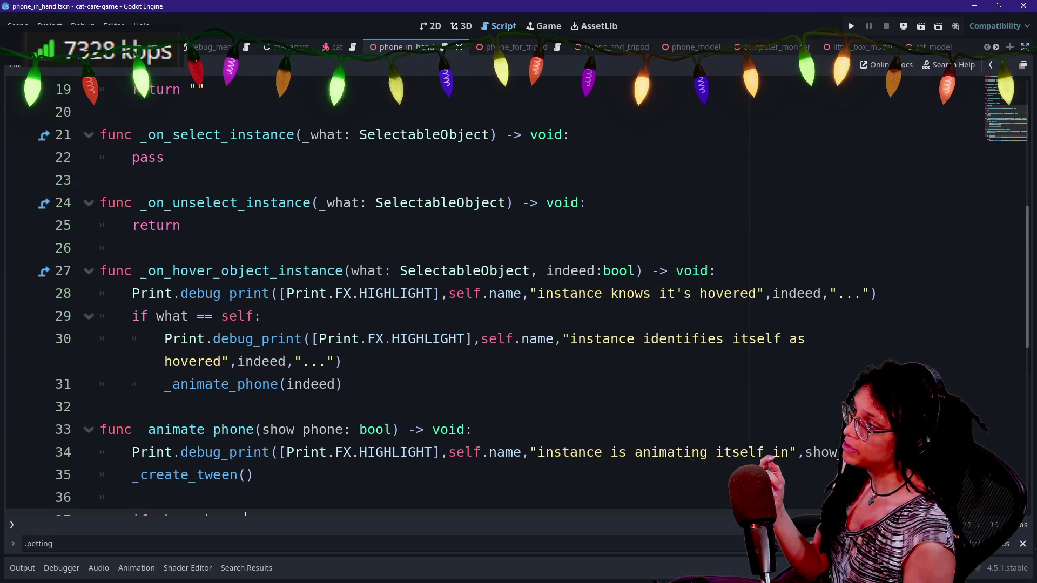
{"action": "scroll", "coordinate": [340, 351], "scroll_direction": "up", "scroll_amount": 3}
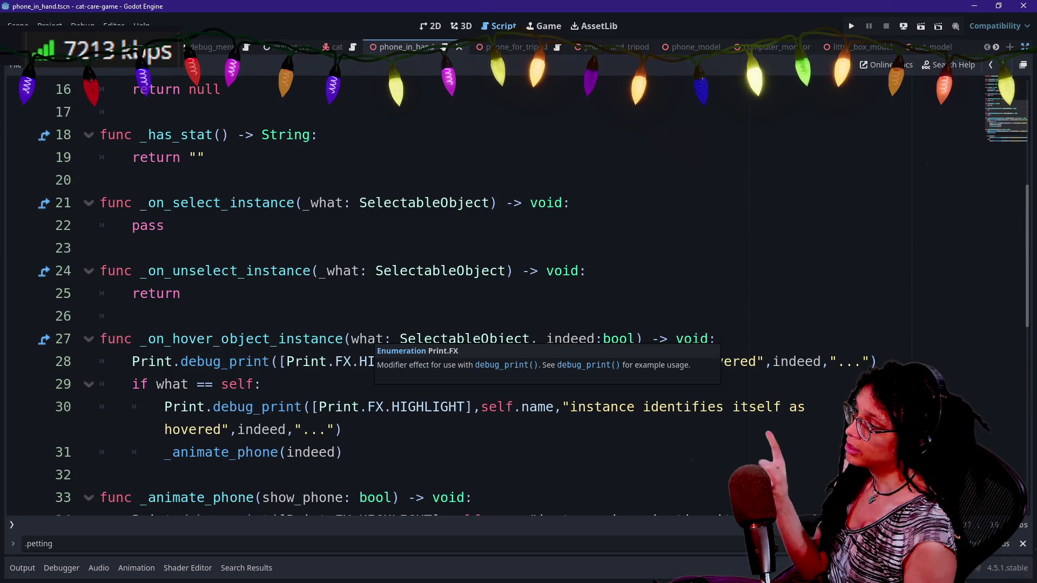
{"action": "left_click_drag", "start_coordinate": [173, 202], "coordinate": [100, 248]}
{"action": "left_click", "coordinate": [100, 248]}
{"action": "left_click", "coordinate": [165, 226]}
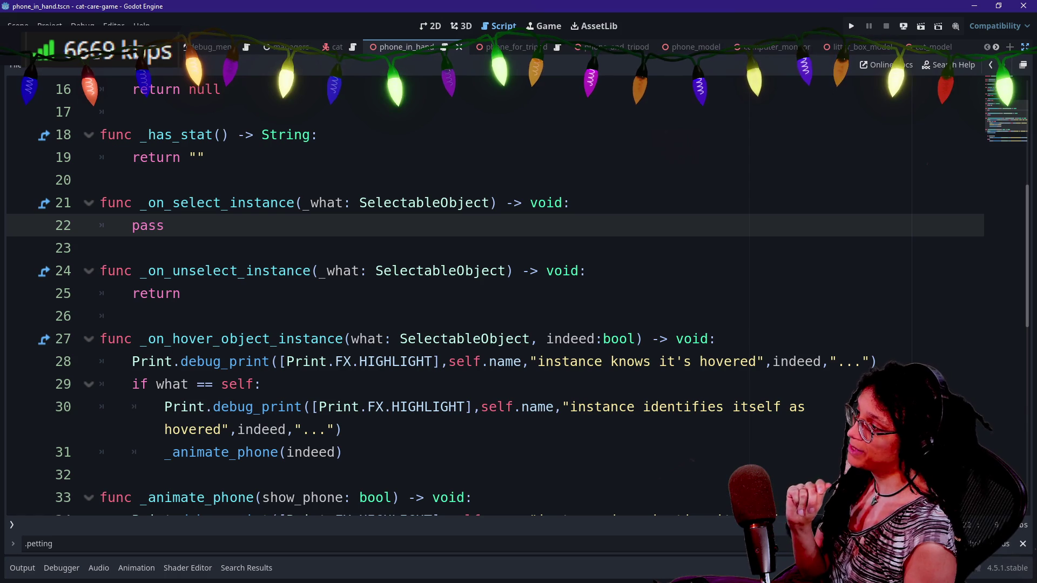
{"action": "scroll", "coordinate": [518, 313], "scroll_direction": "up", "scroll_amount": 5}
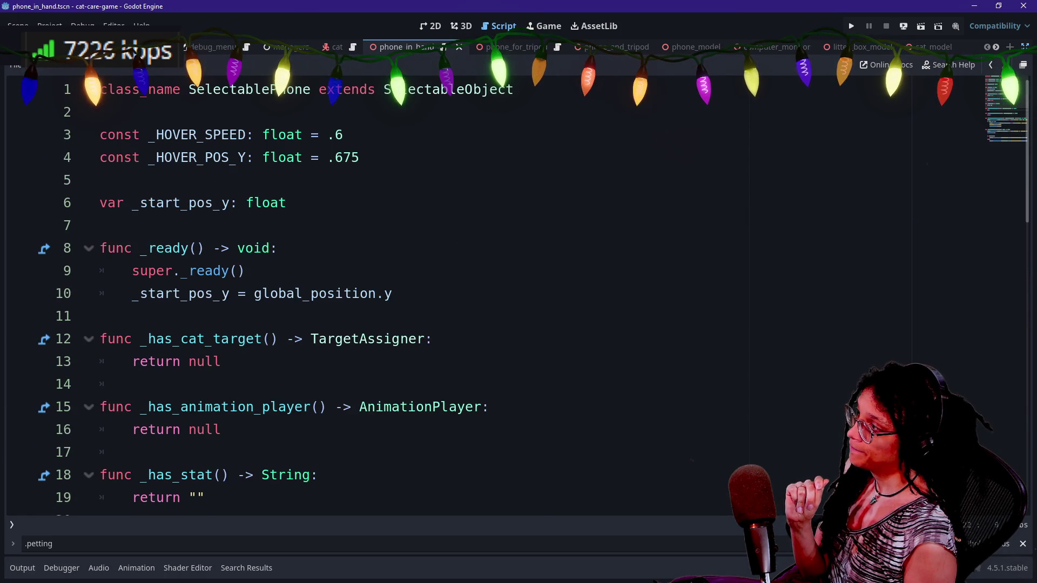
- Reopen the 'extends selectable' results and open the Selectable_LitterBox script
{"action": "key", "text": "shift+alt+o"}
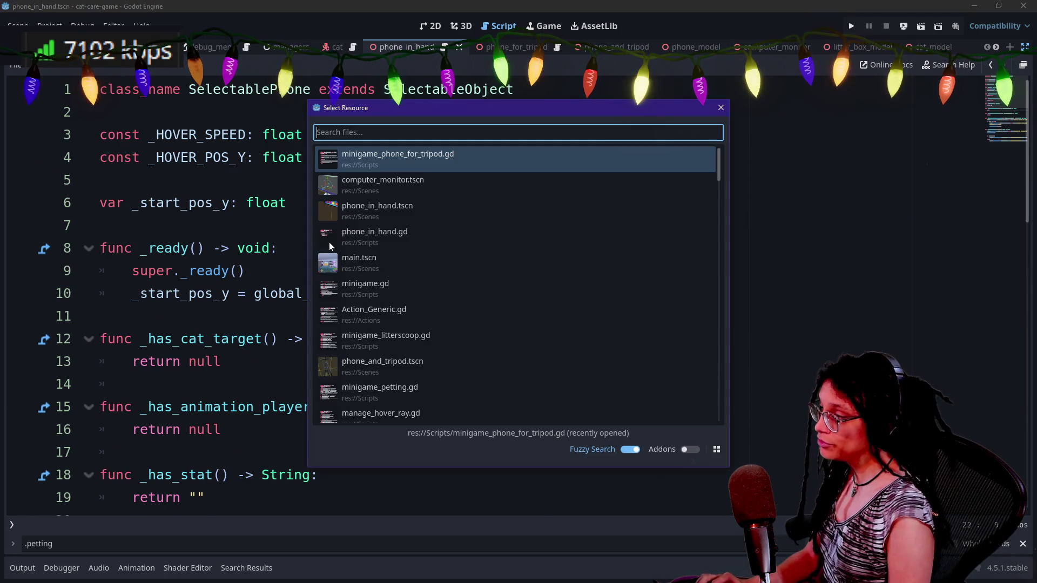
{"action": "left_click", "coordinate": [329, 244]}
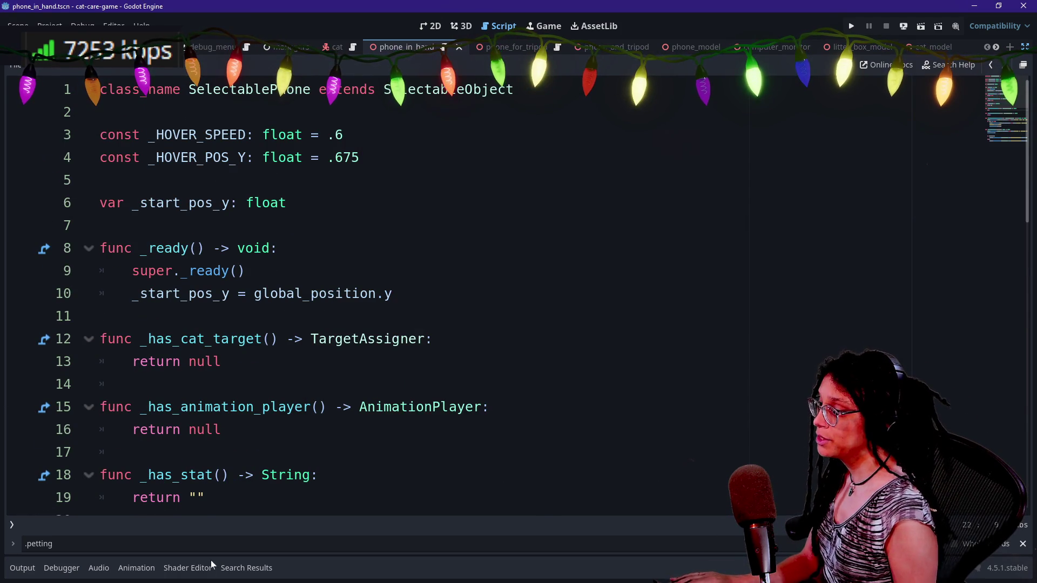
{"action": "left_click", "coordinate": [241, 568]}
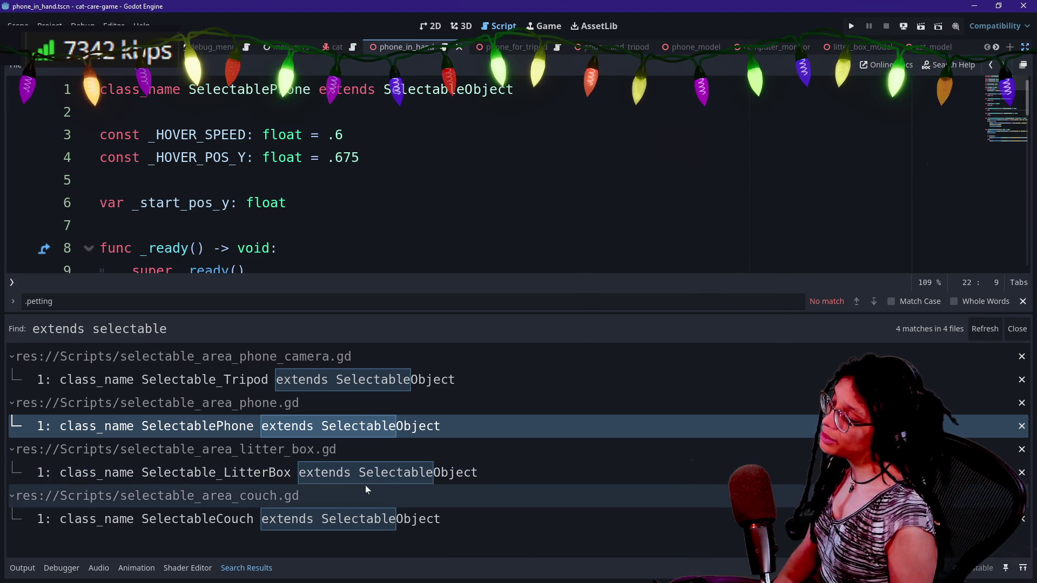
{"action": "left_click", "coordinate": [277, 475]}
- Hide the search results and browse through the litter box script
{"action": "left_click_drag", "start_coordinate": [384, 202], "coordinate": [336, 202]}
{"action": "key", "text": "ctrl+j"}
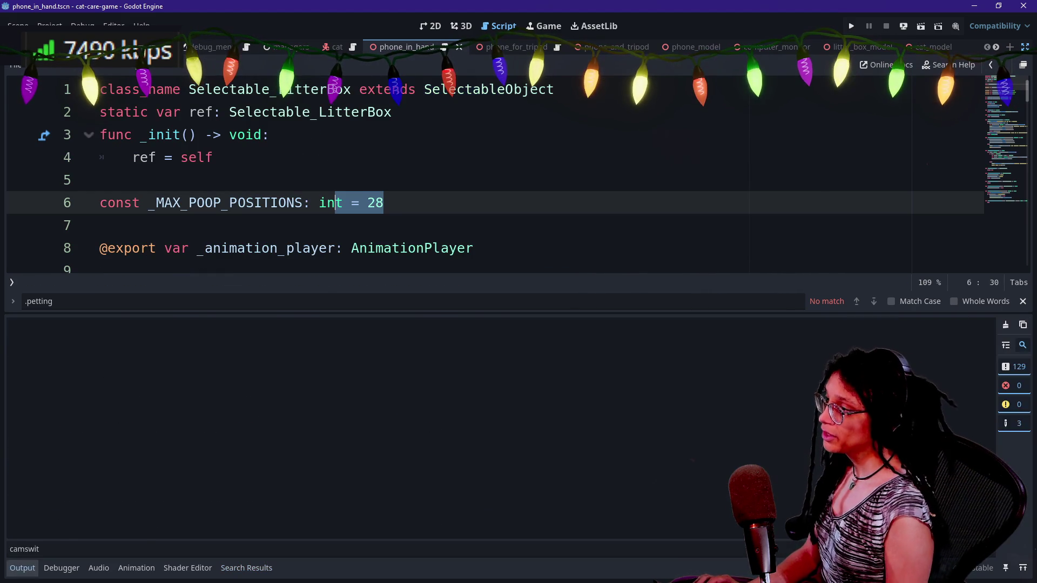
{"action": "scroll", "coordinate": [486, 298], "scroll_direction": "down", "scroll_amount": 8}
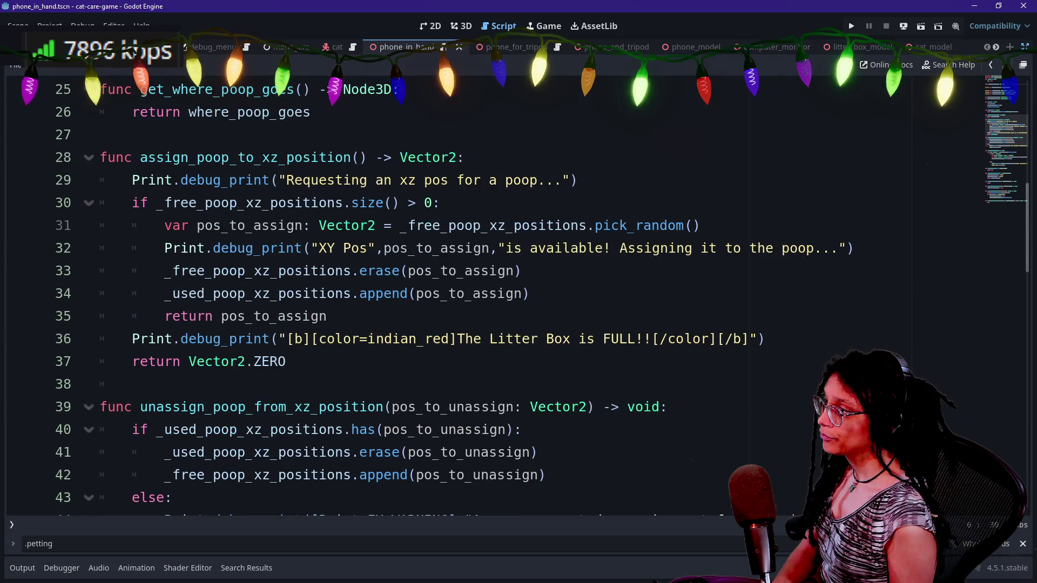
{"action": "scroll", "coordinate": [486, 297], "scroll_direction": "down", "scroll_amount": 1}
{"action": "scroll", "coordinate": [295, 339], "scroll_direction": "down", "scroll_amount": 4}
{"action": "scroll", "coordinate": [295, 338], "scroll_direction": "up", "scroll_amount": 12}
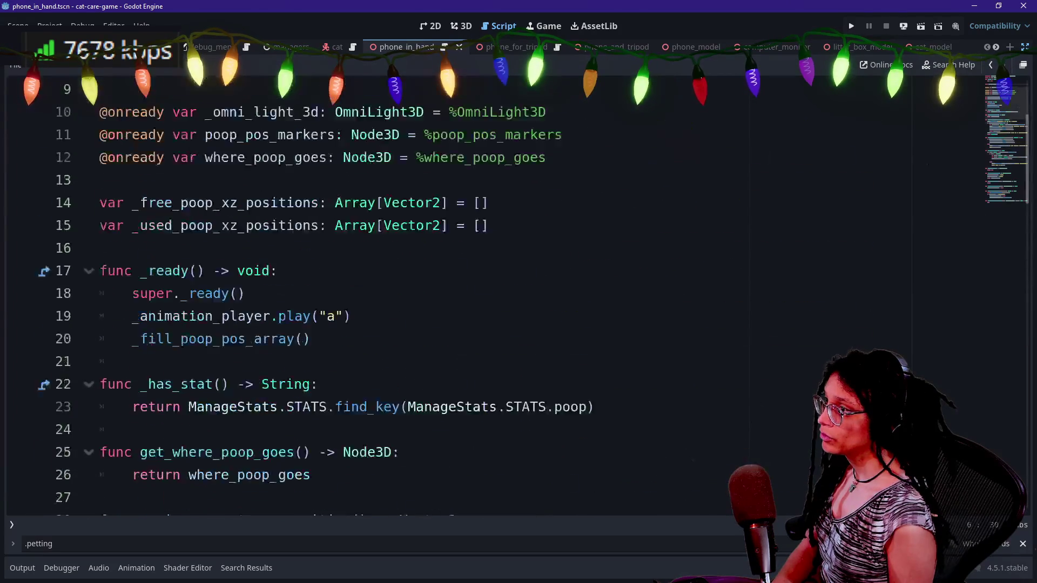
{"action": "scroll", "coordinate": [295, 338], "scroll_direction": "down", "scroll_amount": 1}
{"action": "left_click", "coordinate": [295, 339]}
- Search the litter box script for 'instance' and inspect the match near line 64
{"action": "key", "text": "ctrl+f"}
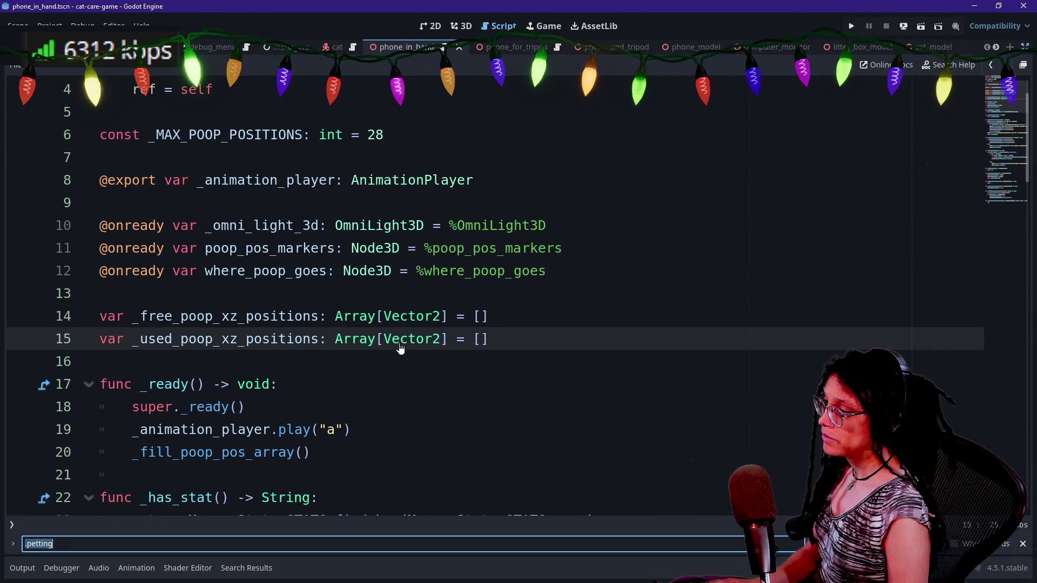
{"action": "type", "text": "instance"}
{"action": "left_click", "coordinate": [201, 294]}
{"action": "key", "text": "Down"}
{"action": "key", "text": "Up"}
{"action": "key", "text": "Up"}
{"action": "scroll", "coordinate": [202, 294], "scroll_direction": "up", "scroll_amount": 2}
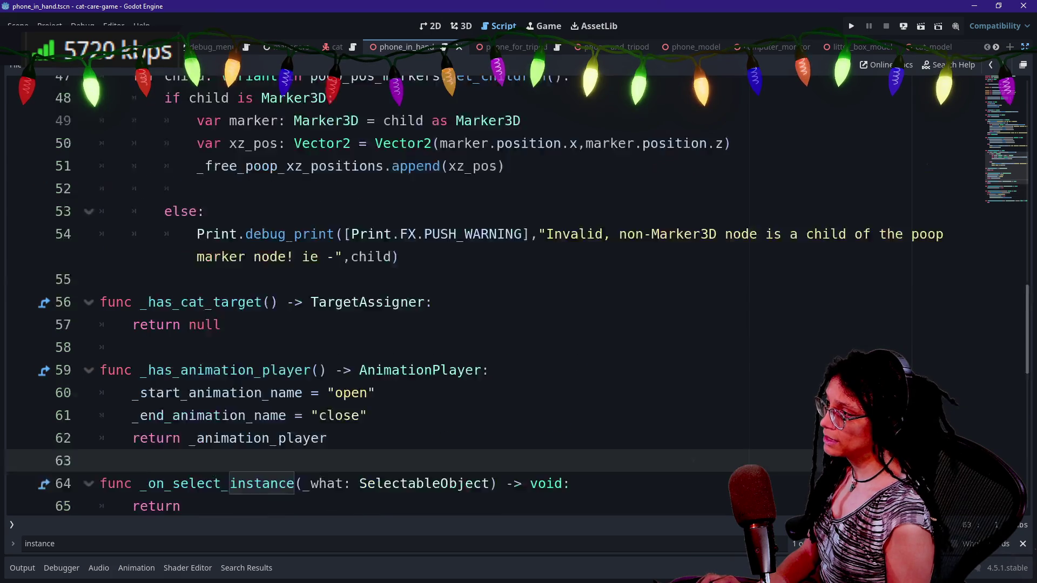
{"action": "scroll", "coordinate": [486, 297], "scroll_direction": "up", "scroll_amount": 15}
- Switch to the base selectable script and start a project-wide search for start_
{"action": "key", "text": "alt+Left"}
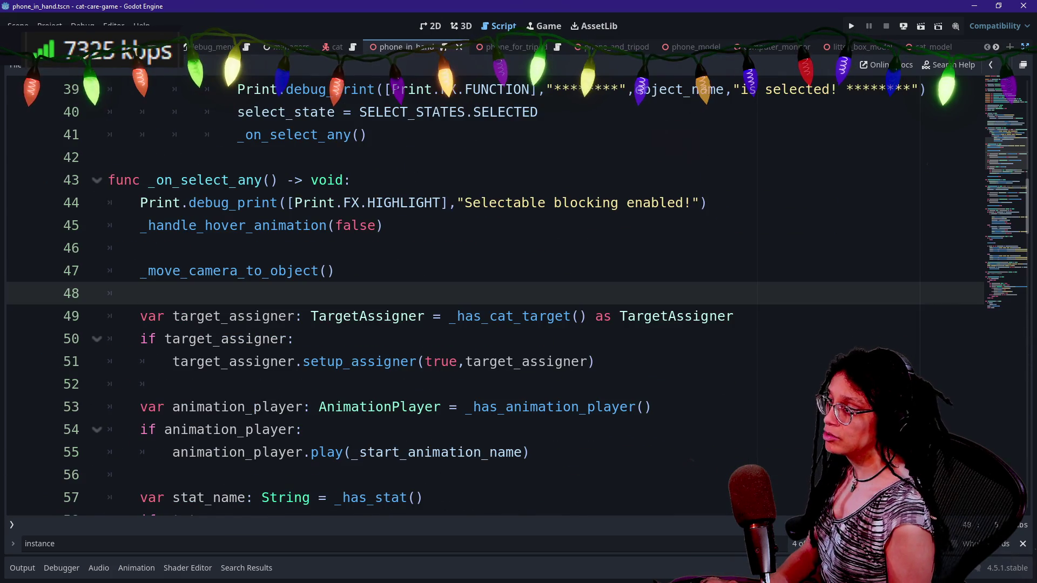
{"action": "key", "text": "ctrl+f"}
{"action": "type", "text": "litter"}
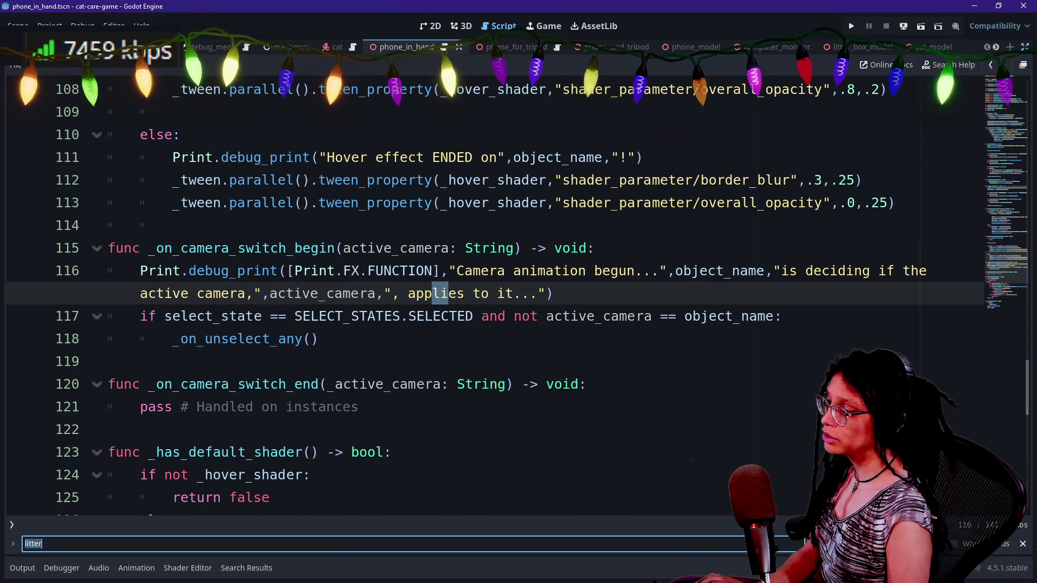
{"action": "type", "text": "start_min"}
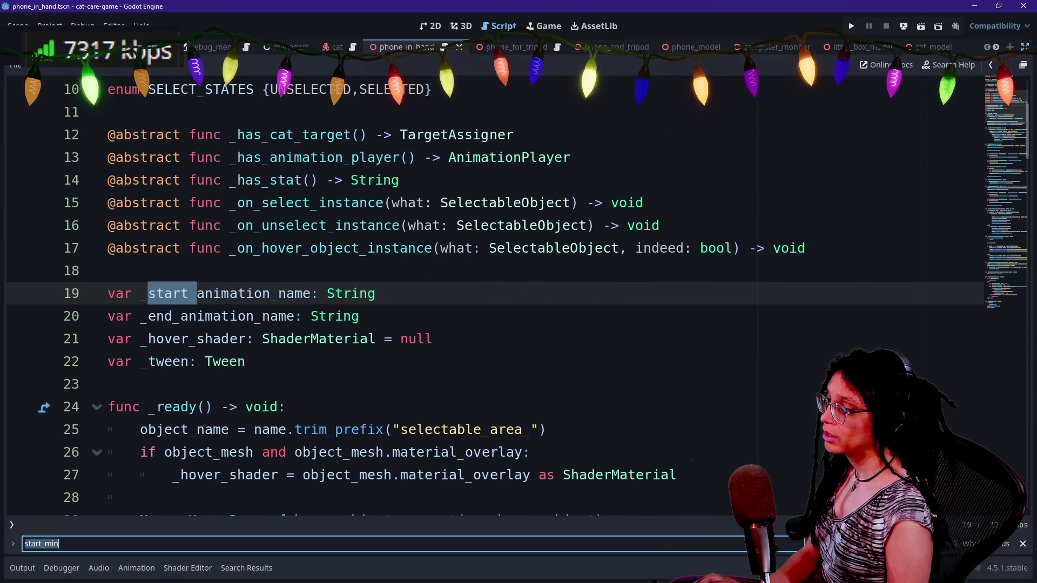
{"action": "key", "text": "BackSpace"}
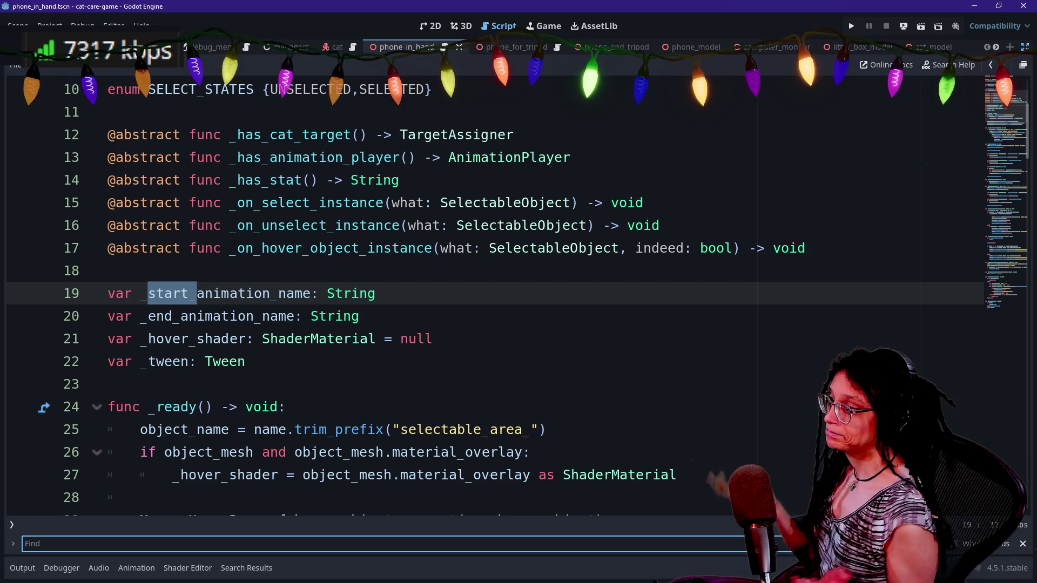
{"action": "key", "text": "ctrl+shift+f"}
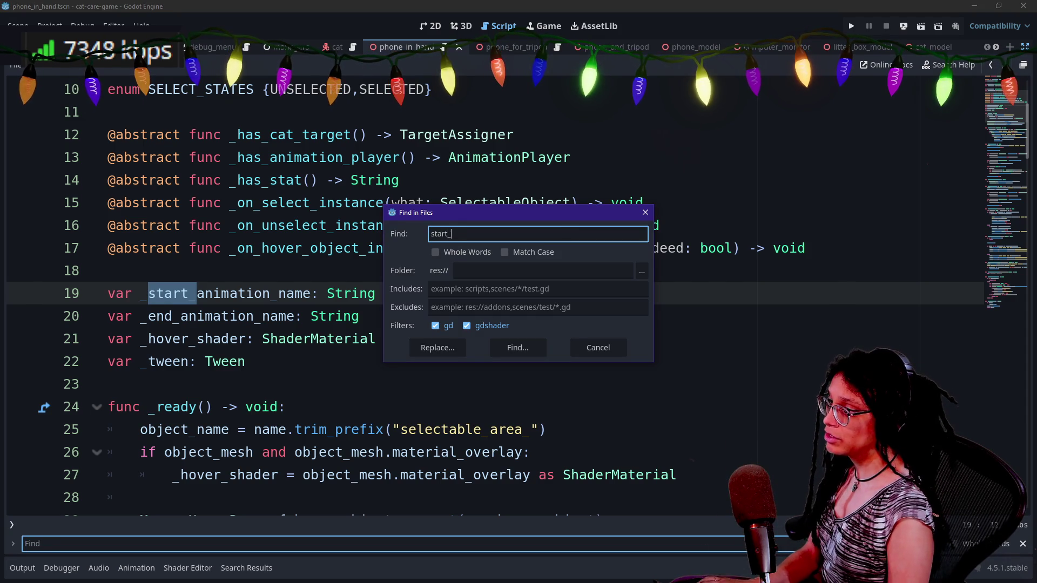
- Search the project for start_minigame( and jump to the litter box call
{"action": "type", "text": "e("}
{"action": "key", "text": "Return"}
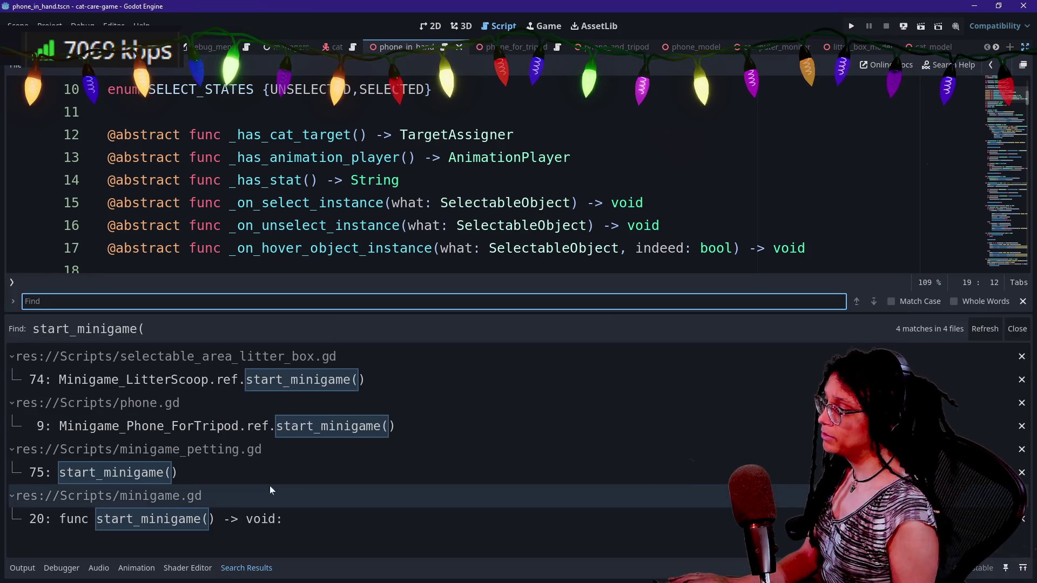
{"action": "left_click", "coordinate": [144, 386]}
{"action": "key", "text": "ctrl+j"}
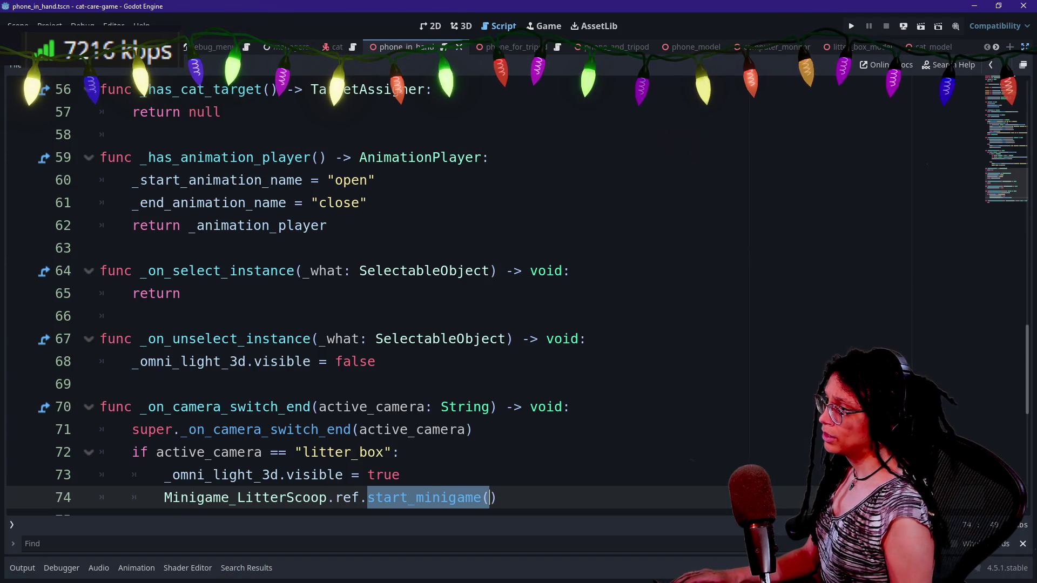
{"action": "scroll", "coordinate": [378, 297], "scroll_direction": "down", "scroll_amount": 1}
- Select the four-line litter_box branch inside _on_camera_switch_end for reuse
{"action": "double_click", "coordinate": [227, 339]}
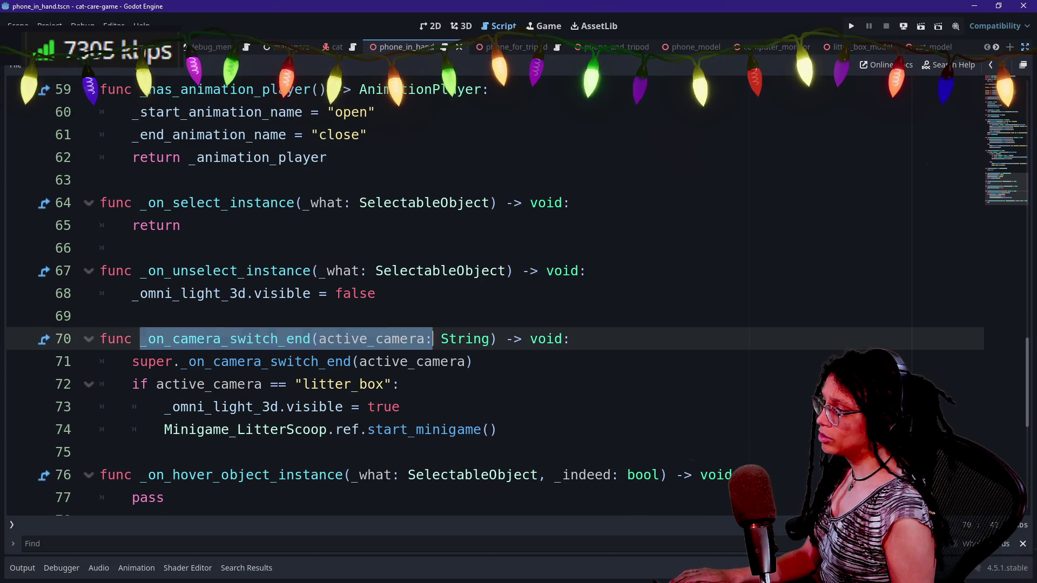
{"action": "left_click", "coordinate": [227, 339]}
{"action": "left_click_drag", "start_coordinate": [148, 202], "coordinate": [181, 225]}
{"action": "left_click", "coordinate": [287, 384]}
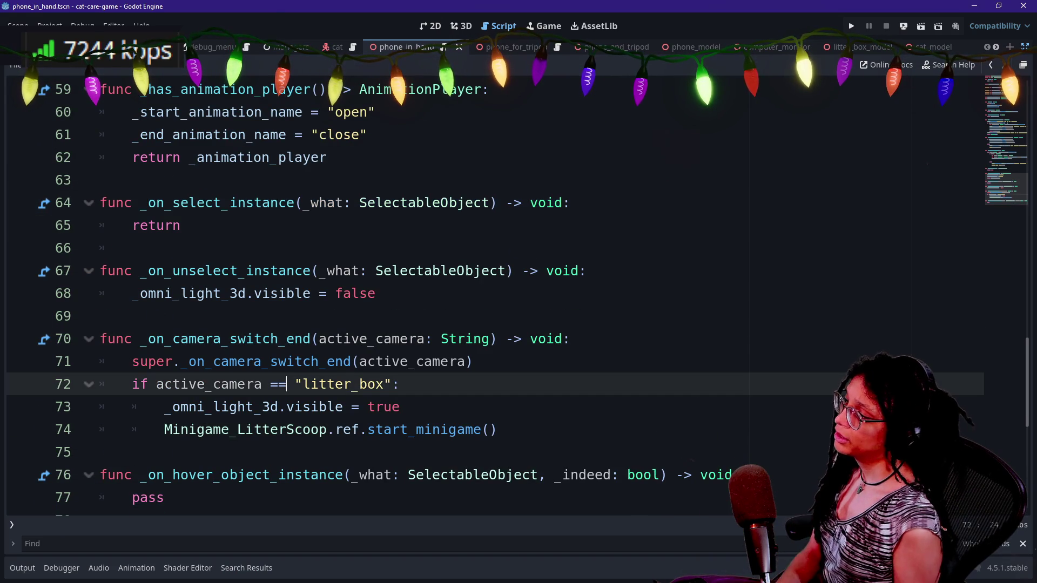
{"action": "left_click", "coordinate": [497, 429]}
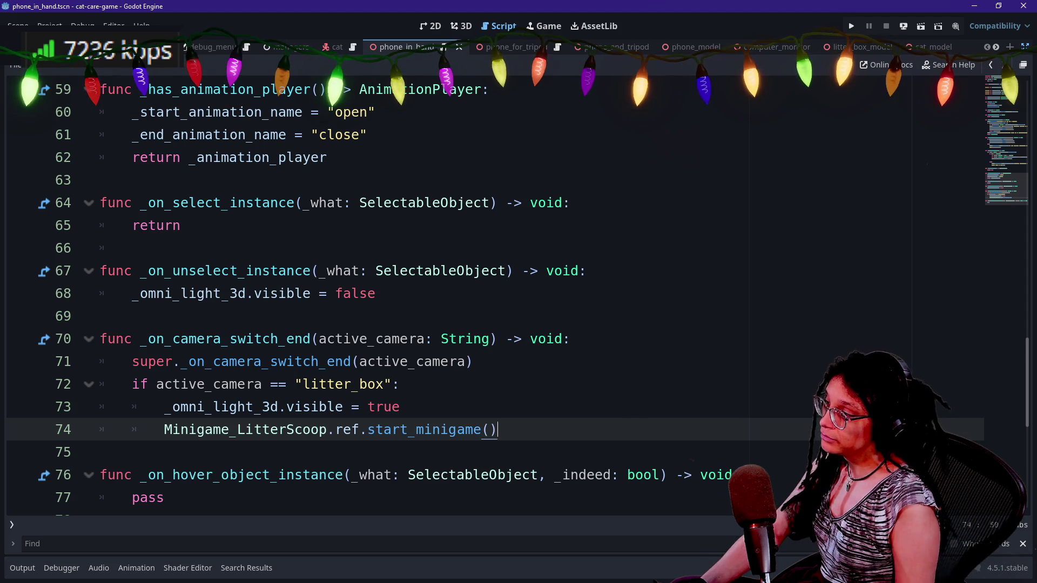
{"action": "key", "text": "shift+Up"}
{"action": "key", "text": "shift+Up"}
{"action": "key", "text": "shift+Up"}
{"action": "key", "text": "shift+Down"}
{"action": "key", "text": "shift+Down"}
{"action": "key", "text": "shift+Down"}
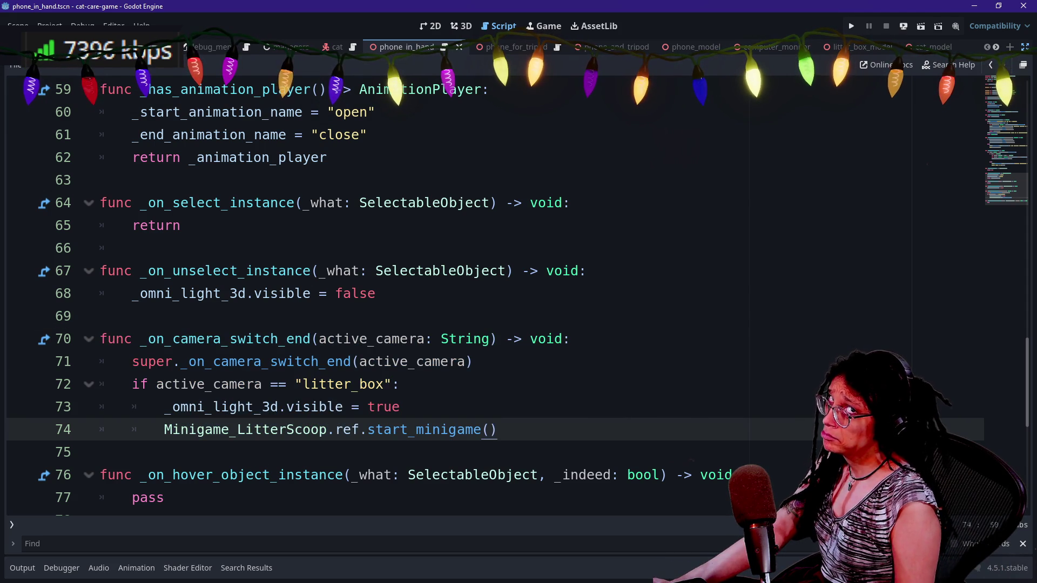
{"action": "key", "text": "shift+Up"}
{"action": "key", "text": "shift+Up"}
{"action": "key", "text": "shift+Up"}
{"action": "left_click", "coordinate": [174, 339]}
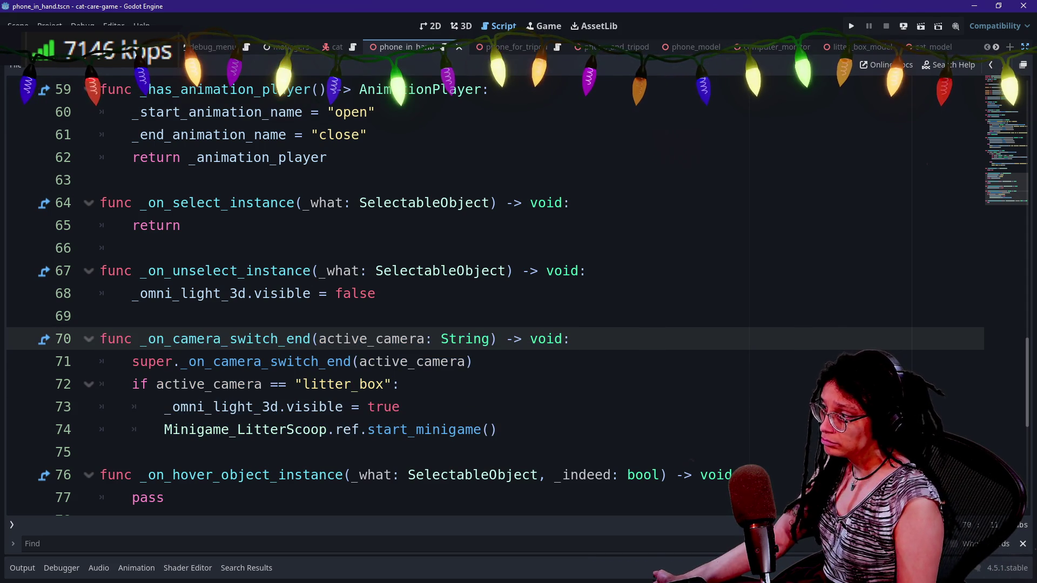
{"action": "mouse_move", "coordinate": [282, 384]}
{"action": "left_mouse_down"}
{"action": "mouse_move", "coordinate": [496, 429]}
{"action": "mouse_move", "coordinate": [573, 339]}
{"action": "left_mouse_up"}
{"action": "key", "text": "ctrl+c"}
{"action": "left_click", "coordinate": [262, 384]}
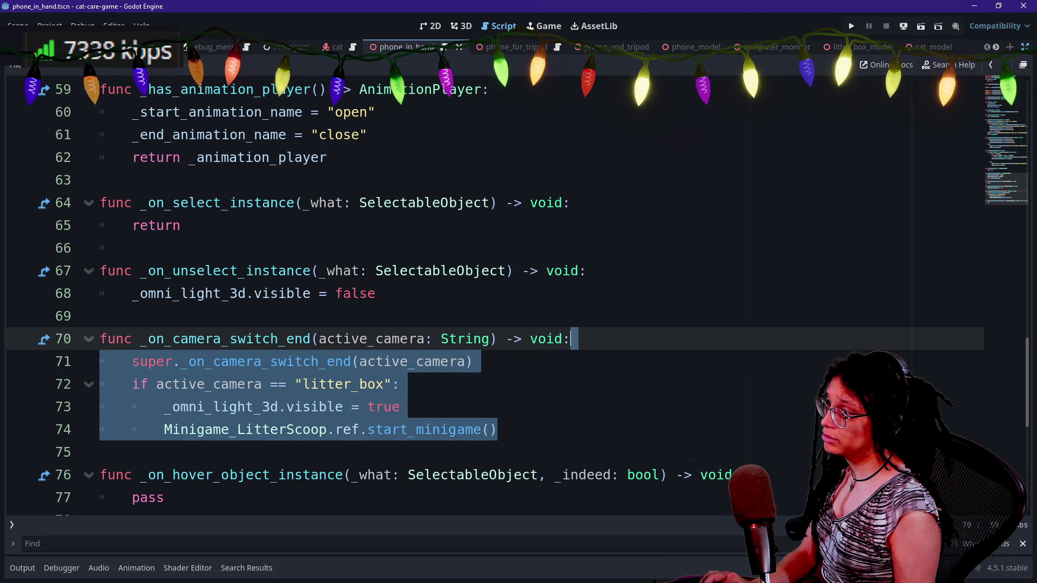
- Switch to Selectable_LitterBox, then quick-open phone_in_hand.gd
{"action": "scroll", "coordinate": [572, 339], "scroll_direction": "up", "scroll_amount": 1}
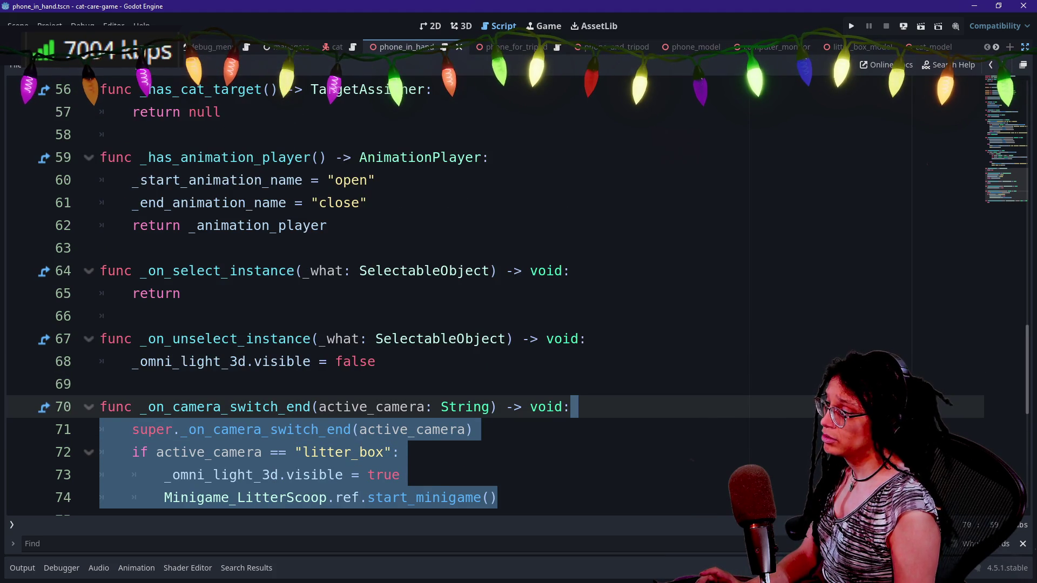
{"action": "key", "text": "ctrl+alt+o"}
{"action": "left_click", "coordinate": [503, 336]}
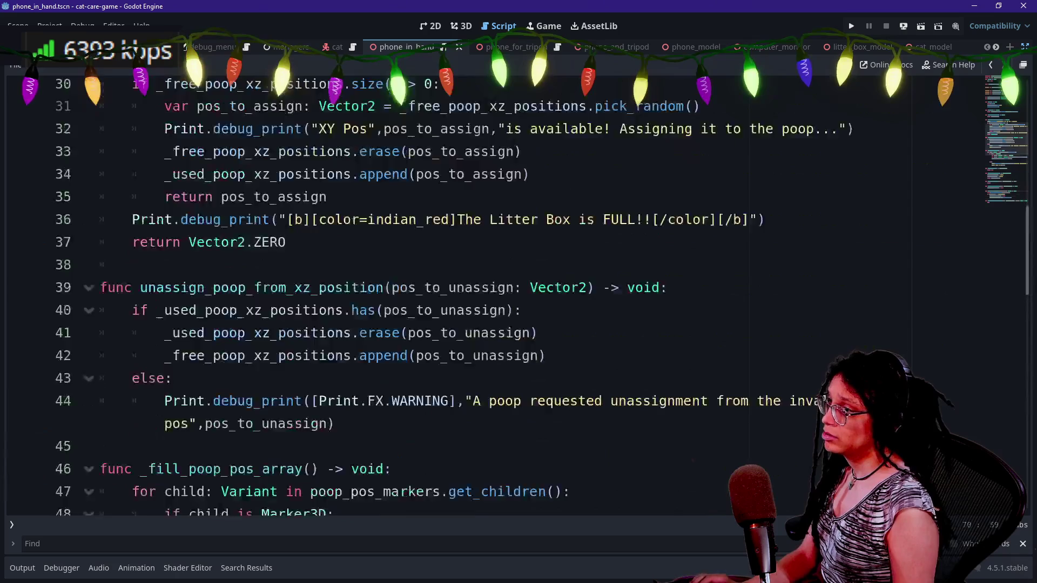
{"action": "key", "text": "alt+shift+o"}
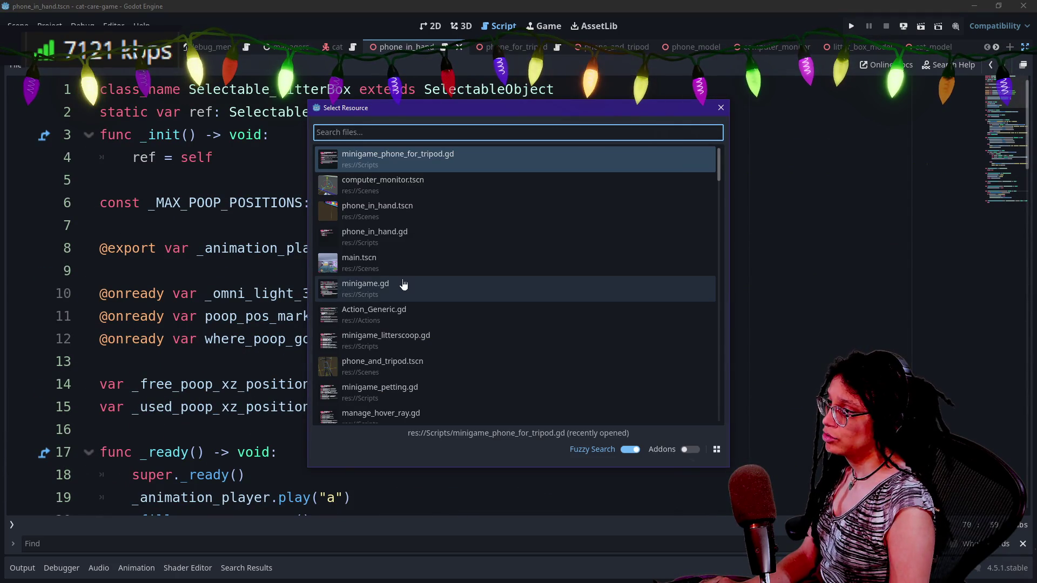
{"action": "key", "text": "Down"}
{"action": "key", "text": "Down"}
{"action": "key", "text": "Down"}
{"action": "key", "text": "Return"}
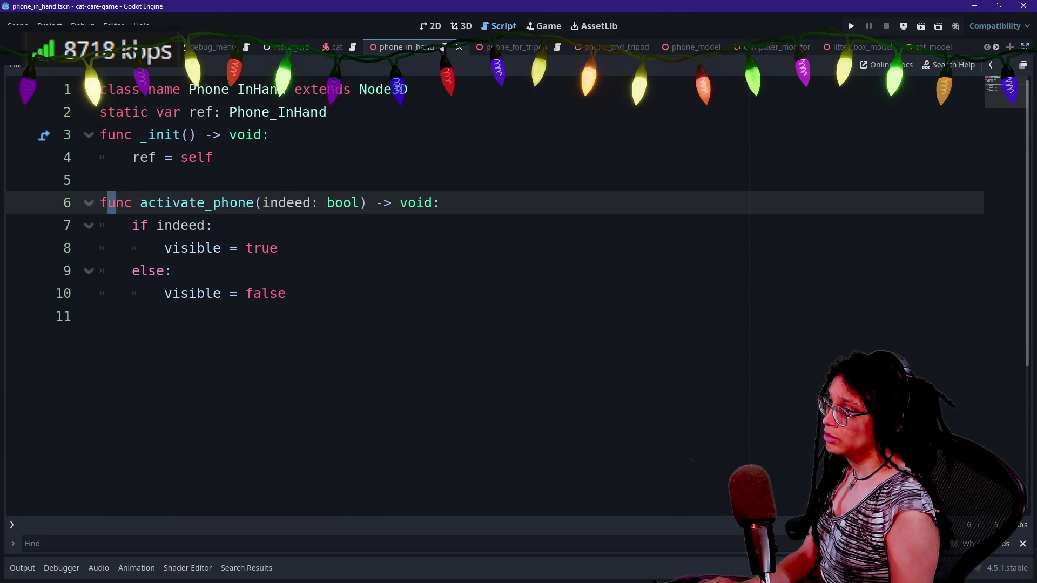
- Find in Files for 'extends Selectable' and open the SelectablePhone script
{"action": "left_click", "coordinate": [249, 577]}
{"action": "key", "text": "ctrl+shift+f"}
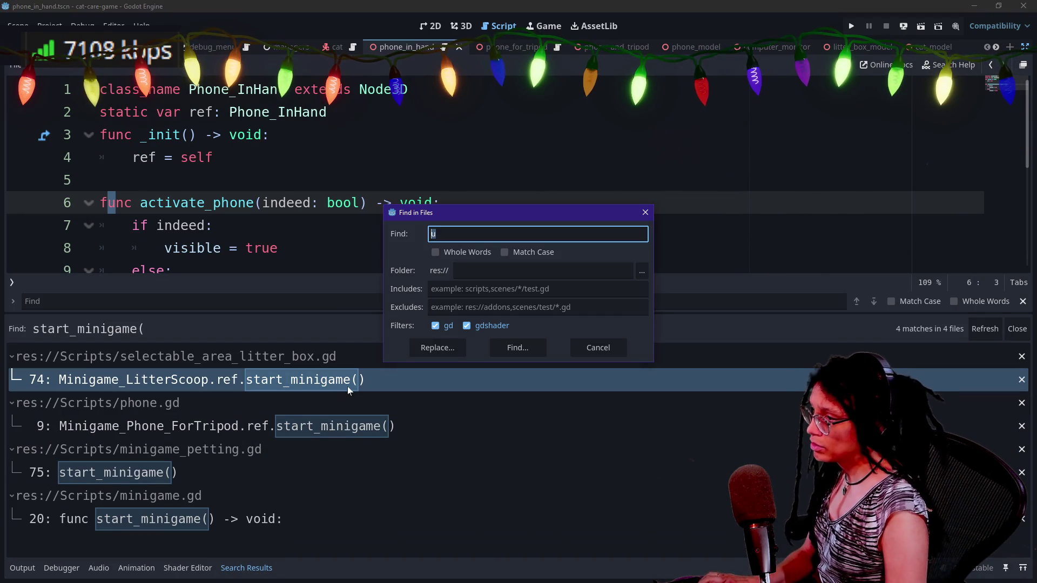
{"action": "type", "text": "ctable"}
{"action": "key", "text": "Return"}
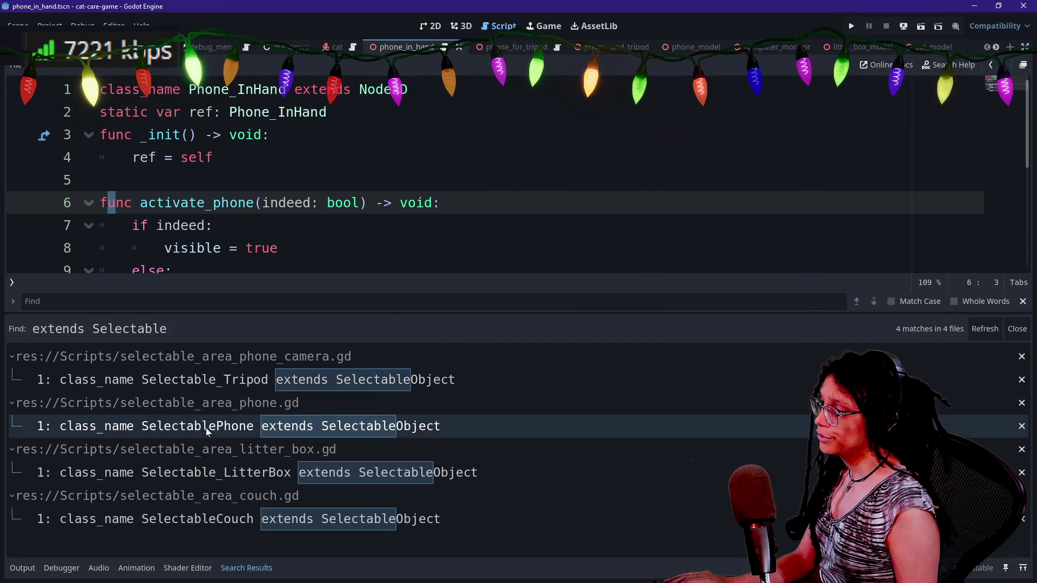
{"action": "left_click", "coordinate": [208, 429]}
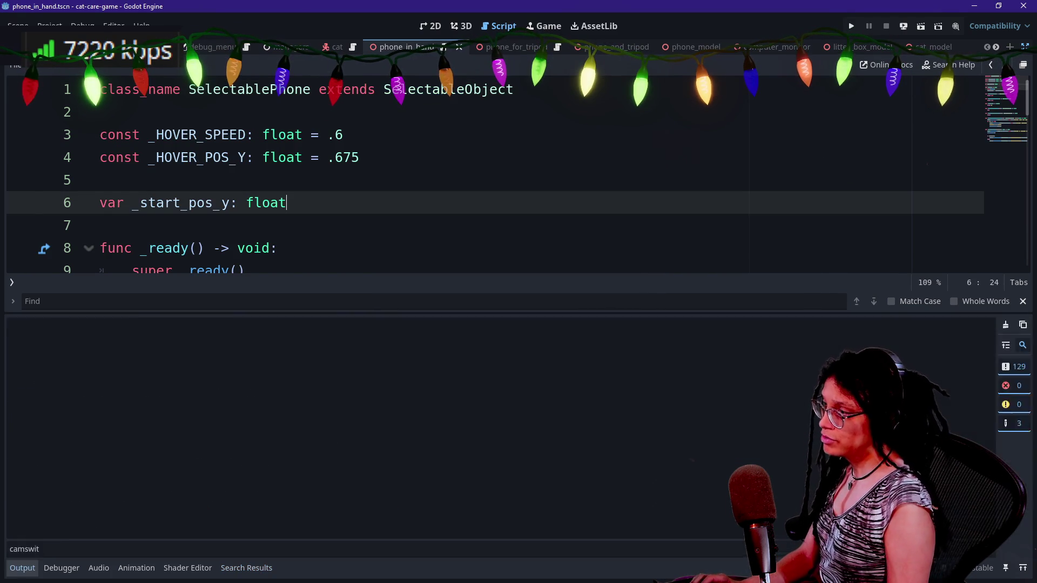
- Hide the output panel and review the SelectablePhone code around _start_pos_y
{"action": "key", "text": "ctrl+j"}
{"action": "scroll", "coordinate": [487, 297], "scroll_direction": "down", "scroll_amount": 5}
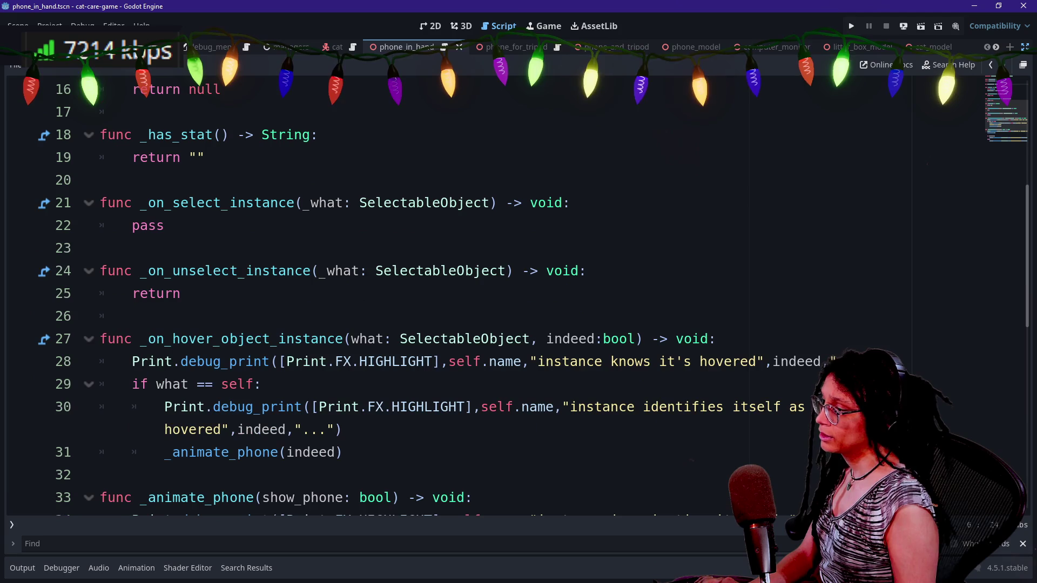
{"action": "scroll", "coordinate": [487, 297], "scroll_direction": "down", "scroll_amount": 4}
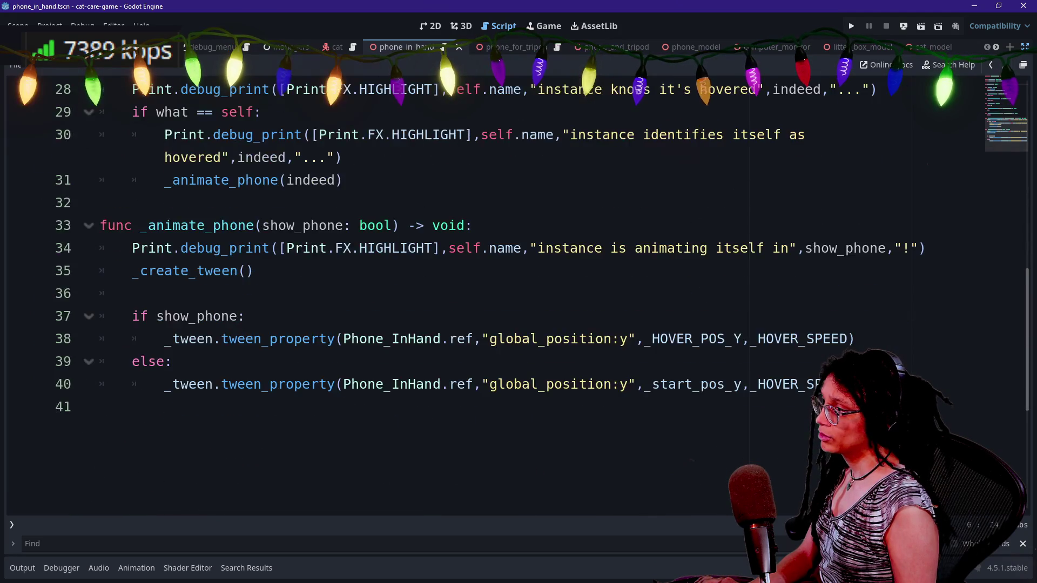
{"action": "scroll", "coordinate": [486, 297], "scroll_direction": "up", "scroll_amount": 6}
{"action": "scroll", "coordinate": [318, 293], "scroll_direction": "up", "scroll_amount": 3}
{"action": "left_click", "coordinate": [318, 293]}
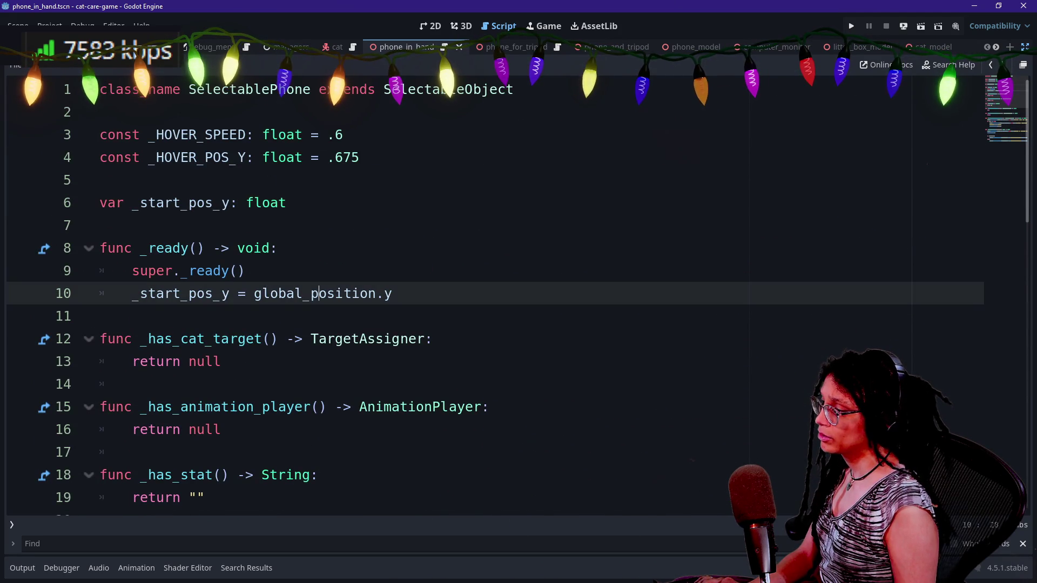
{"action": "scroll", "coordinate": [317, 293], "scroll_direction": "down", "scroll_amount": 4}
- Trial-paste the camera-switch block after the unselect return, then undo it
{"action": "left_click", "coordinate": [181, 362]}
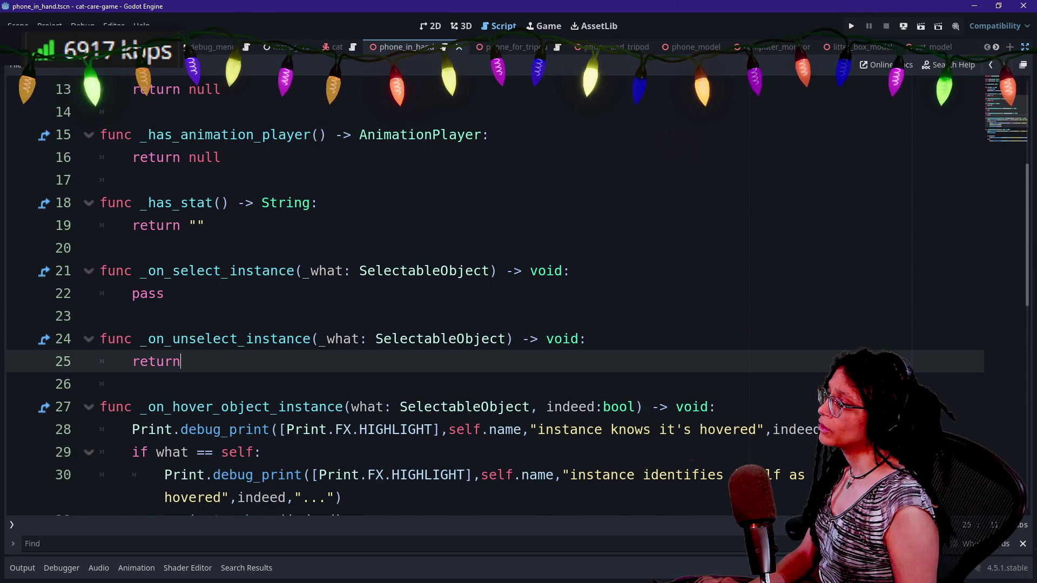
{"action": "key", "text": "Return"}
{"action": "key", "text": "Return"}
{"action": "key", "text": "ctrl+v"}
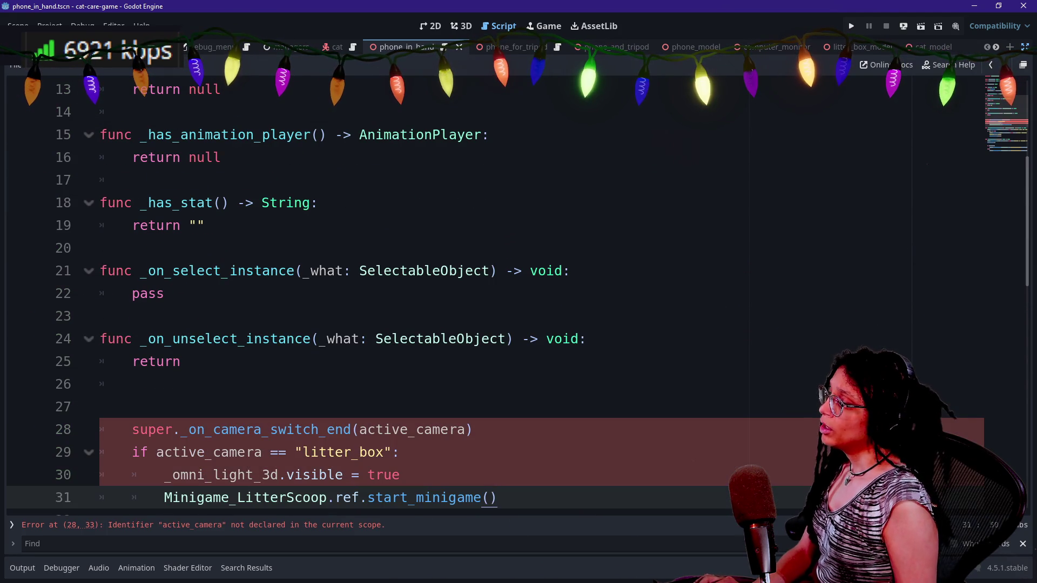
{"action": "left_click", "coordinate": [132, 384]}
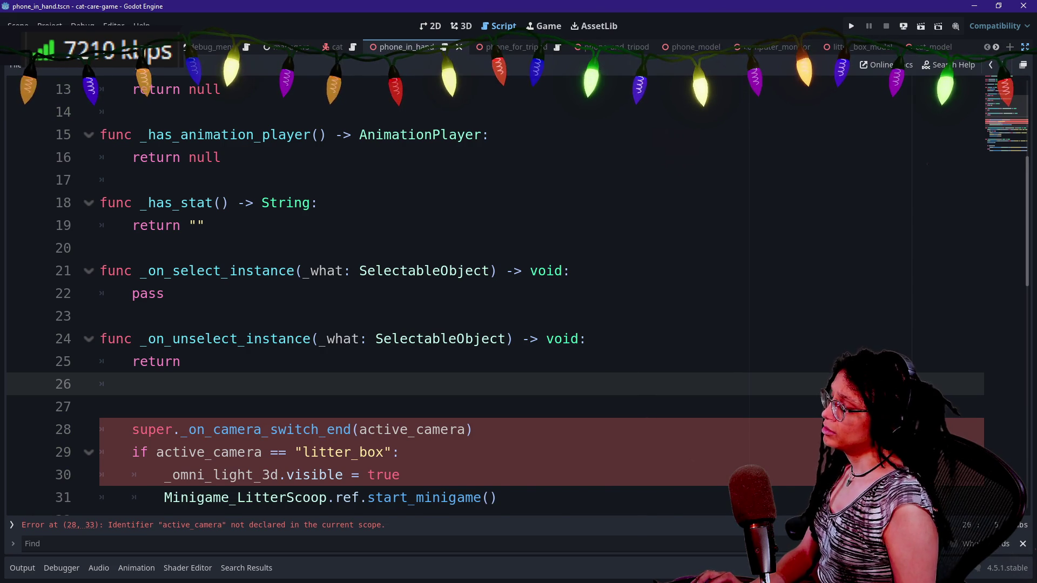
{"action": "key", "text": "ctrl+z"}
{"action": "key", "text": "ctrl+z"}
{"action": "key", "text": "ctrl+z"}
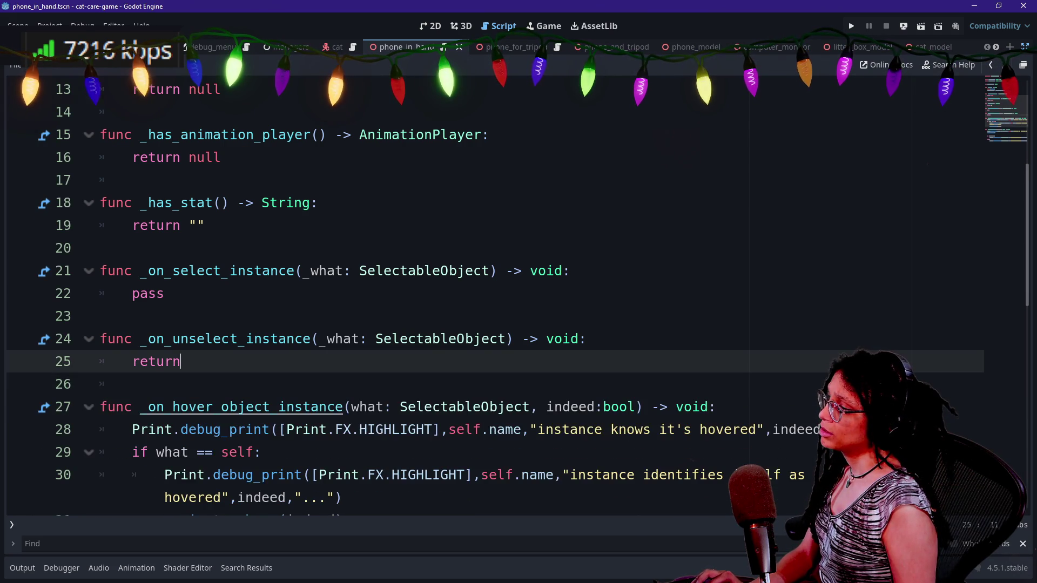
- Jump to the SelectableObject base script definition
{"action": "scroll", "coordinate": [243, 407], "scroll_direction": "up", "scroll_amount": 4}
{"action": "left_click", "coordinate": [449, 89], "text": "ctrl"}
{"action": "key", "text": "ctrl+f"}
{"action": "key", "text": "Escape"}
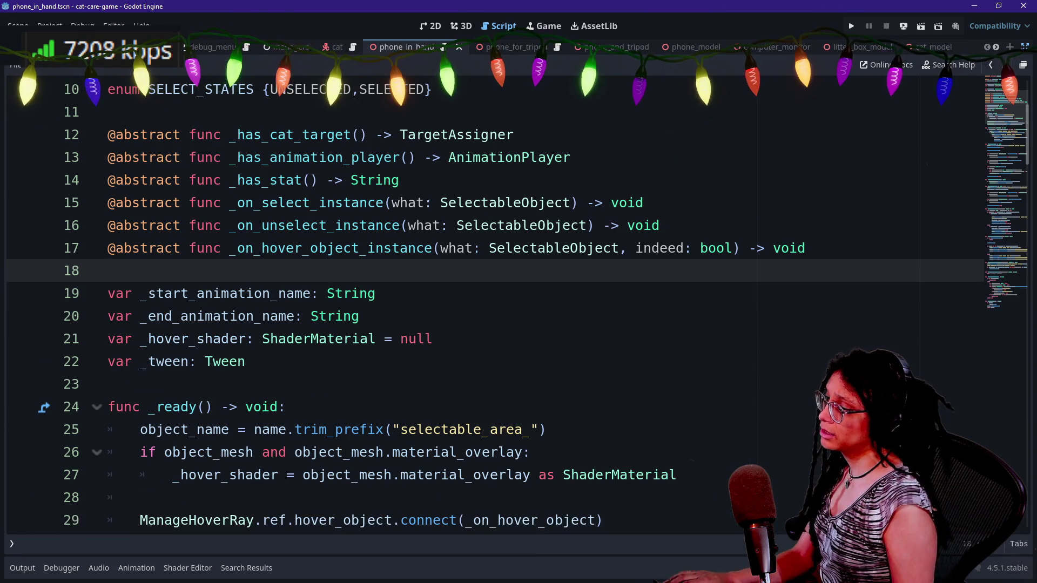
- Jump from the camera_switch_begin connection to the _on_camera_switch_end definition at line 120
{"action": "scroll", "coordinate": [486, 297], "scroll_direction": "down", "scroll_amount": 1}
{"action": "scroll", "coordinate": [206, 339], "scroll_direction": "down", "scroll_amount": 2}
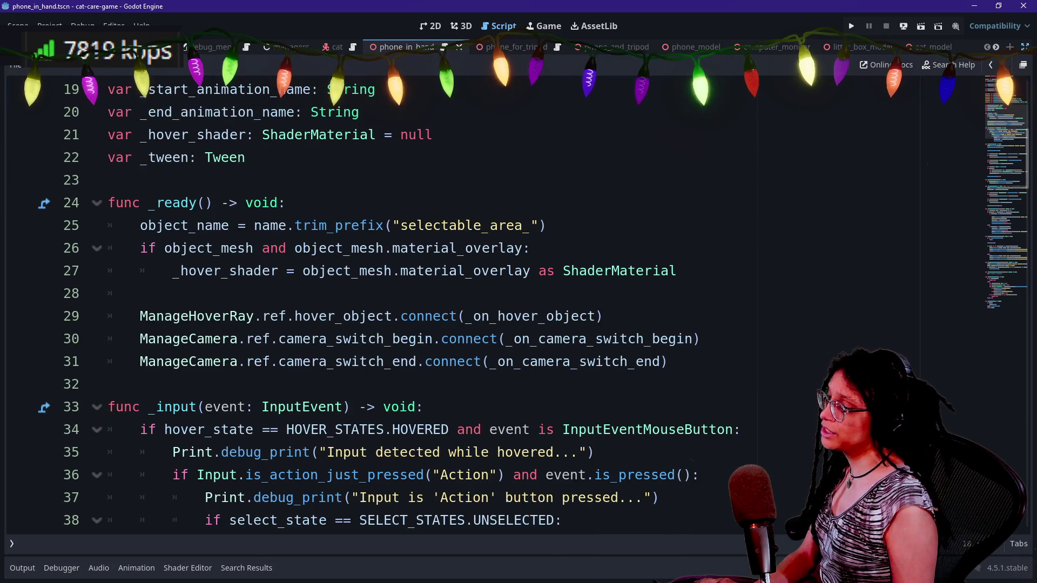
{"action": "left_click", "coordinate": [205, 338]}
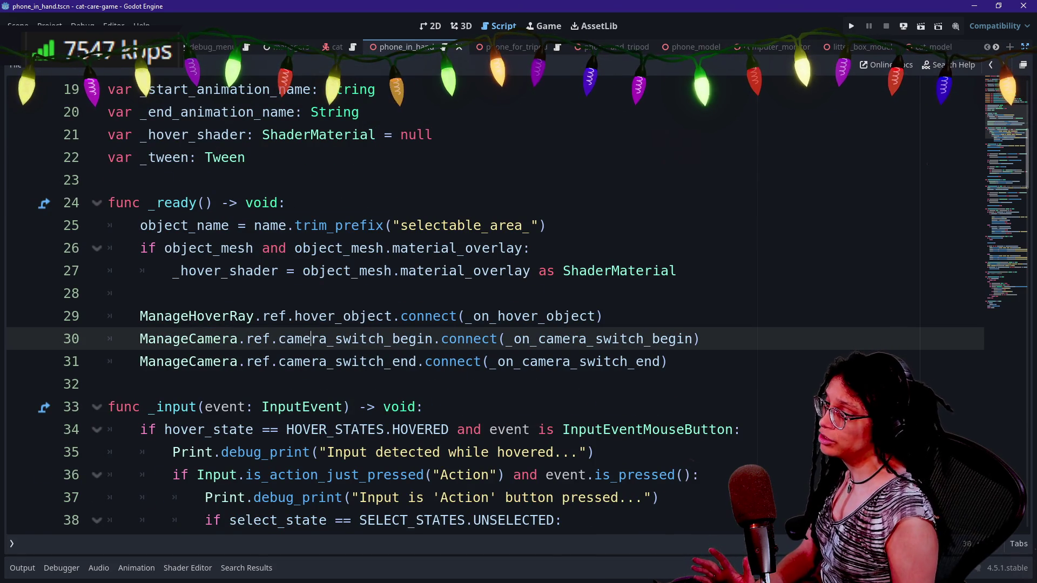
{"action": "scroll", "coordinate": [507, 362], "scroll_direction": "down", "scroll_amount": 1}
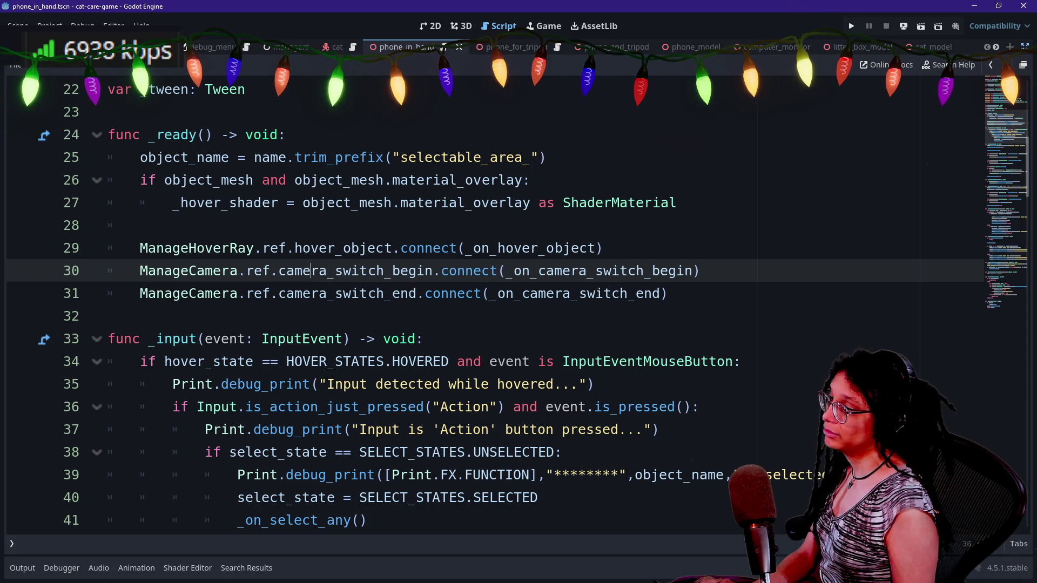
{"action": "left_click", "coordinate": [628, 297], "text": "ctrl"}
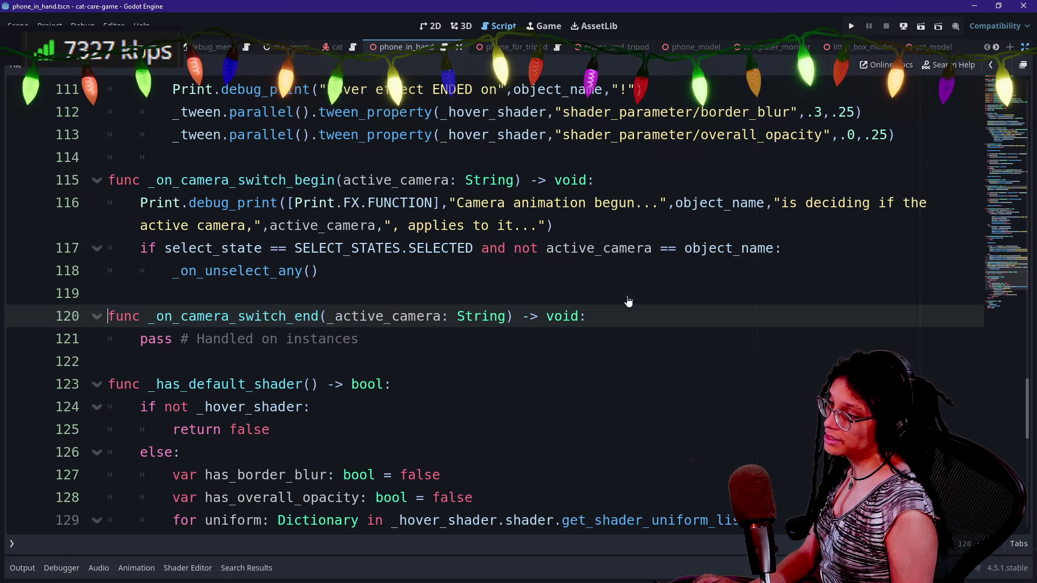
- Select the base _on_camera_switch_end function, then deselect with the caret after String)
{"action": "left_click", "coordinate": [108, 361]}
{"action": "left_click", "coordinate": [181, 339]}
{"action": "left_click_drag", "start_coordinate": [366, 339], "coordinate": [157, 316]}
{"action": "left_click", "coordinate": [108, 361]}
{"action": "mouse_move", "coordinate": [366, 339]}
{"action": "left_mouse_down"}
{"action": "mouse_move", "coordinate": [108, 339]}
{"action": "mouse_move", "coordinate": [108, 293]}
{"action": "left_mouse_up"}
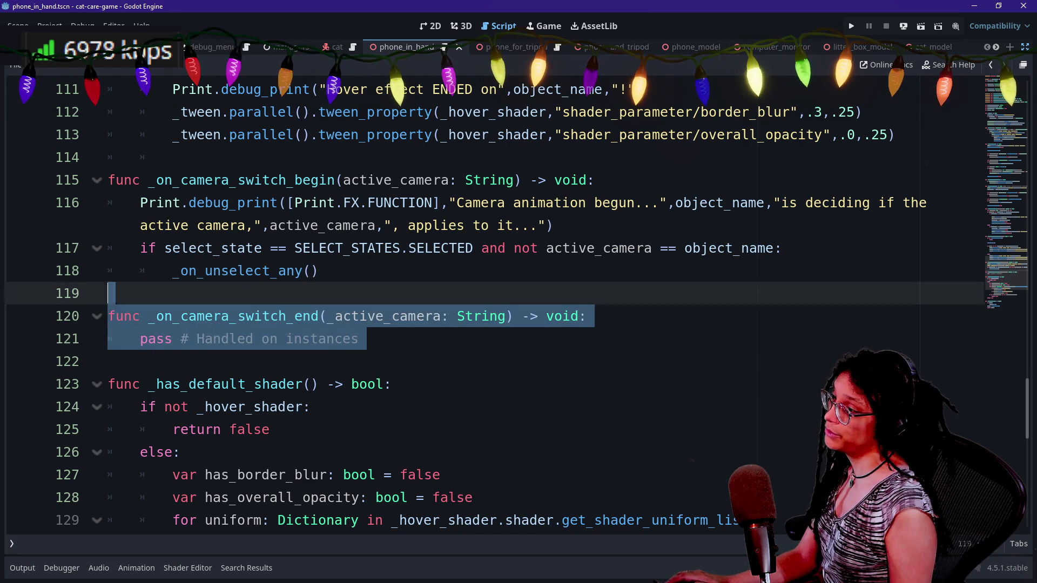
{"action": "left_click", "coordinate": [512, 316]}
- Dismiss Quick Open without opening a file and start a # comment line above _on_camera_switch_end
{"action": "key", "text": "shift+alt+o"}
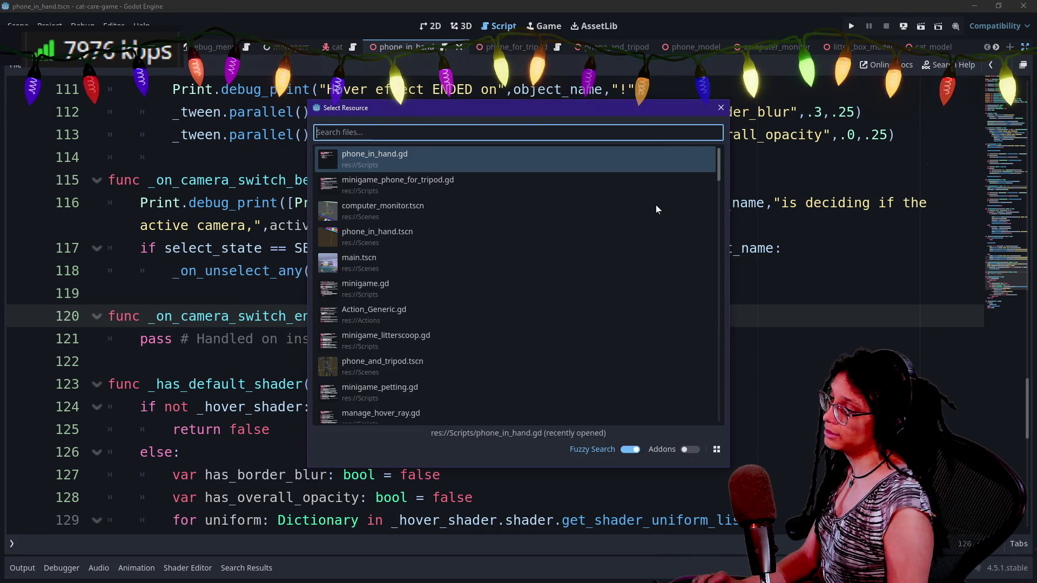
{"action": "key", "text": "Up"}
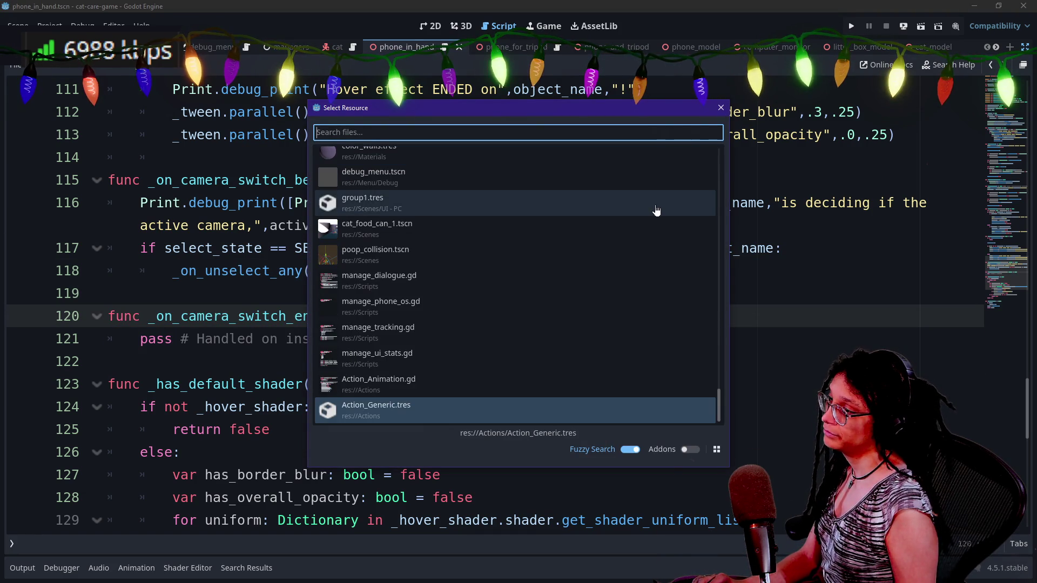
{"action": "key", "text": "Down"}
{"action": "key", "text": "Down"}
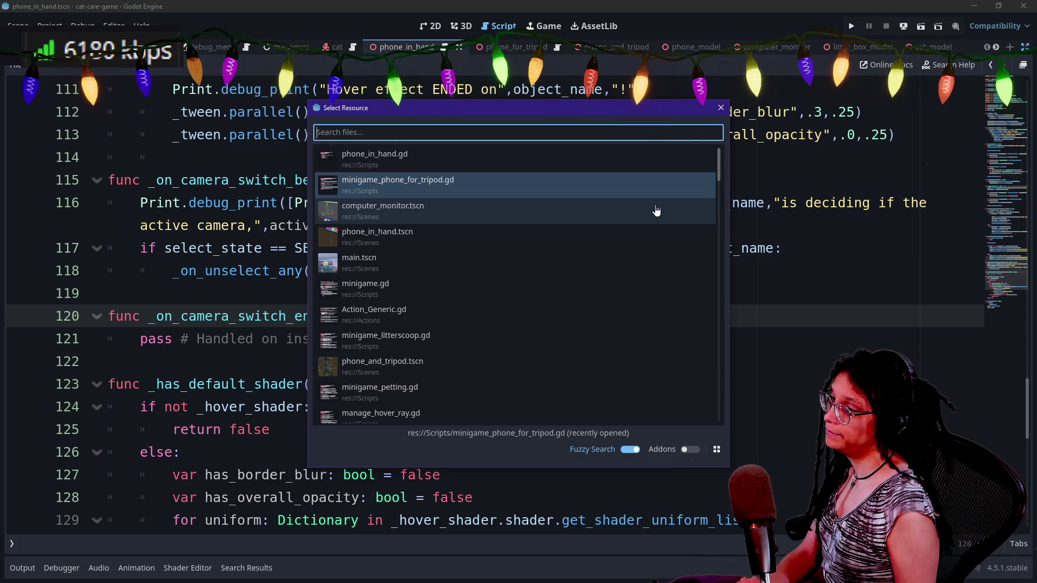
{"action": "key", "text": "Up"}
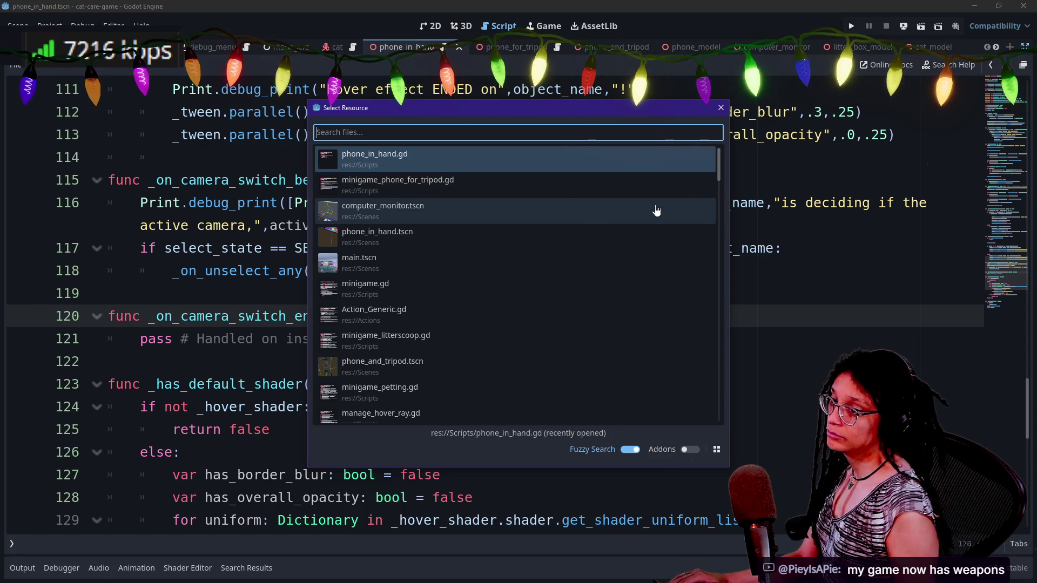
{"action": "key", "text": "Return"}
{"action": "key", "text": "ctrl+shift+Return"}
{"action": "type", "text": "## Handled on instances"}
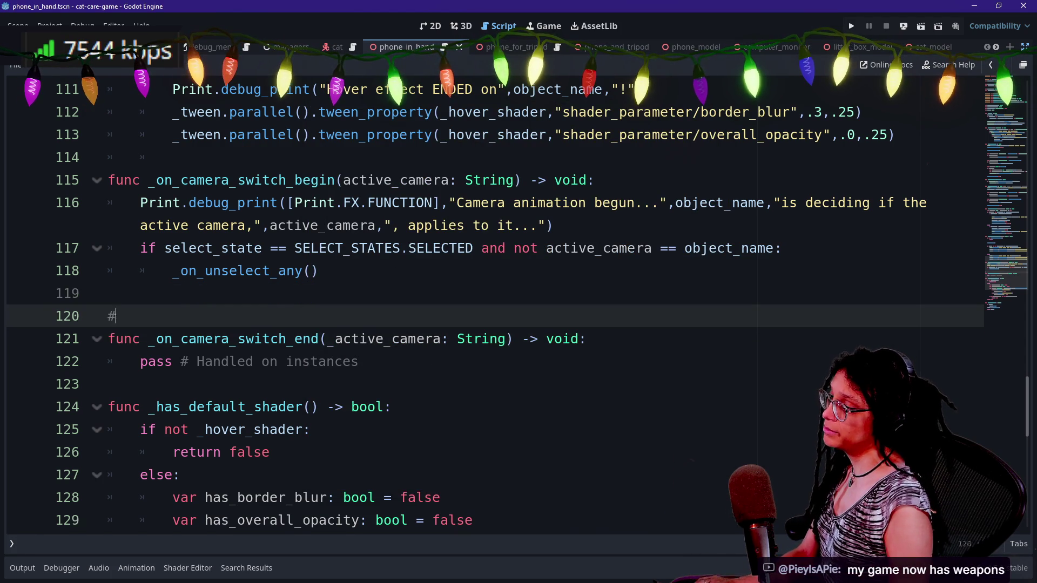
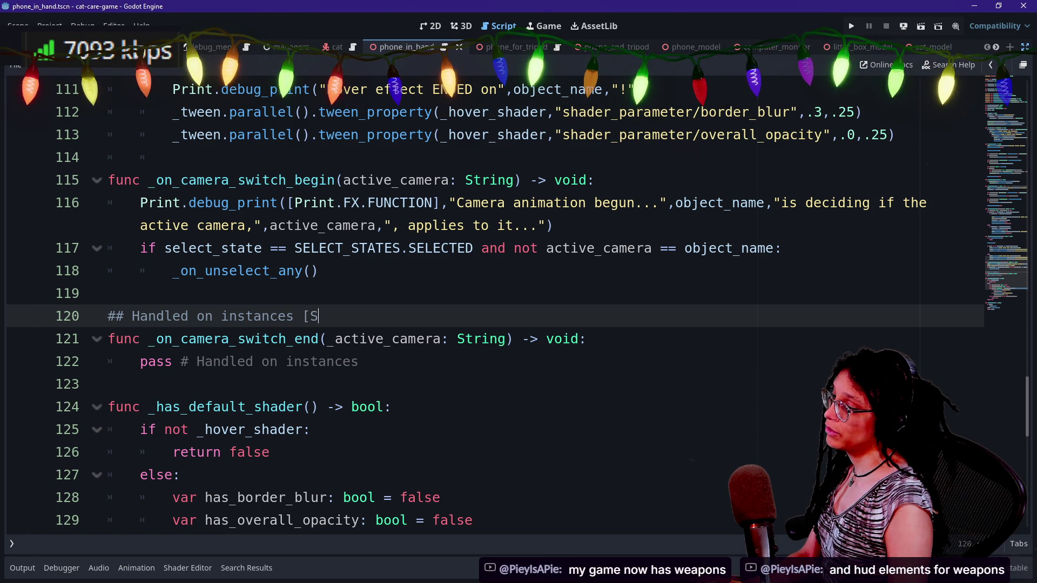
- Write SelectablePhone and Selectable_LitterBox on line 119 using autocomplete
{"action": "left_click", "coordinate": [108, 294]}
{"action": "type", "text": "Sele"}
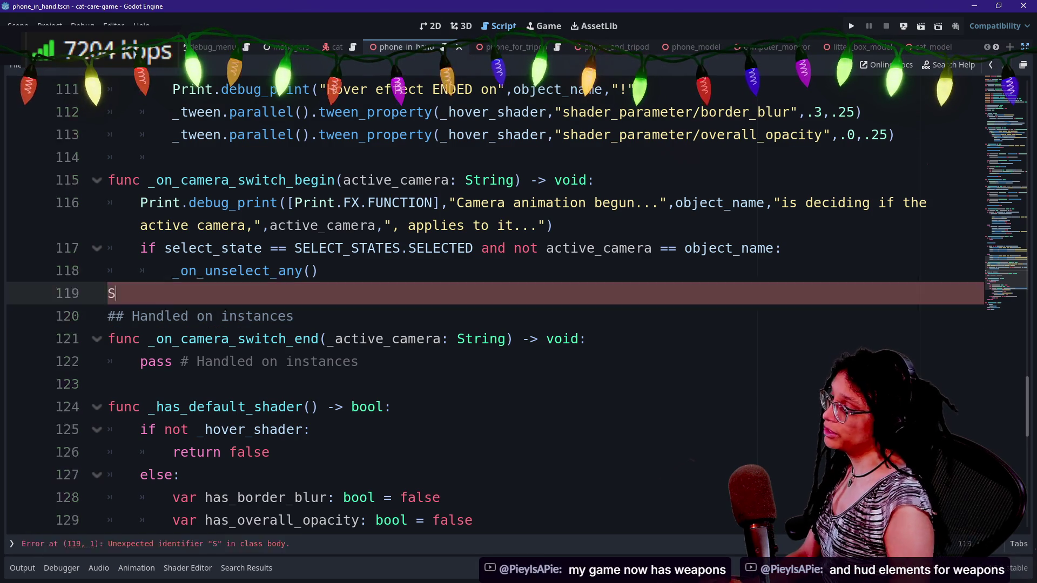
{"action": "key", "text": "Down"}
{"action": "key", "text": "Down"}
{"action": "key", "text": "Down"}
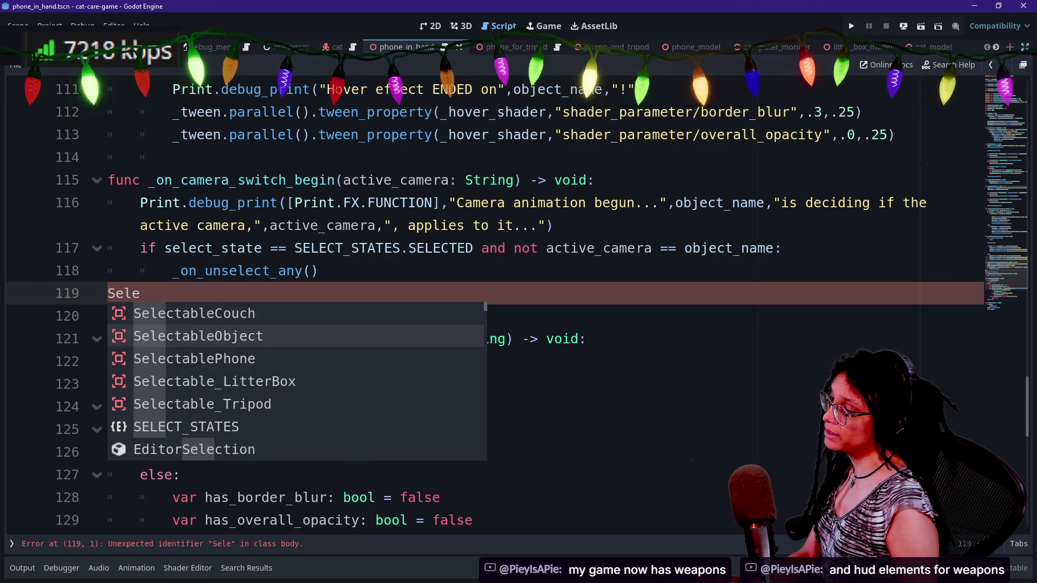
{"action": "key", "text": "Up"}
{"action": "key", "text": "Return"}
{"action": "type", "text": "a"}
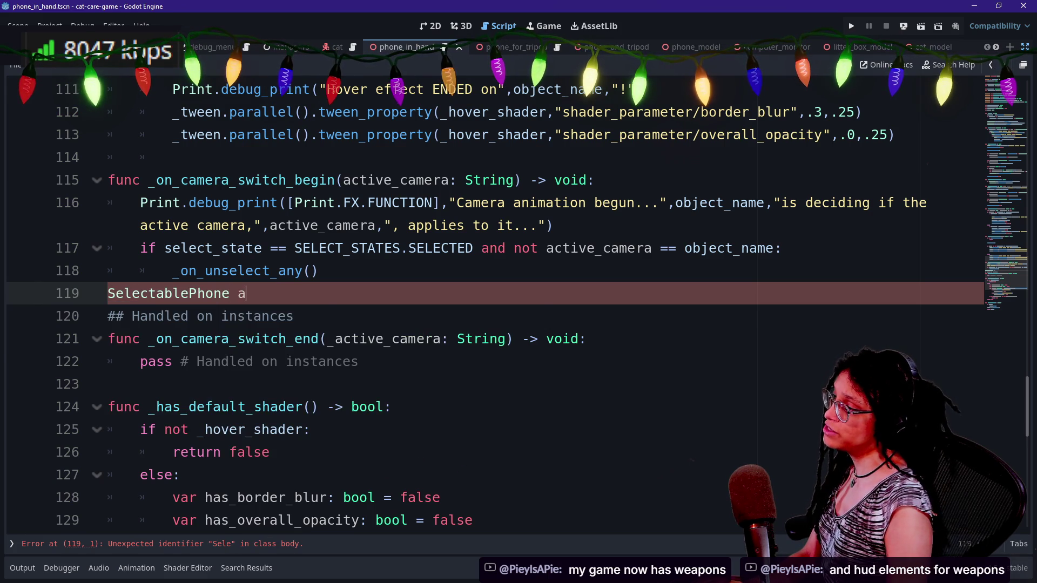
{"action": "type", "text": "nd SelectableLi"}
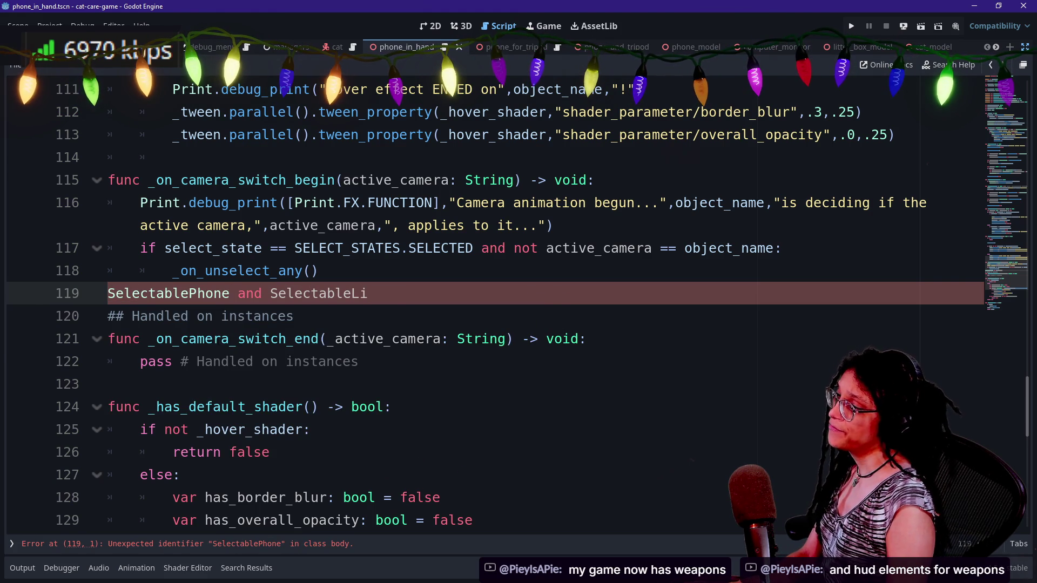
{"action": "key", "text": "BackSpace"}
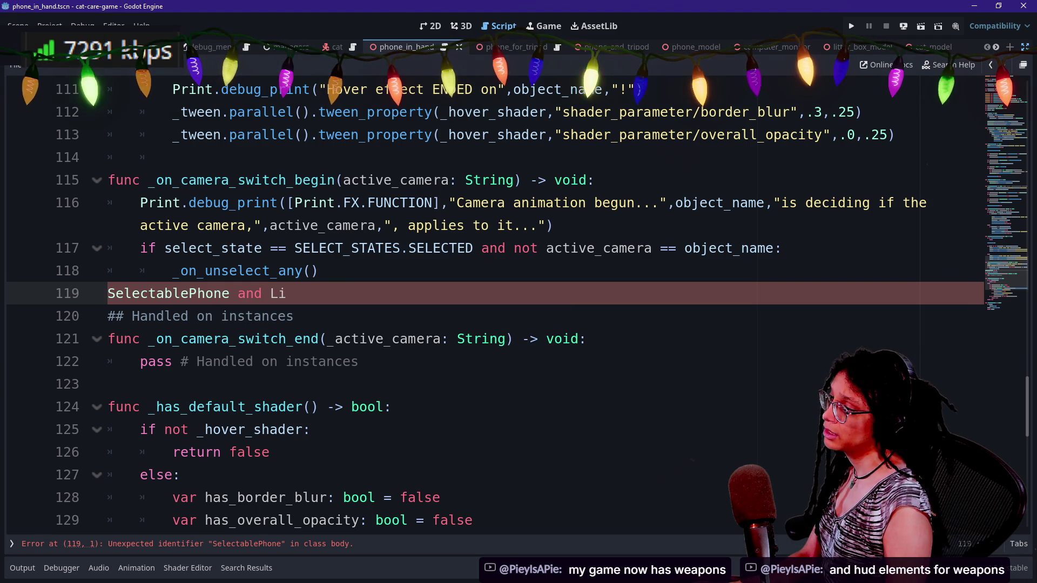
{"action": "key", "text": "BackSpace"}
{"action": "key", "text": "BackSpace"}
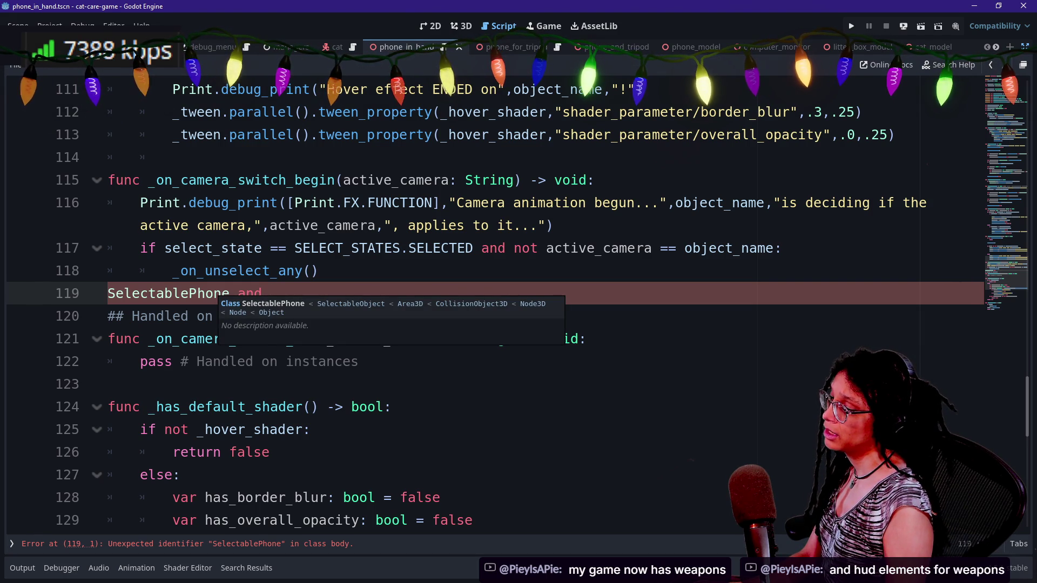
{"action": "key", "text": "ctrl+k"}
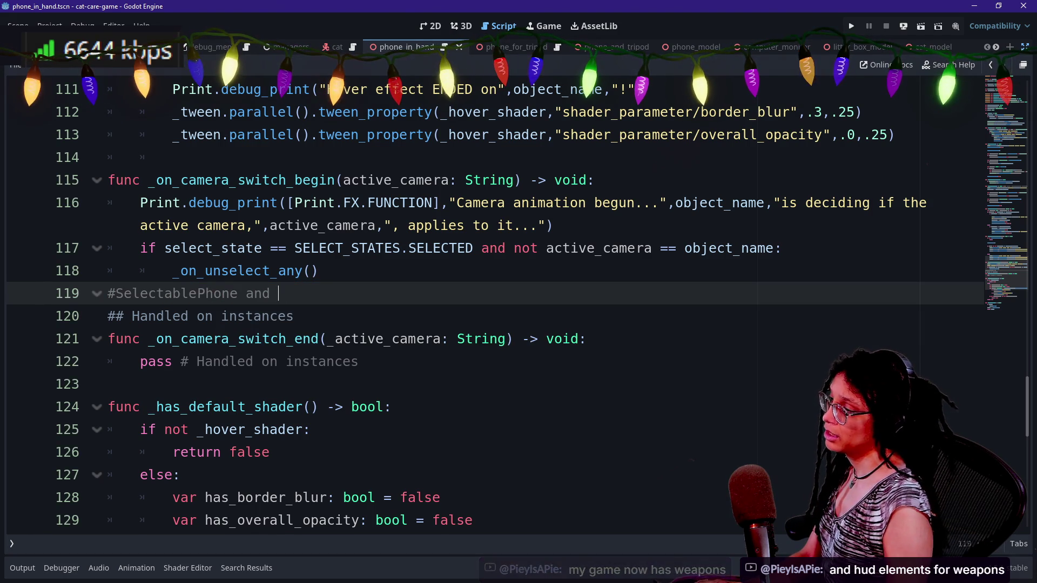
{"action": "key", "text": "Return"}
{"action": "type", "text": "Select"}
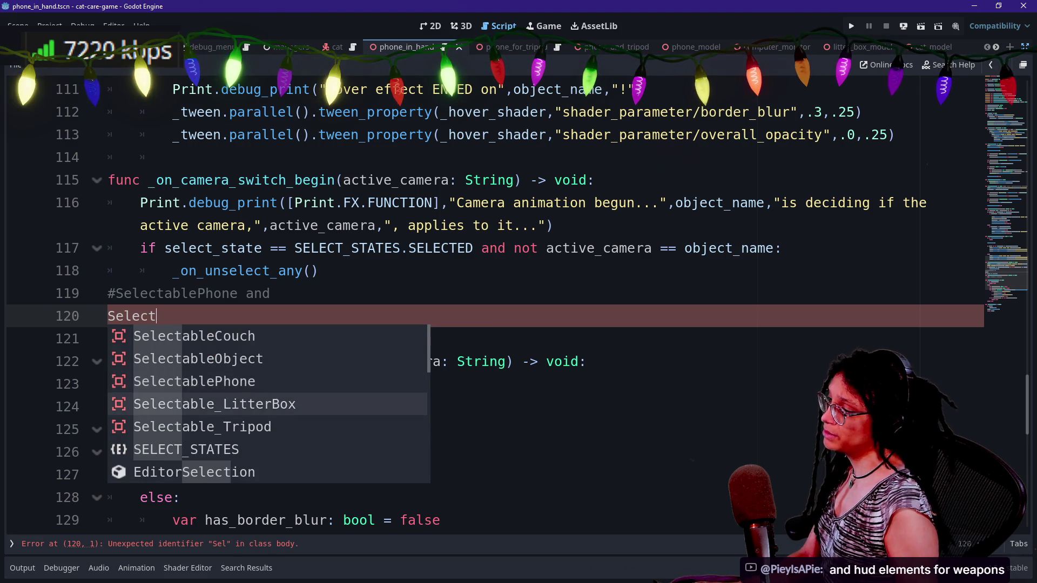
{"action": "key", "text": "Return"}
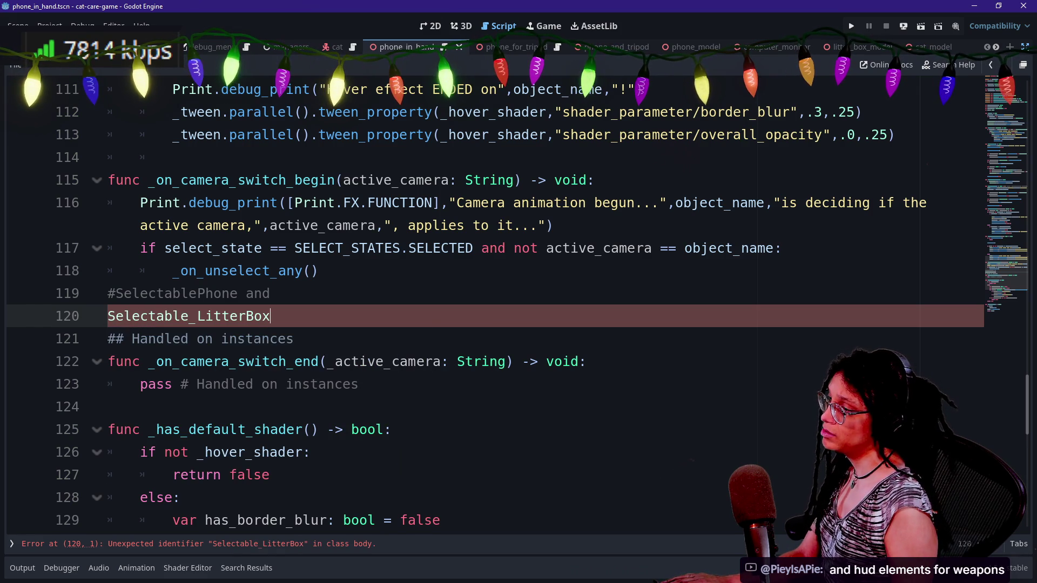
{"action": "key", "text": "BackSpace"}
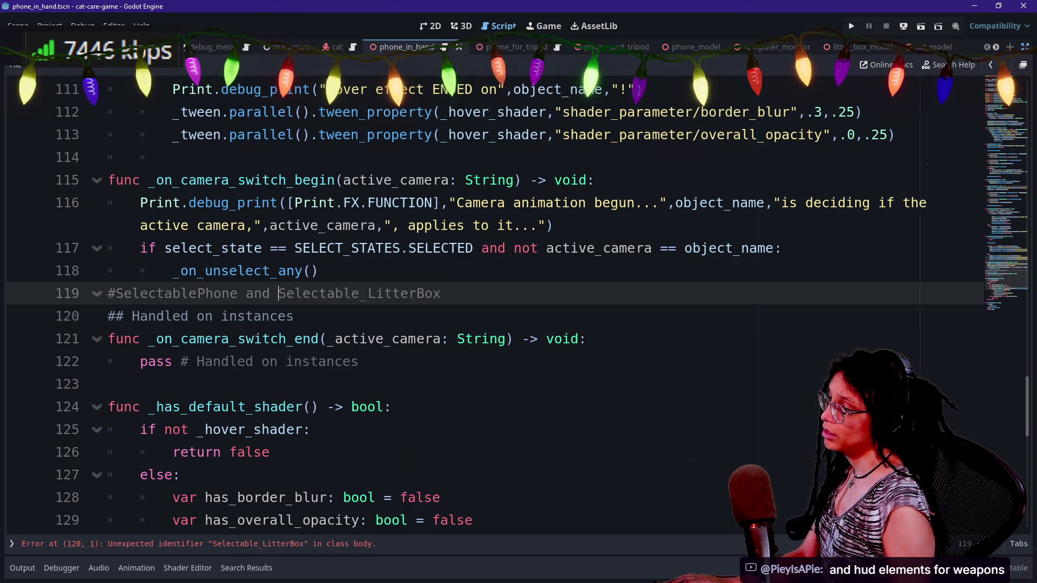
{"action": "key", "text": "BackSpace"}
- Move both class names onto the end of the '## Handled on instances' comment
{"action": "key", "text": "shift+End"}
{"action": "key", "text": "ctrl+c"}
{"action": "key", "text": "BackSpace"}
{"action": "left_click", "coordinate": [108, 316]}
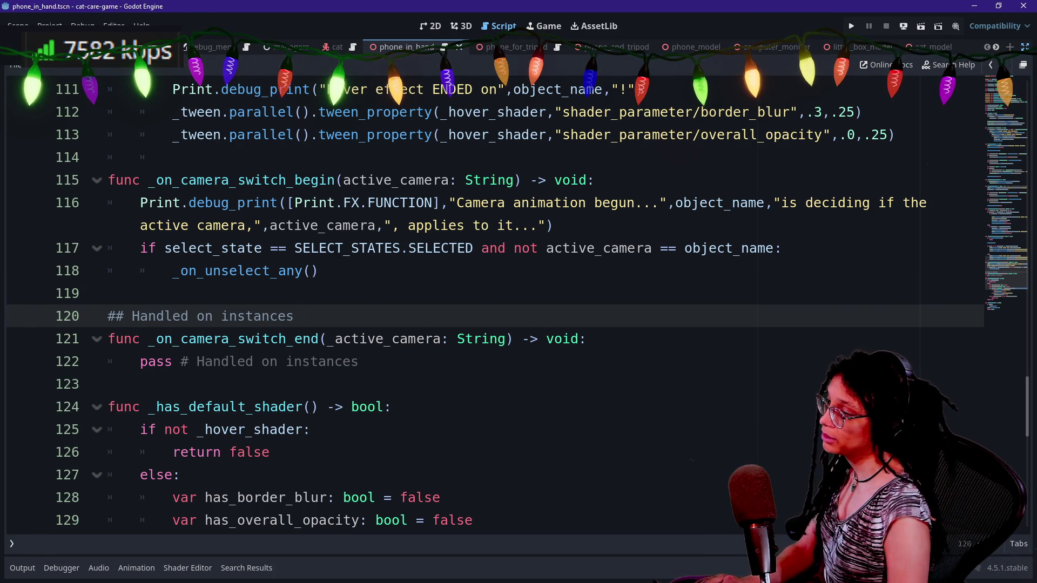
{"action": "key", "text": "ctrl+v"}
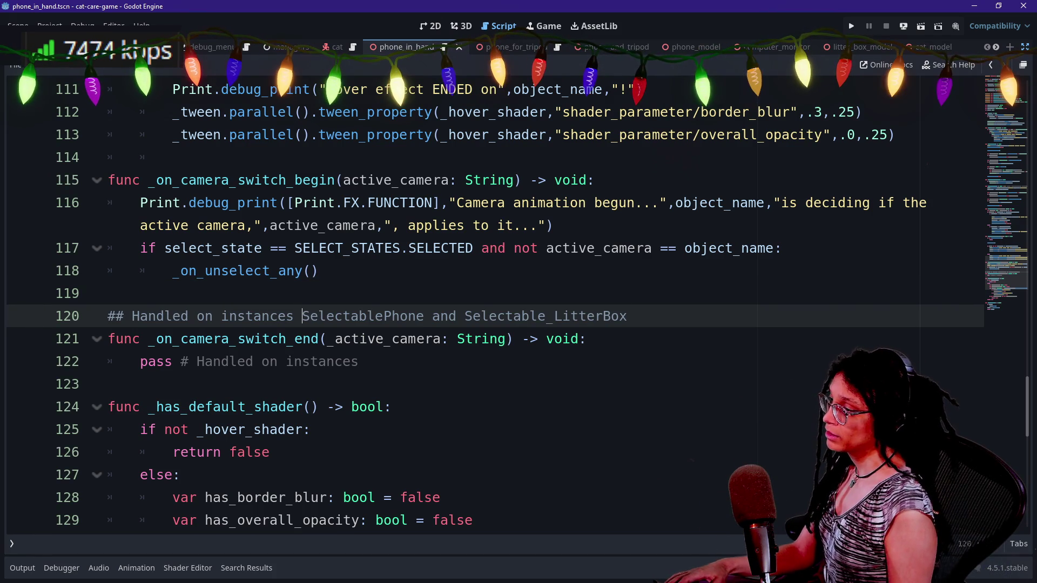
- Bracket them as [SelectablePhone] and [Selectable_LitterBox] and save the scene
{"action": "left_click", "coordinate": [465, 316], "text": "alt"}
{"action": "type", "text": "["}
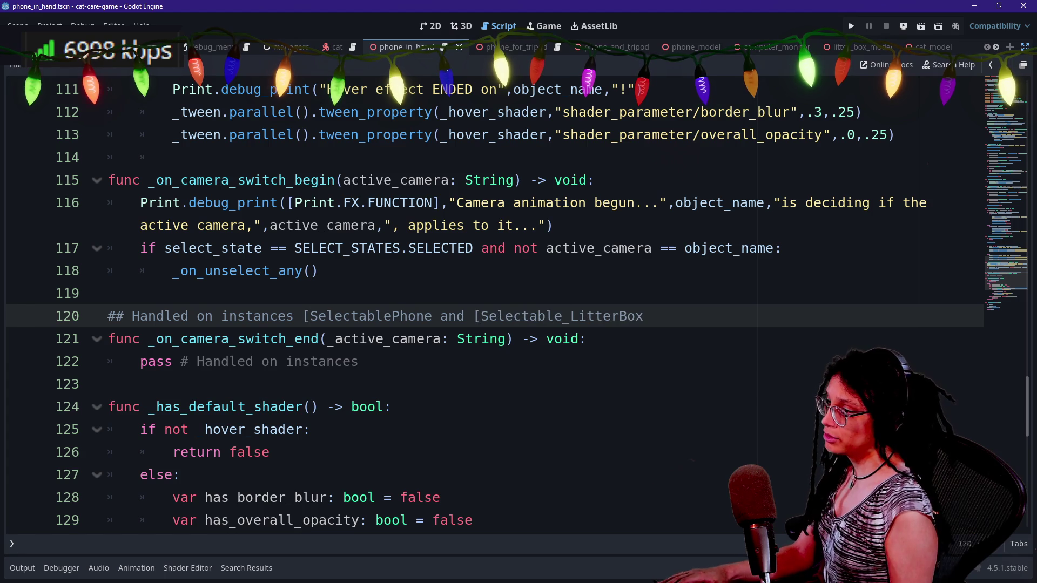
{"action": "key", "text": "ctrl+Right"}
{"action": "type", "text": "]"}
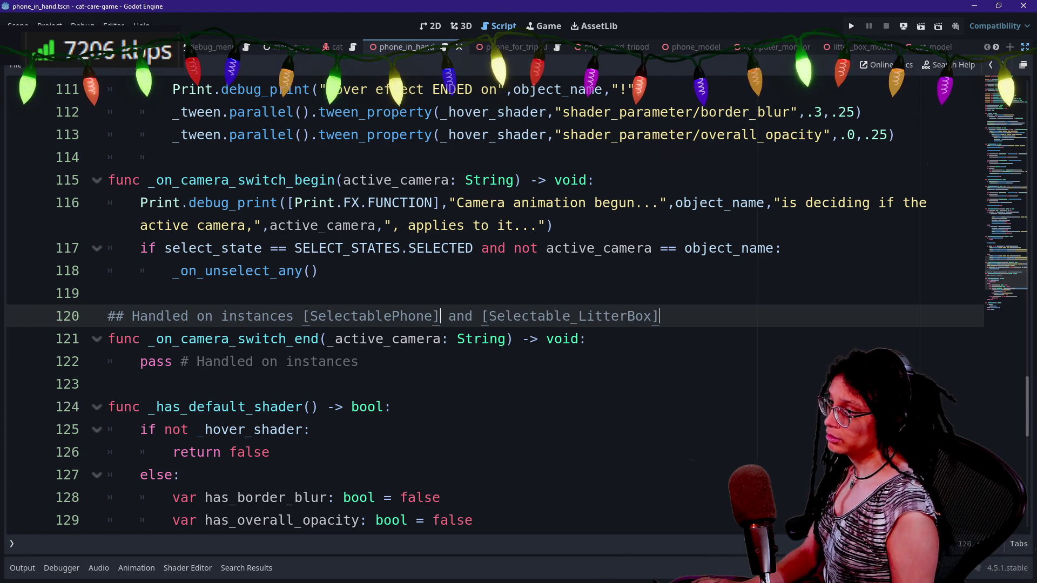
{"action": "left_click", "coordinate": [552, 226]}
{"action": "key", "text": "ctrl+s"}
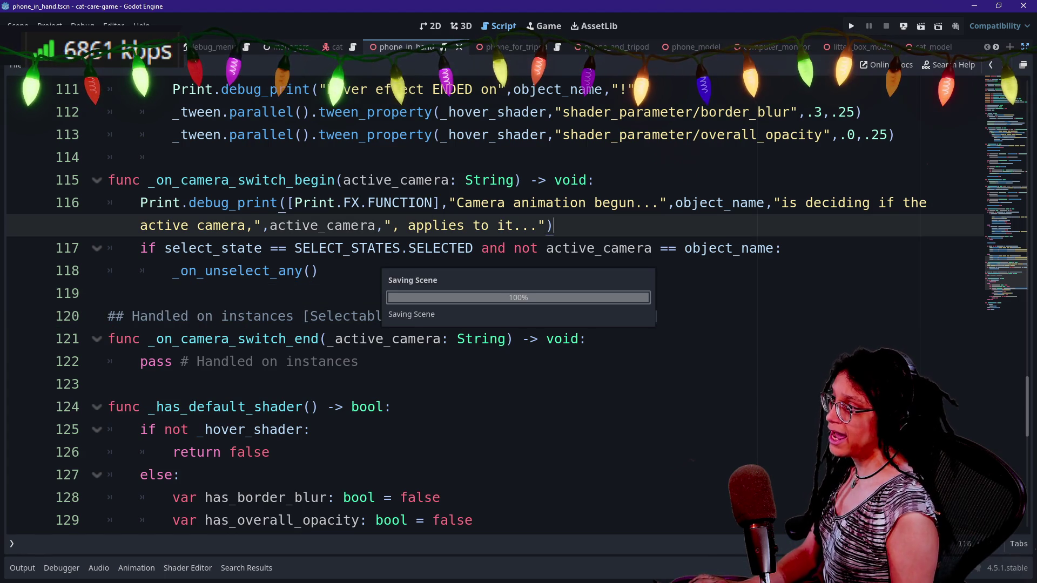
{"action": "left_click", "coordinate": [925, 67]}
{"action": "type", "text": "selecta"}
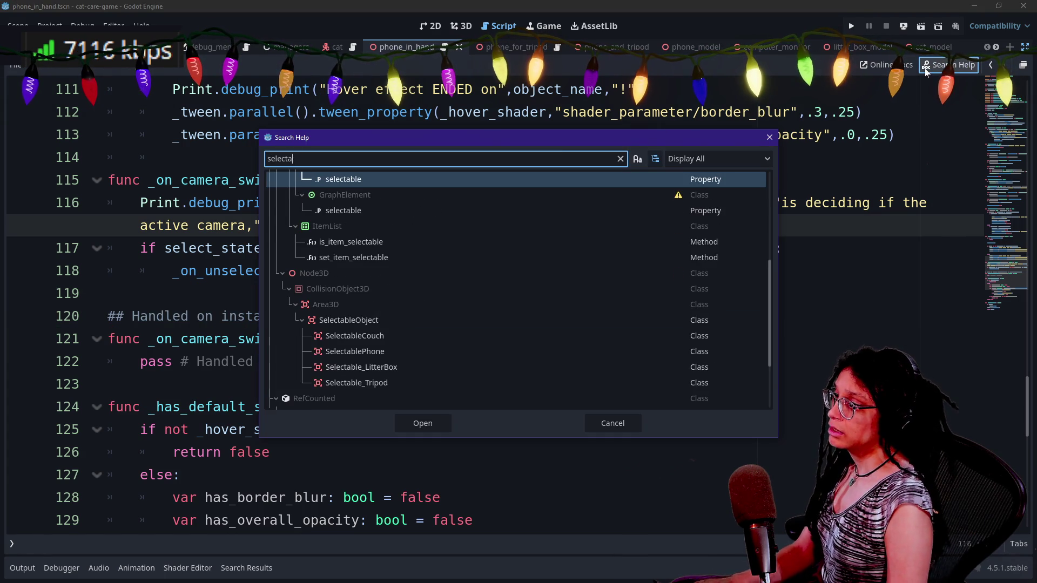
{"action": "type", "text": "ble_ob"}
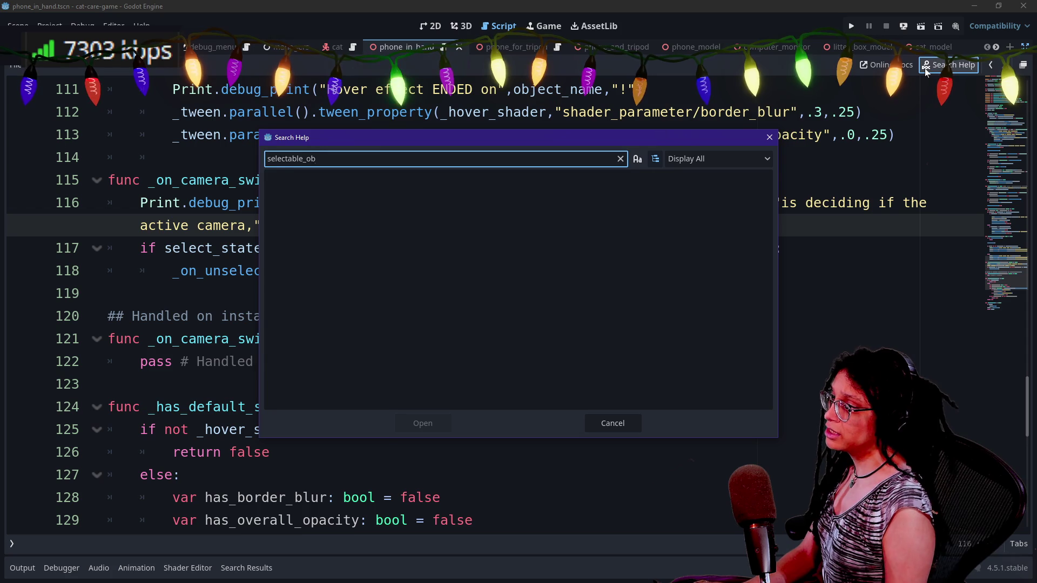
{"action": "key", "text": "BackSpace"}
{"action": "key", "text": "BackSpace"}
{"action": "key", "text": "BackSpace"}
{"action": "type", "text": "phone"}
{"action": "key", "text": "Escape"}
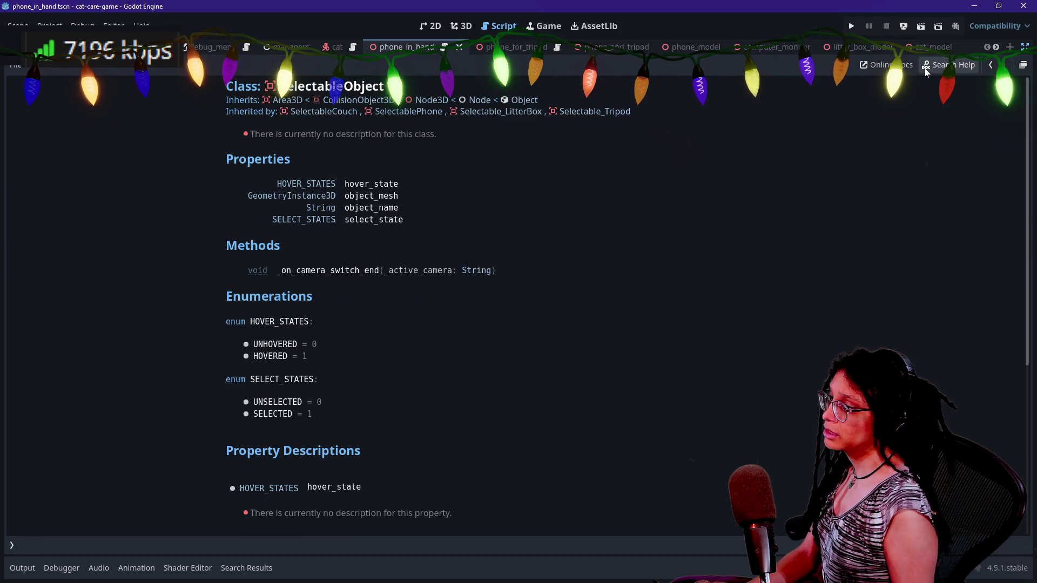
{"action": "scroll", "coordinate": [468, 125], "scroll_direction": "down", "scroll_amount": 5}
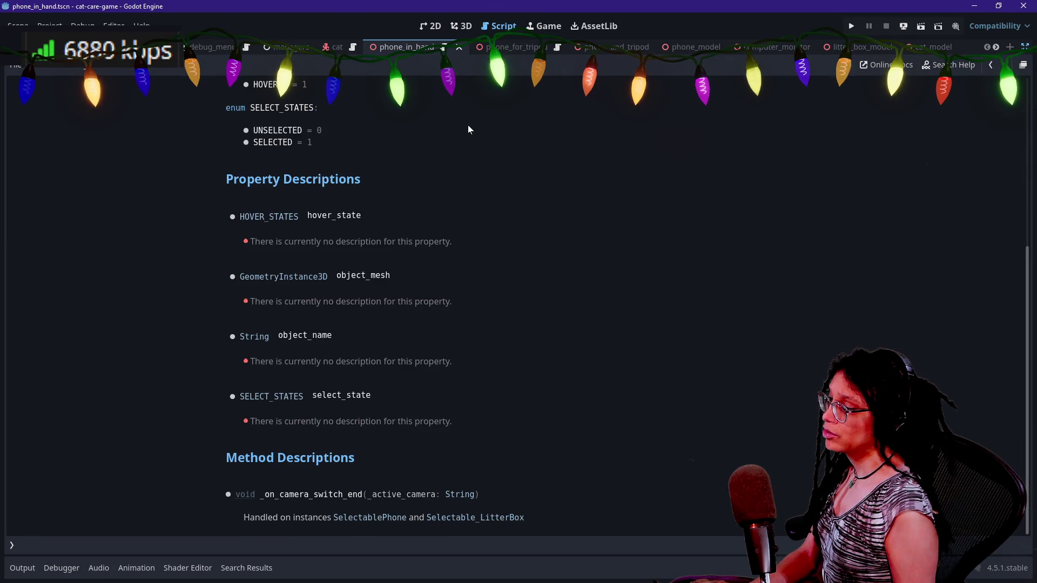
{"action": "left_click_drag", "start_coordinate": [263, 495], "coordinate": [500, 517]}
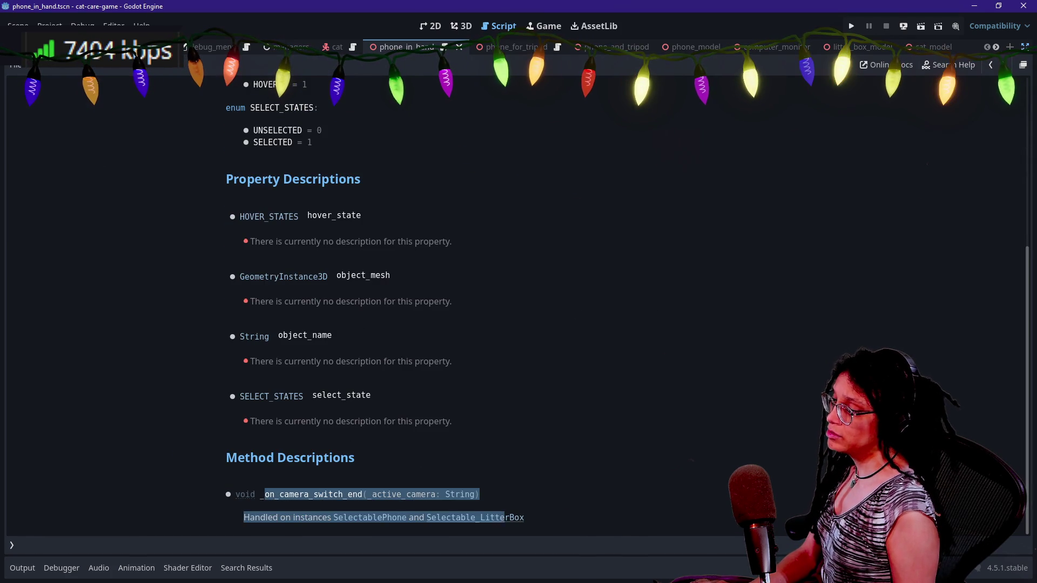
{"action": "left_click", "coordinate": [245, 537]}
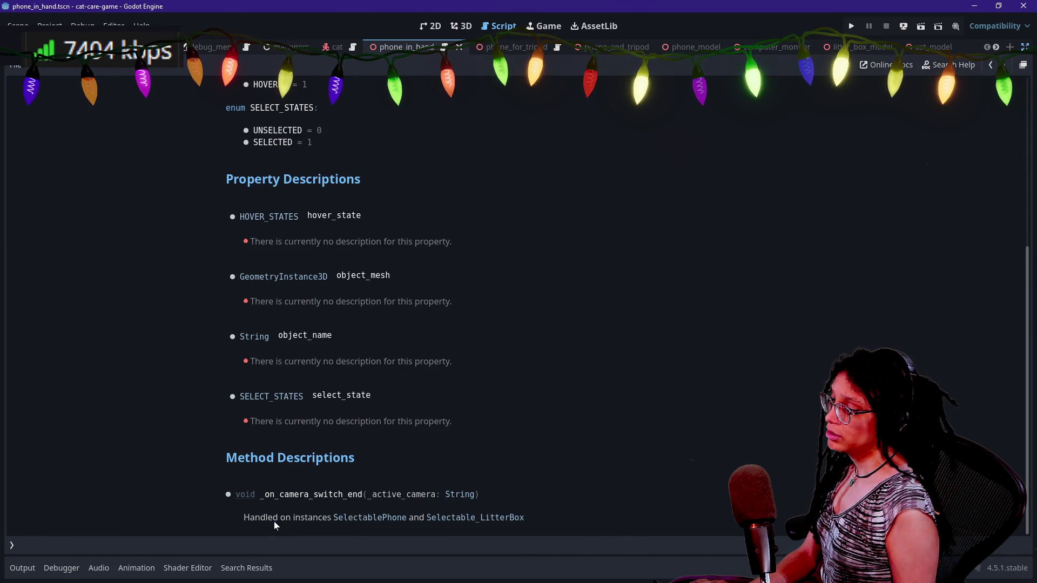
{"action": "left_click", "coordinate": [363, 519]}
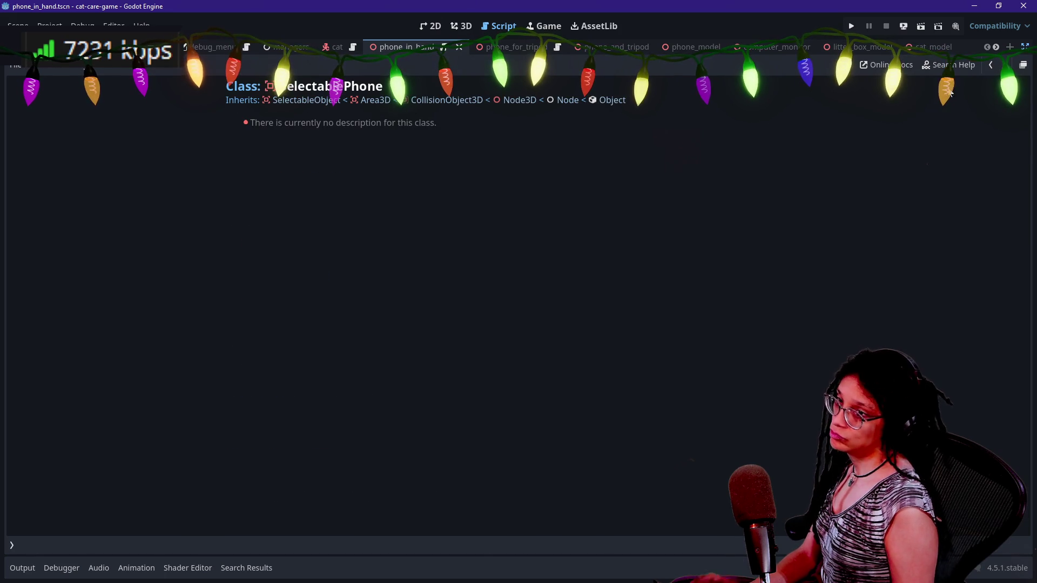
{"action": "left_click", "coordinate": [994, 65]}
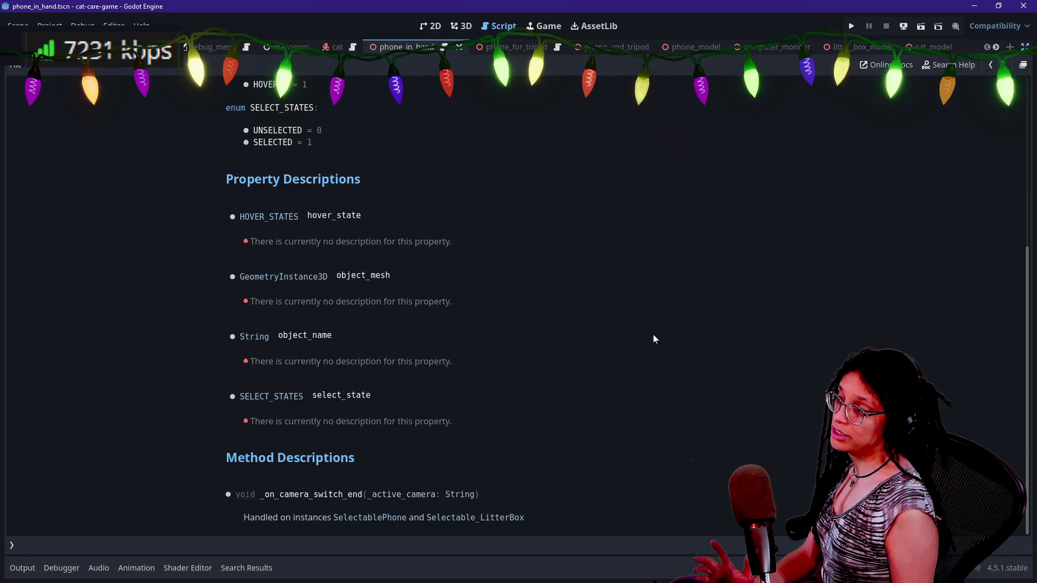
{"action": "left_click", "coordinate": [518, 518]}
{"action": "scroll", "coordinate": [501, 314], "scroll_direction": "down", "scroll_amount": 3}
{"action": "scroll", "coordinate": [503, 317], "scroll_direction": "up", "scroll_amount": 3}
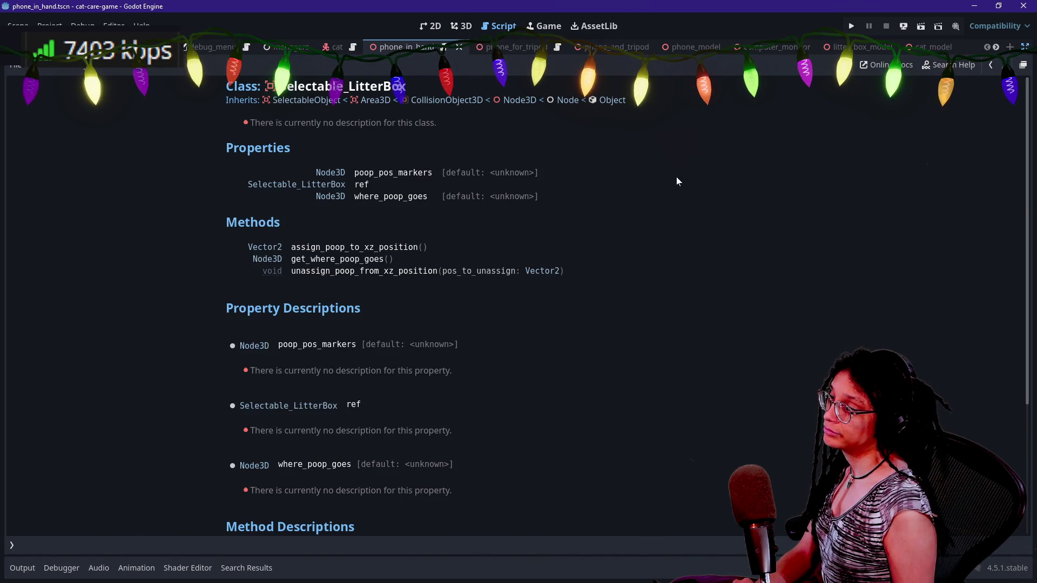
{"action": "left_click", "coordinate": [991, 64]}
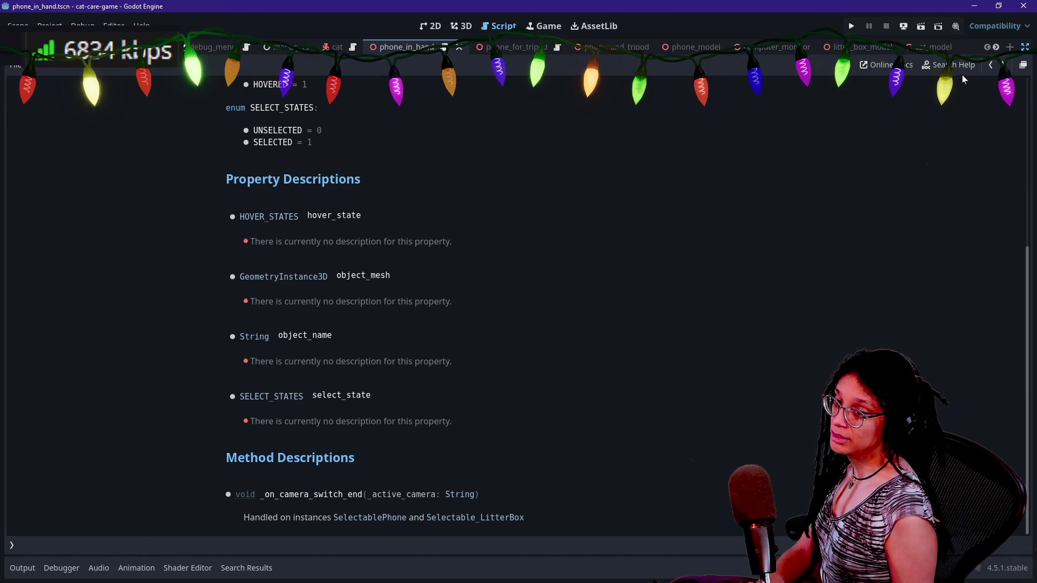
{"action": "left_click", "coordinate": [990, 65]}
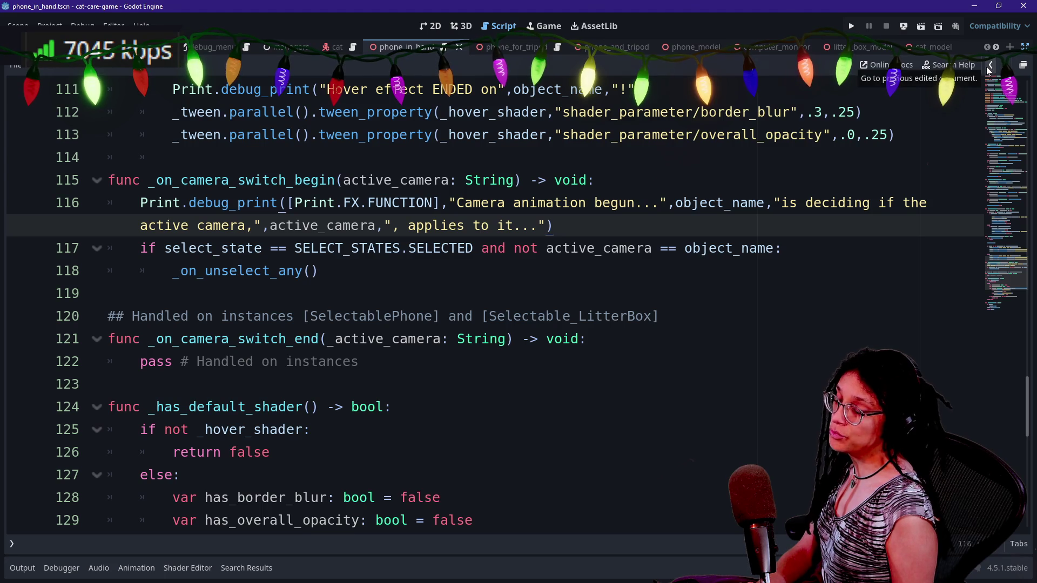
- Browse the lines around _on_camera_switch_end to locate the trailing comment on line 122
{"action": "key", "text": "Down"}
{"action": "key", "text": "Down"}
{"action": "key", "text": "Down"}
{"action": "mouse_move", "coordinate": [589, 248]}
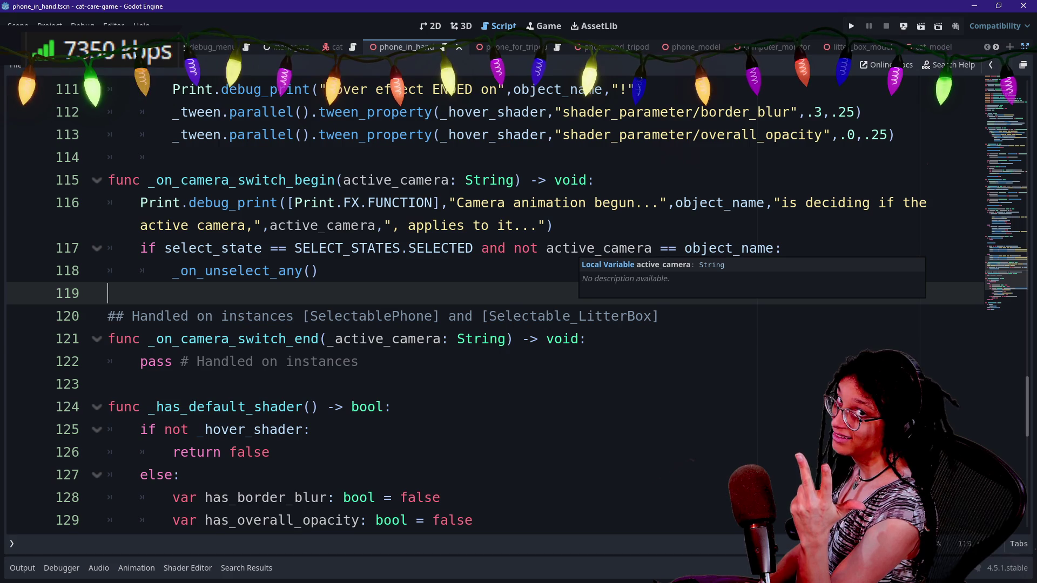
{"action": "key", "text": "Up"}
{"action": "key", "text": "Up"}
{"action": "key", "text": "Up"}
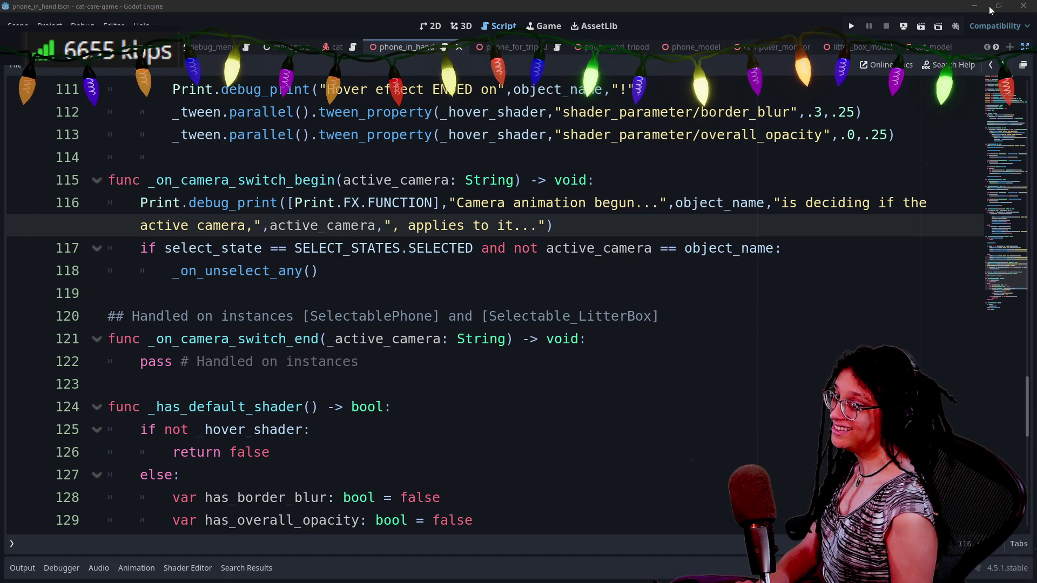
{"action": "key", "text": "Down"}
{"action": "key", "text": "Down"}
{"action": "key", "text": "Down"}
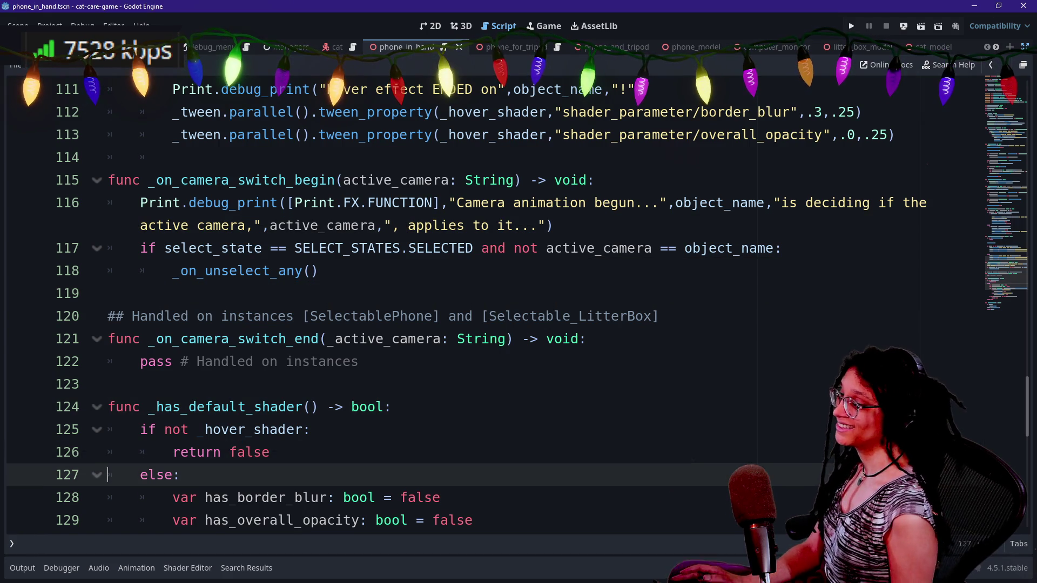
{"action": "key", "text": "Down"}
{"action": "left_click", "coordinate": [326, 293]}
{"action": "key", "text": "Down"}
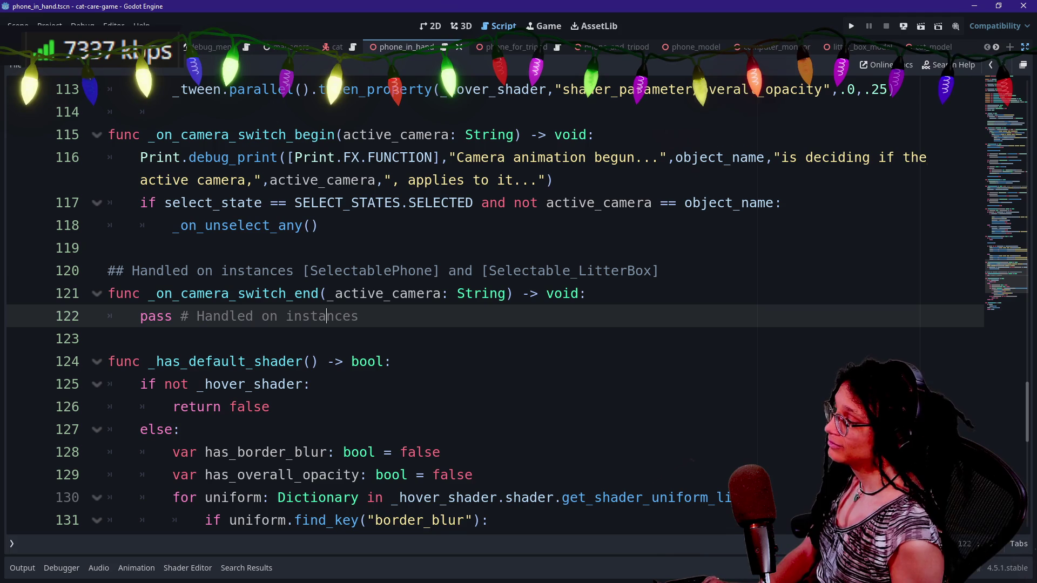
{"action": "key", "text": "Down"}
{"action": "key", "text": "Down"}
{"action": "key", "text": "Up"}
{"action": "key", "text": "Up"}
{"action": "key", "text": "Down"}
{"action": "key", "text": "Down"}
{"action": "key", "text": "Down"}
{"action": "key", "text": "Up"}
{"action": "key", "text": "Up"}
{"action": "key", "text": "Down"}
{"action": "key", "text": "Down"}
{"action": "key", "text": "Down"}
{"action": "key", "text": "Down"}
{"action": "key", "text": "Up"}
{"action": "key", "text": "Down"}
{"action": "key", "text": "Down"}
{"action": "key", "text": "Down"}
{"action": "left_click", "coordinate": [108, 339]}
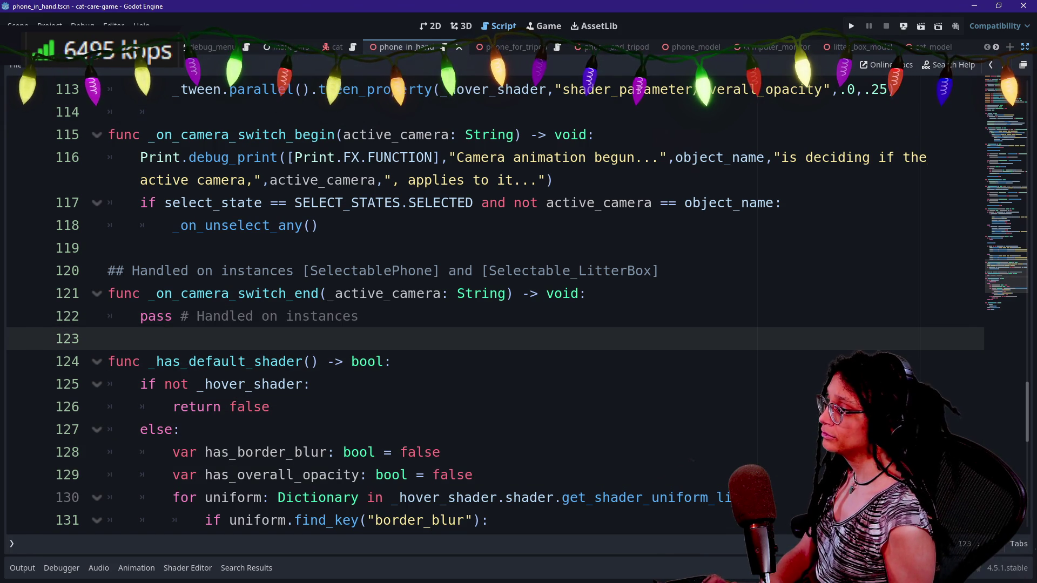
{"action": "left_click", "coordinate": [108, 248]}
- Delete the 'Handled on instances' comment after pass, save, and bring up the file search
{"action": "left_click", "coordinate": [360, 316]}
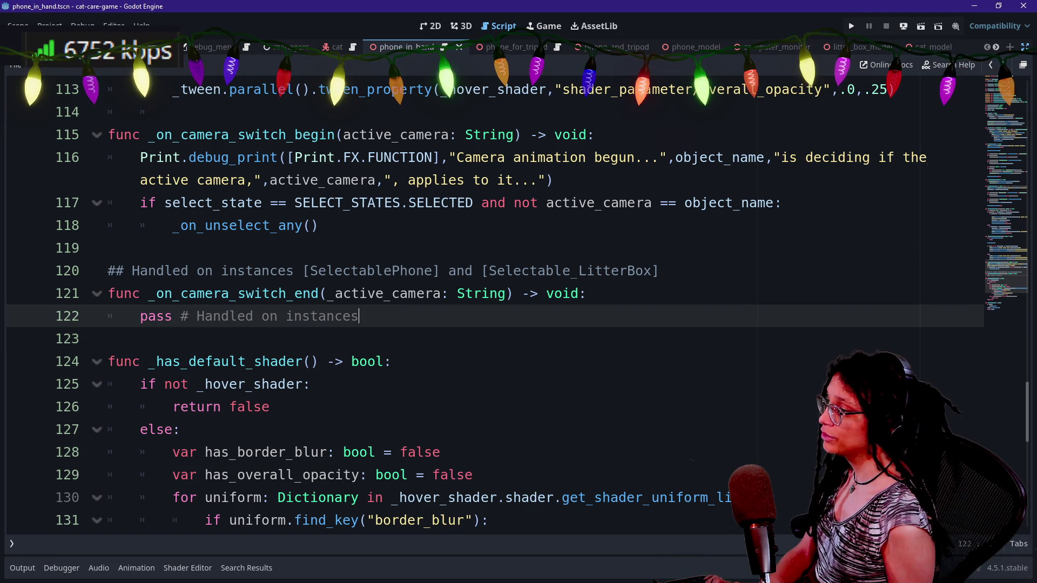
{"action": "key", "text": "shift+Left"}
{"action": "key", "text": "shift+Left"}
{"action": "key", "text": "shift+Left"}
{"action": "key", "text": "BackSpace"}
{"action": "key", "text": "BackSpace"}
{"action": "key", "text": "BackSpace"}
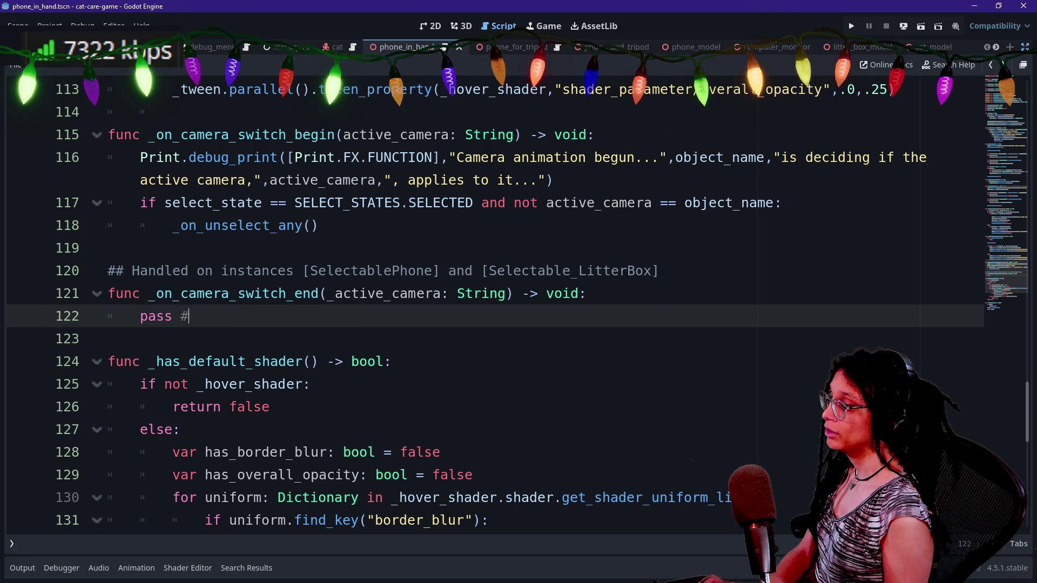
{"action": "key", "text": "BackSpace"}
{"action": "key", "text": "BackSpace"}
{"action": "key", "text": "ctrl+s"}
{"action": "key", "text": "shift+alt+o"}
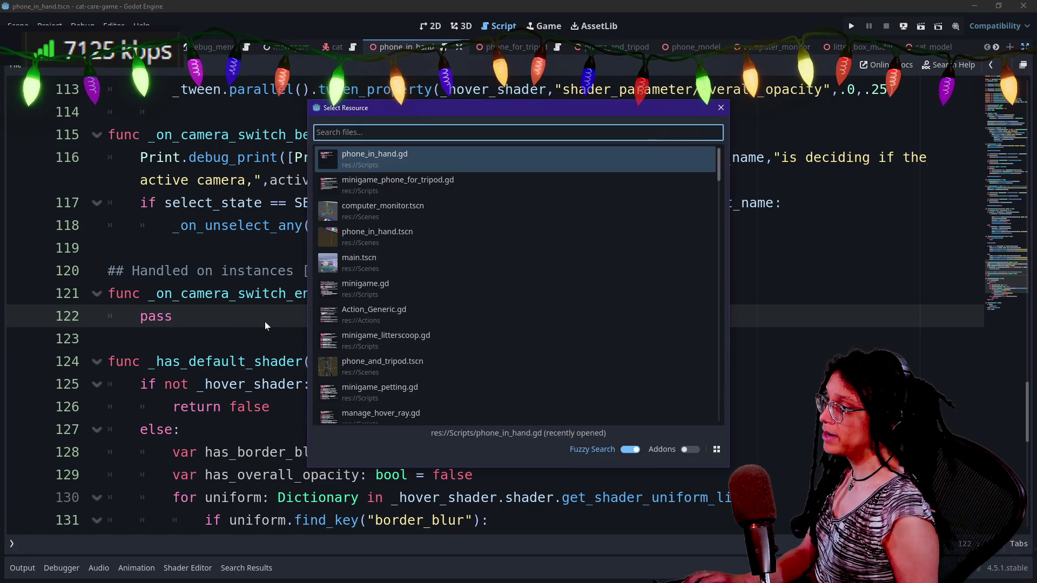
- Open selectable_area_phone.gd by searching 'selectab' and scroll through its hover and _animate_phone code
{"action": "type", "text": "selectab"}
{"action": "key", "text": "Down"}
{"action": "key", "text": "Down"}
{"action": "key", "text": "Up"}
{"action": "key", "text": "Return"}
{"action": "scroll", "coordinate": [519, 303], "scroll_direction": "down", "scroll_amount": 6}
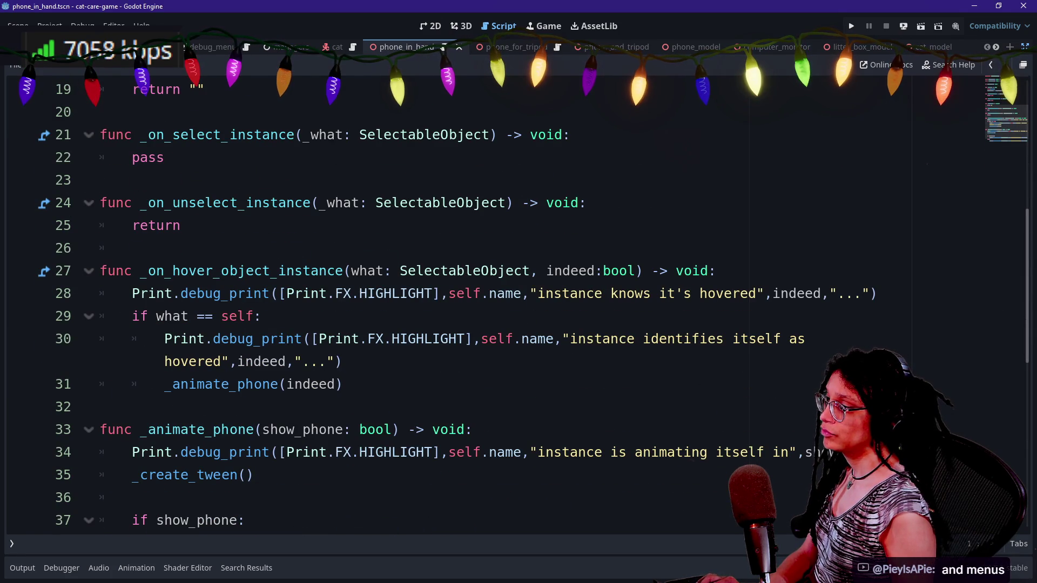
{"action": "scroll", "coordinate": [519, 303], "scroll_direction": "down", "scroll_amount": 3}
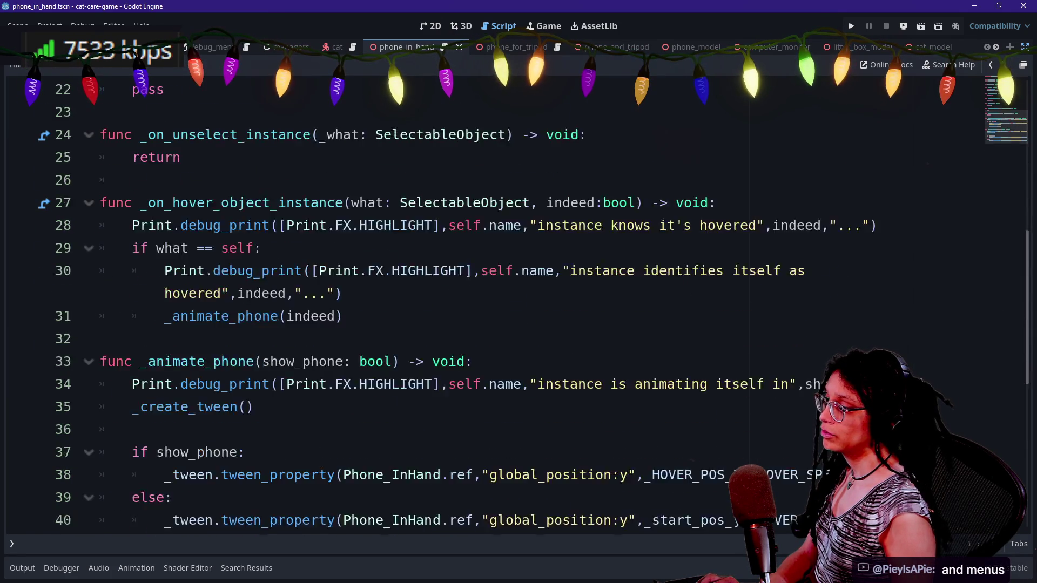
{"action": "scroll", "coordinate": [519, 303], "scroll_direction": "up", "scroll_amount": 3}
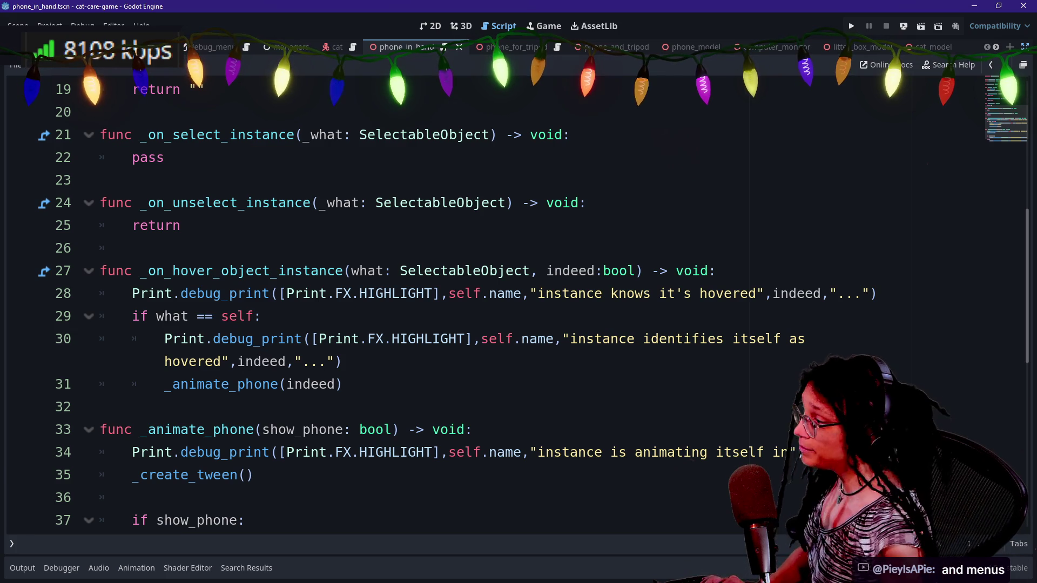
{"action": "scroll", "coordinate": [519, 302], "scroll_direction": "down", "scroll_amount": 1}
{"action": "scroll", "coordinate": [518, 302], "scroll_direction": "down", "scroll_amount": 1}
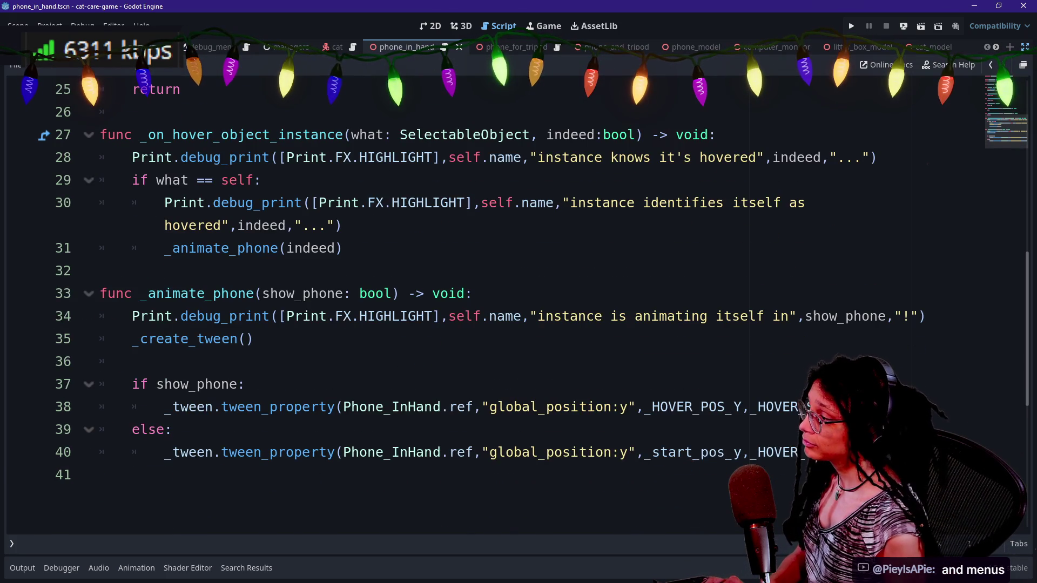
- Paste the camera-switch snippet from clipboard history below the last function
{"action": "left_click", "coordinate": [359, 475]}
{"action": "key", "text": "Return"}
{"action": "type", "text": "SelectablePhone and Selectable_LitterBox"}
{"action": "key", "text": "ctrl+z"}
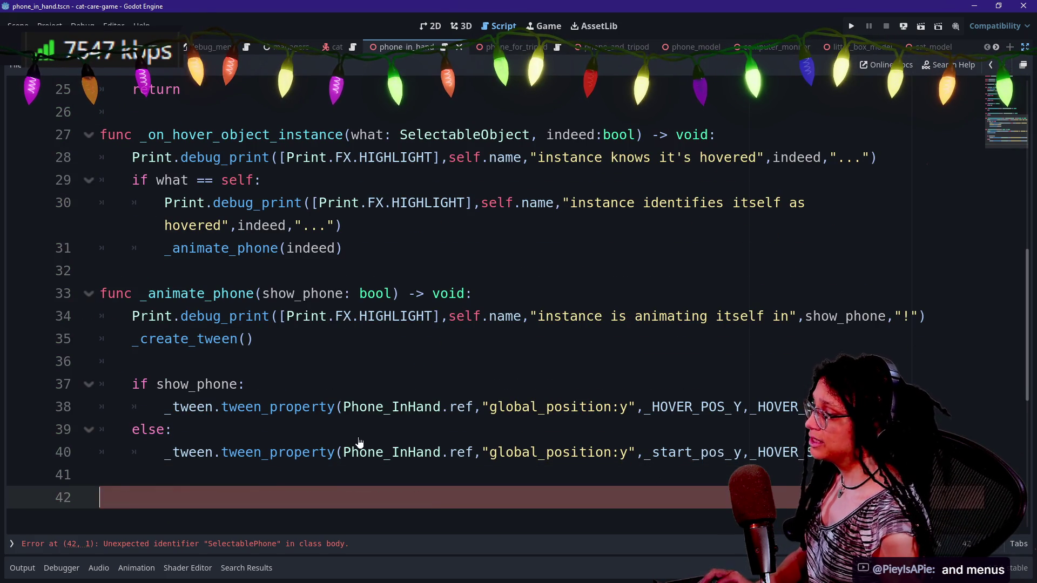
{"action": "type", "text": "super._on_camera_switch_end(active_camera) \tif active_camera == \"litter_box\": \t\t_omni_light_3d.visible = true \t\tMinigame_LitterScoop.ref.start_minigame()"}
{"action": "key", "text": "Down"}
{"action": "key", "text": "Return"}
- Add the func _on_camera_switch_end(active_camera) signature via autocomplete
{"action": "key", "text": "Up"}
{"action": "key", "text": "Up"}
{"action": "key", "text": "Up"}
{"action": "type", "text": "func _on_"}
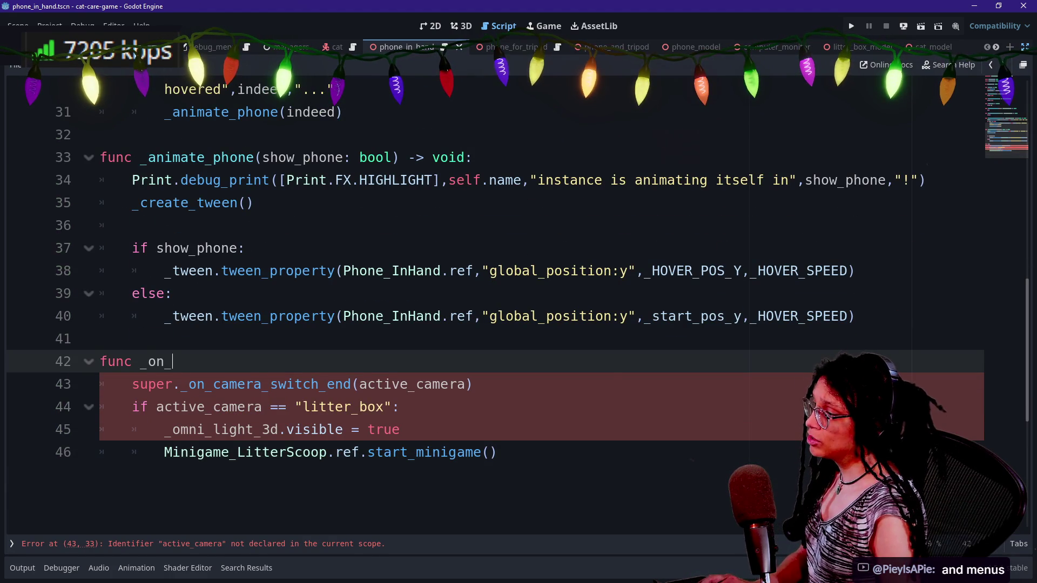
{"action": "type", "text": "camera"}
{"action": "key", "text": "Down"}
{"action": "key", "text": "Return"}
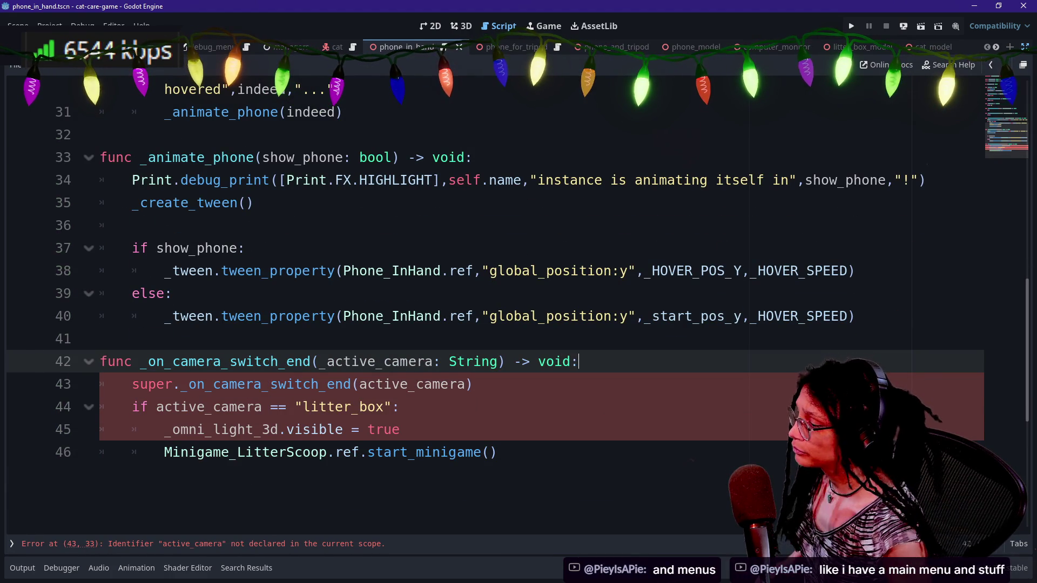
{"action": "left_click", "coordinate": [323, 362]}
{"action": "key", "text": "BackSpace"}
- Change the camera name in the check from litter_box to phone_in_hand
{"action": "left_click", "coordinate": [171, 293]}
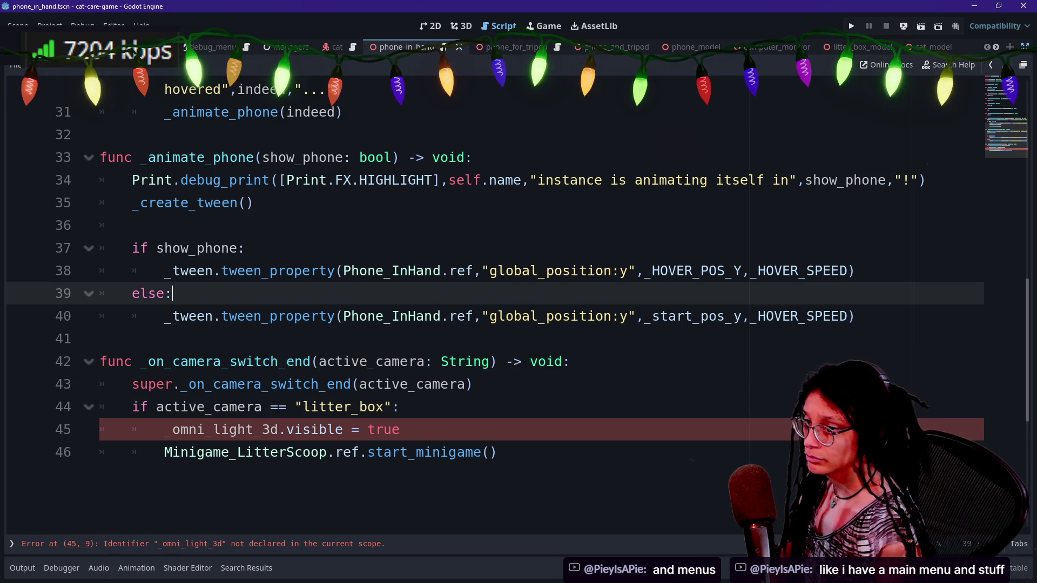
{"action": "left_click_drag", "start_coordinate": [344, 316], "coordinate": [384, 384]}
{"action": "left_click", "coordinate": [384, 384]}
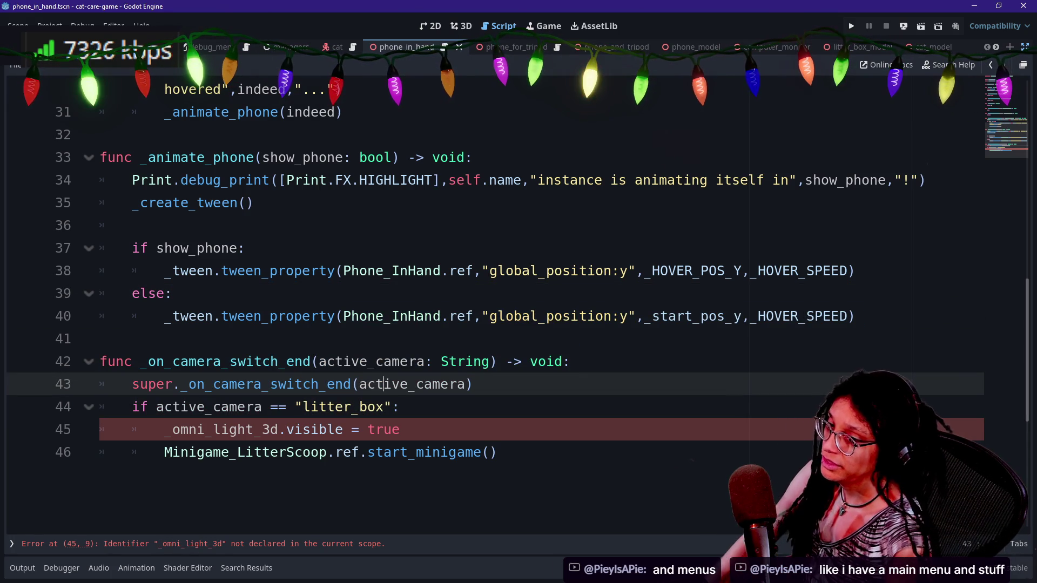
{"action": "key", "text": "Down"}
{"action": "key", "text": "Down"}
{"action": "key", "text": "Down"}
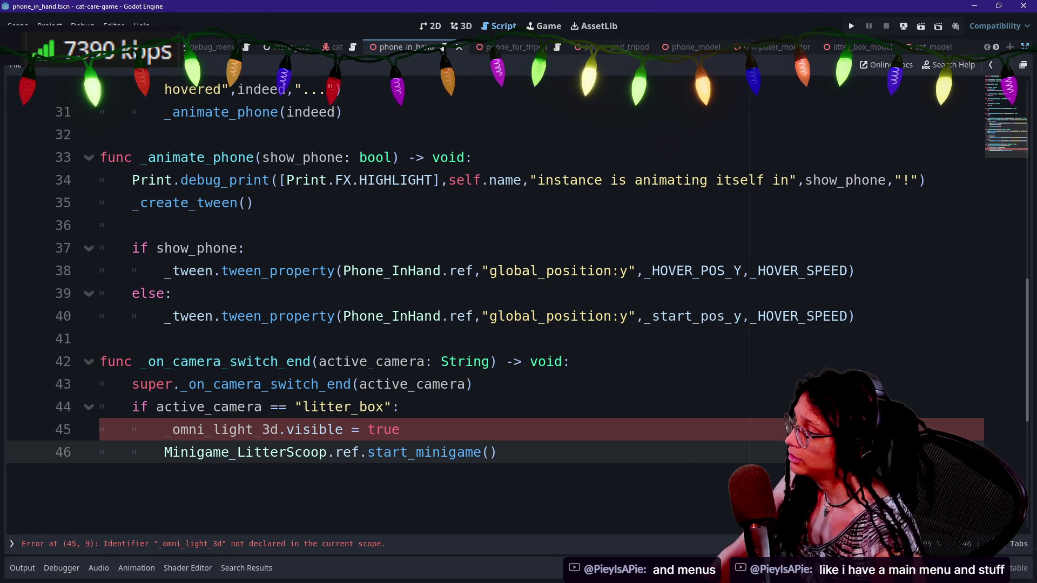
{"action": "left_click", "coordinate": [246, 384]}
{"action": "double_click", "coordinate": [346, 406]}
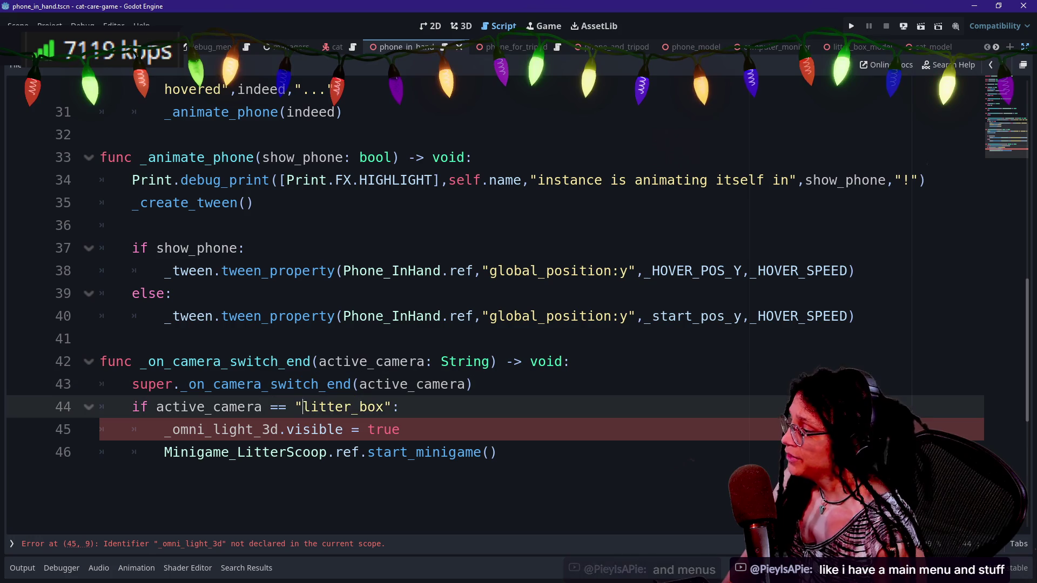
{"action": "type", "text": "phone_in_hand"}
{"action": "left_click", "coordinate": [409, 384]}
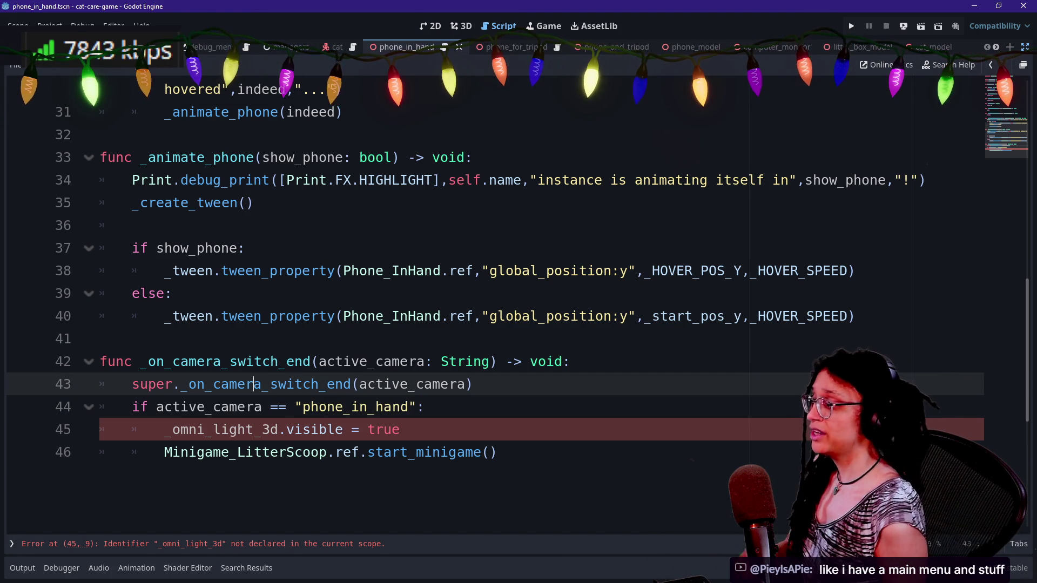
- Replace the condition with ManageCamera.ref.is_currently_camera("phone_in_hand")
{"action": "key", "text": "shift+alt+o"}
{"action": "type", "text": "camera"}
{"action": "key", "text": "Escape"}
{"action": "mouse_move", "coordinate": [133, 407]}
{"action": "left_mouse_down"}
{"action": "mouse_move", "coordinate": [425, 407]}
{"action": "mouse_move", "coordinate": [164, 406]}
{"action": "left_mouse_up"}
{"action": "left_click", "coordinate": [426, 406]}
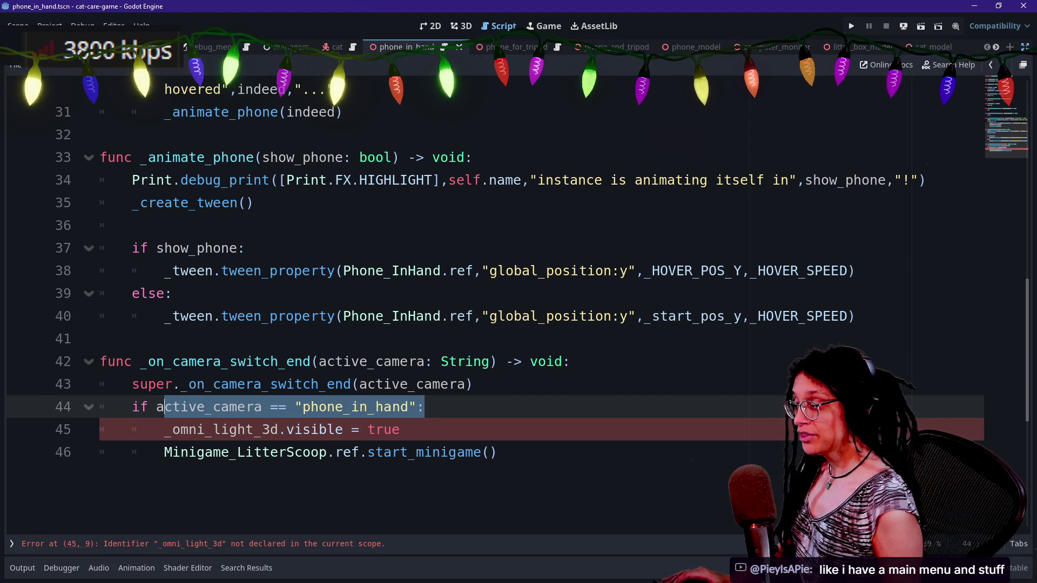
{"action": "key", "text": "BackSpace"}
{"action": "key", "text": "BackSpace"}
{"action": "key", "text": "BackSpace"}
{"action": "key", "text": "BackSpace"}
{"action": "type", "text": "Man"}
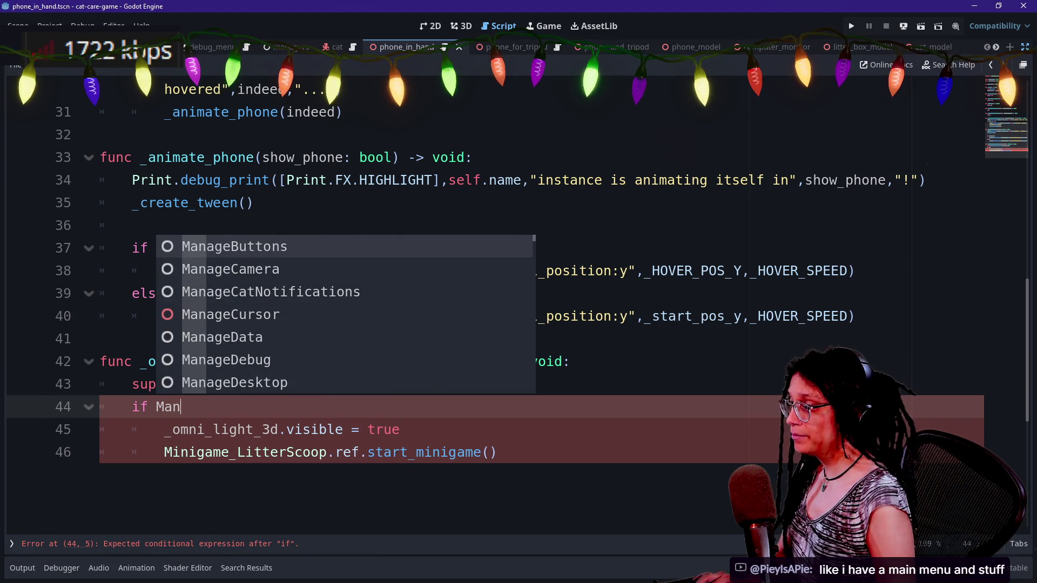
{"action": "type", "text": "ageCamera.is"}
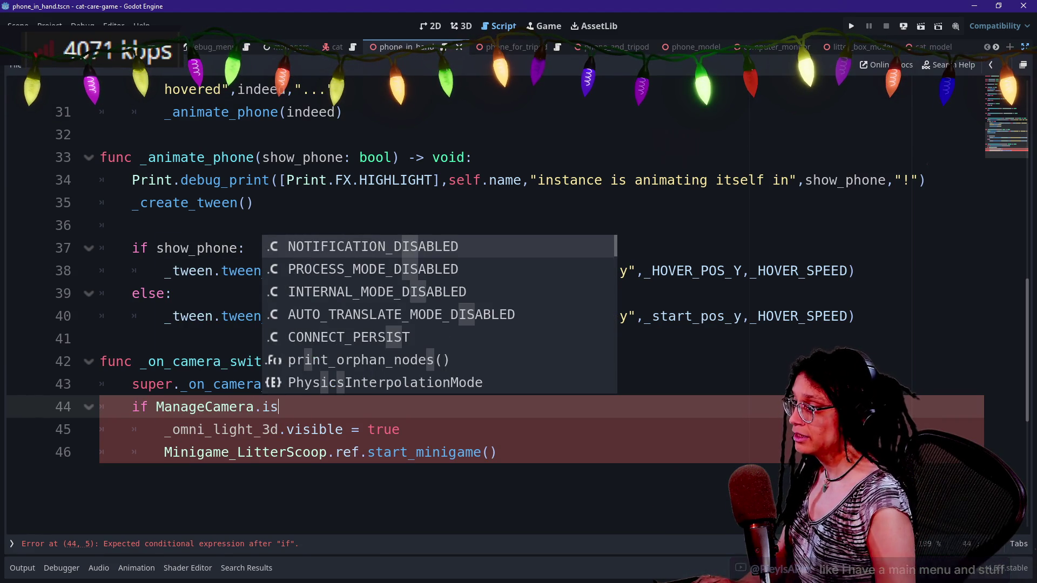
{"action": "key", "text": "BackSpace"}
{"action": "key", "text": "BackSpace"}
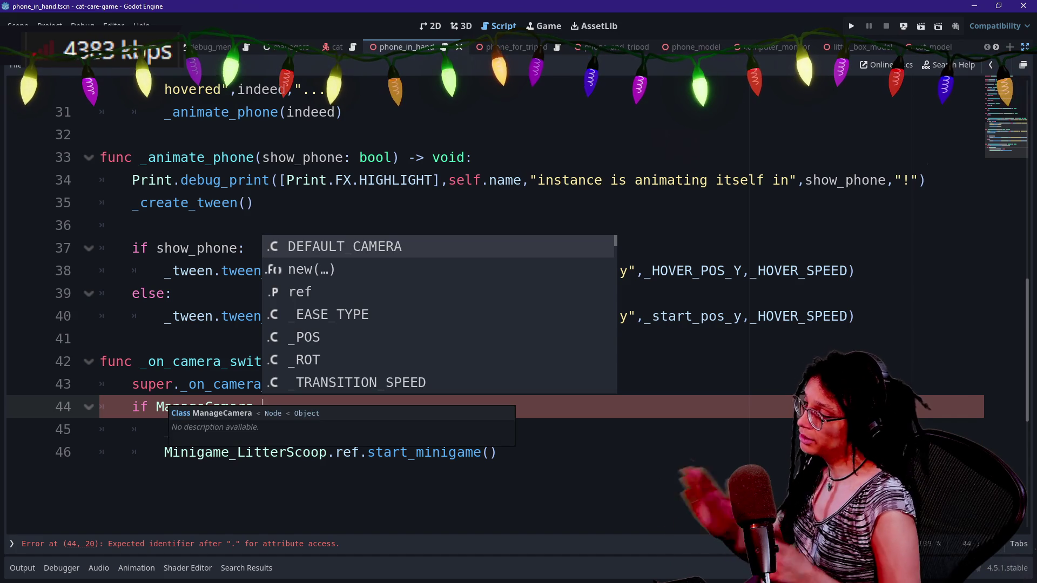
{"action": "type", "text": "ref.is"}
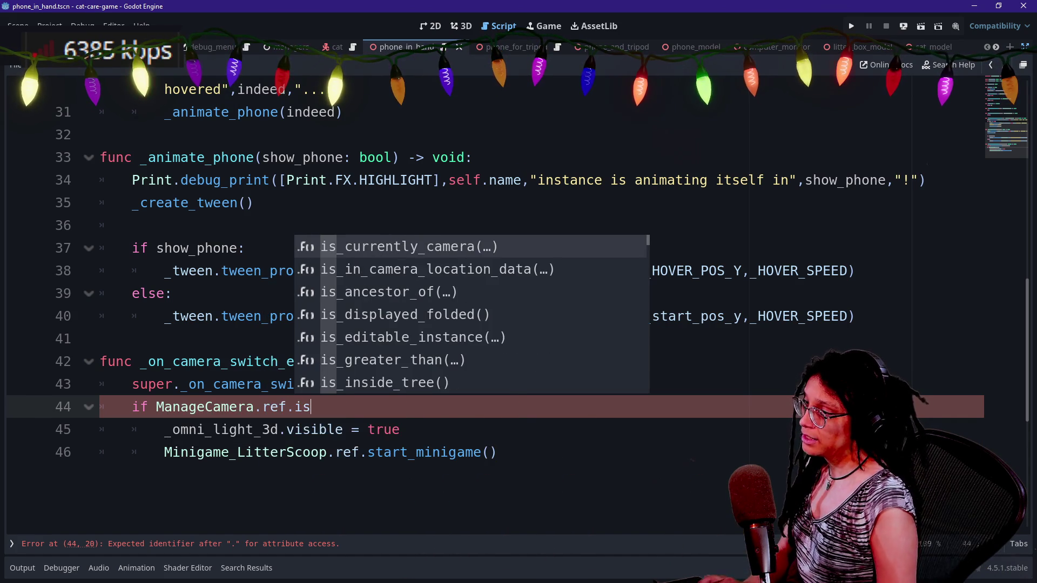
{"action": "key", "text": "Return"}
{"action": "type", "text": "\"phone_in_"}
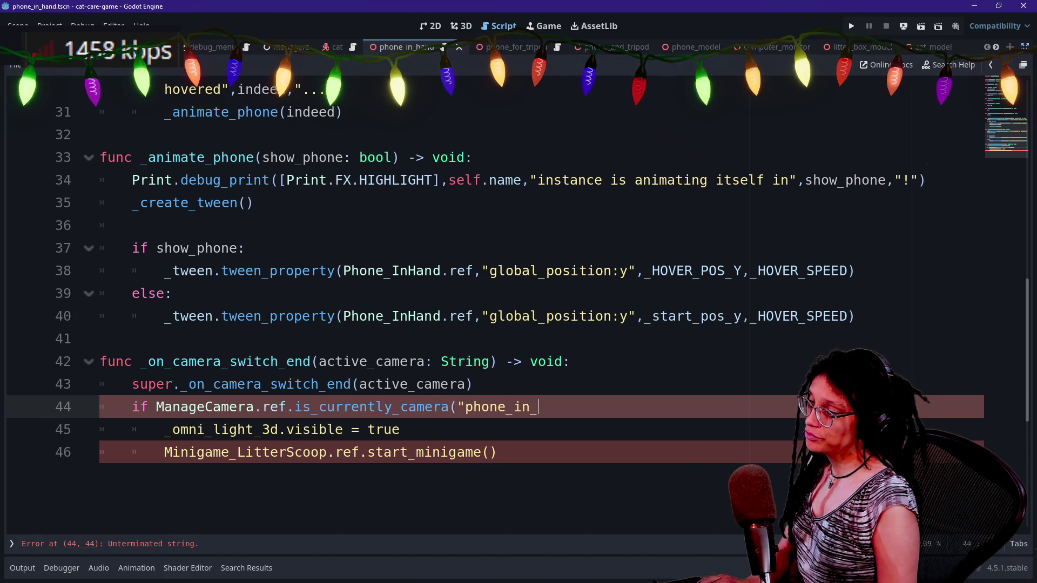
{"action": "type", "text": "hand\")"}
- Delete the _omni_light_3d visibility line from the snippet
{"action": "left_click", "coordinate": [100, 339]}
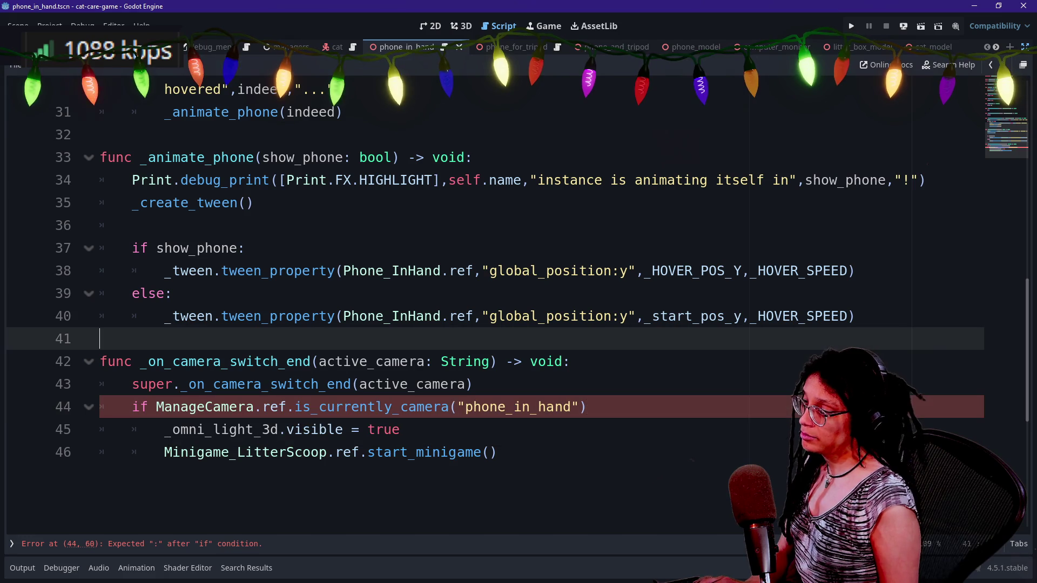
{"action": "left_click", "coordinate": [587, 407]}
{"action": "type", "text": ":"}
{"action": "key", "text": "shift+Down"}
{"action": "key", "text": "shift+Down"}
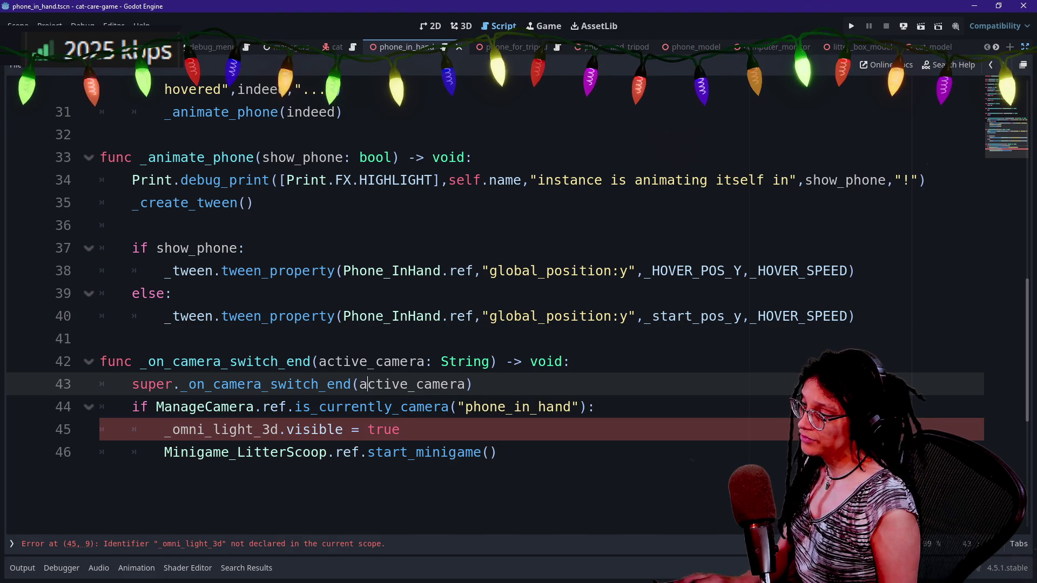
{"action": "key", "text": "shift+Up"}
{"action": "key", "text": "BackSpace"}
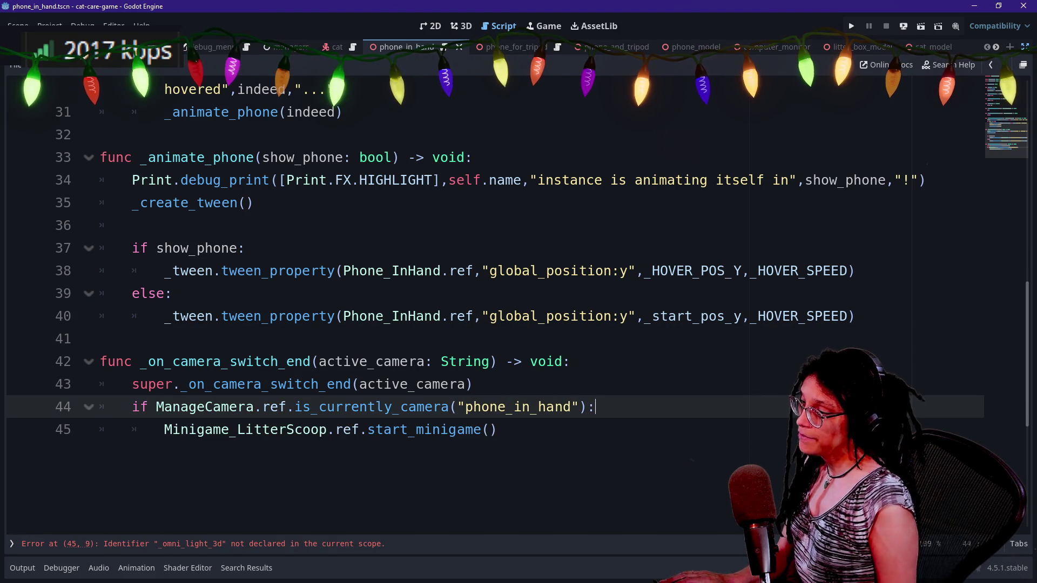
- Rename the LitterScoop minigame to Minigame_Phone_InHand and save the scene
{"action": "left_click_drag", "start_coordinate": [238, 430], "coordinate": [328, 430]}
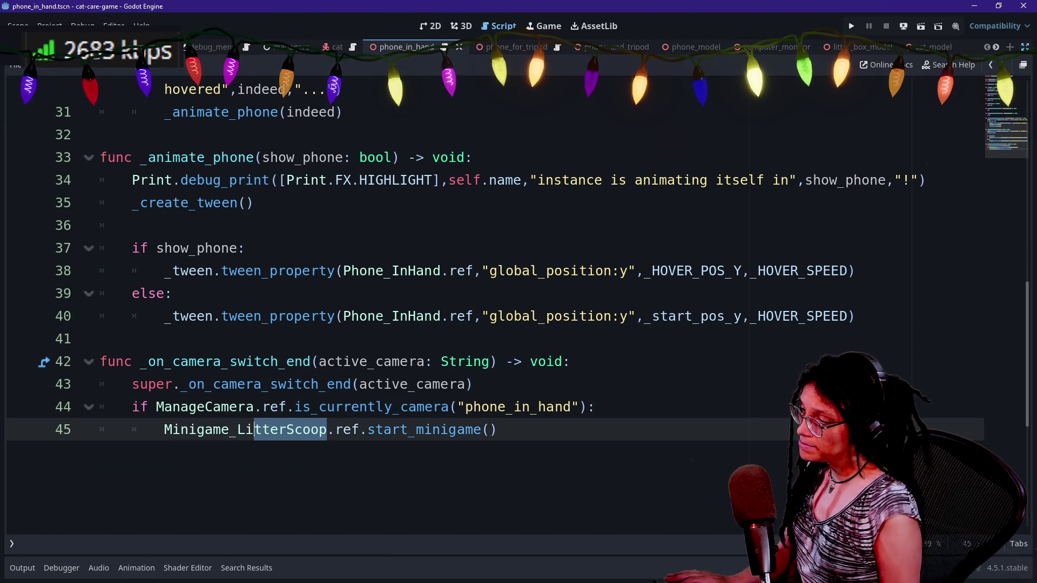
{"action": "key", "text": "BackSpace"}
{"action": "type", "text": "Ph"}
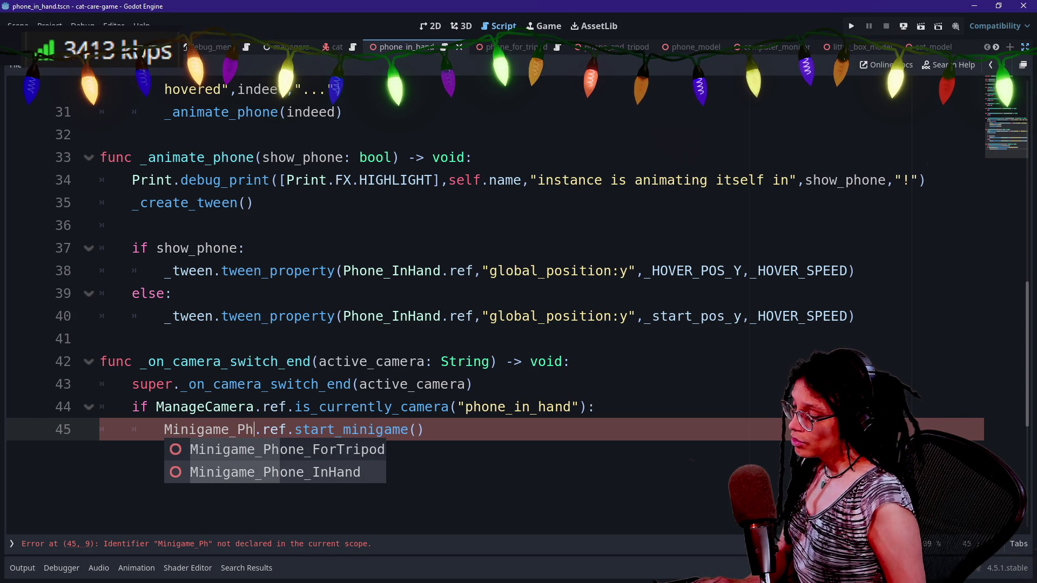
{"action": "key", "text": "Down"}
{"action": "key", "text": "Return"}
{"action": "key", "text": "Up"}
{"action": "key", "text": "ctrl+s"}
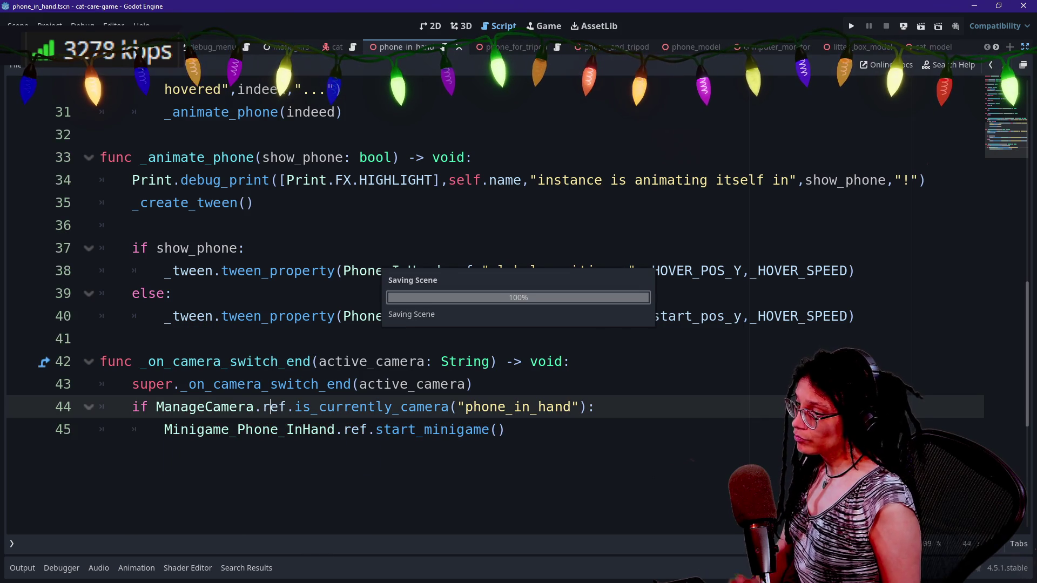
{"action": "key", "text": "Up"}
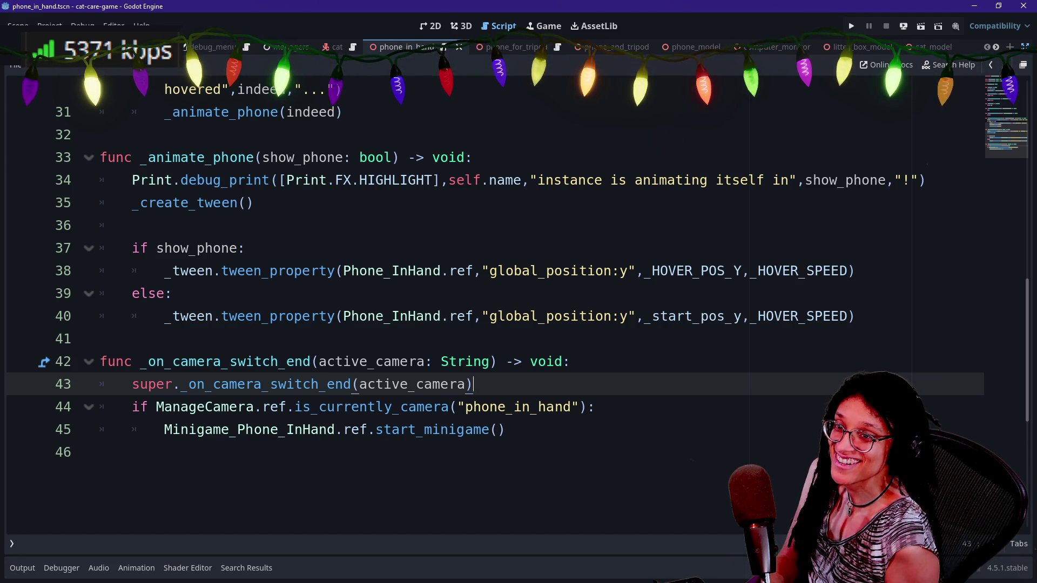
- In the SelectableObject script, replace the Selectable_LitterBox mention with 'something else someday' and save
{"action": "scroll", "coordinate": [472, 98], "scroll_direction": "up", "scroll_amount": 10}
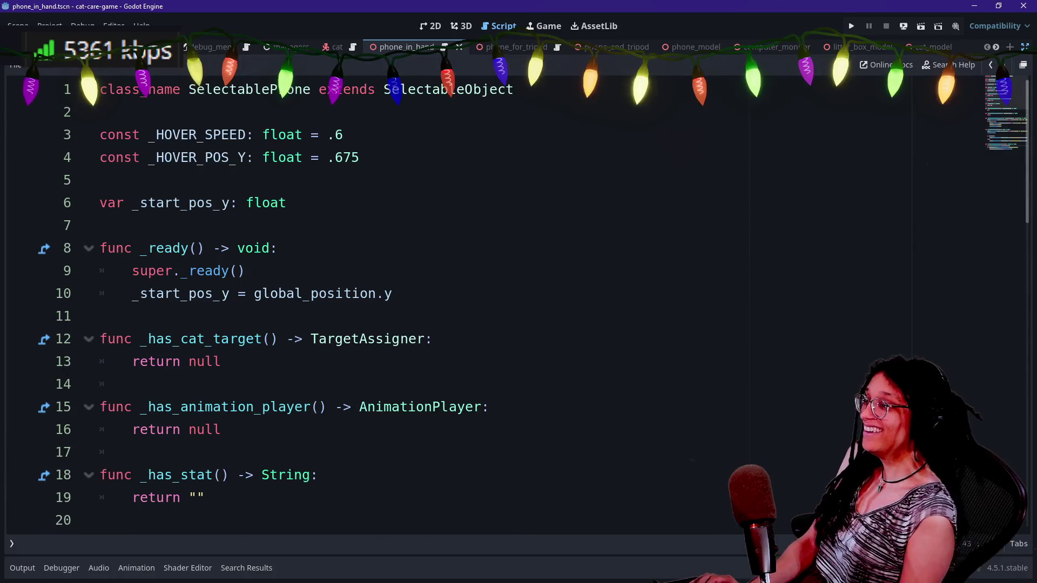
{"action": "left_click", "coordinate": [473, 89], "text": "ctrl"}
{"action": "scroll", "coordinate": [486, 302], "scroll_direction": "down", "scroll_amount": 6}
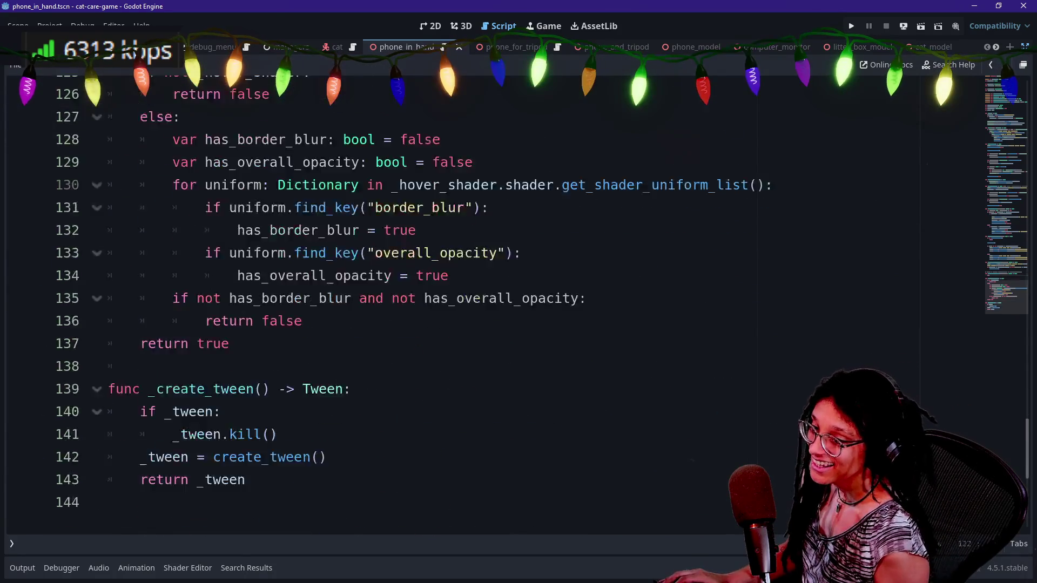
{"action": "scroll", "coordinate": [486, 302], "scroll_direction": "up", "scroll_amount": 6}
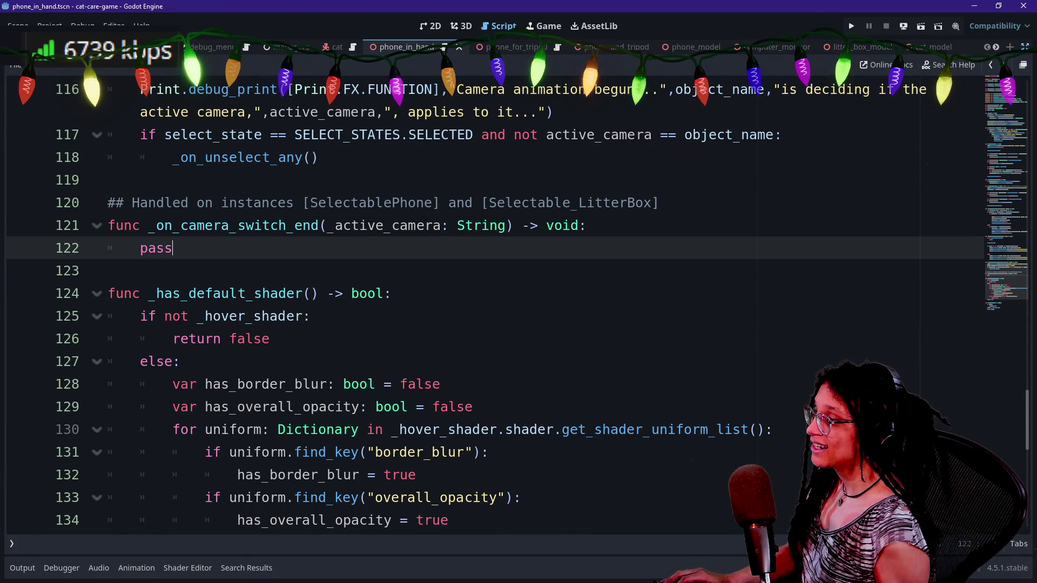
{"action": "left_click_drag", "start_coordinate": [659, 202], "coordinate": [482, 202]}
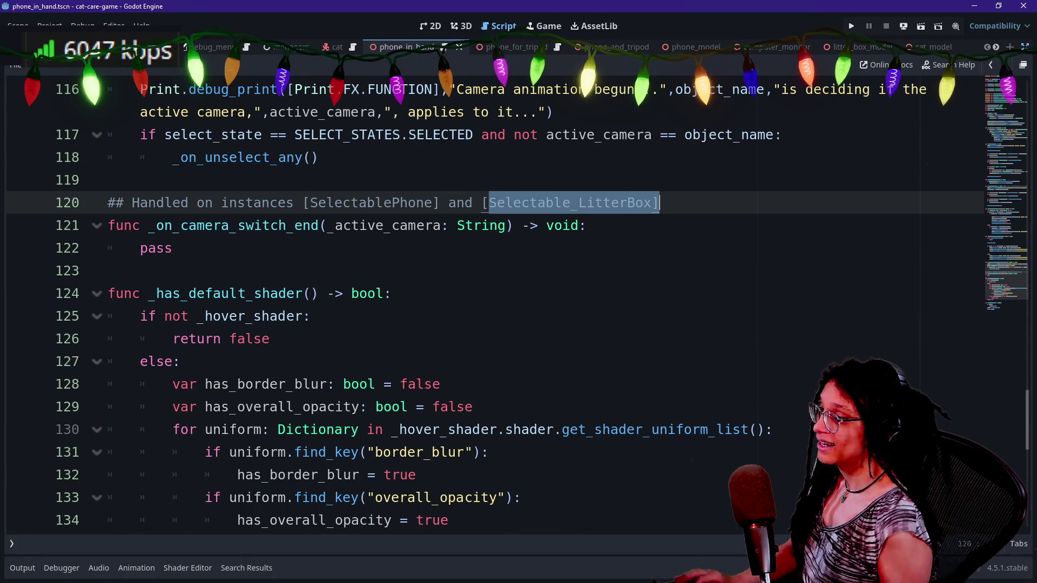
{"action": "type", "text": "something else some"}
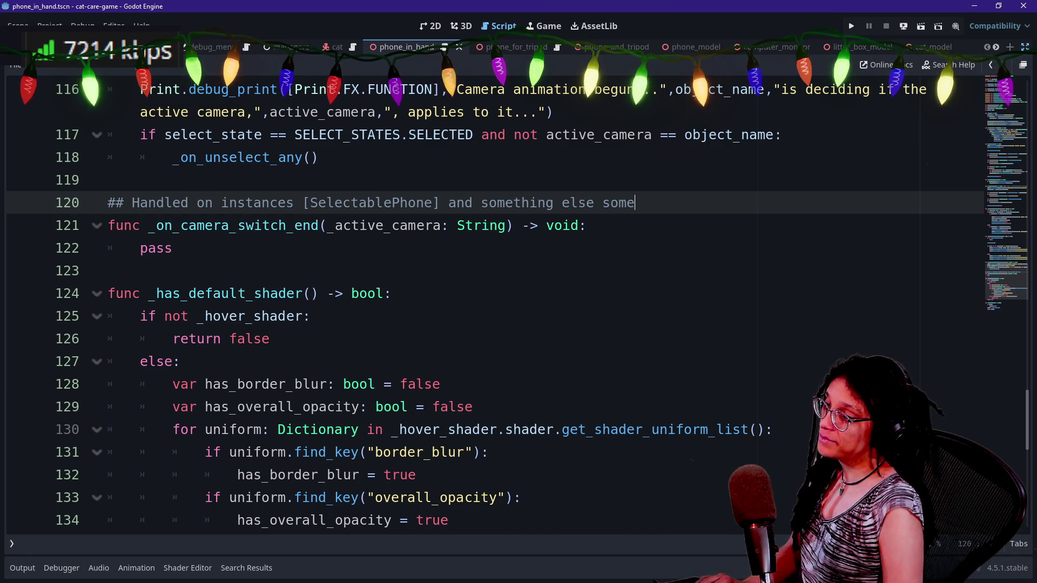
{"action": "type", "text": "day probably."}
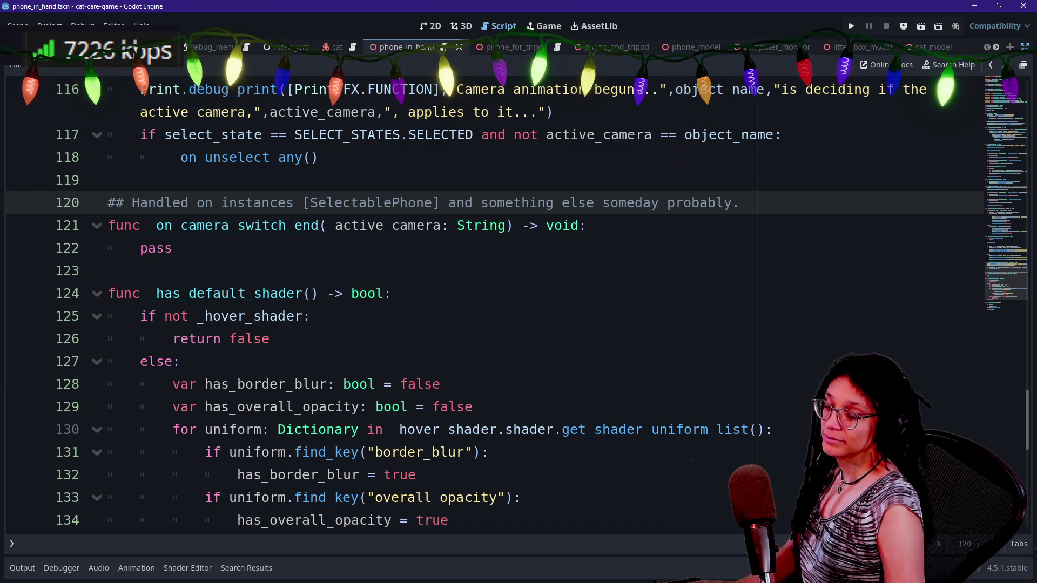
{"action": "key", "text": "ctrl+s"}
- Open selectable_area_phone.gd through the script search and highlight its _animate_phone function
{"action": "left_click", "coordinate": [319, 157]}
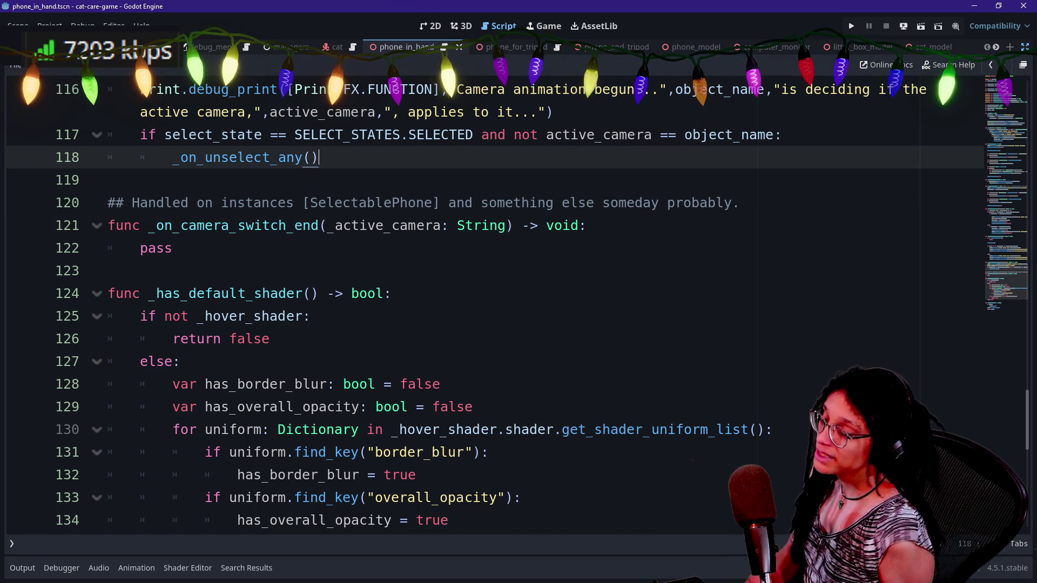
{"action": "key", "text": "ctrl+alt+o"}
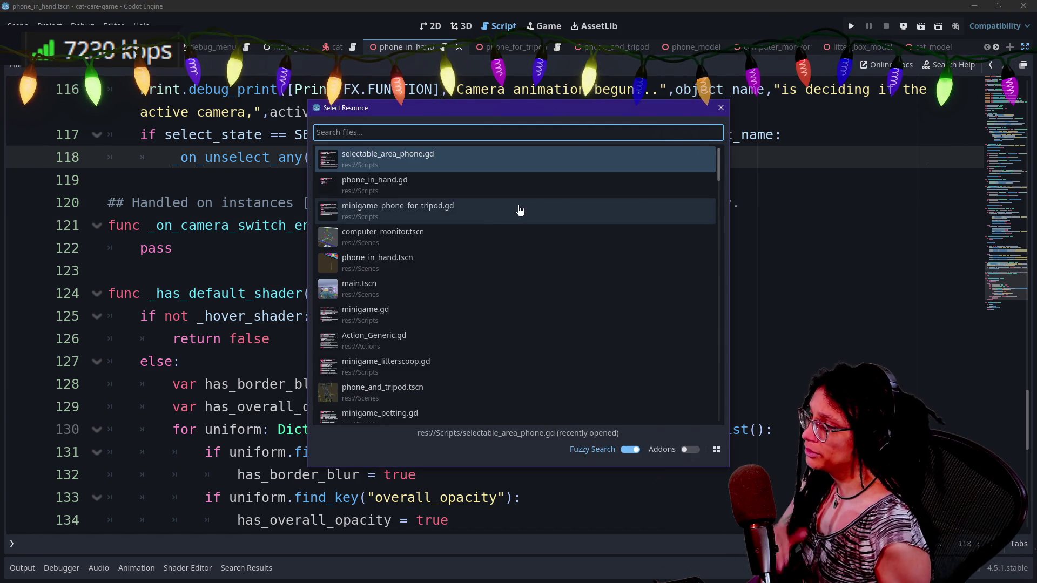
{"action": "key", "text": "Down"}
{"action": "key", "text": "Return"}
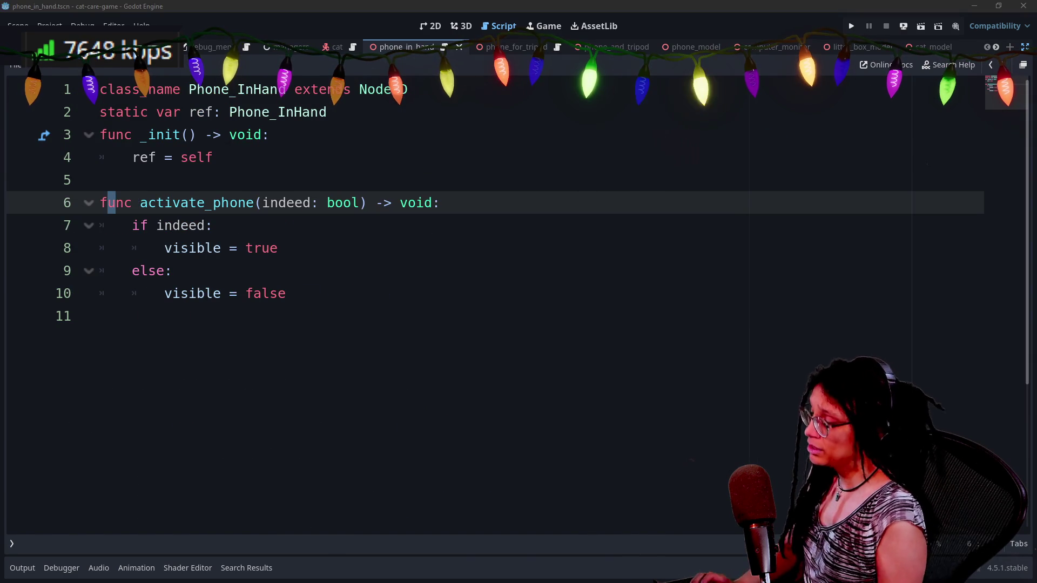
{"action": "key", "text": "ctrl+alt+o"}
{"action": "key", "text": "Down"}
{"action": "key", "text": "Return"}
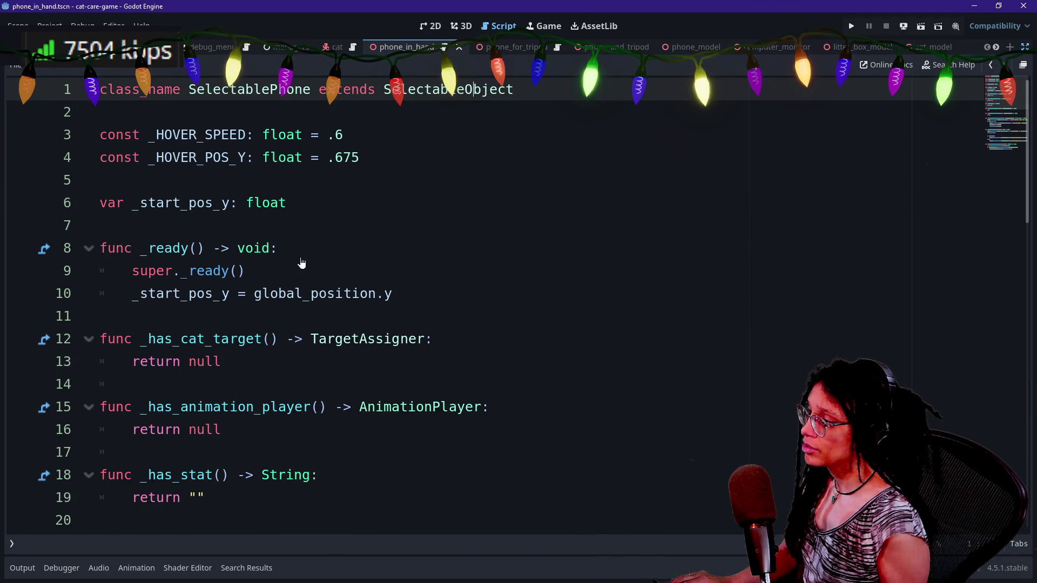
{"action": "scroll", "coordinate": [301, 259], "scroll_direction": "down", "scroll_amount": 10}
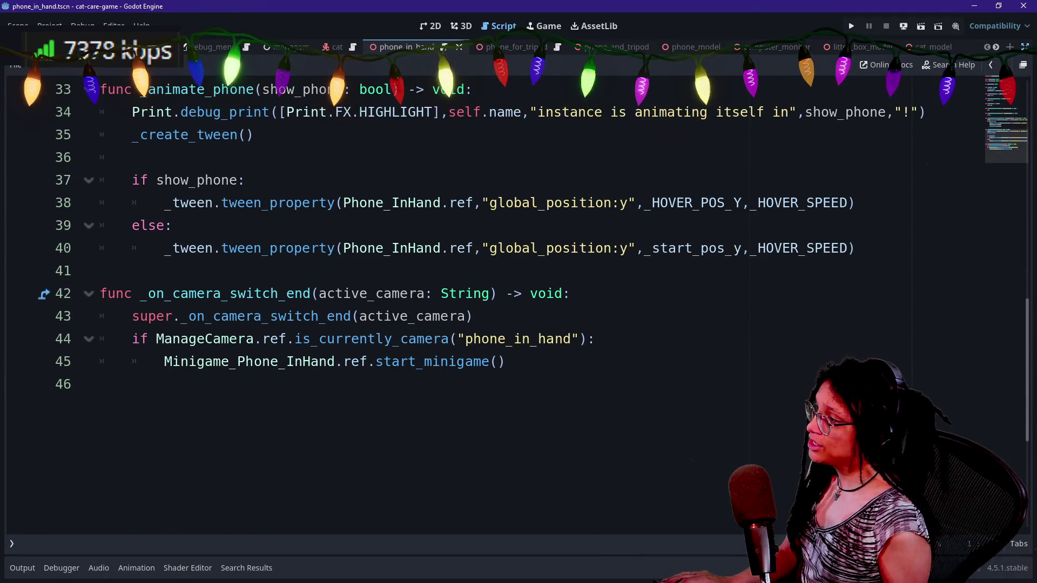
{"action": "scroll", "coordinate": [486, 259], "scroll_direction": "up", "scroll_amount": 1}
{"action": "left_click_drag", "start_coordinate": [148, 157], "coordinate": [100, 338]}
{"action": "key", "text": "Up"}
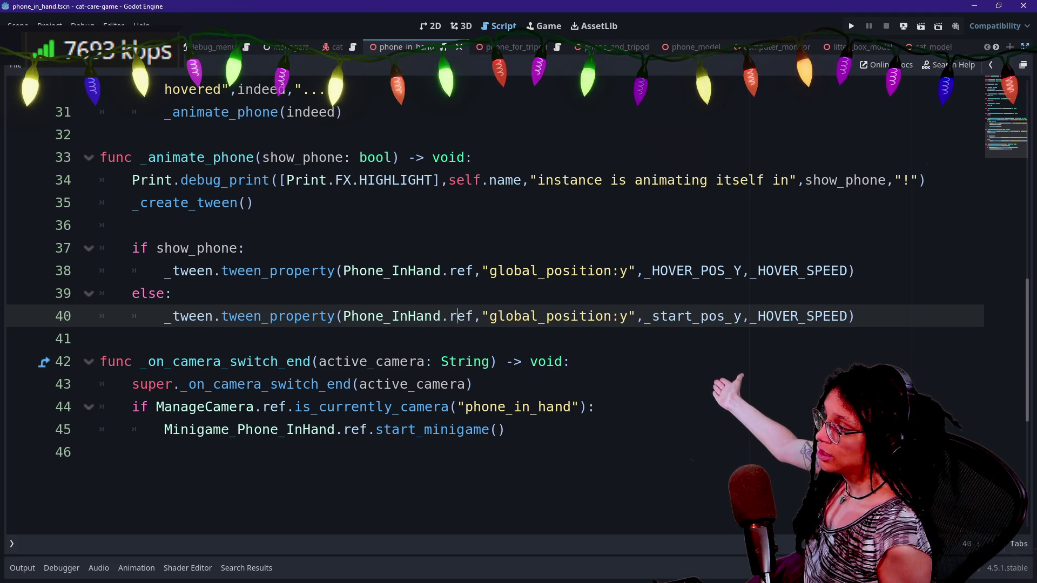
- Add a tween.finished.connect(_on_tween_show_phone_finished) line below the show tween
{"action": "left_click_drag", "start_coordinate": [505, 271], "coordinate": [172, 293]}
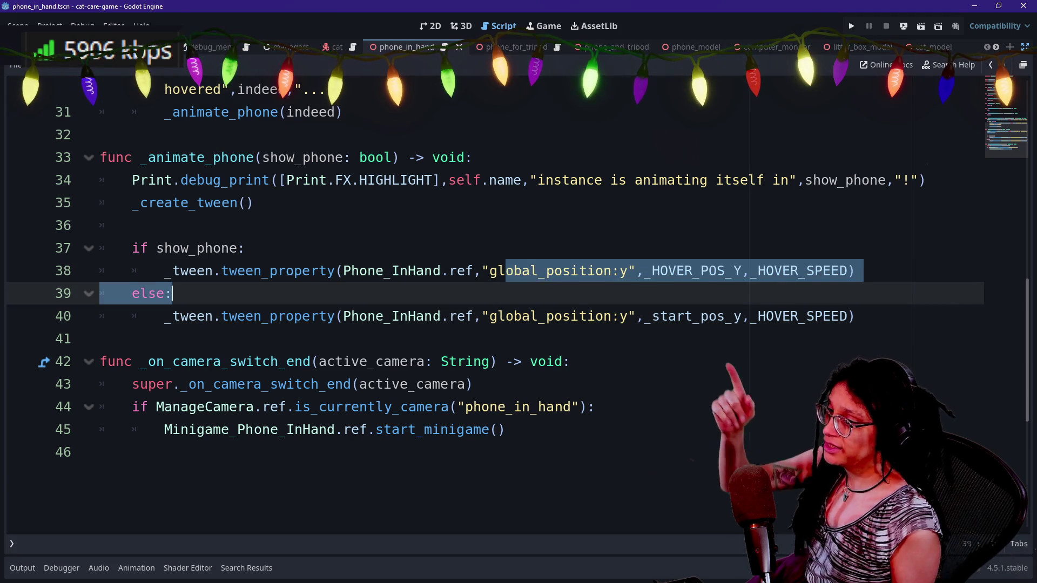
{"action": "key", "text": "Up"}
{"action": "key", "text": "End"}
{"action": "key", "text": "Return"}
{"action": "type", "text": "tween.fin"}
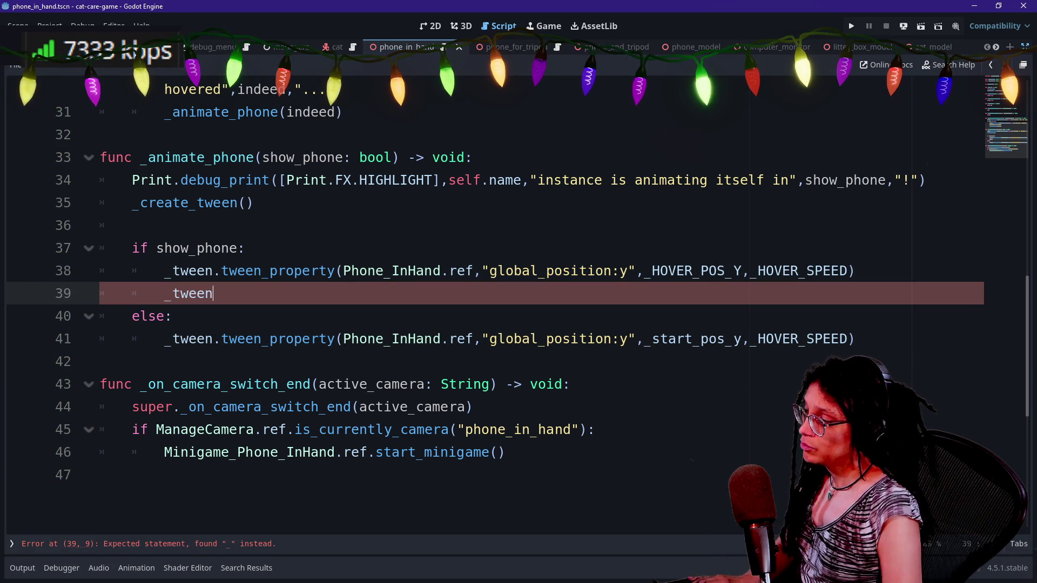
{"action": "key", "text": "Return"}
{"action": "type", "text": "."}
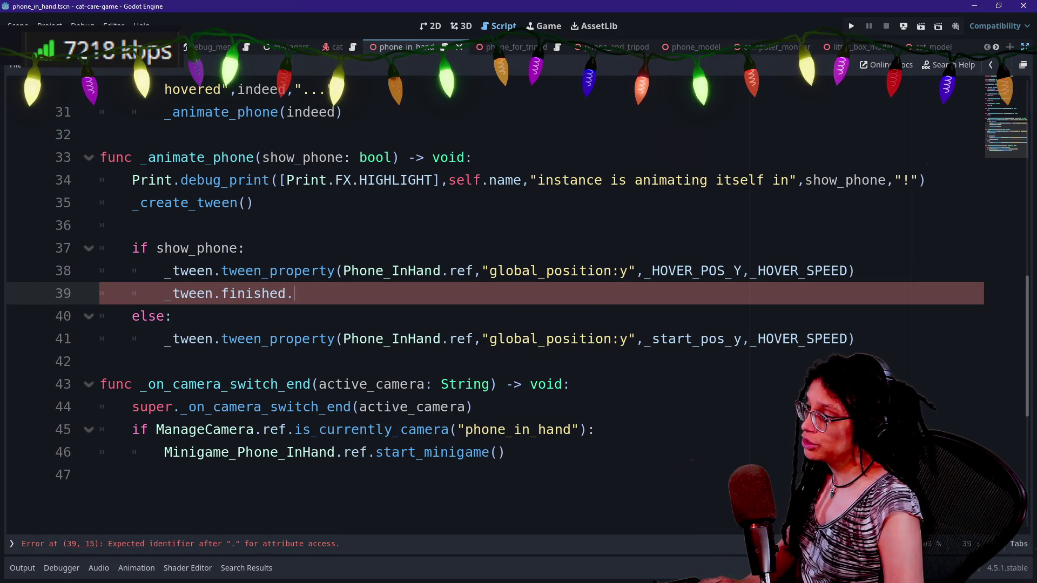
{"action": "type", "text": "connect(_on_"}
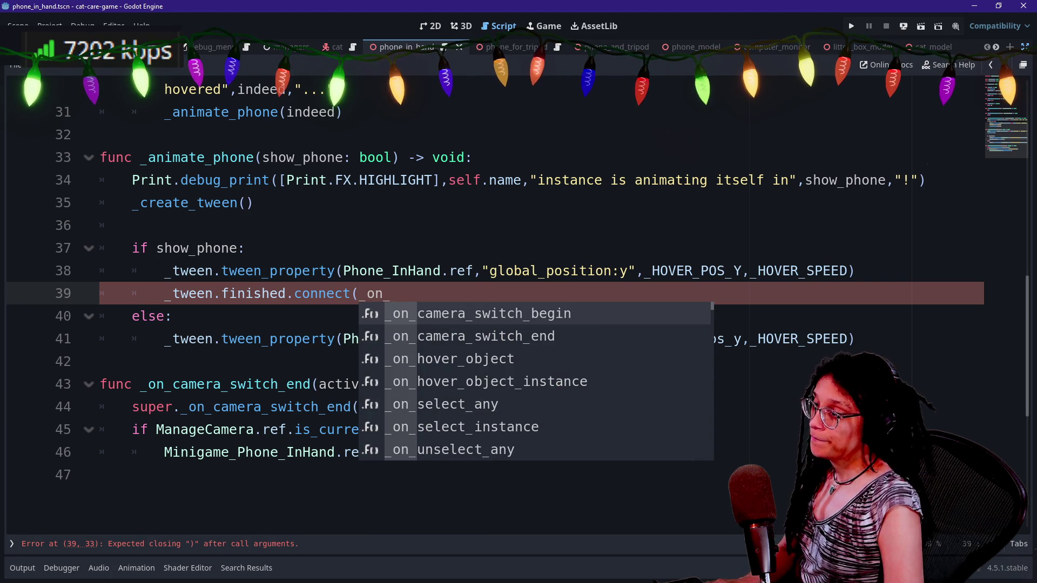
{"action": "type", "text": "show_phone_finished"}
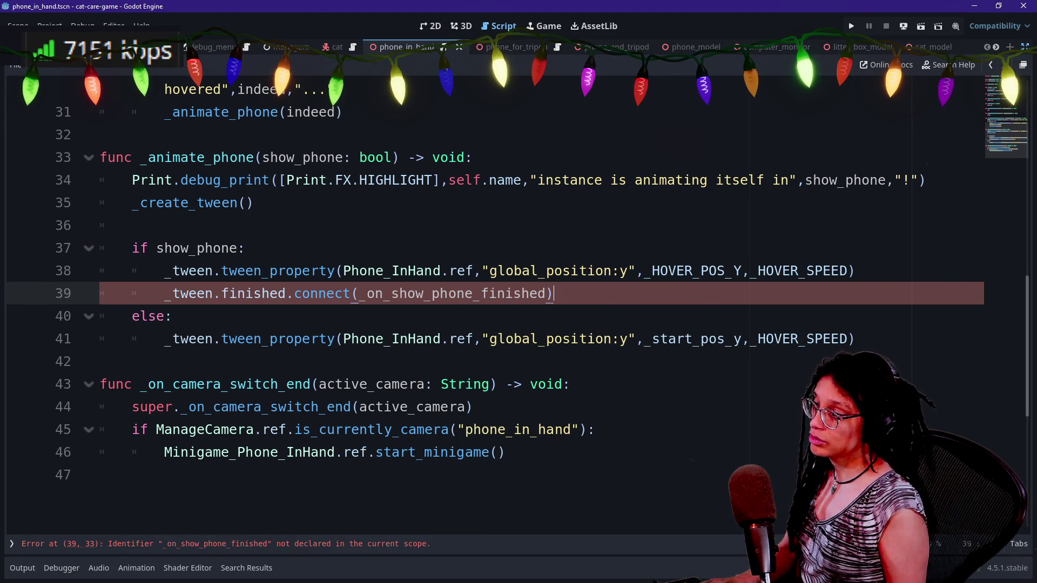
{"action": "left_click", "coordinate": [391, 294]}
{"action": "type", "text": "tween_"}
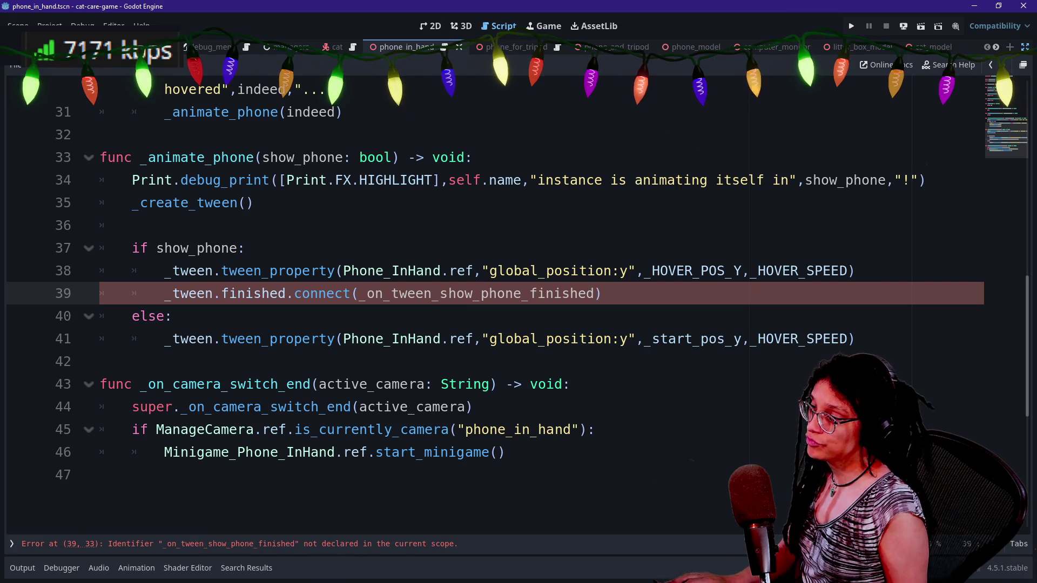
{"action": "double_click", "coordinate": [475, 293]}
{"action": "key", "text": "ctrl+c"}
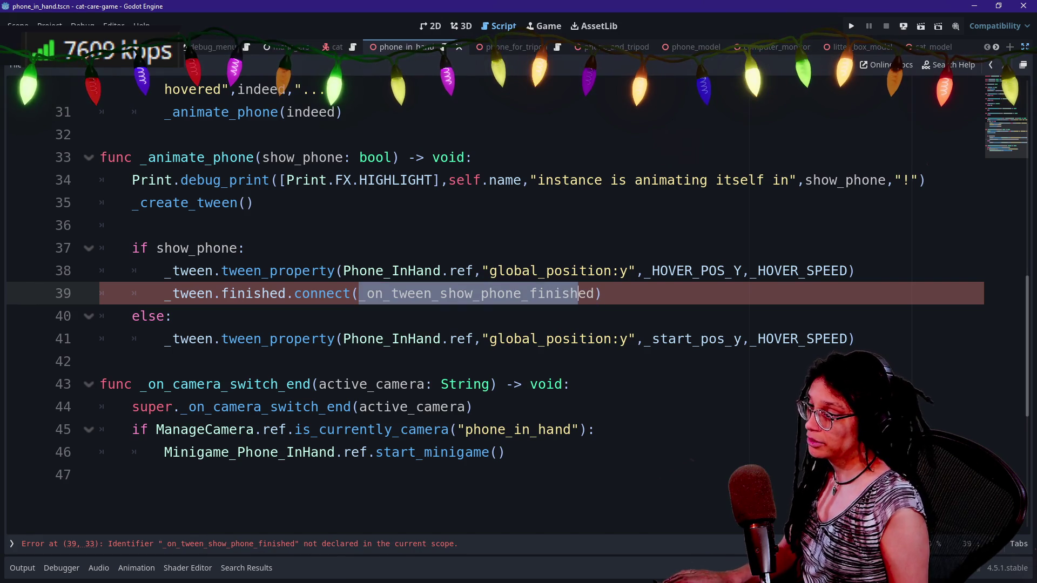
- Rename the _on_camera_switch_end header to _on_tween_show_phone_finished, dropping its old parameters
{"action": "left_click", "coordinate": [100, 362]}
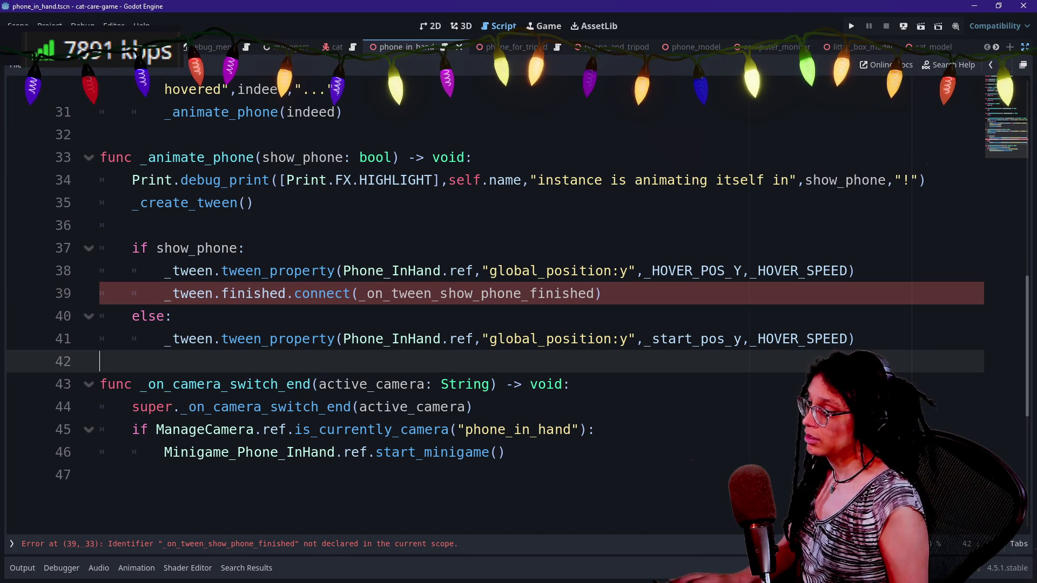
{"action": "left_click_drag", "start_coordinate": [139, 384], "coordinate": [312, 384]}
{"action": "key", "text": "ctrl+v"}
{"action": "key", "text": "shift+End"}
{"action": "key", "text": "BackSpace"}
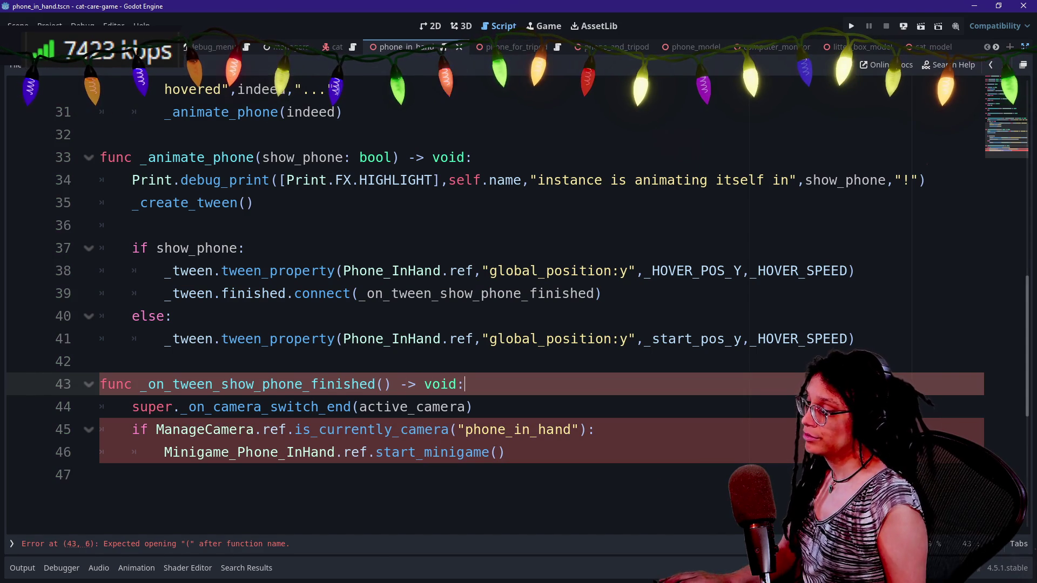
- Delete the super call and camera check, and outdent start_minigame() one level
{"action": "mouse_move", "coordinate": [133, 407]}
{"action": "left_mouse_down"}
{"action": "mouse_move", "coordinate": [597, 430]}
{"action": "mouse_move", "coordinate": [505, 452]}
{"action": "mouse_move", "coordinate": [597, 430]}
{"action": "left_mouse_up"}
{"action": "key", "text": "BackSpace"}
{"action": "key", "text": "BackSpace"}
{"action": "key", "text": "BackSpace"}
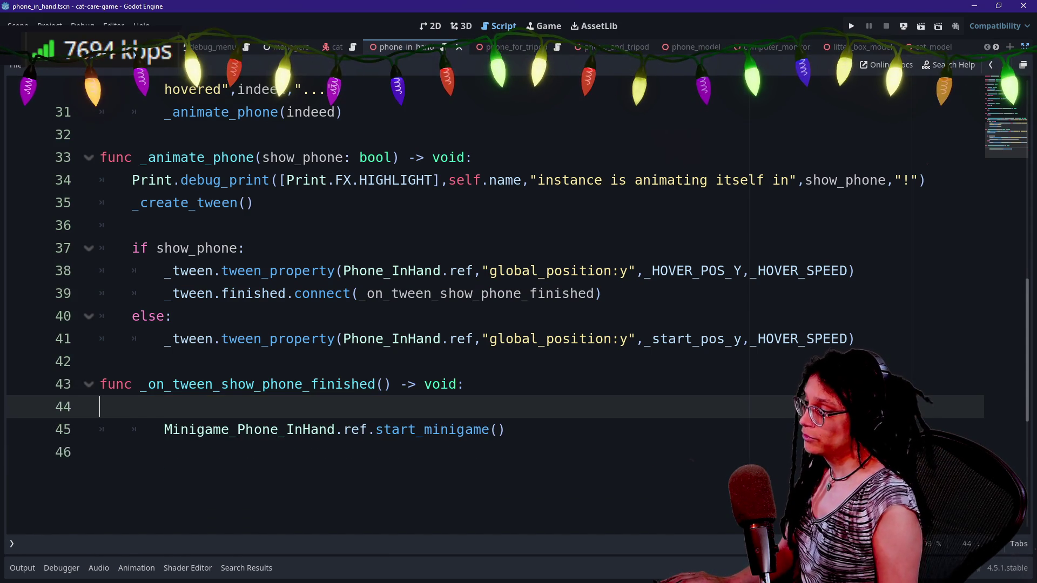
{"action": "left_click", "coordinate": [164, 407]}
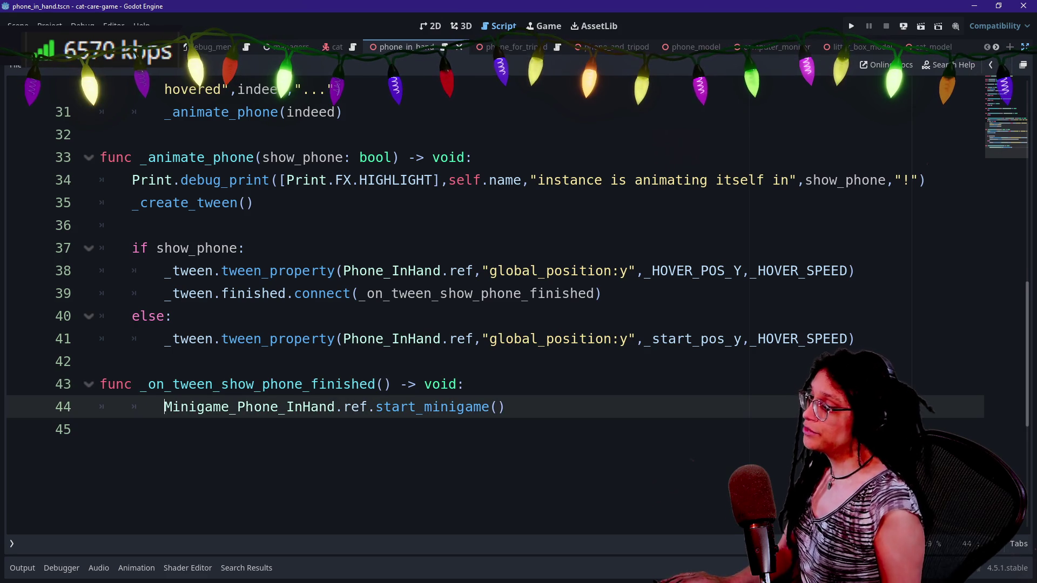
{"action": "key", "text": "BackSpace"}
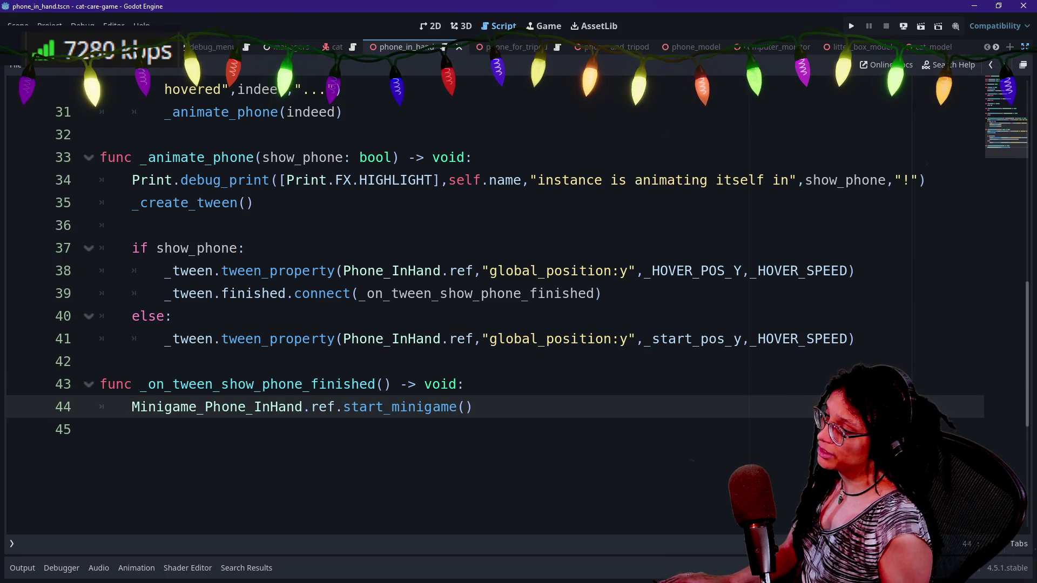
- Remove the tween finished-signal connect line from the show branch
{"action": "left_click", "coordinate": [601, 293]}
{"action": "left_click", "coordinate": [855, 270], "text": "shift"}
{"action": "key", "text": "BackSpace"}
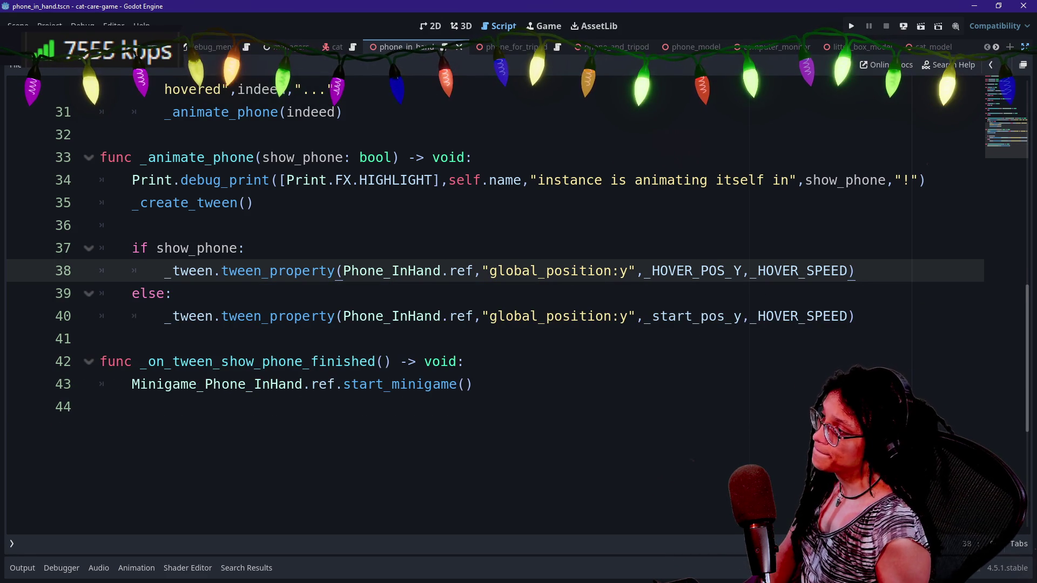
{"action": "scroll", "coordinate": [486, 302], "scroll_direction": "up", "scroll_amount": 2}
{"action": "left_click", "coordinate": [343, 248]}
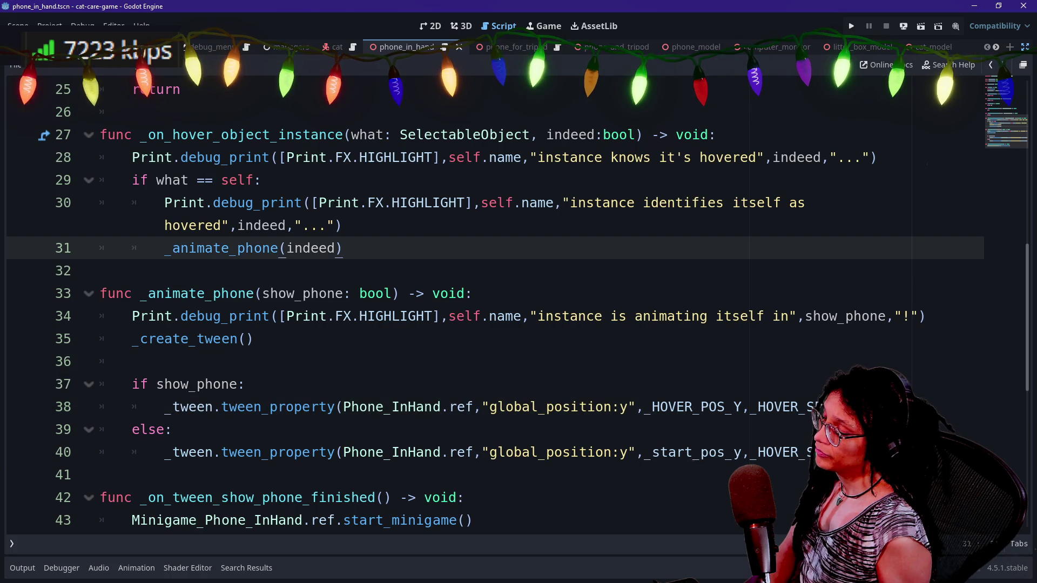
{"action": "left_click_drag", "start_coordinate": [281, 316], "coordinate": [254, 339]}
{"action": "left_click", "coordinate": [247, 384]}
{"action": "scroll", "coordinate": [486, 303], "scroll_direction": "up", "scroll_amount": 3}
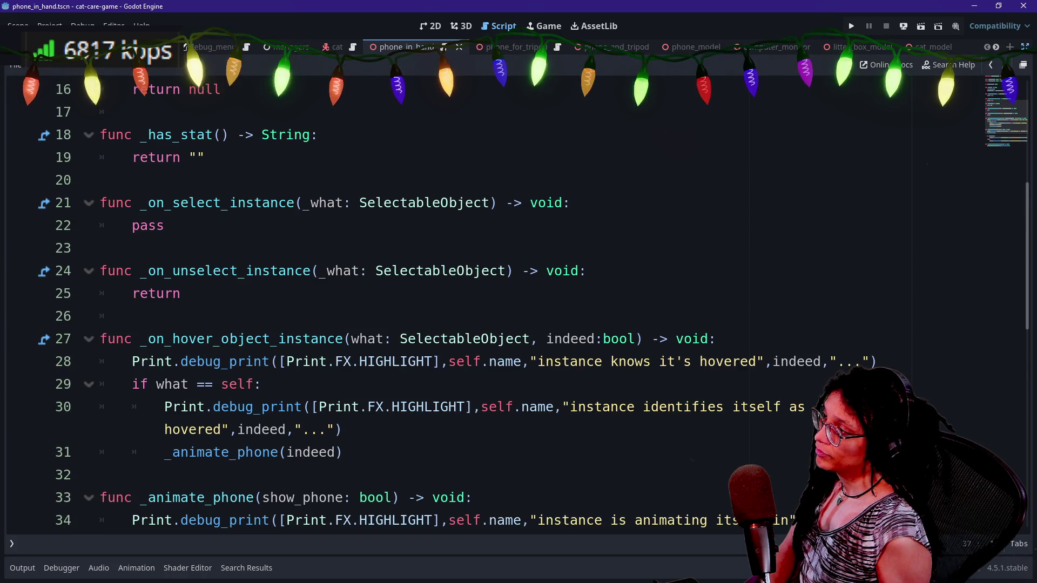
- Rename both _animate_phone references to _animate_phone_hover
{"action": "double_click", "coordinate": [147, 225]}
{"action": "scroll", "coordinate": [486, 302], "scroll_direction": "down", "scroll_amount": 3}
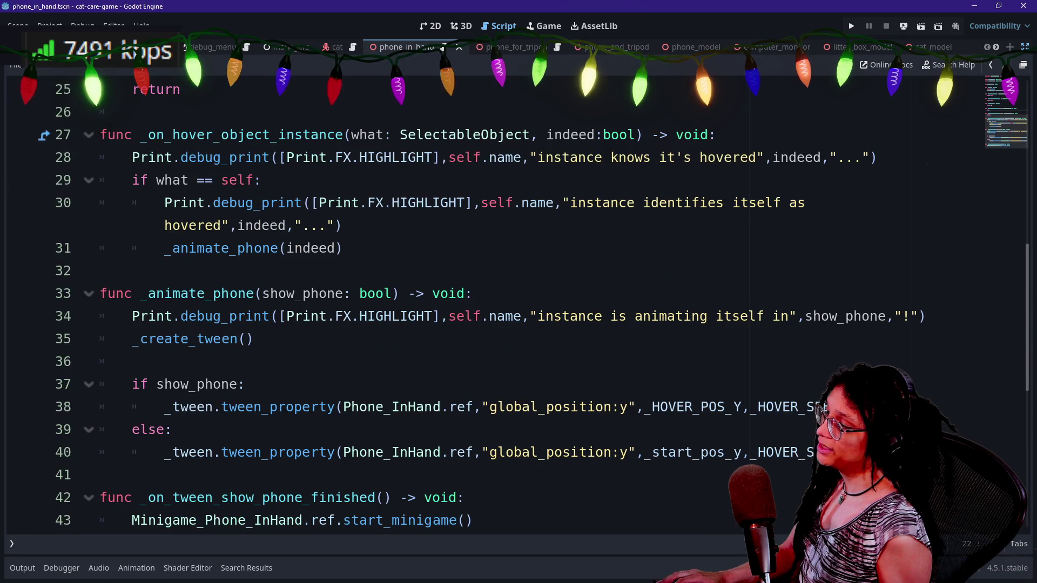
{"action": "left_click", "coordinate": [254, 293]}
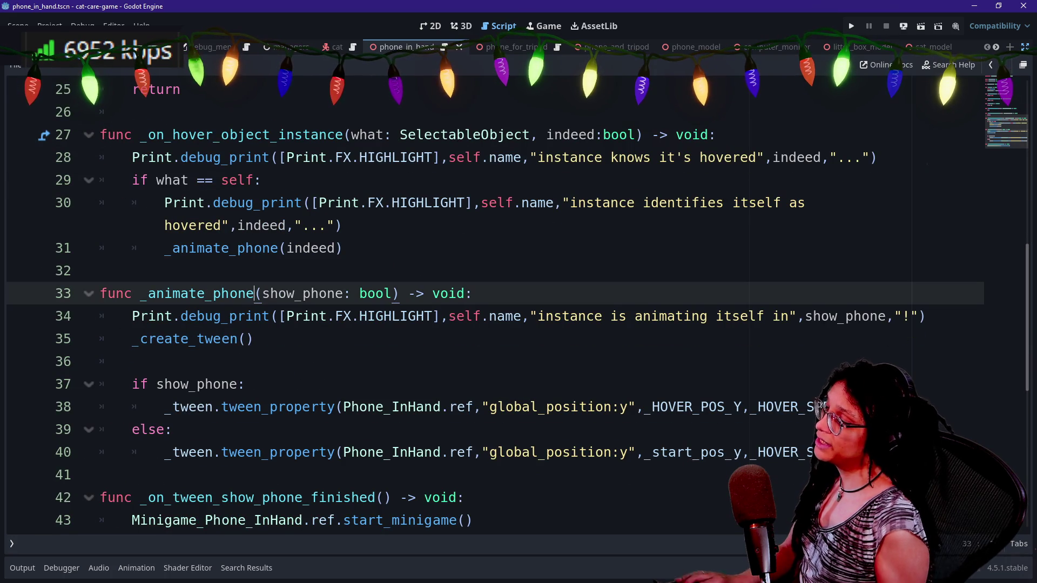
{"action": "type", "text": "_hover"}
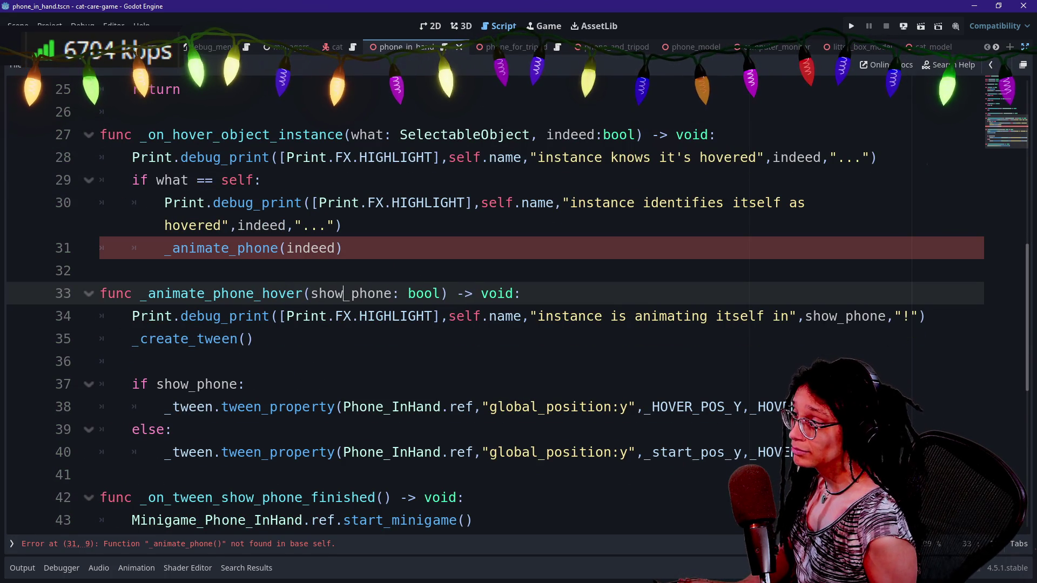
{"action": "left_click", "coordinate": [286, 248]}
{"action": "type", "text": "_hover"}
- Add blank unindented lines below the hover function's tween code for a new function
{"action": "left_click", "coordinate": [238, 180]}
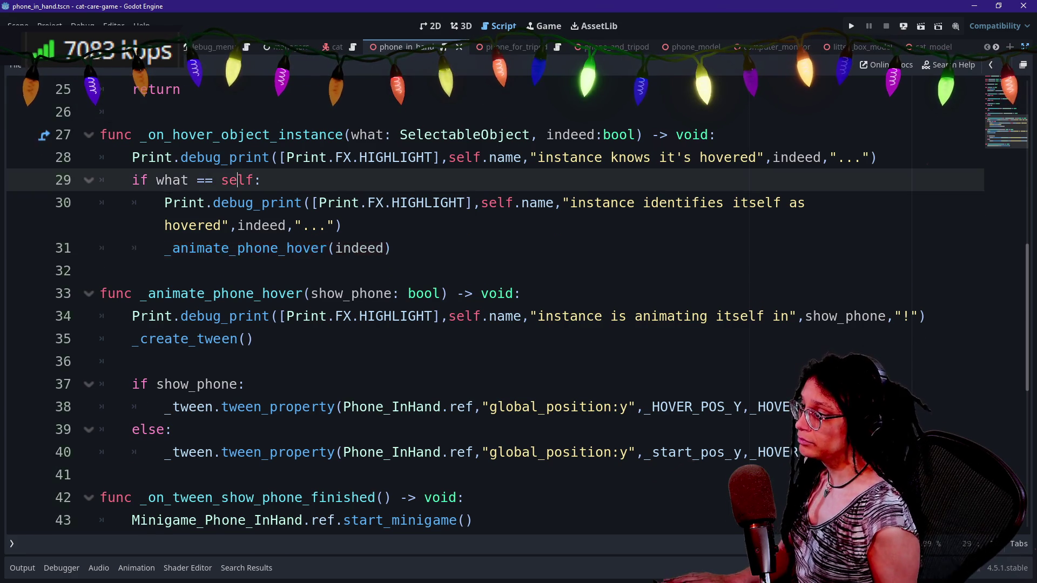
{"action": "scroll", "coordinate": [237, 180], "scroll_direction": "up", "scroll_amount": 5}
{"action": "scroll", "coordinate": [238, 180], "scroll_direction": "down", "scroll_amount": 5}
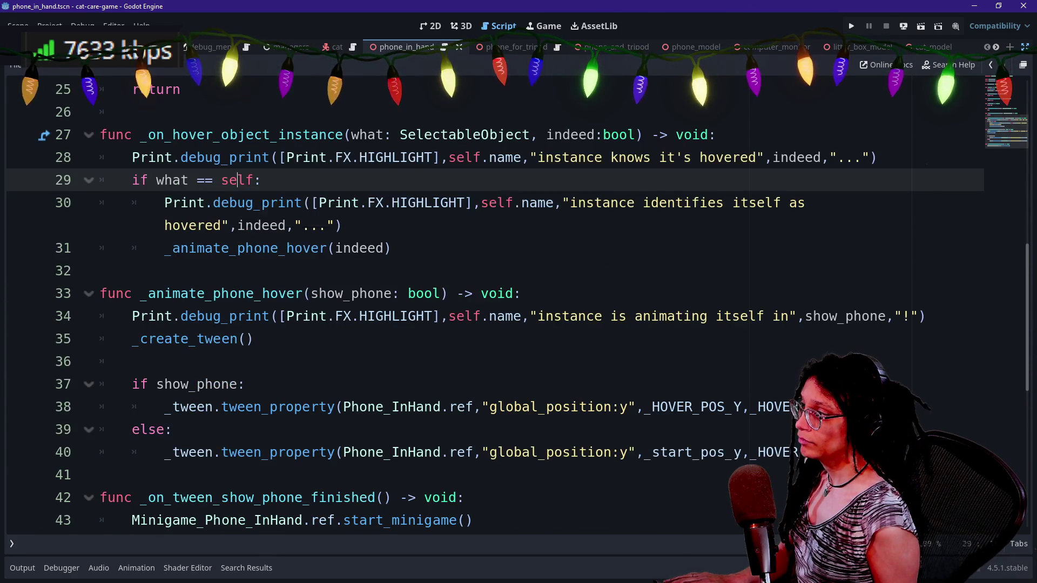
{"action": "scroll", "coordinate": [486, 303], "scroll_direction": "down", "scroll_amount": 2}
{"action": "left_click", "coordinate": [470, 362]}
{"action": "left_click", "coordinate": [865, 316]}
{"action": "key", "text": "Return"}
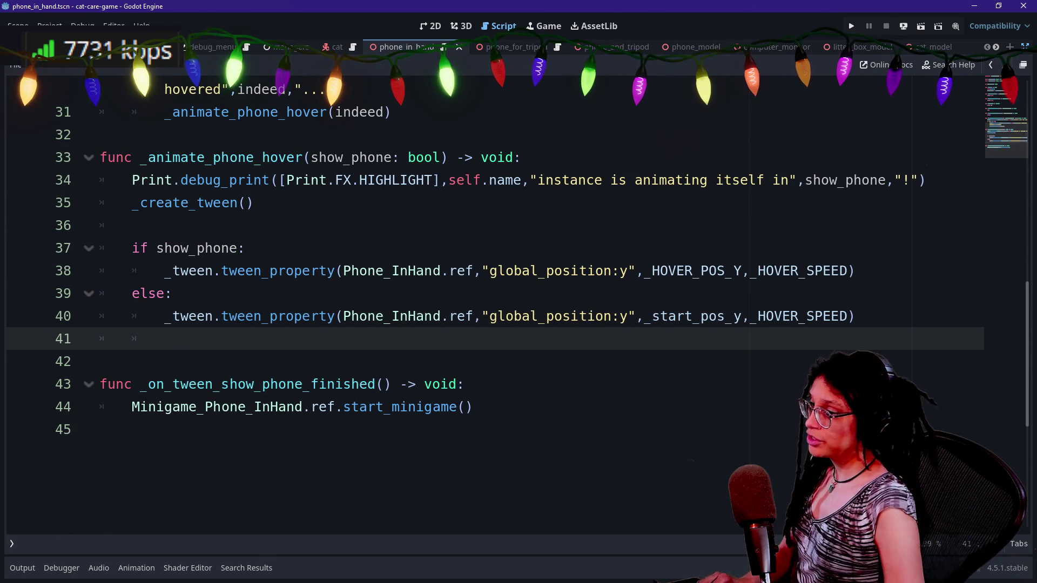
{"action": "key", "text": "BackSpace"}
{"action": "key", "text": "BackSpace"}
{"action": "key", "text": "Return"}
- Declare func _animate_phone_use(use_phone: bool) -> void: with an empty body
{"action": "type", "text": "func _animate"}
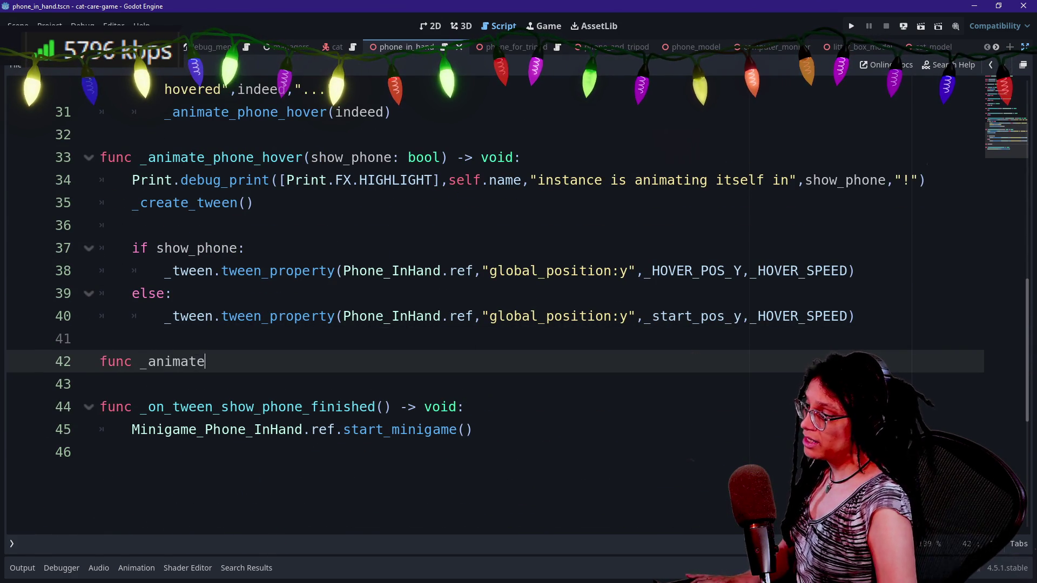
{"action": "type", "text": "_phone_"}
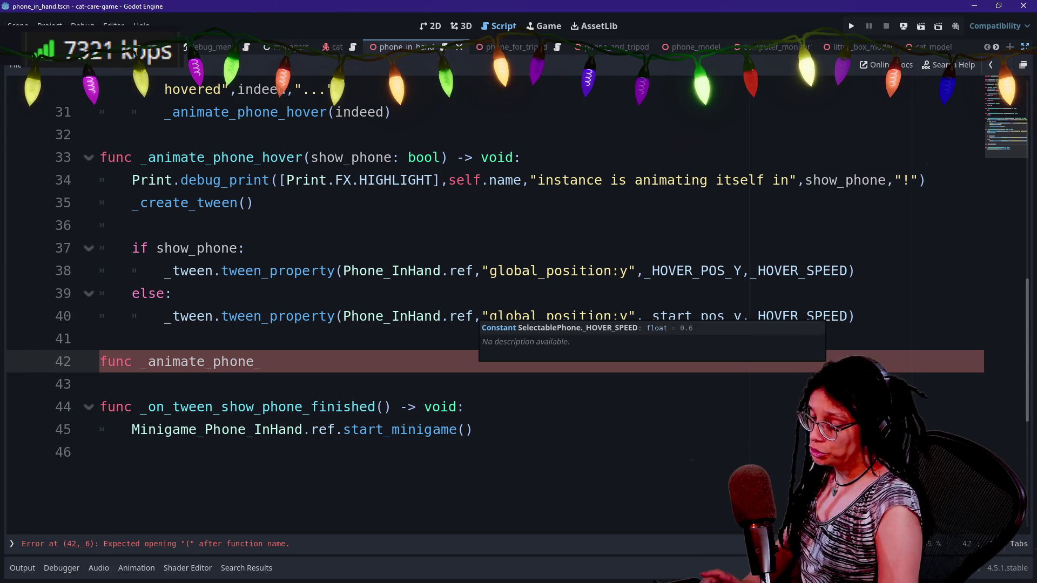
{"action": "type", "text": "use(i"}
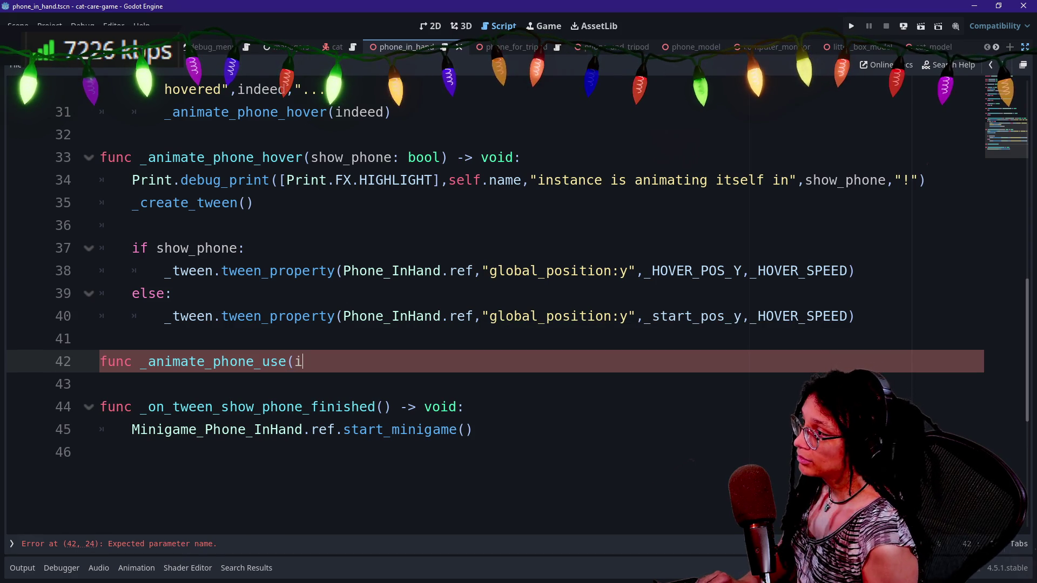
{"action": "key", "text": "BackSpace"}
{"action": "type", "text": "use_hone"}
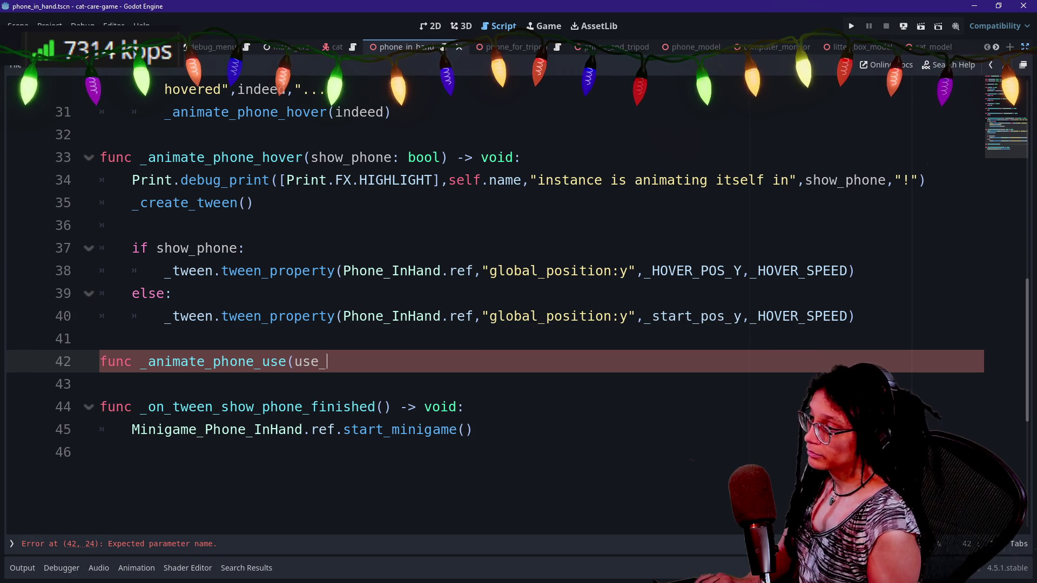
{"action": "type", "text": ": bool"}
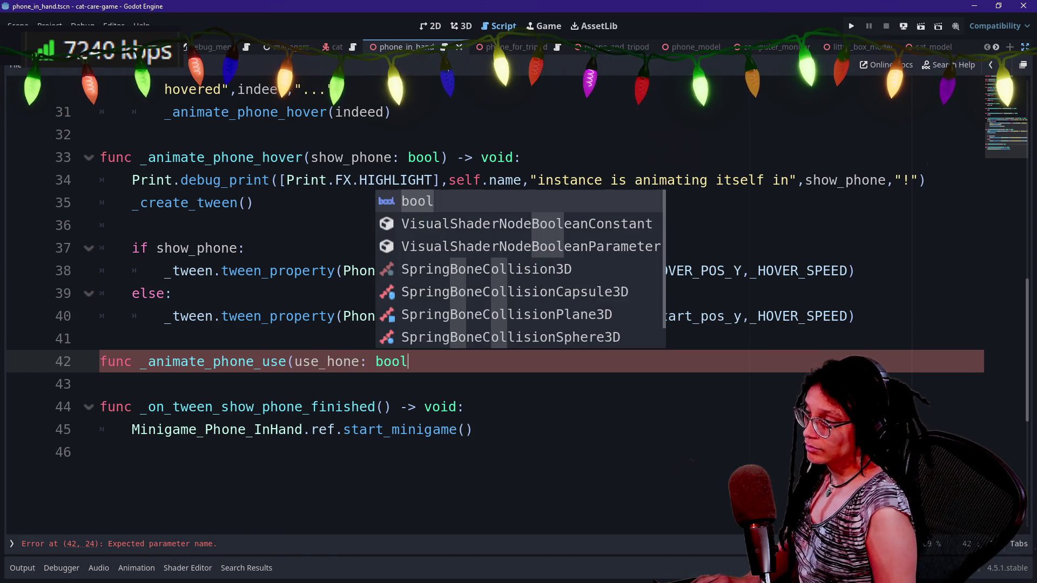
{"action": "left_click", "coordinate": [327, 361]}
{"action": "type", "text": "phone: bool"}
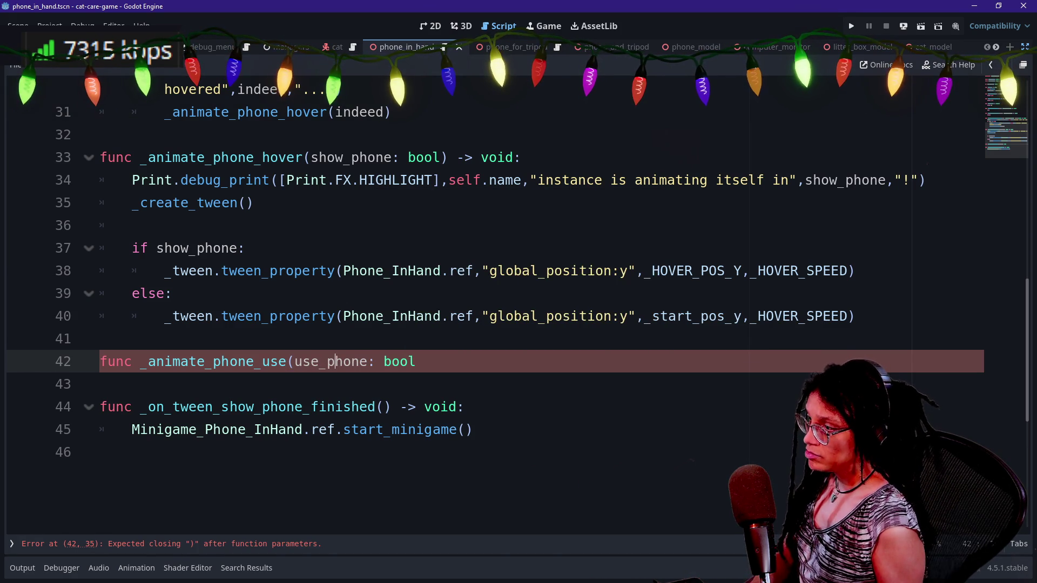
{"action": "type", "text": ") -> void:"}
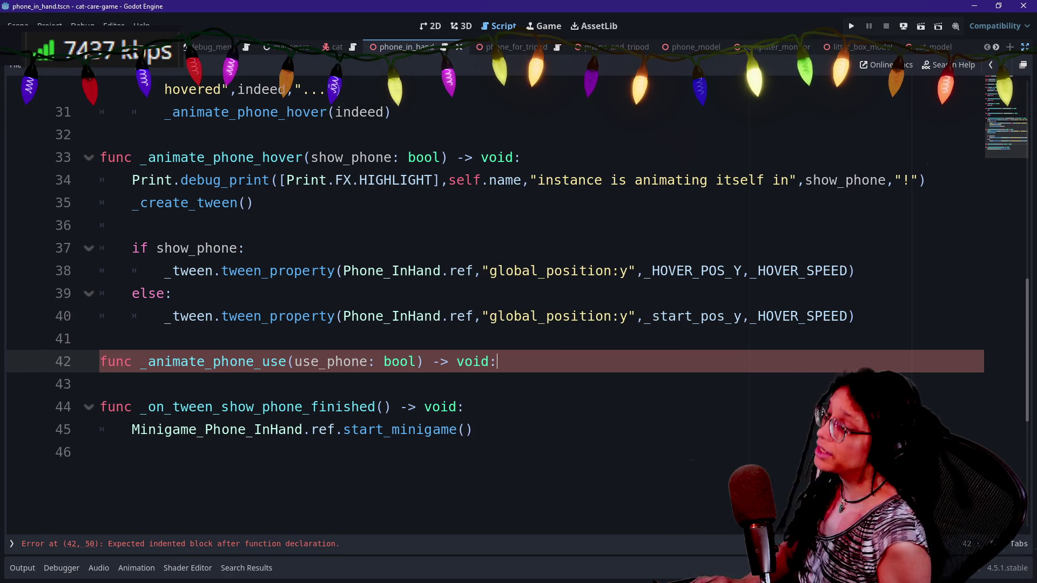
{"action": "key", "text": "Return"}
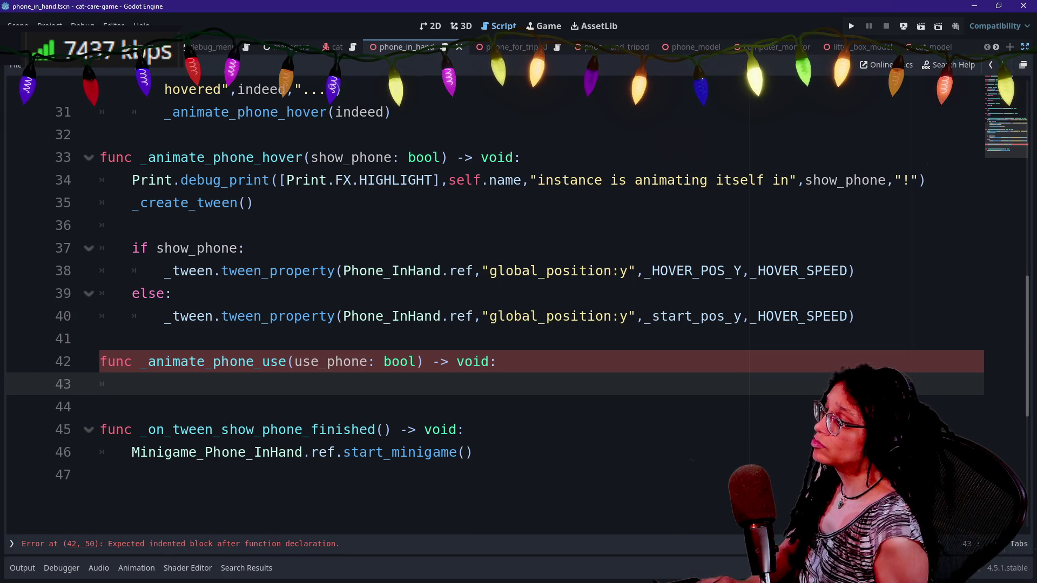
- Leave the body empty and select the hover function's print and tween-creation lines
{"action": "type", "text": "if"}
{"action": "key", "text": "BackSpace"}
{"action": "key", "text": "BackSpace"}
{"action": "type", "text": "if"}
{"action": "key", "text": "BackSpace"}
{"action": "key", "text": "BackSpace"}
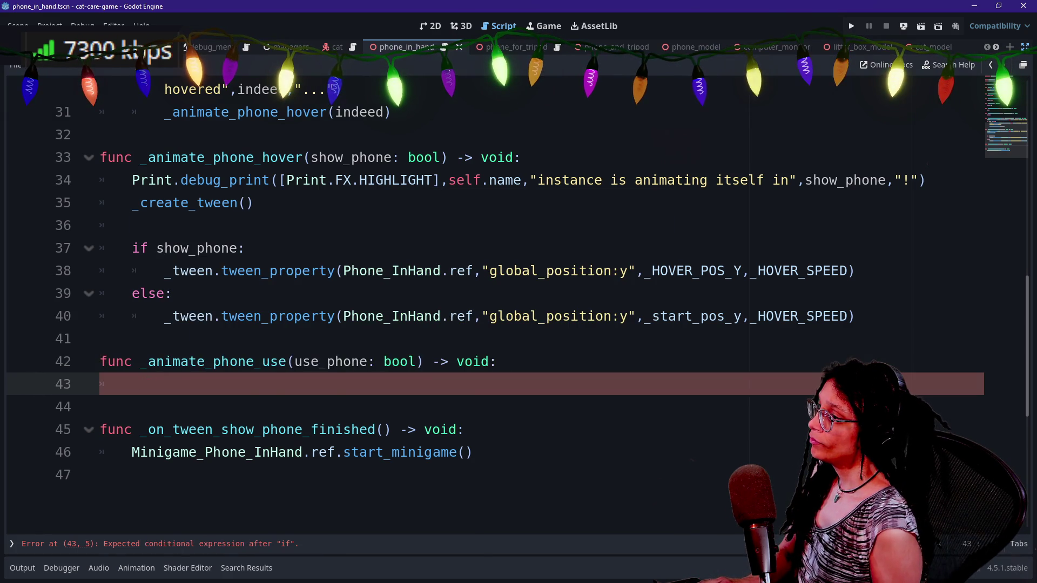
{"action": "mouse_move", "coordinate": [131, 226]}
{"action": "left_mouse_down"}
{"action": "mouse_move", "coordinate": [569, 180]}
{"action": "mouse_move", "coordinate": [522, 158]}
{"action": "left_mouse_up"}
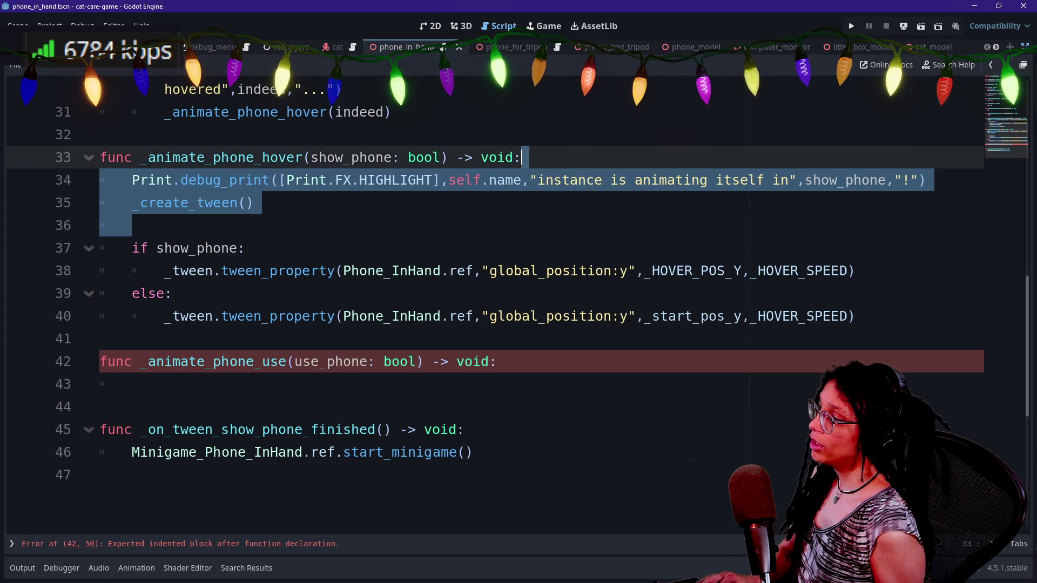
- Paste the print and _create_tween lines into _animate_phone_use, printing use_phone
{"action": "key", "text": "ctrl+c"}
{"action": "left_click", "coordinate": [496, 361]}
{"action": "key", "text": "ctrl+v"}
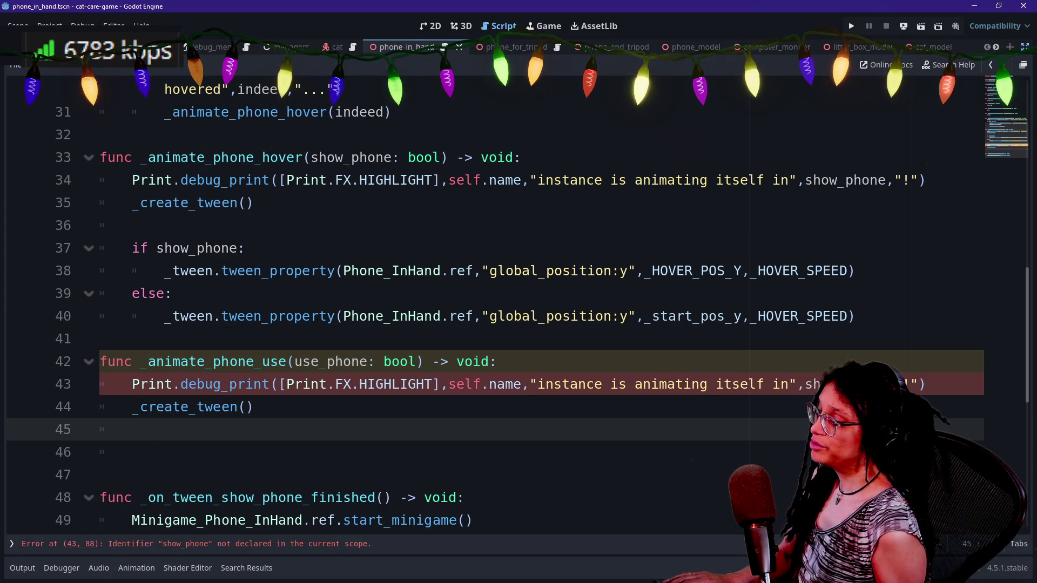
{"action": "left_click", "coordinate": [611, 384]}
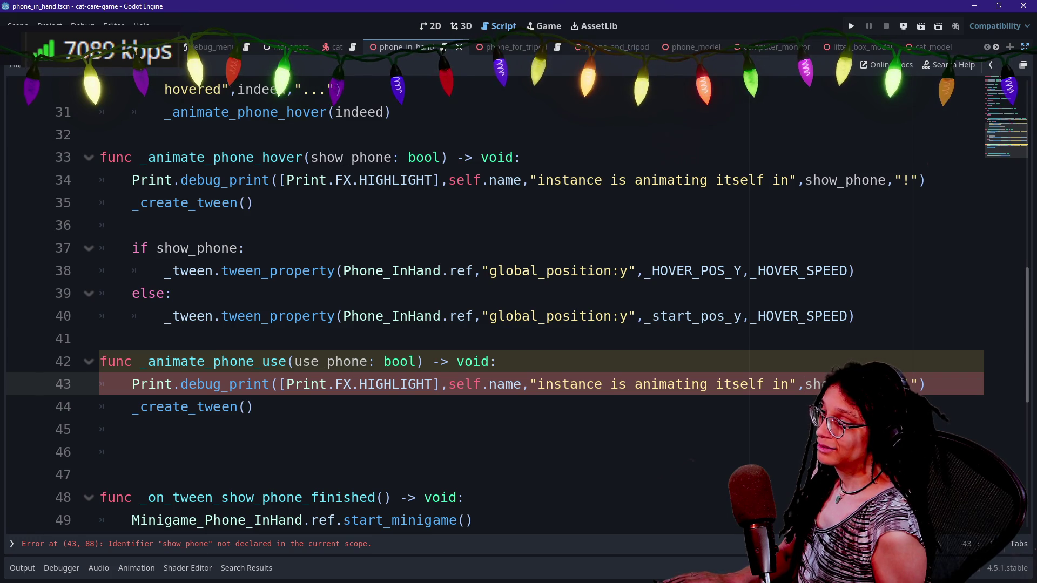
{"action": "double_click", "coordinate": [845, 384]}
{"action": "type", "text": "use_phone"}
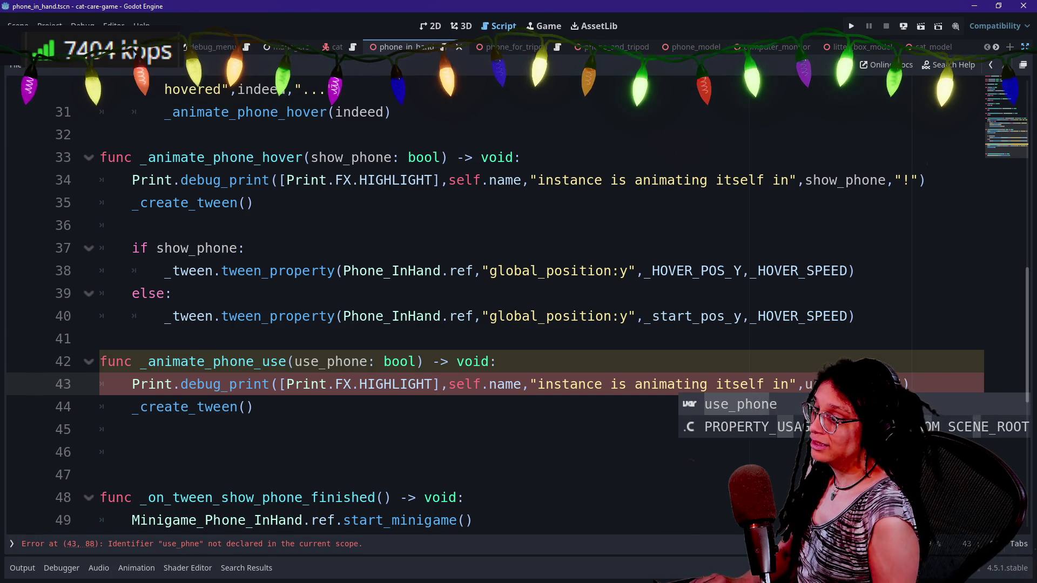
- Reword the debug messages to 'hover:' in the hover function and 'its use' in the use function
{"action": "left_click", "coordinate": [623, 316]}
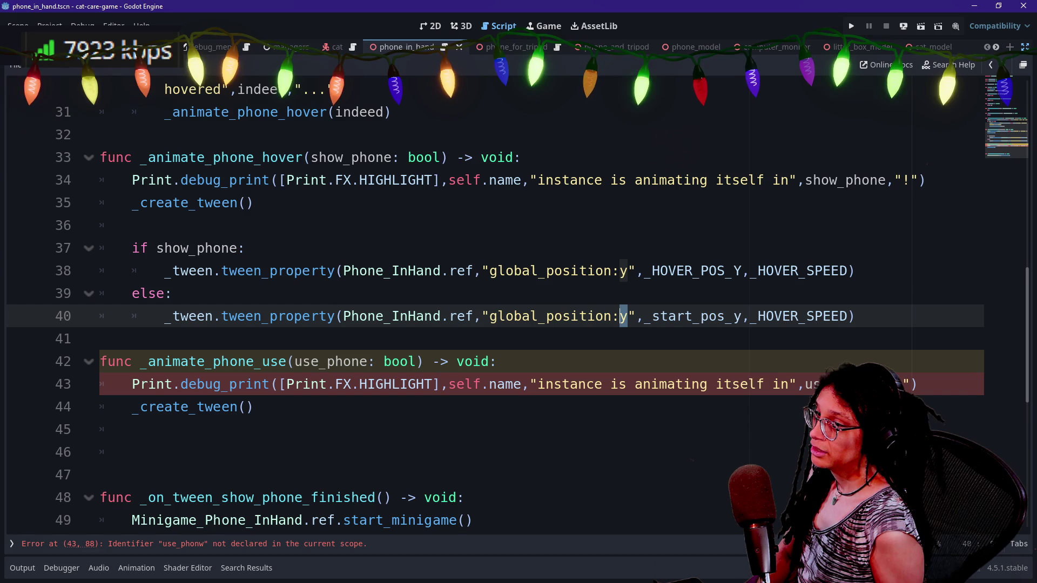
{"action": "left_click", "coordinate": [764, 179]}
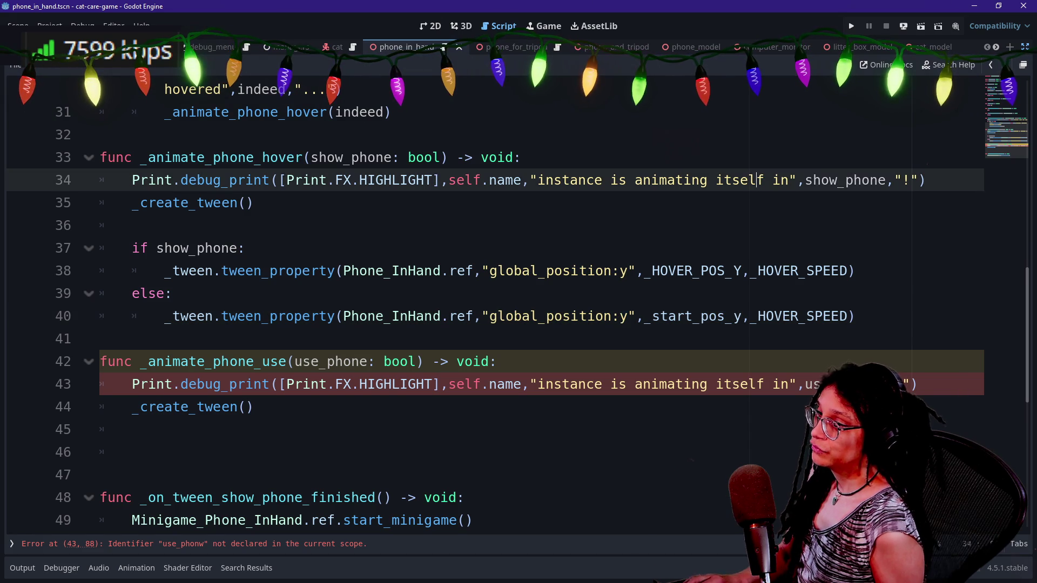
{"action": "key", "text": "BackSpace"}
{"action": "key", "text": "BackSpace"}
{"action": "key", "text": "BackSpace"}
{"action": "type", "text": "hover"}
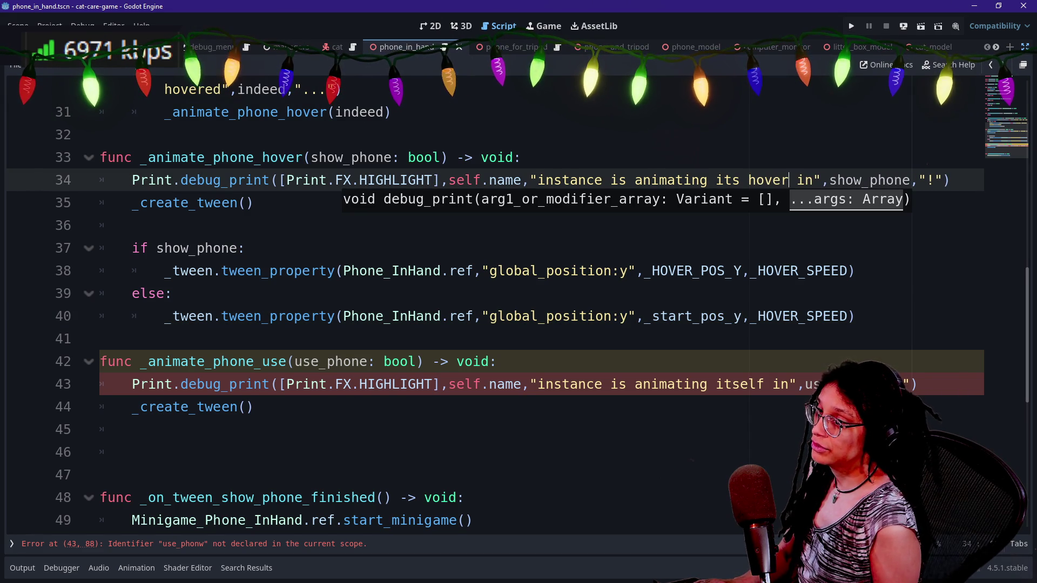
{"action": "key", "text": "Delete"}
{"action": "key", "text": "Delete"}
{"action": "key", "text": "Delete"}
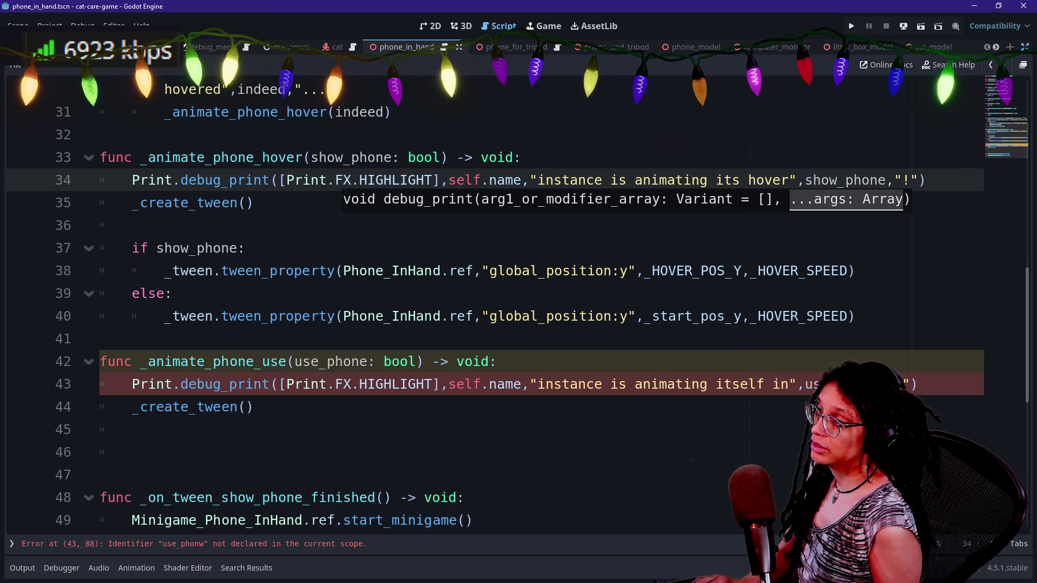
{"action": "type", "text": ":"}
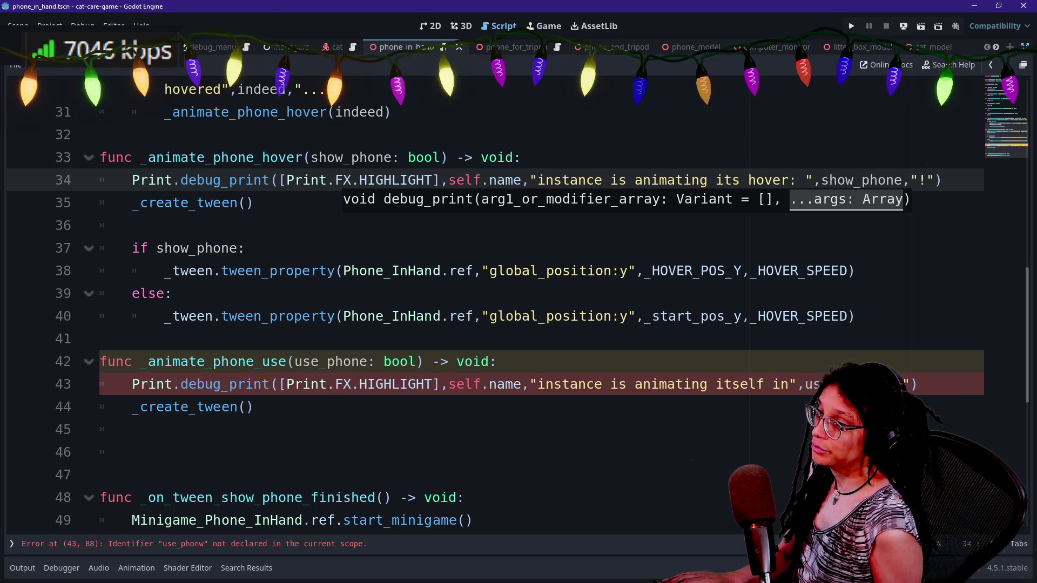
{"action": "left_click", "coordinate": [773, 385]}
{"action": "double_click", "coordinate": [740, 384]}
{"action": "type", "text": "its "}
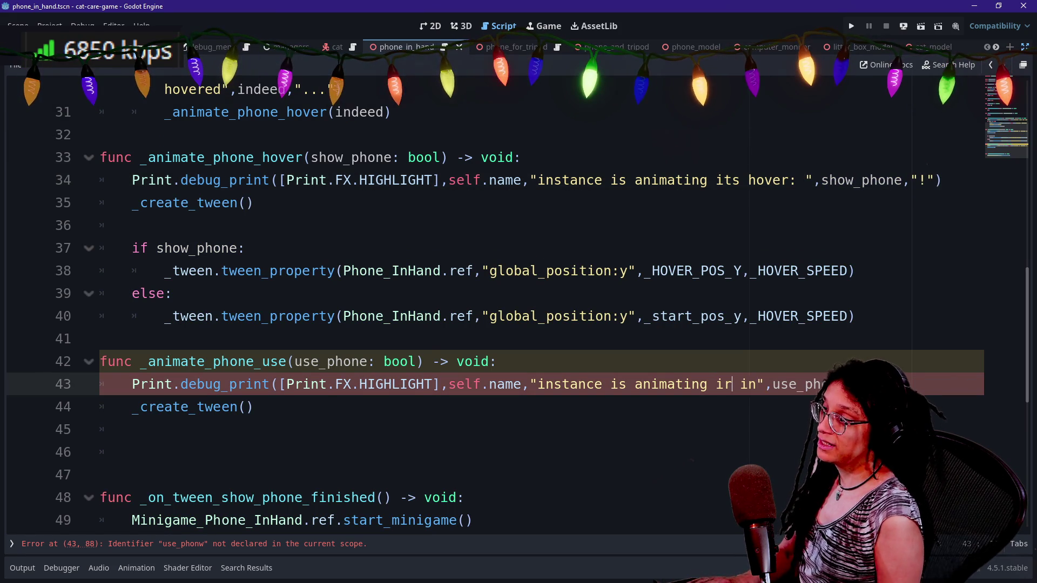
{"action": "type", "text": "use"}
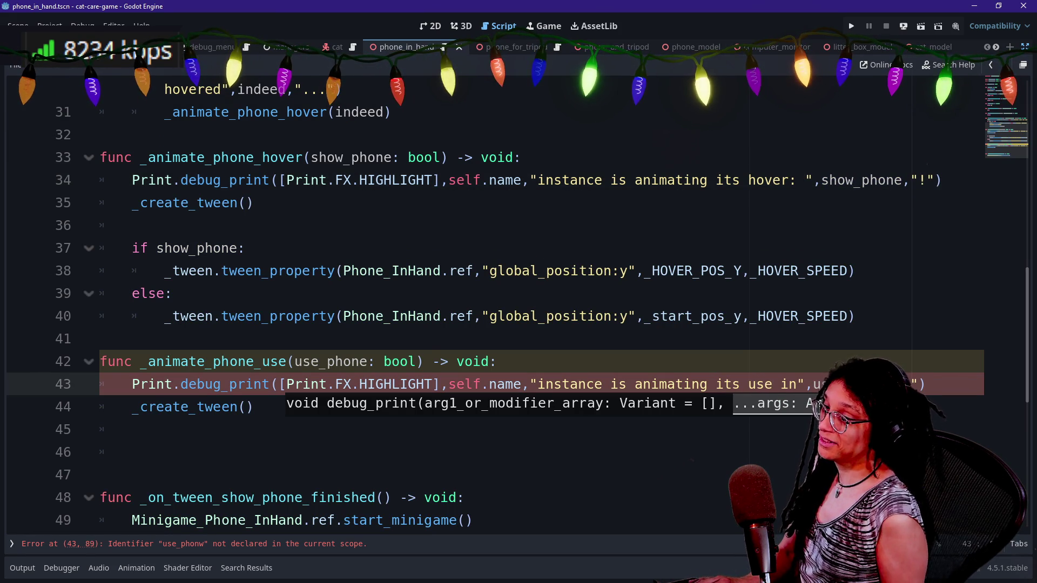
{"action": "key", "text": "BackSpace"}
{"action": "left_click", "coordinate": [805, 180]}
{"action": "key", "text": "BackSpace"}
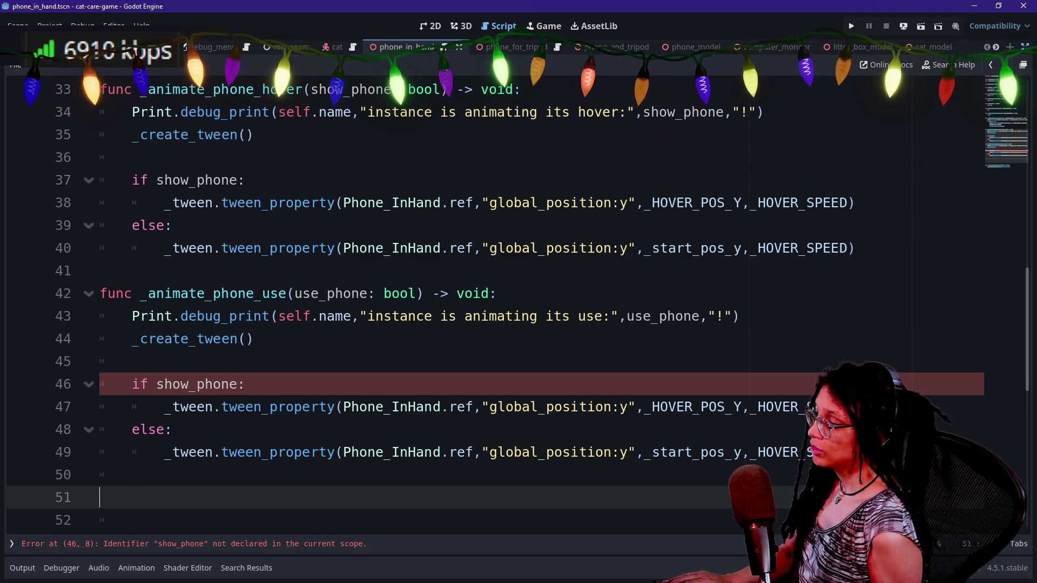
- Paste the if/else tween block, remove extra blank lines, and make its condition use_phone
{"action": "key", "text": "Up"}
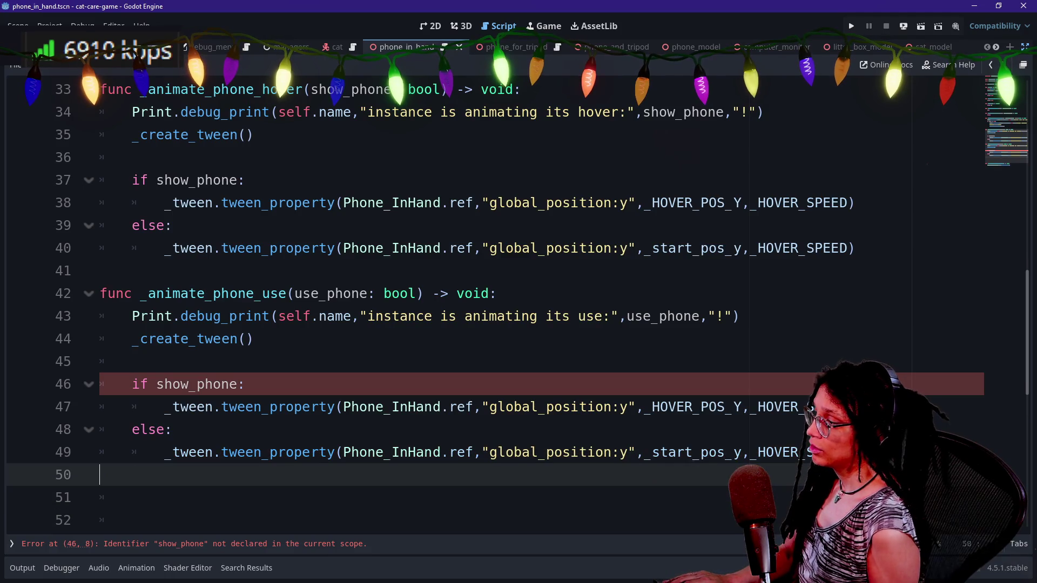
{"action": "key", "text": "BackSpace"}
{"action": "key", "text": "Down"}
{"action": "key", "text": "Down"}
{"action": "key", "text": "BackSpace"}
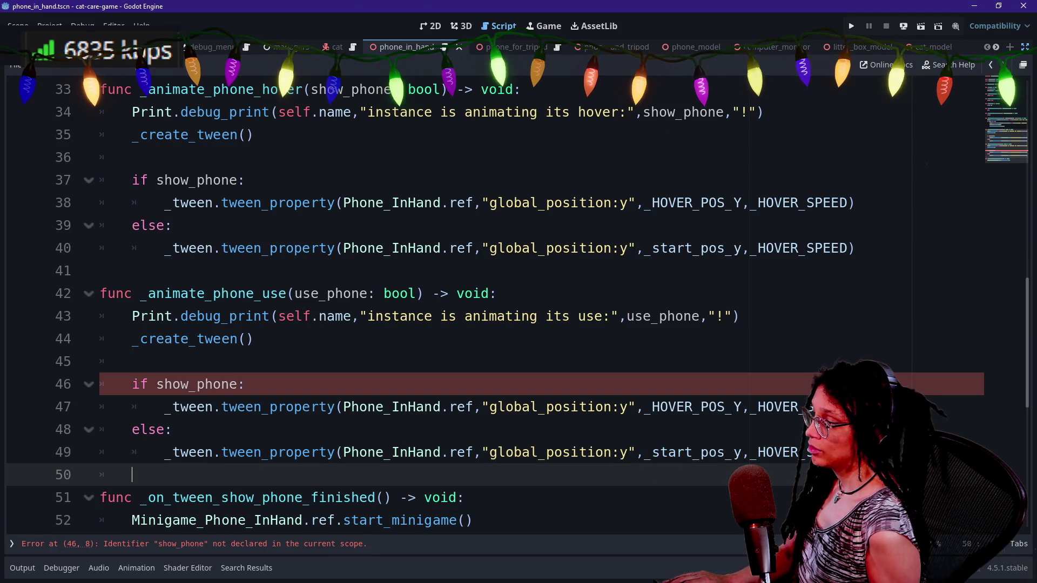
{"action": "left_click", "coordinate": [221, 452]}
{"action": "left_click_drag", "start_coordinate": [157, 384], "coordinate": [201, 384]}
{"action": "key", "text": "BackSpace"}
{"action": "type", "text": "i"}
{"action": "key", "text": "BackSpace"}
{"action": "type", "text": "use_"}
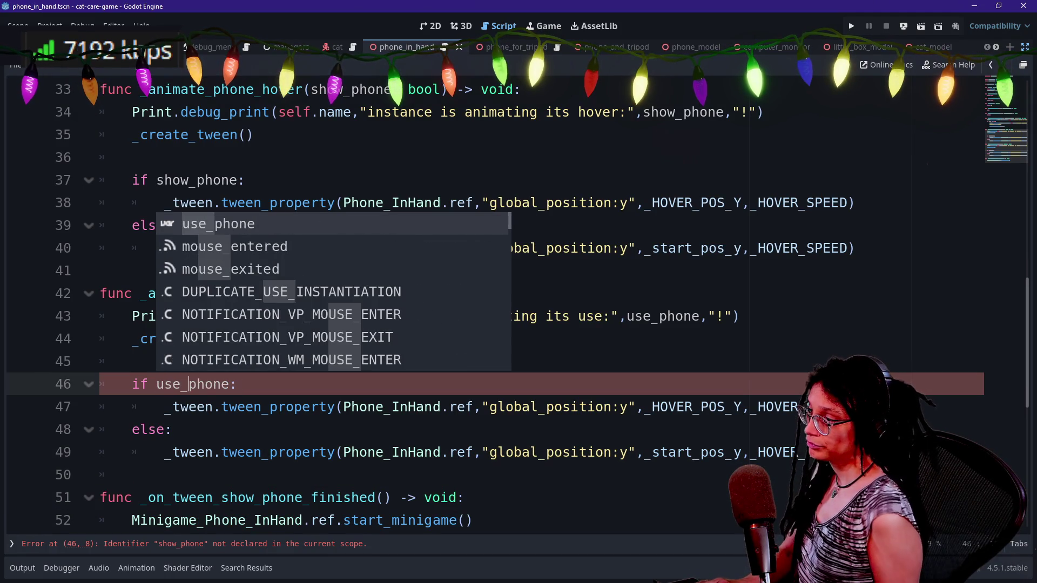
{"action": "left_click", "coordinate": [383, 407]}
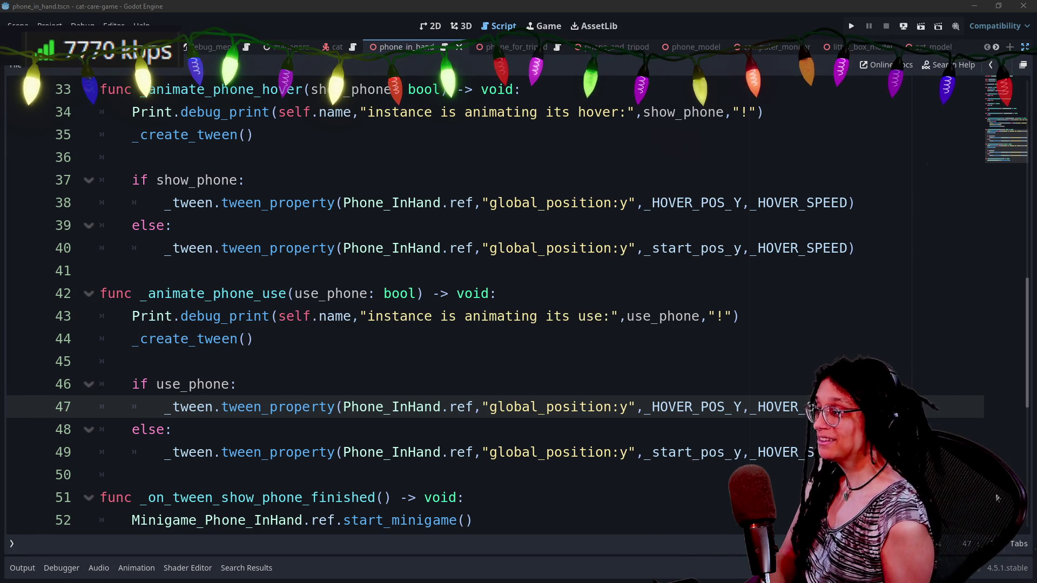
- Go to the end of the script and inspect the new _animate_phone_use lines
{"action": "key", "text": "ctrl+End"}
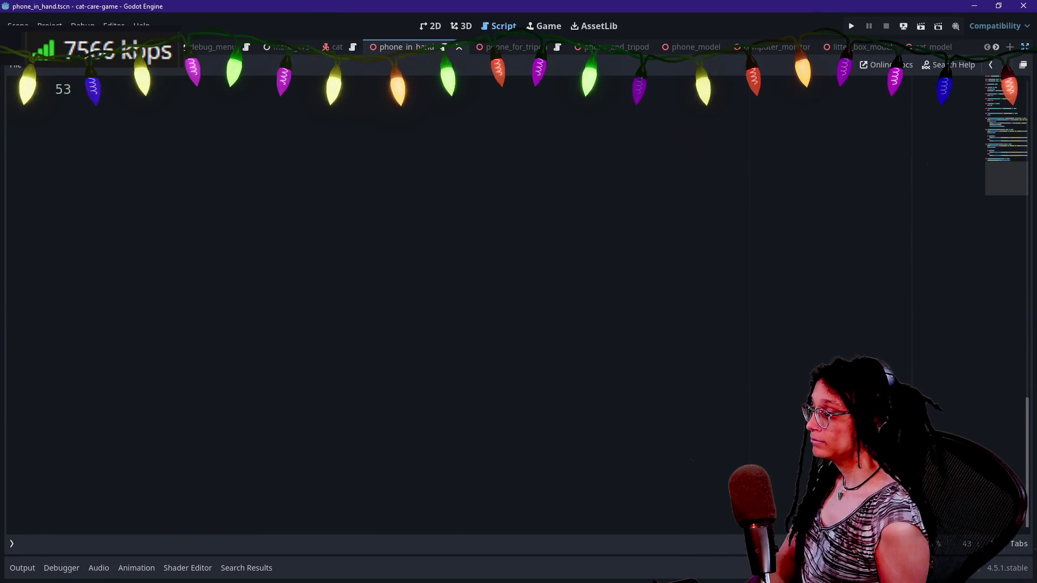
{"action": "scroll", "coordinate": [518, 308], "scroll_direction": "up", "scroll_amount": 8}
{"action": "scroll", "coordinate": [431, 338], "scroll_direction": "down", "scroll_amount": 1}
{"action": "left_click", "coordinate": [431, 339]}
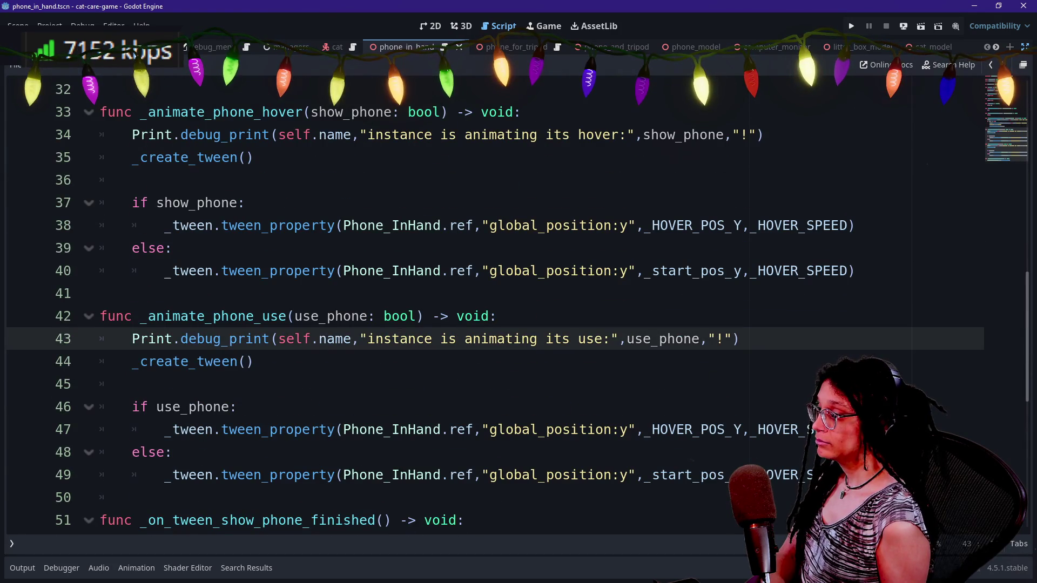
{"action": "left_click", "coordinate": [431, 362]}
{"action": "right_click", "coordinate": [431, 395]}
{"action": "left_click", "coordinate": [424, 407]}
{"action": "key", "text": "Down"}
{"action": "key", "text": "Down"}
{"action": "key", "text": "Down"}
{"action": "key", "text": "Down"}
- Remove ':y' from both global_position strings in the use tweens
{"action": "left_click", "coordinate": [132, 384]}
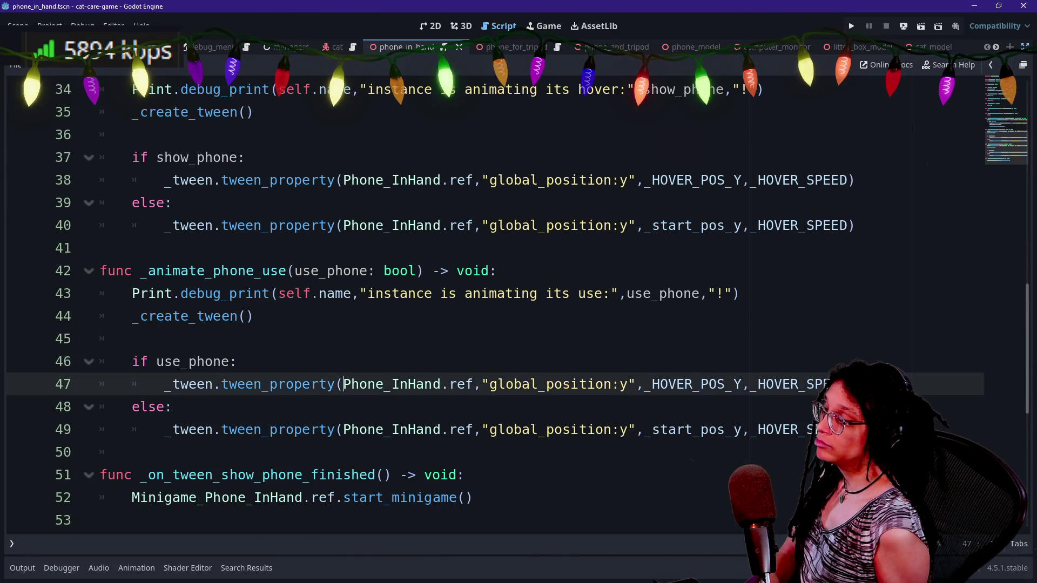
{"action": "left_click", "coordinate": [132, 339]}
{"action": "left_click", "coordinate": [132, 407]}
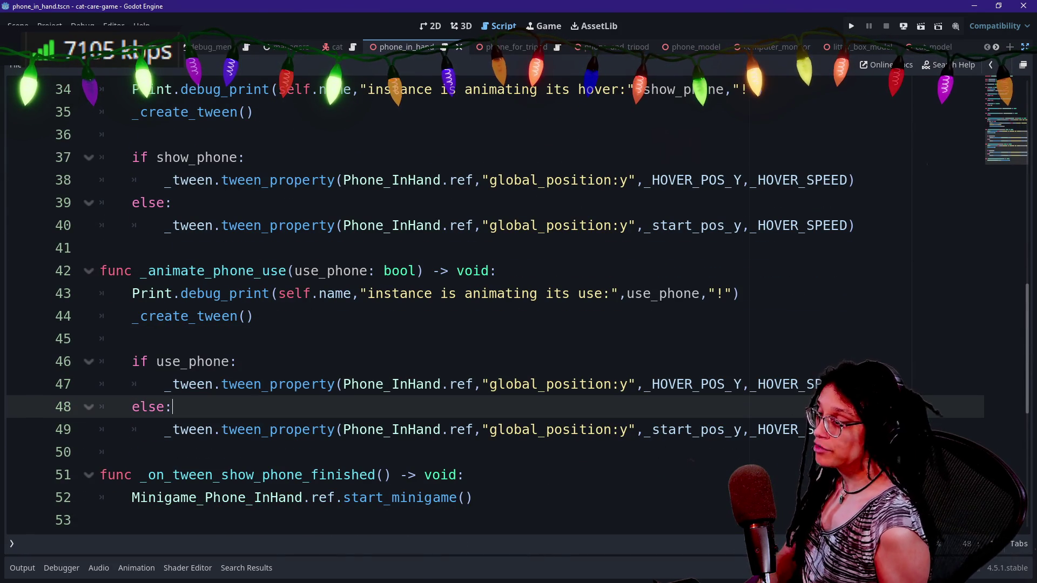
{"action": "left_click", "coordinate": [474, 498]}
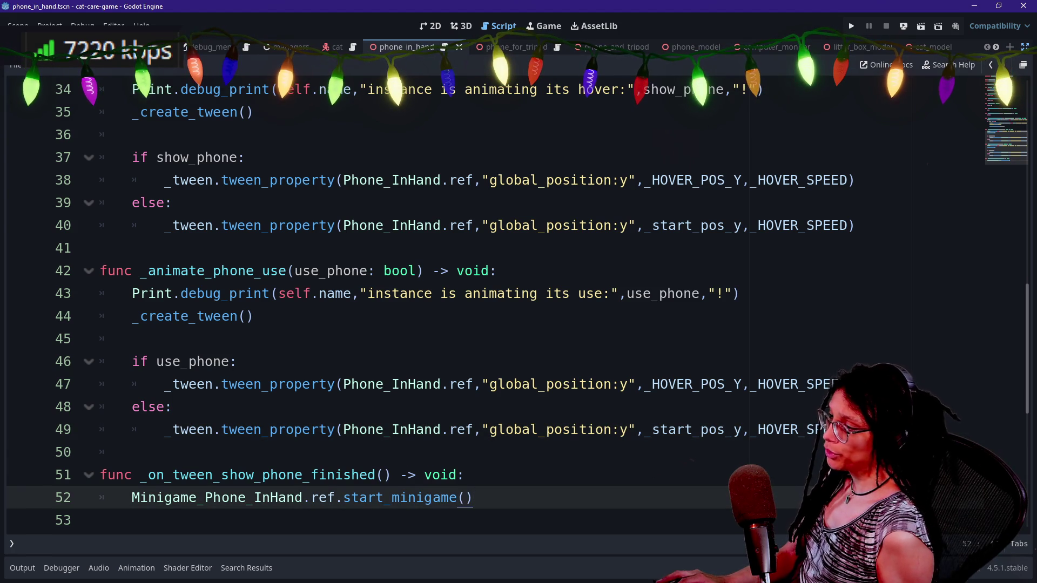
{"action": "left_click", "coordinate": [236, 361]}
{"action": "left_click", "coordinate": [474, 384]}
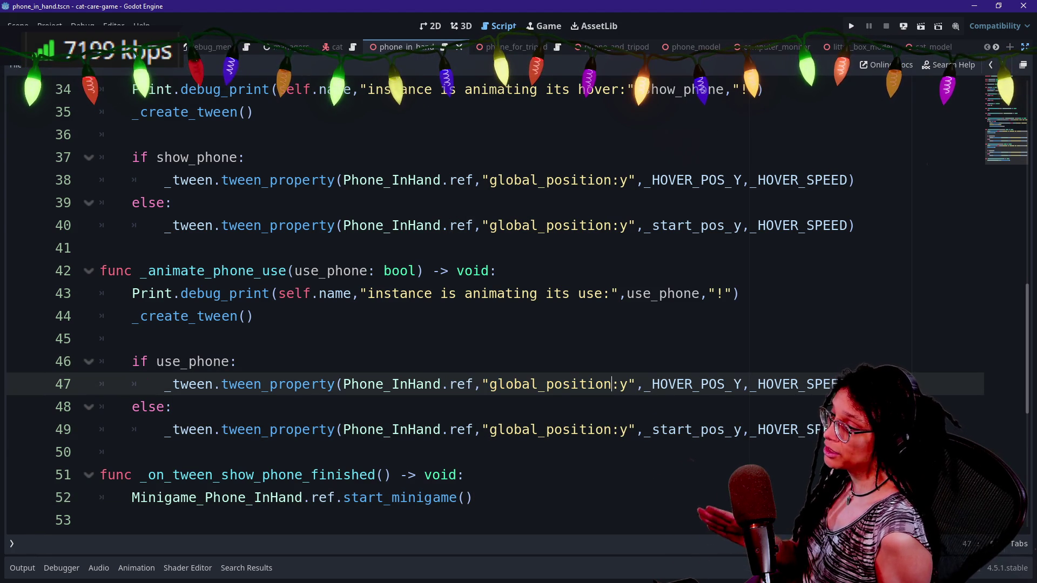
{"action": "left_click", "coordinate": [637, 430], "text": "alt"}
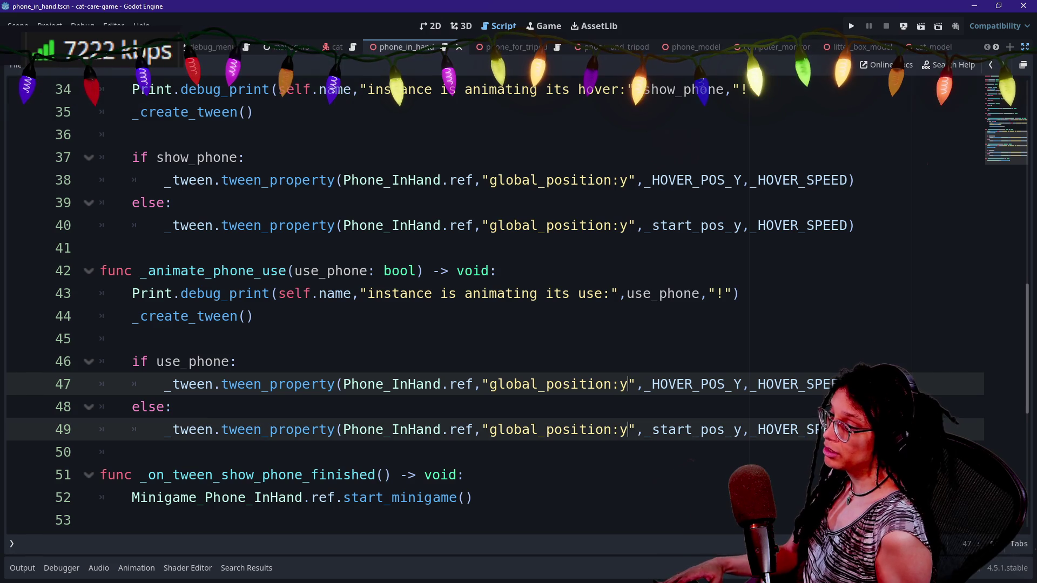
{"action": "key", "text": "BackSpace"}
{"action": "key", "text": "BackSpace"}
- Change _HOVER_POS_Y to _USE_POS_Y and _start_pos_y to _start_pos
{"action": "left_click", "coordinate": [238, 362]}
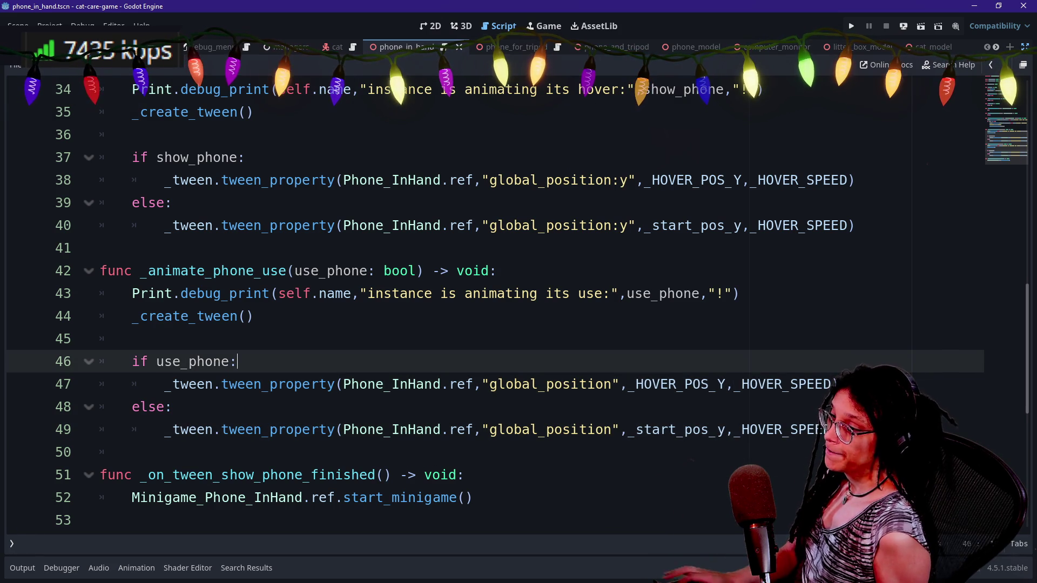
{"action": "left_click", "coordinate": [238, 384]}
{"action": "left_click_drag", "start_coordinate": [636, 384], "coordinate": [677, 384]}
{"action": "type", "text": "USE"}
{"action": "left_click", "coordinate": [652, 429]}
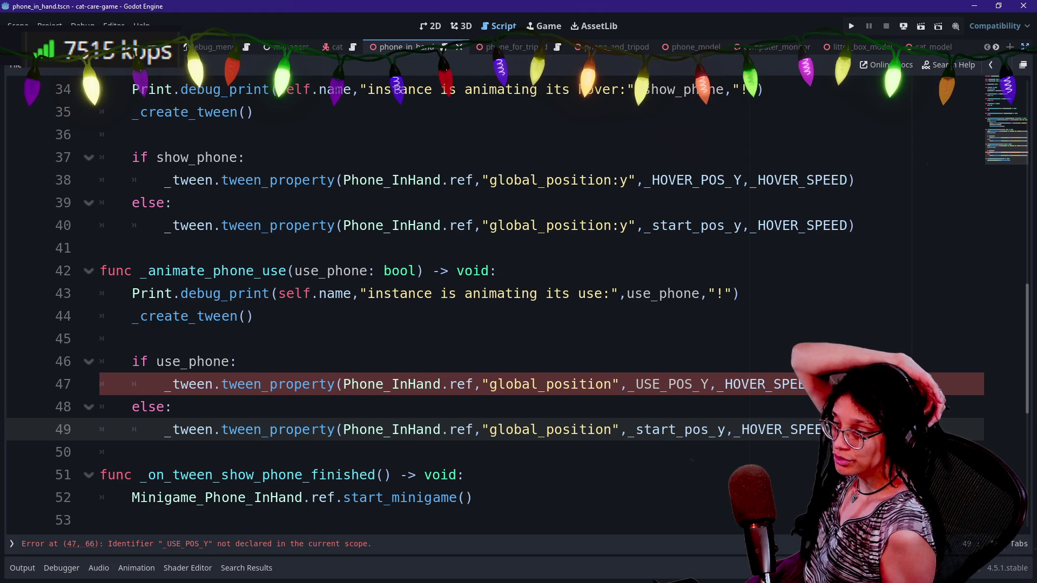
{"action": "key", "text": "BackSpace"}
{"action": "key", "text": "BackSpace"}
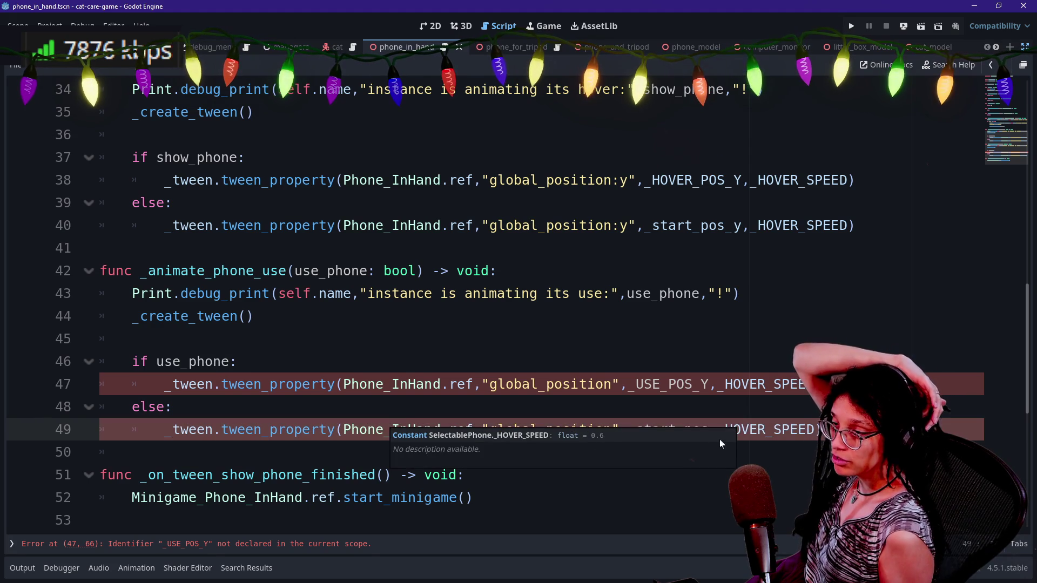
- Rename both _HOVER_SPEED references to _USE_SPEED and add a line below the first use tween
{"action": "left_click", "coordinate": [717, 384]}
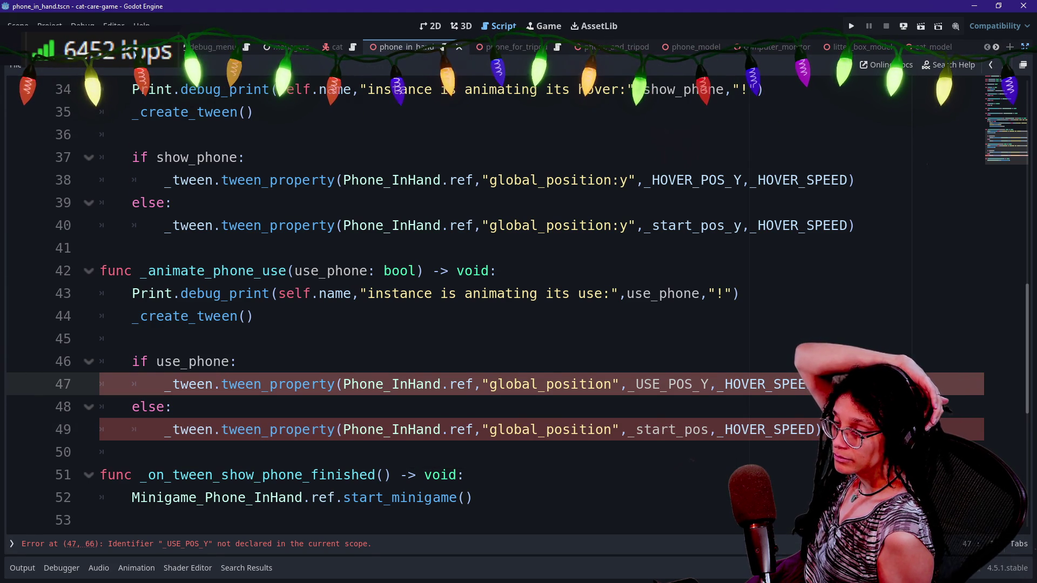
{"action": "left_click_drag", "start_coordinate": [724, 384], "coordinate": [765, 384]}
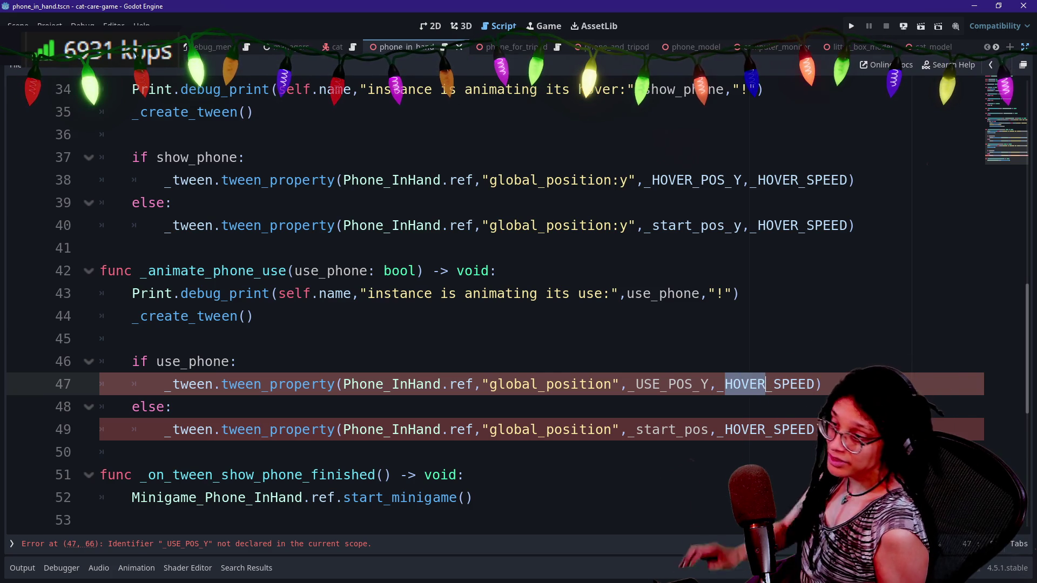
{"action": "key", "text": "ctrl+d"}
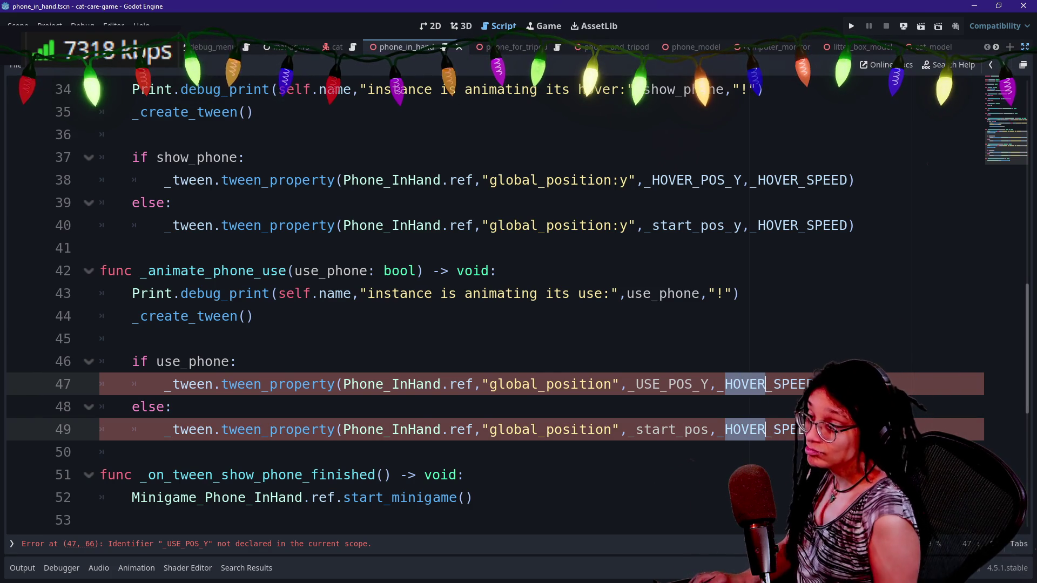
{"action": "type", "text": "USE"}
{"action": "left_click", "coordinate": [237, 361]}
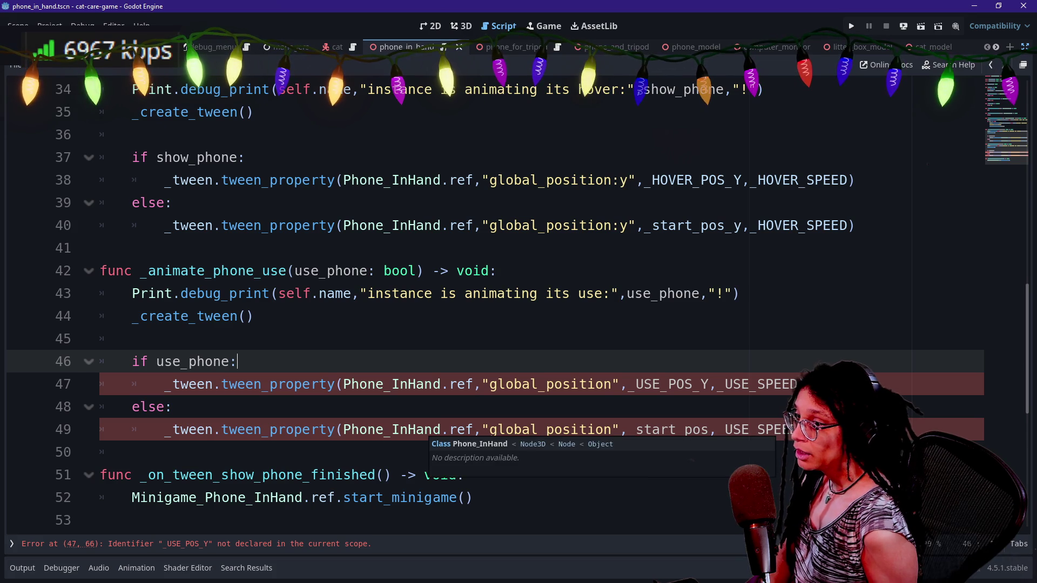
{"action": "left_click", "coordinate": [806, 384]}
{"action": "key", "text": "Return"}
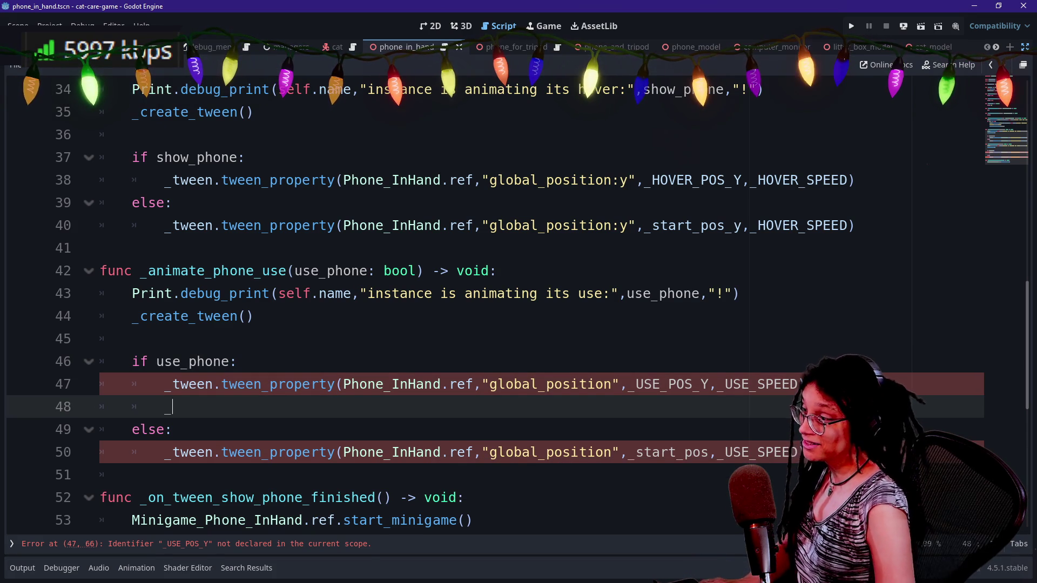
- Connect the use tween's finished signal to _on_use_phone_in_finished
{"action": "type", "text": "_tween.finished."}
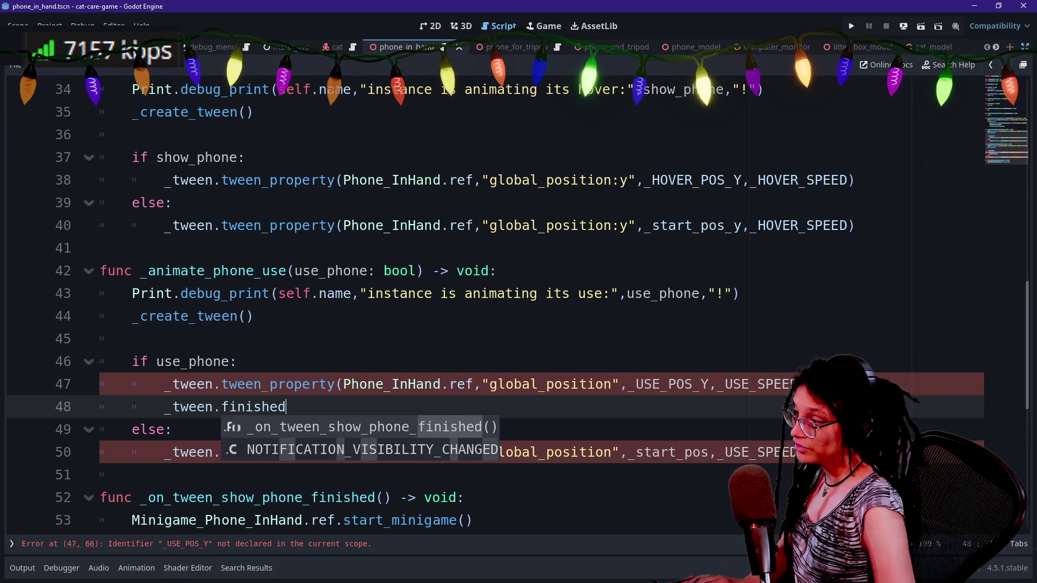
{"action": "key", "text": "Return"}
{"action": "type", "text": "_on"}
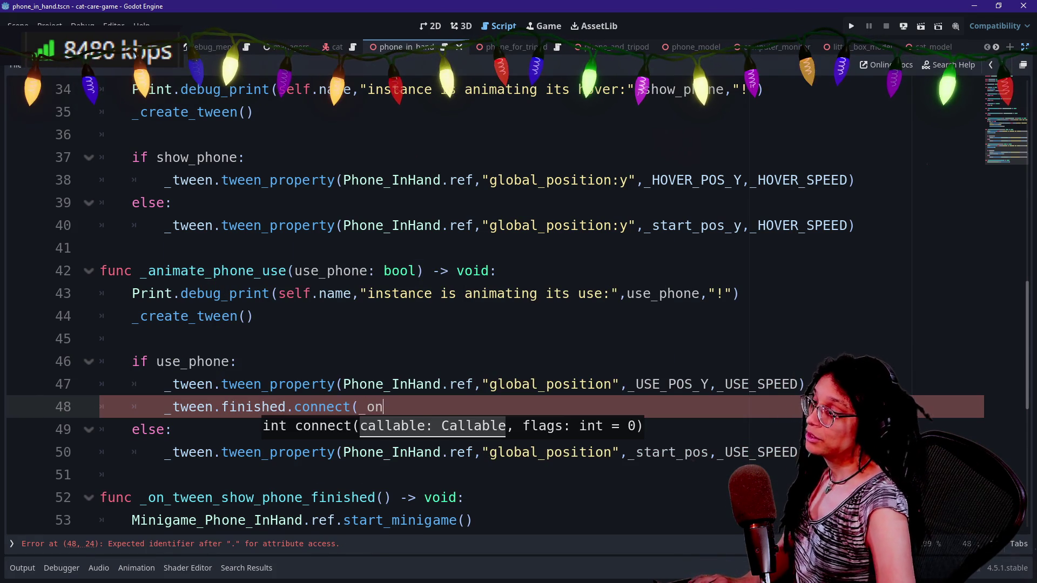
{"action": "type", "text": "_use_phone_"}
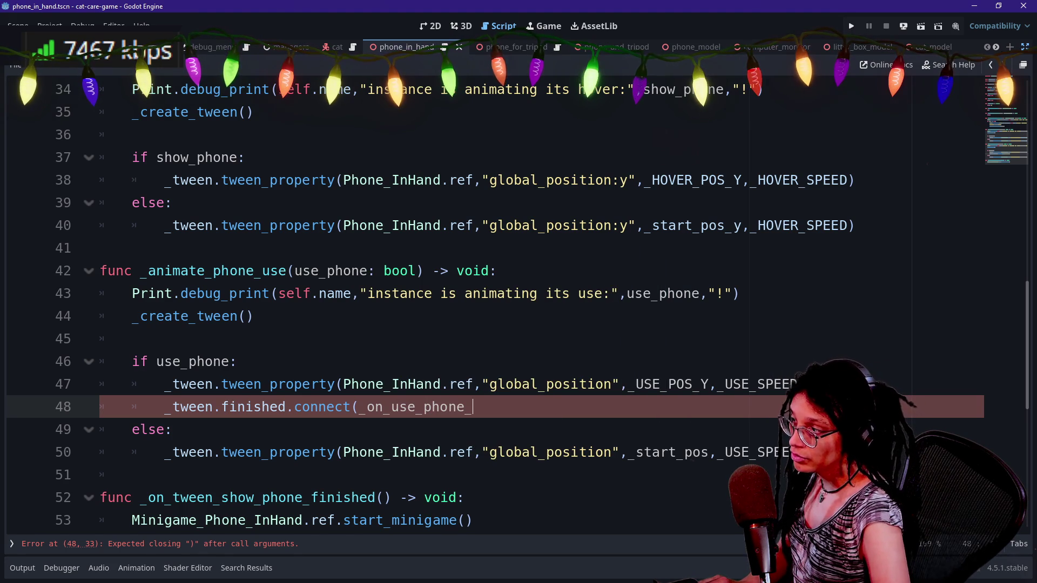
{"action": "type", "text": "finished"}
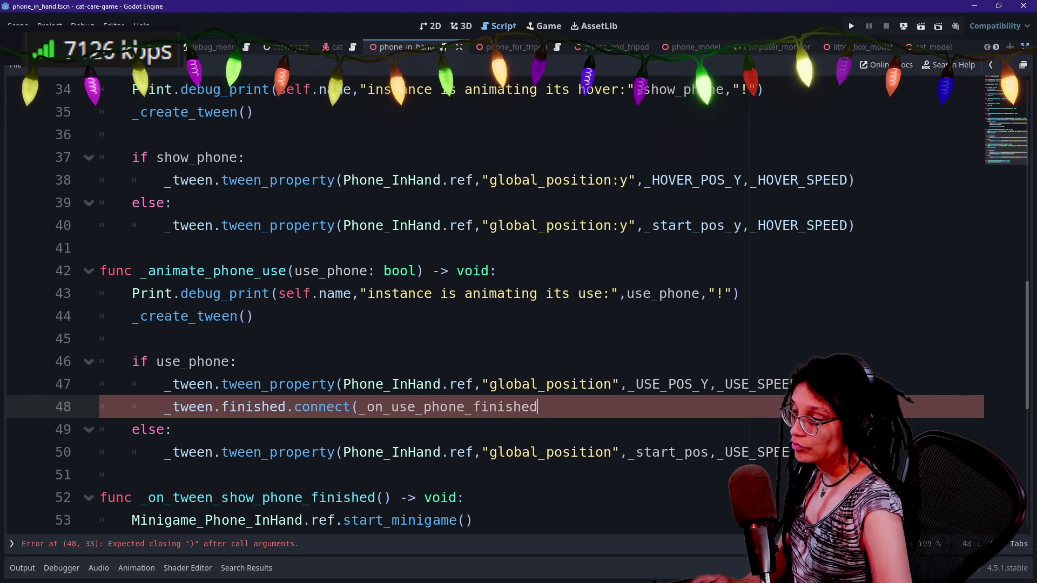
{"action": "left_click", "coordinate": [473, 407]}
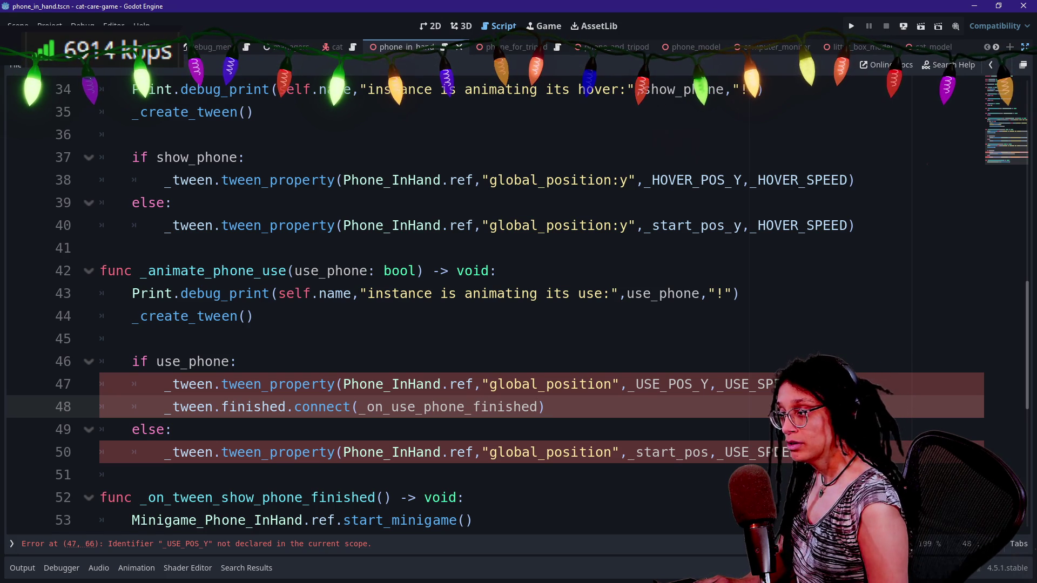
{"action": "type", "text": "in_"}
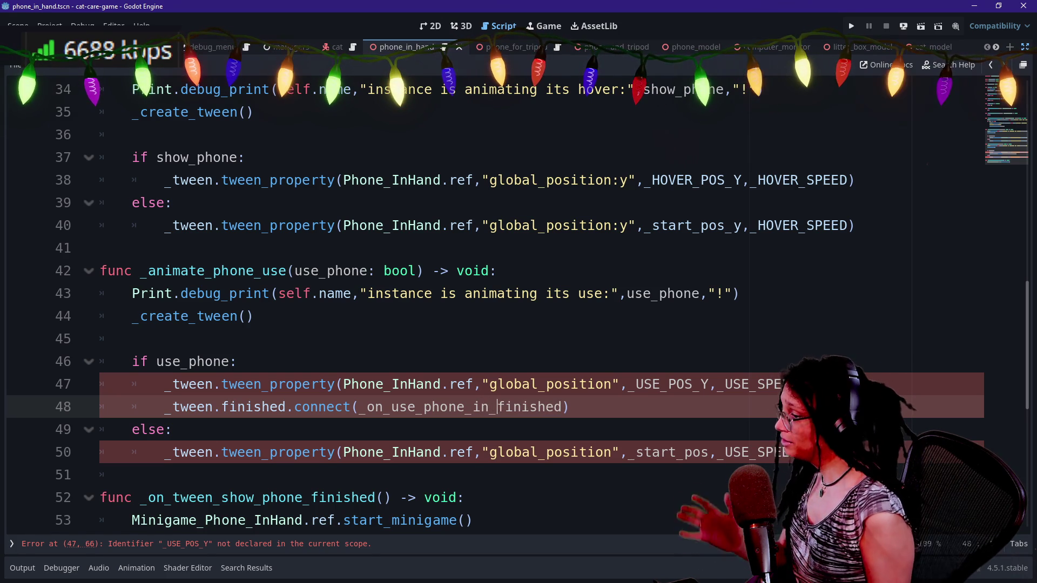
{"action": "left_click", "coordinate": [570, 407]}
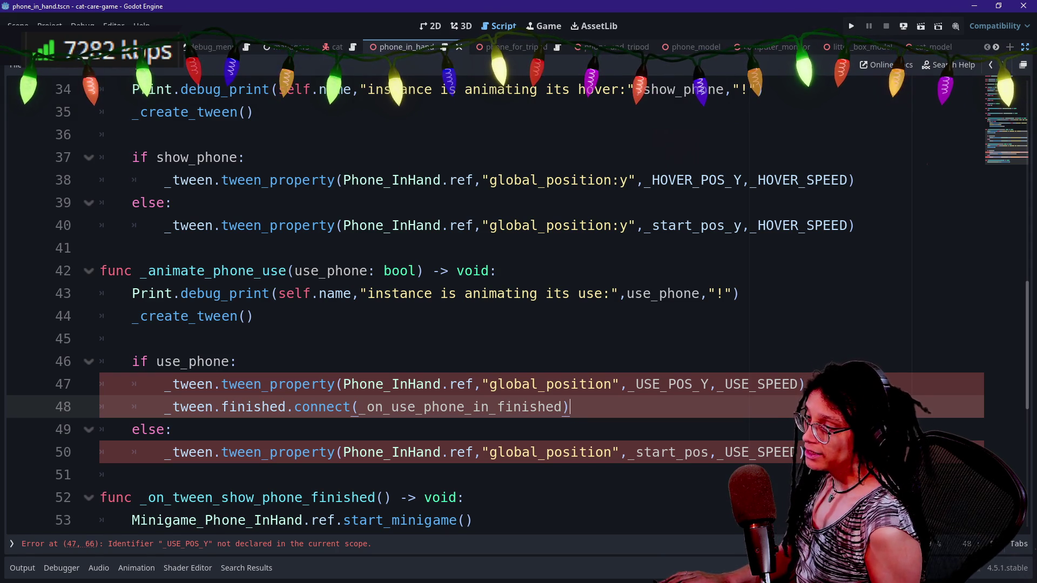
- Copy the _on_use_phone_in_finished name over the old handler name on line 52
{"action": "left_click_drag", "start_coordinate": [360, 407], "coordinate": [563, 407]}
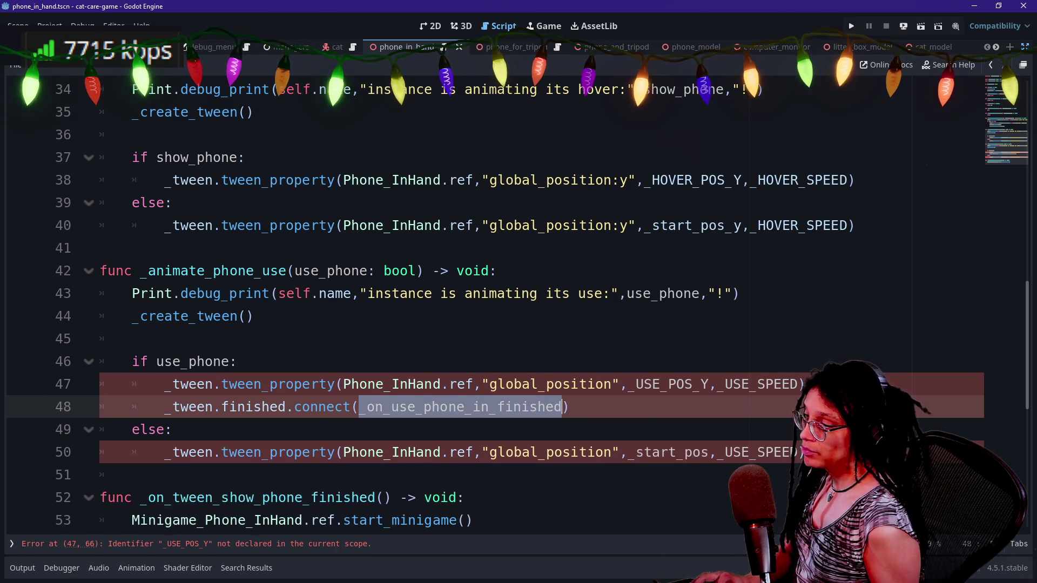
{"action": "scroll", "coordinate": [563, 407], "scroll_direction": "down", "scroll_amount": 3}
{"action": "key", "text": "ctrl+c"}
{"action": "left_click_drag", "start_coordinate": [139, 293], "coordinate": [384, 293]}
{"action": "key", "text": "ctrl+v"}
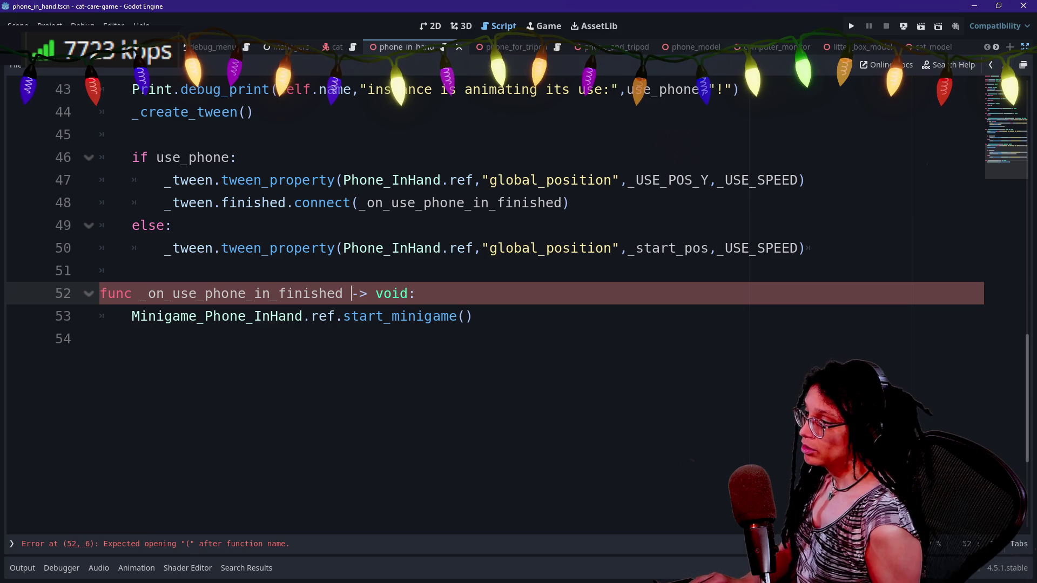
- Add () to the _on_use_phone_in_finished header and review the script, leaving only the _USE_POS_Y error
{"action": "type", "text": ")("}
{"action": "key", "text": "BackSpace"}
{"action": "left_click", "coordinate": [392, 248]}
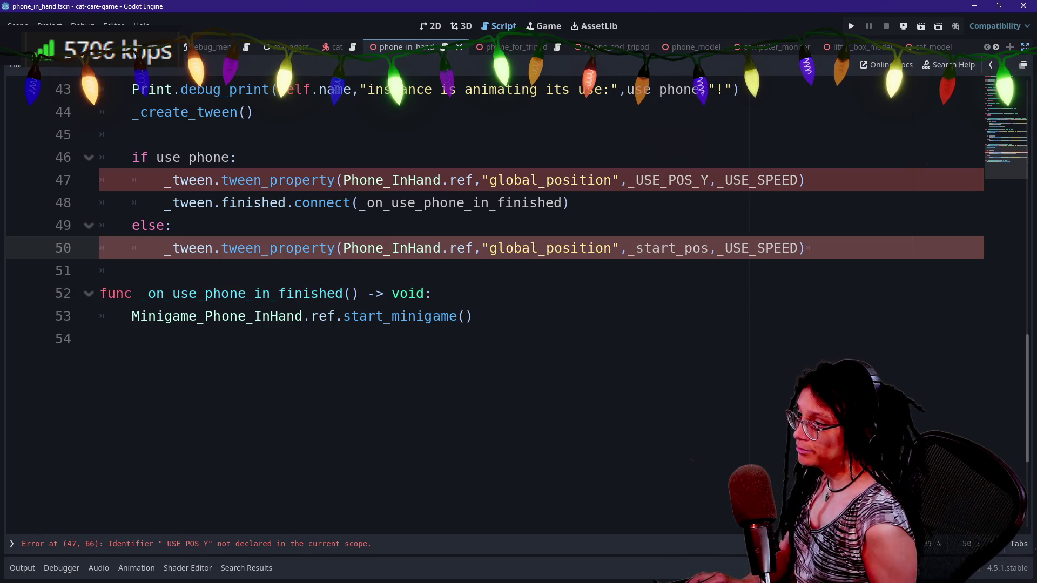
{"action": "left_click", "coordinate": [172, 225]}
{"action": "scroll", "coordinate": [519, 270], "scroll_direction": "up", "scroll_amount": 1}
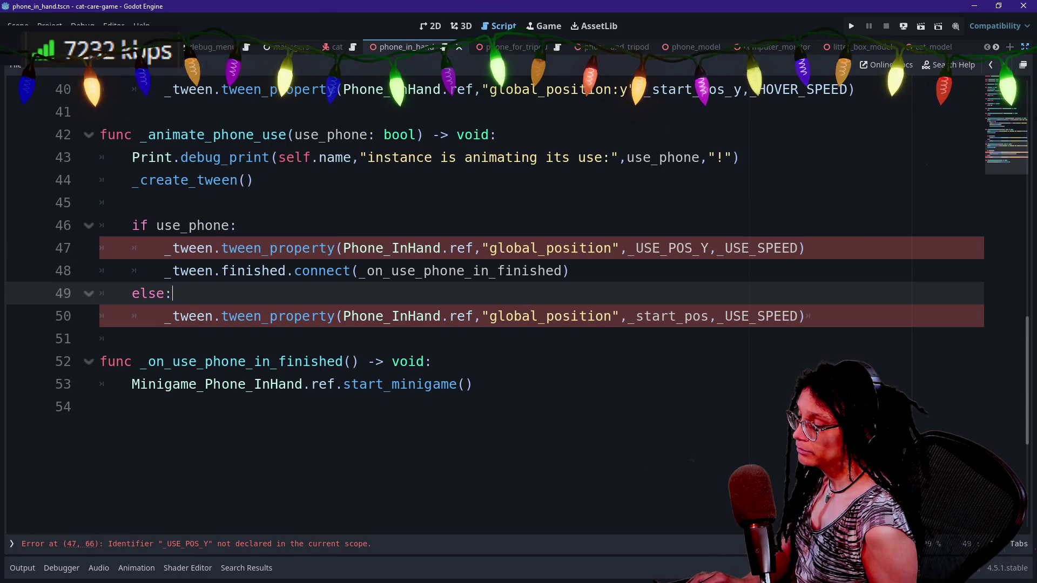
{"action": "left_click", "coordinate": [472, 385]}
{"action": "left_click", "coordinate": [431, 361]}
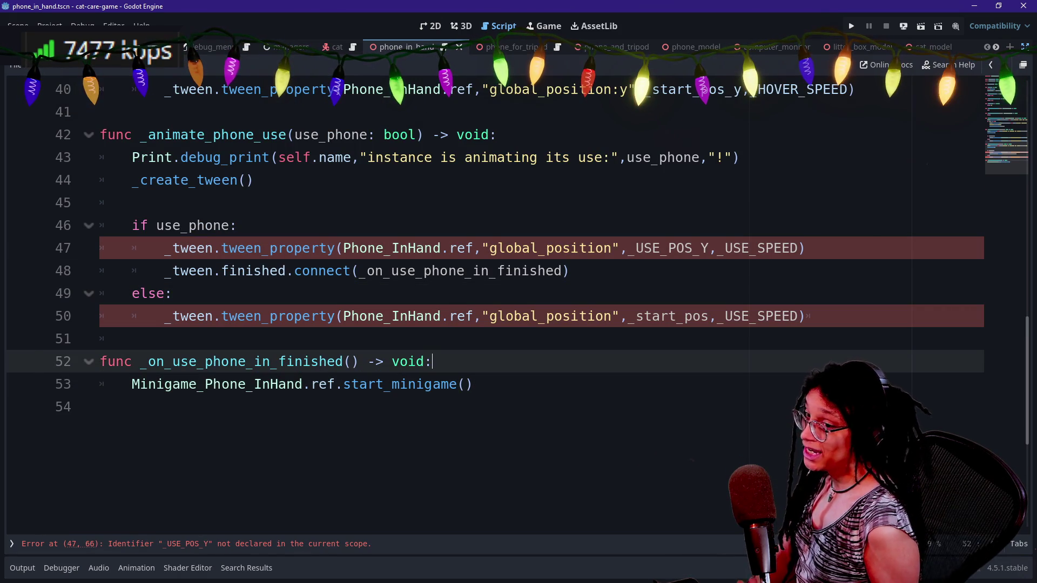
{"action": "scroll", "coordinate": [518, 270], "scroll_direction": "up", "scroll_amount": 1}
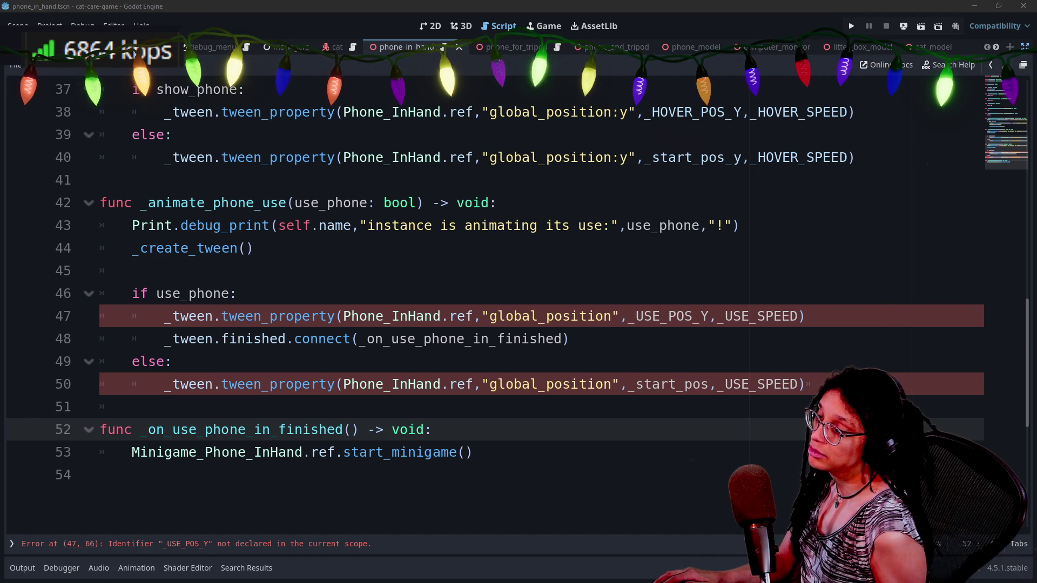
{"action": "left_click", "coordinate": [746, 226]}
{"action": "left_click", "coordinate": [570, 338]}
{"action": "scroll", "coordinate": [486, 303], "scroll_direction": "up", "scroll_amount": 12}
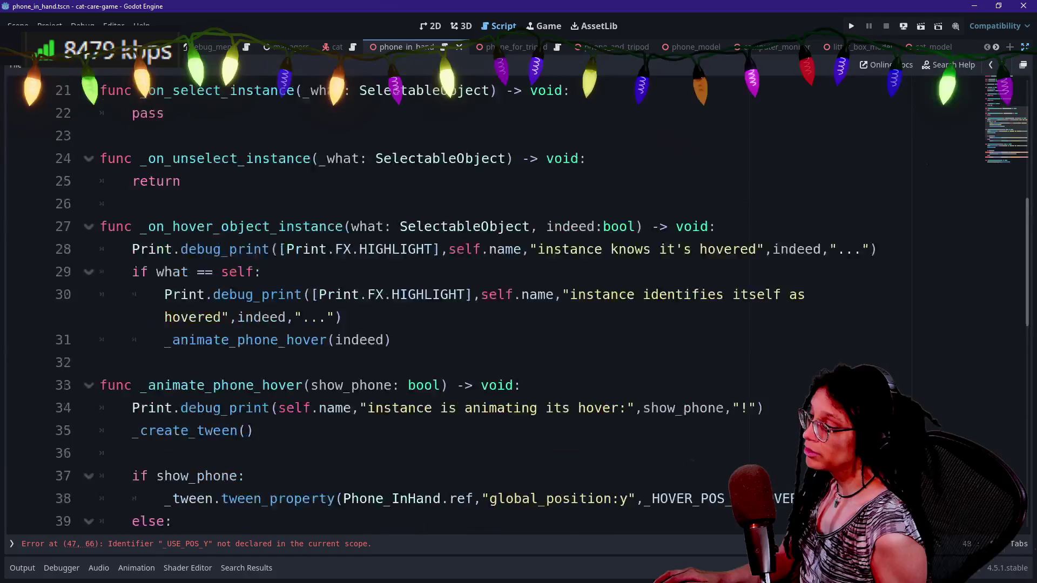
- Start a new constant line below _HOVER_POS_Y and rename line 48's _USE_POS_Y to _USE_POS
{"action": "left_click", "coordinate": [216, 112]}
{"action": "key", "text": "Return"}
{"action": "type", "text": "const _HOVER_POS_Y: float = .675"}
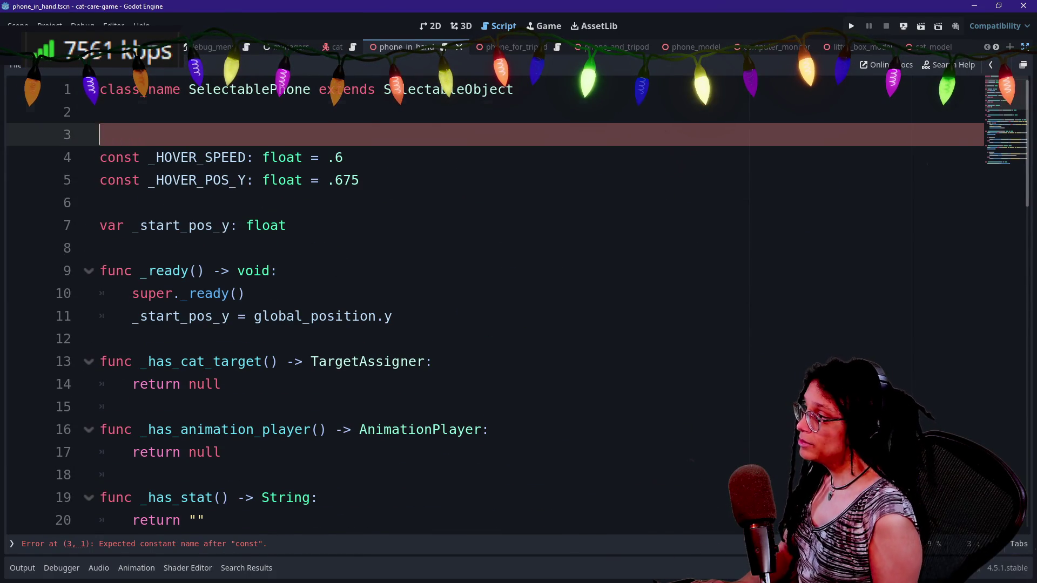
{"action": "key", "text": "BackSpace"}
{"action": "left_click", "coordinate": [361, 157]}
{"action": "key", "text": "Return"}
{"action": "type", "text": "c"}
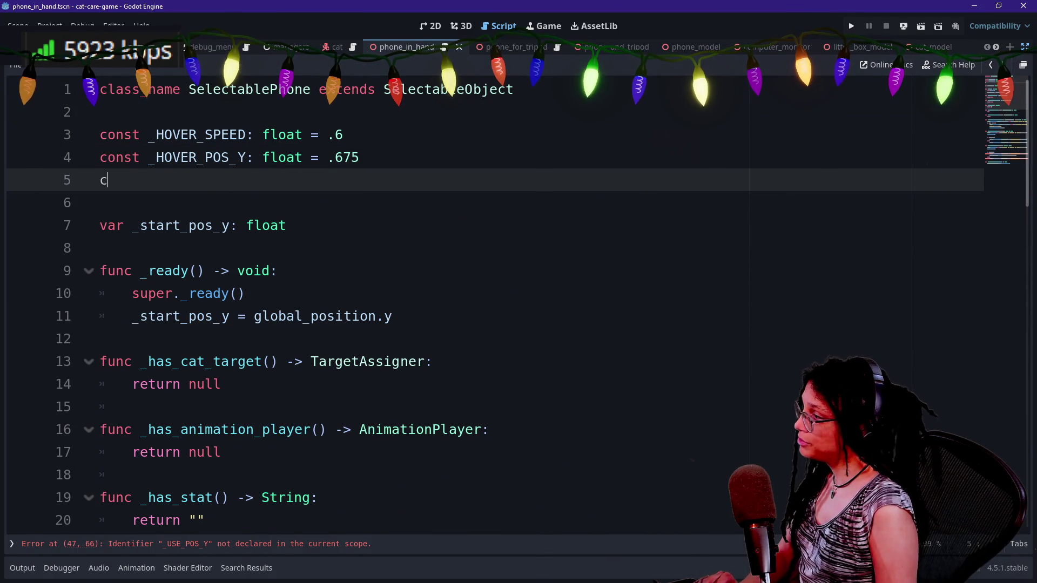
{"action": "type", "text": "onst _USE_POS_Y"}
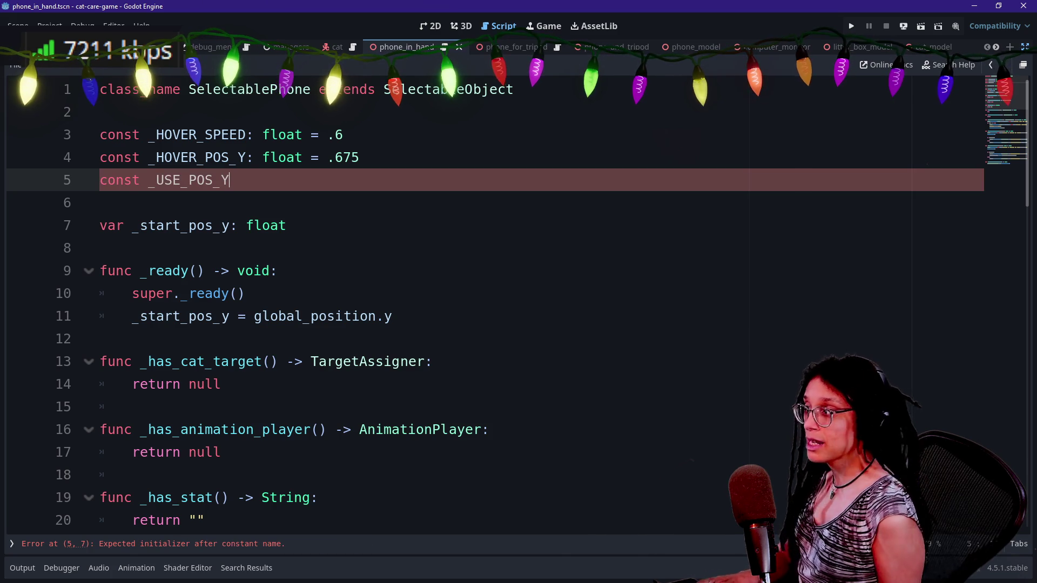
{"action": "scroll", "coordinate": [486, 303], "scroll_direction": "down", "scroll_amount": 10}
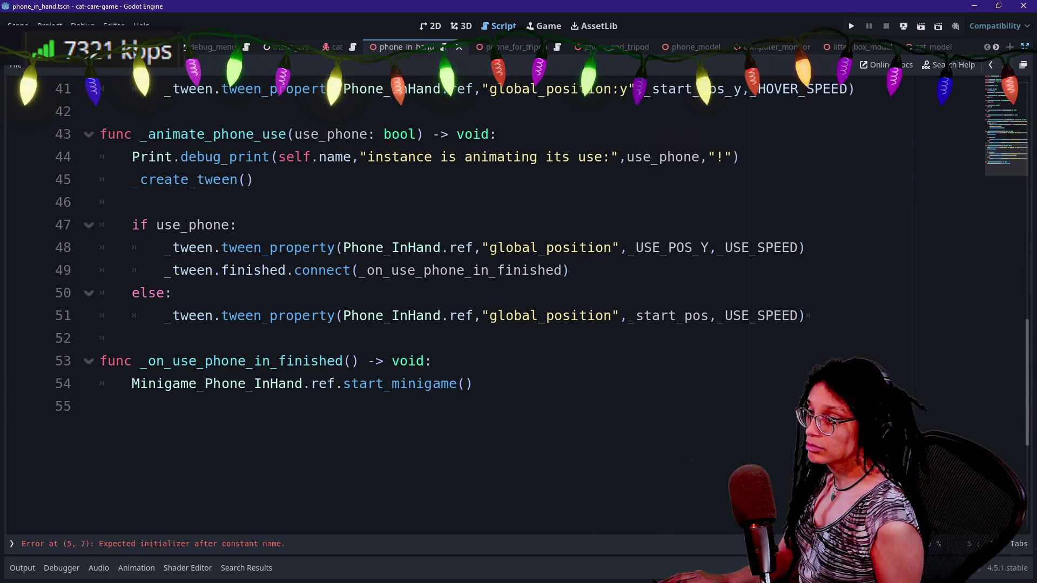
{"action": "left_click", "coordinate": [708, 247]}
{"action": "key", "text": "BackSpace"}
{"action": "key", "text": "BackSpace"}
- Complete the declaration as const _USE_POS: Vector3 = Vector3.ZERO, with a blank line above it
{"action": "scroll", "coordinate": [486, 302], "scroll_direction": "up", "scroll_amount": 10}
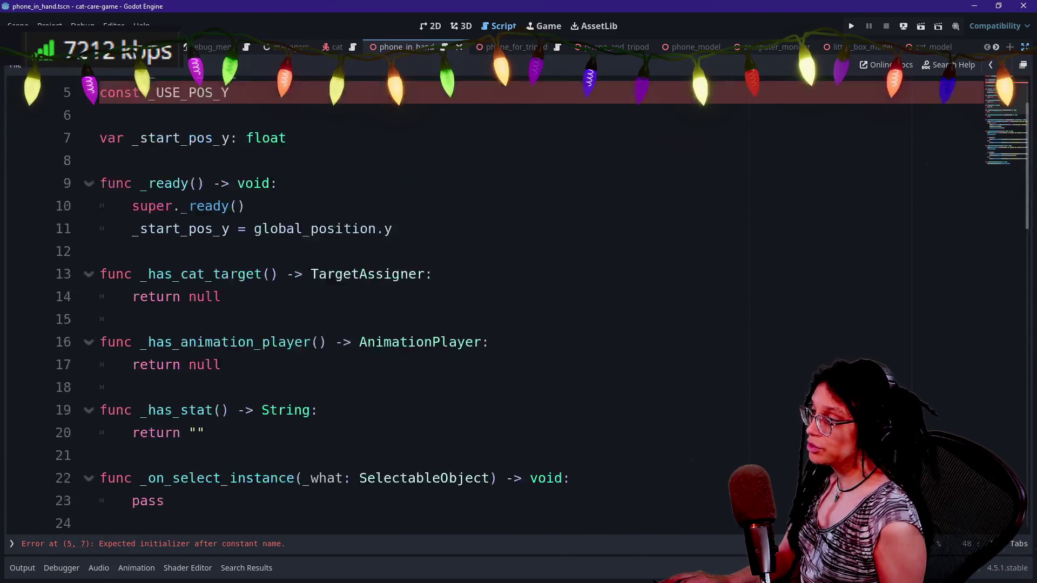
{"action": "left_click", "coordinate": [222, 180]}
{"action": "key", "text": "ctrl+shift+Return"}
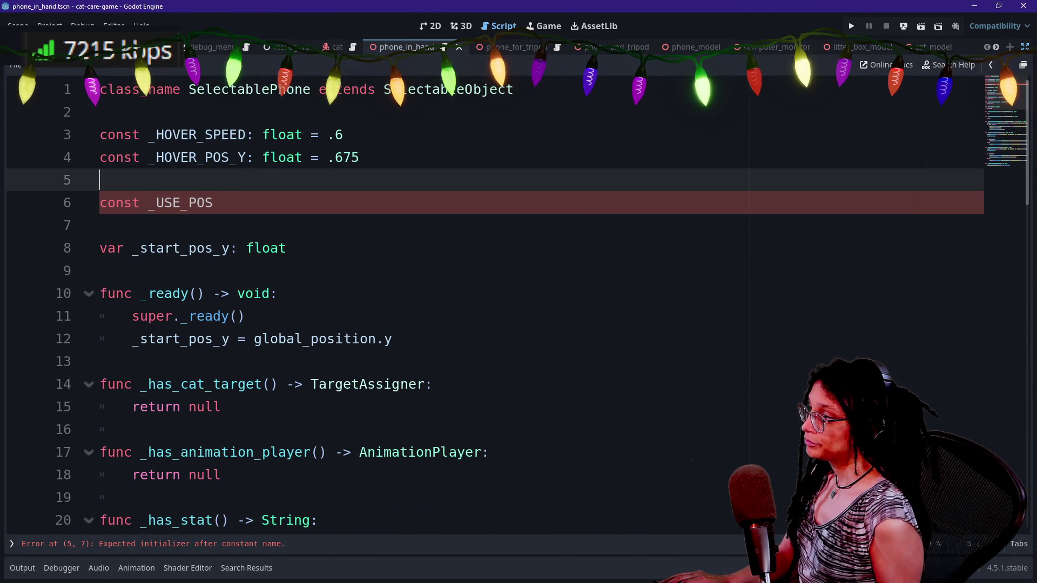
{"action": "left_click", "coordinate": [214, 203]}
{"action": "type", "text": ": Vector"}
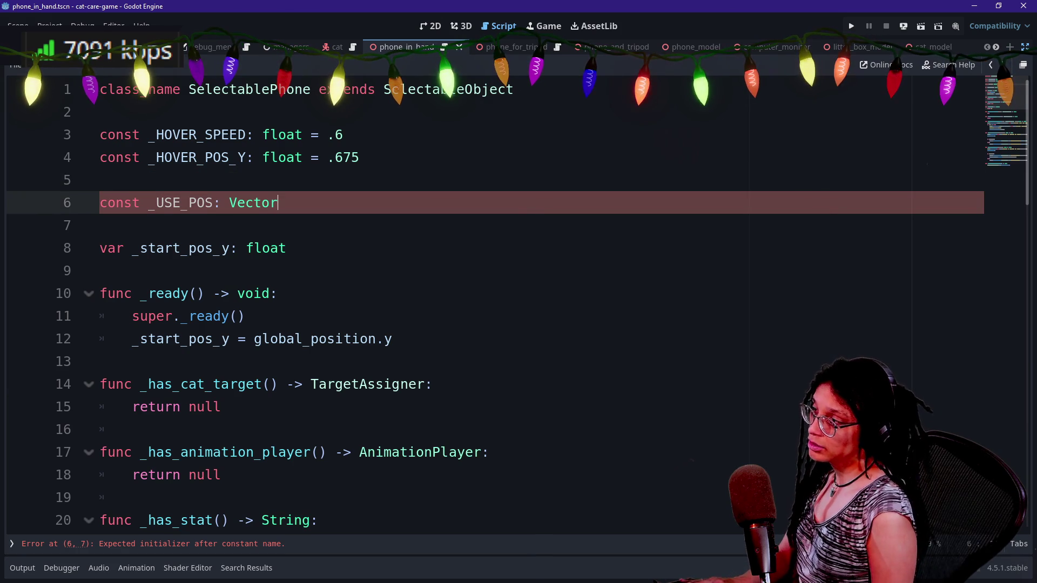
{"action": "type", "text": "3 = Ve"}
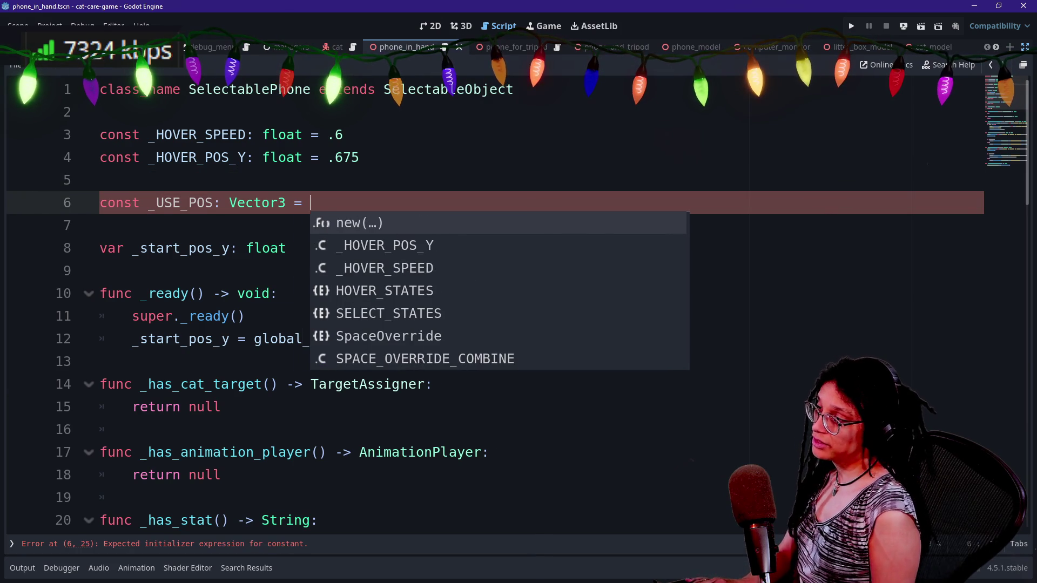
{"action": "type", "text": "ctor3."}
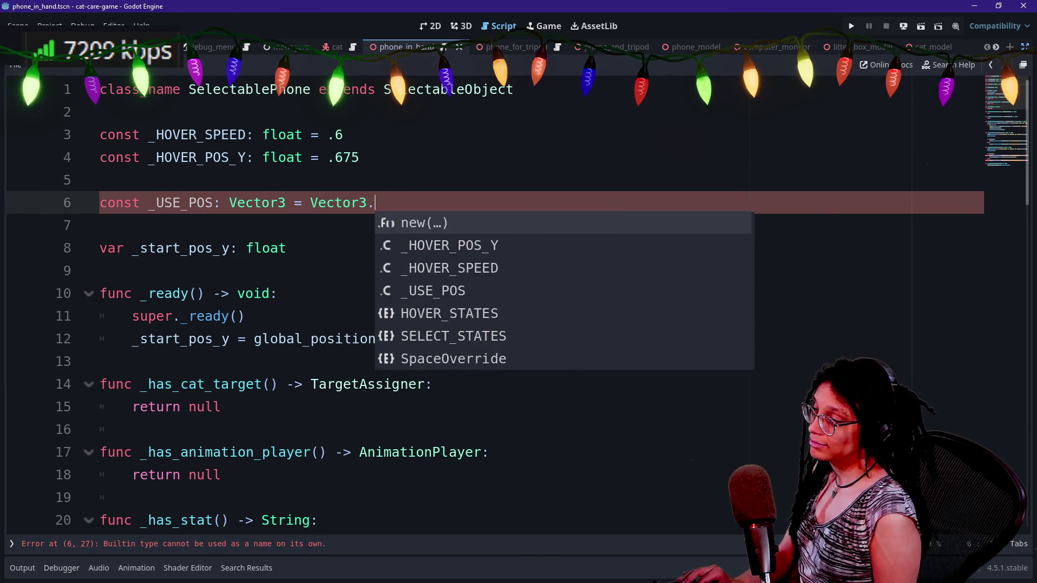
{"action": "type", "text": "ZERO"}
{"action": "key", "text": "Return"}
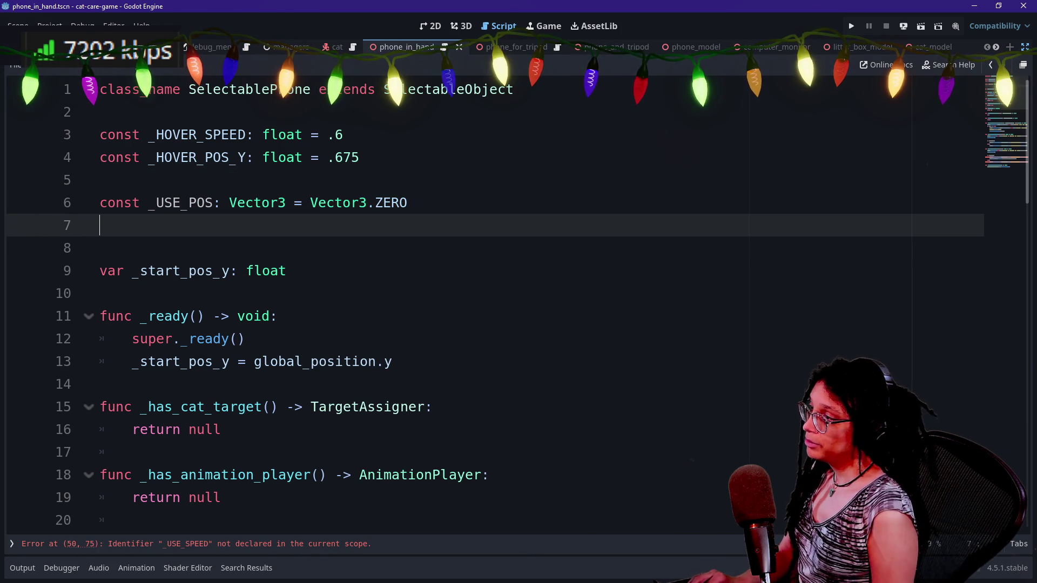
{"action": "left_click", "coordinate": [100, 179]}
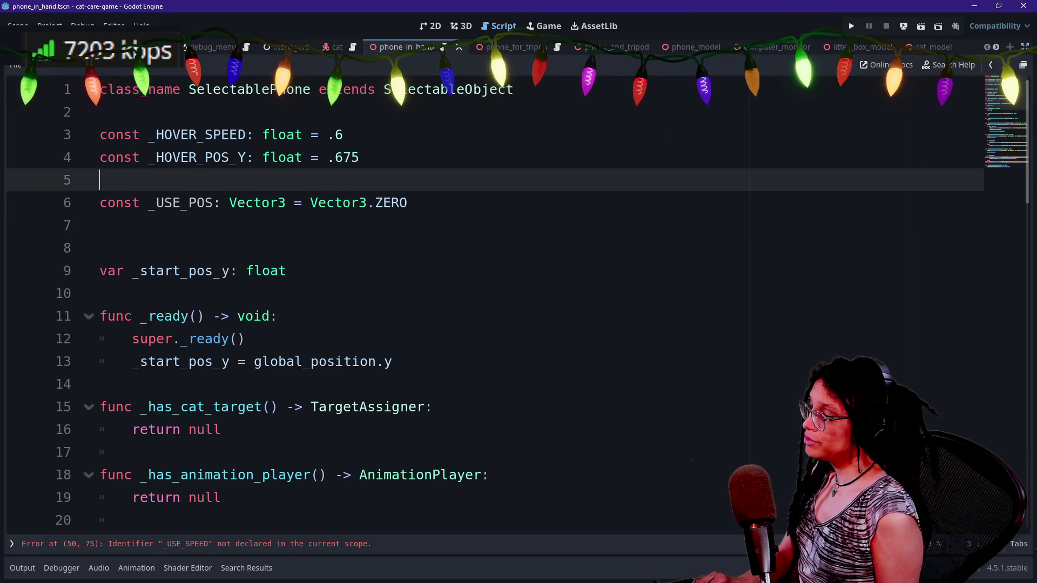
{"action": "key", "text": "Return"}
{"action": "type", "text": "cbns"}
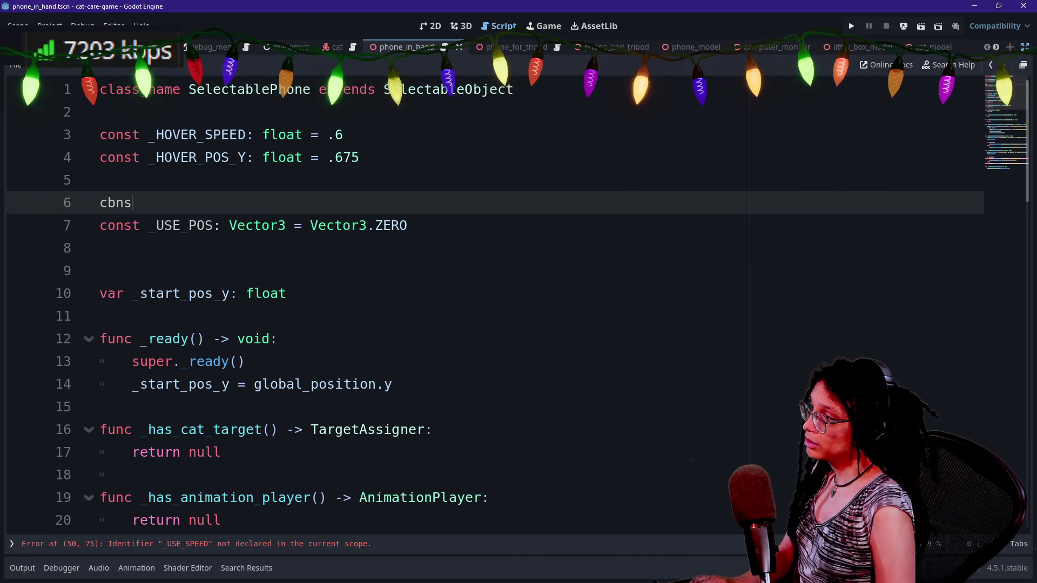
- Write const _USE_SPEED: float = .6 on the line above _USE_POS, correcting typos along the way
{"action": "key", "text": "BackSpace"}
{"action": "key", "text": "BackSpace"}
{"action": "key", "text": "BackSpace"}
{"action": "type", "text": "ns"}
{"action": "key", "text": "BackSpace"}
{"action": "key", "text": "BackSpace"}
{"action": "type", "text": "on"}
{"action": "key", "text": "Return"}
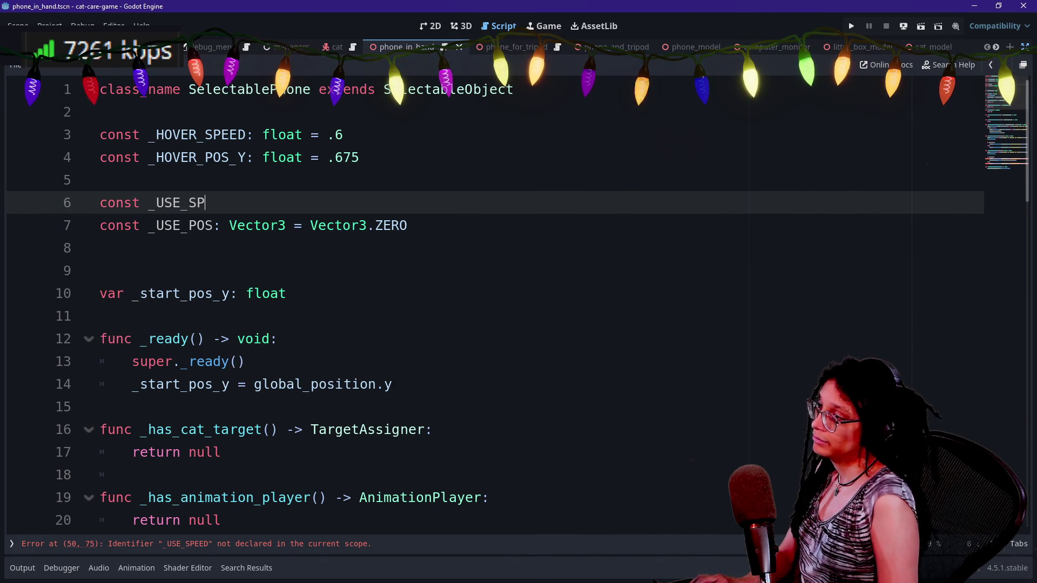
{"action": "key", "text": "BackSpace"}
{"action": "type", "text": "ED: f"}
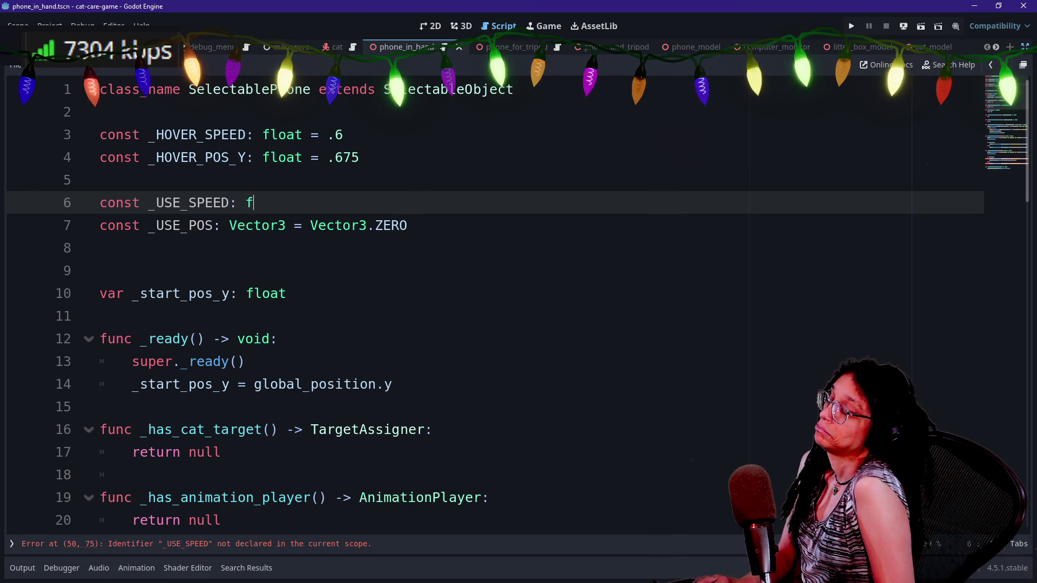
{"action": "key", "text": "BackSpace"}
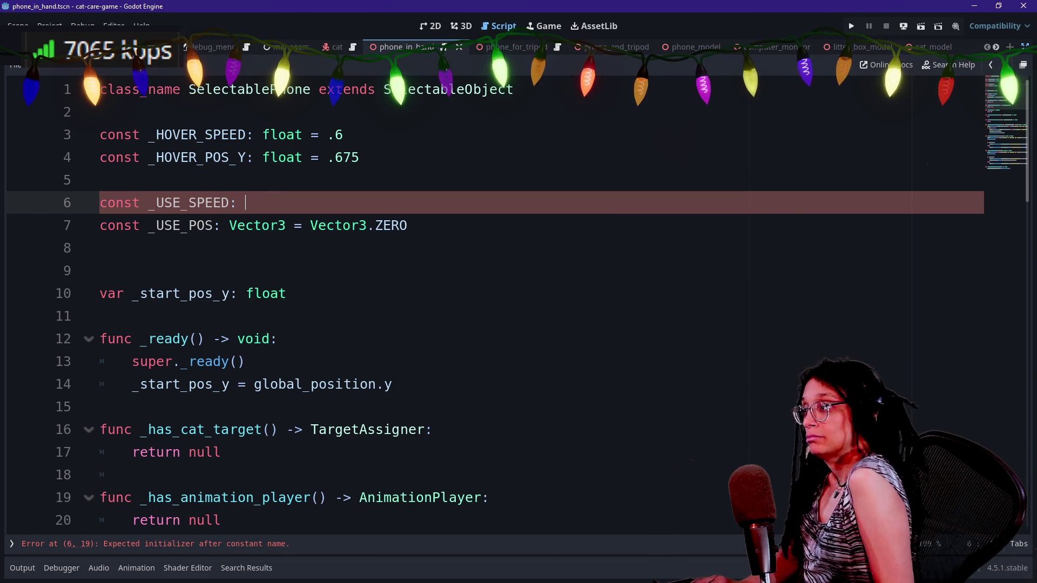
{"action": "type", "text": "float = "}
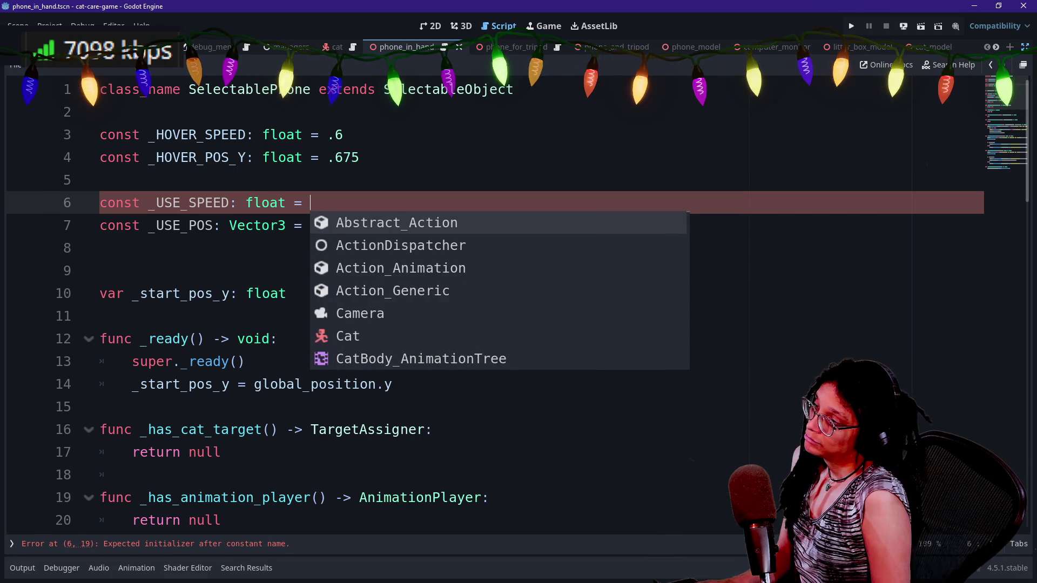
{"action": "type", "text": ".6"}
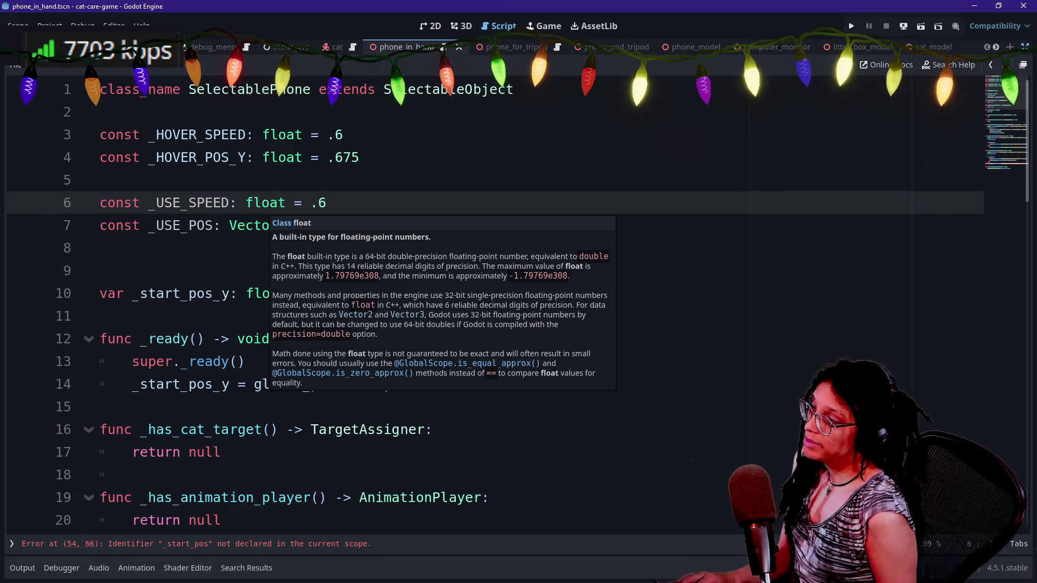
{"action": "key", "text": "Down"}
{"action": "key", "text": "Down"}
{"action": "key", "text": "Up"}
{"action": "key", "text": "End"}
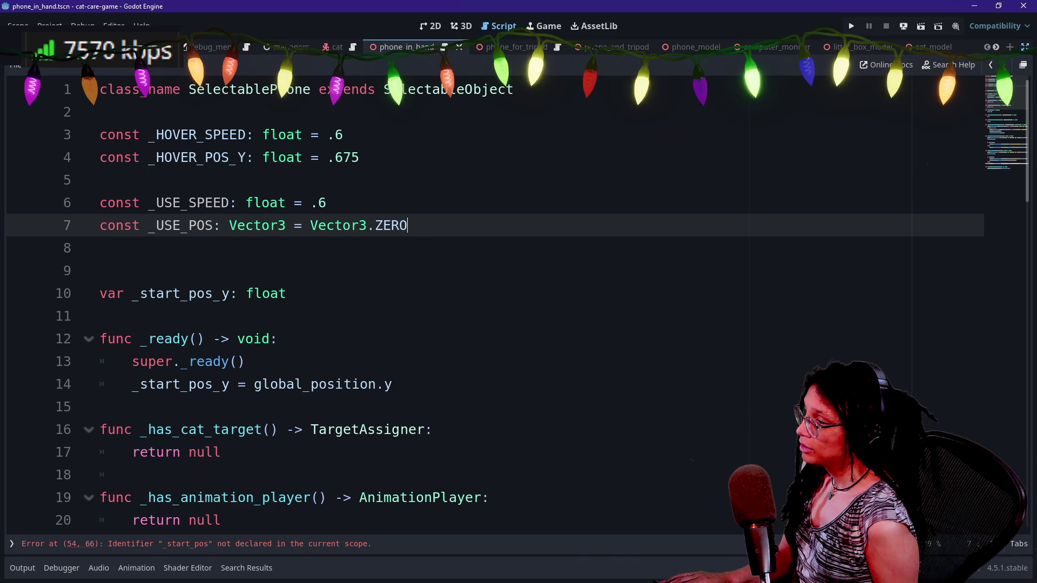
{"action": "left_click", "coordinate": [100, 271]}
{"action": "type", "text": "var _start_pos"}
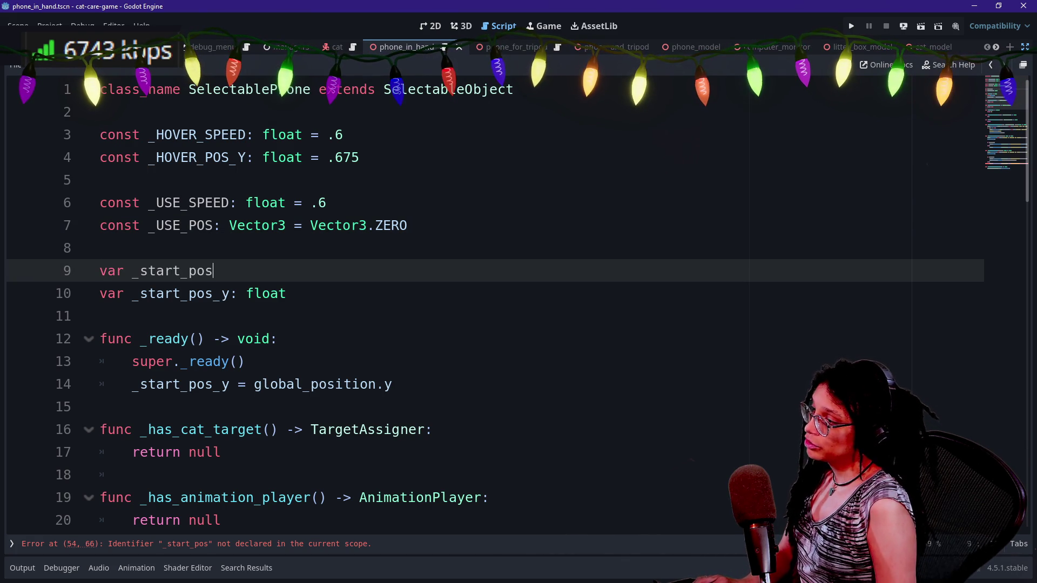
- Add _start_pos = global_position on a new line after super._ready() in _ready
{"action": "type", "text": "::"}
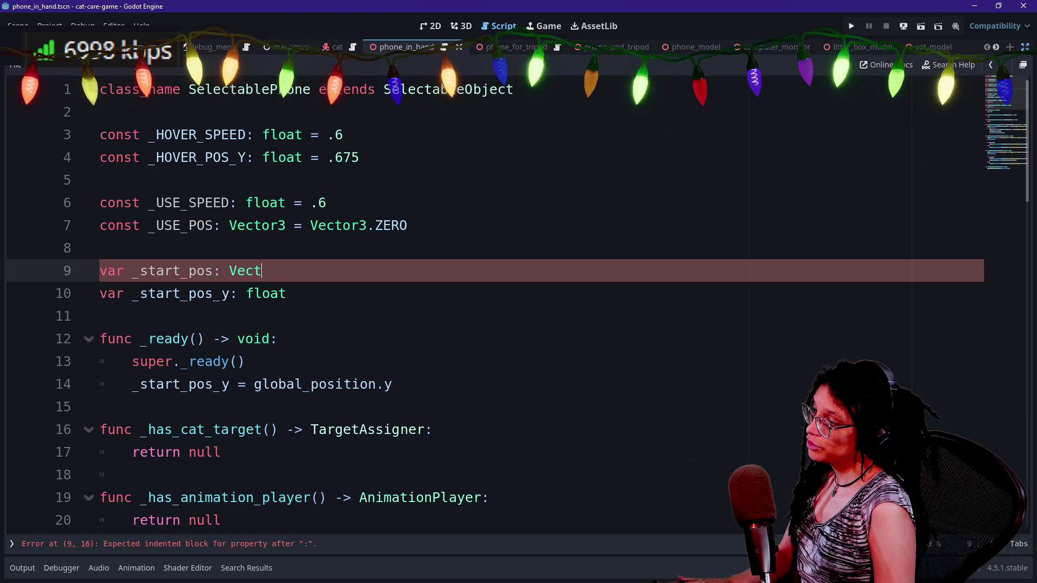
{"action": "left_click", "coordinate": [221, 225]}
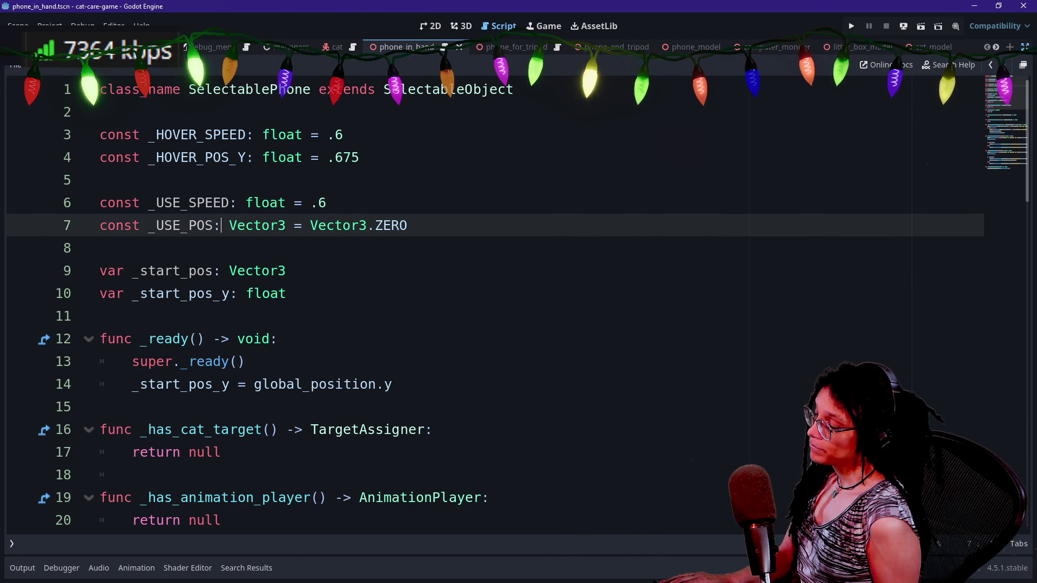
{"action": "left_click", "coordinate": [246, 361]}
{"action": "key", "text": "Return"}
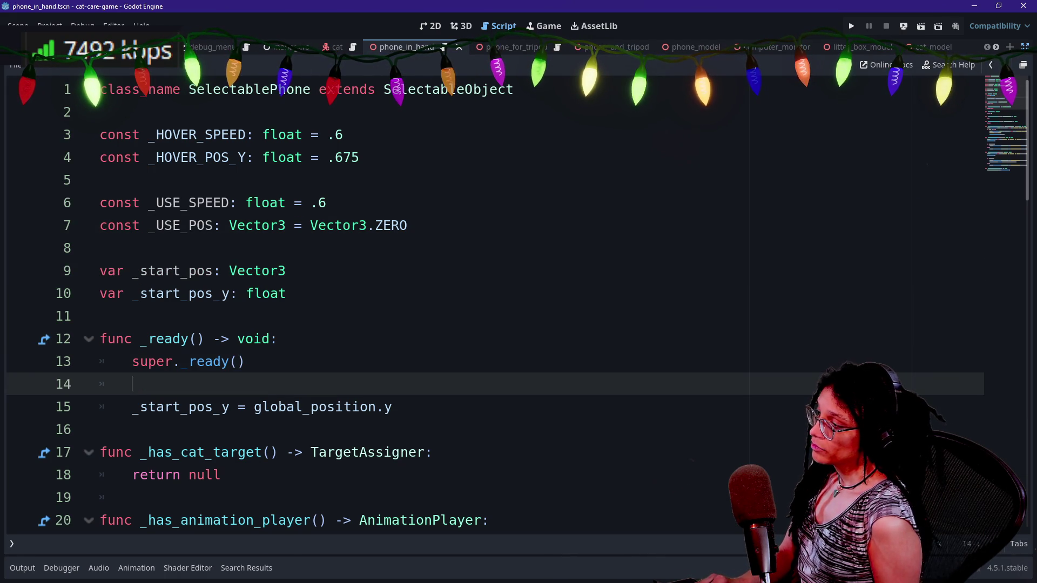
{"action": "type", "text": "var"}
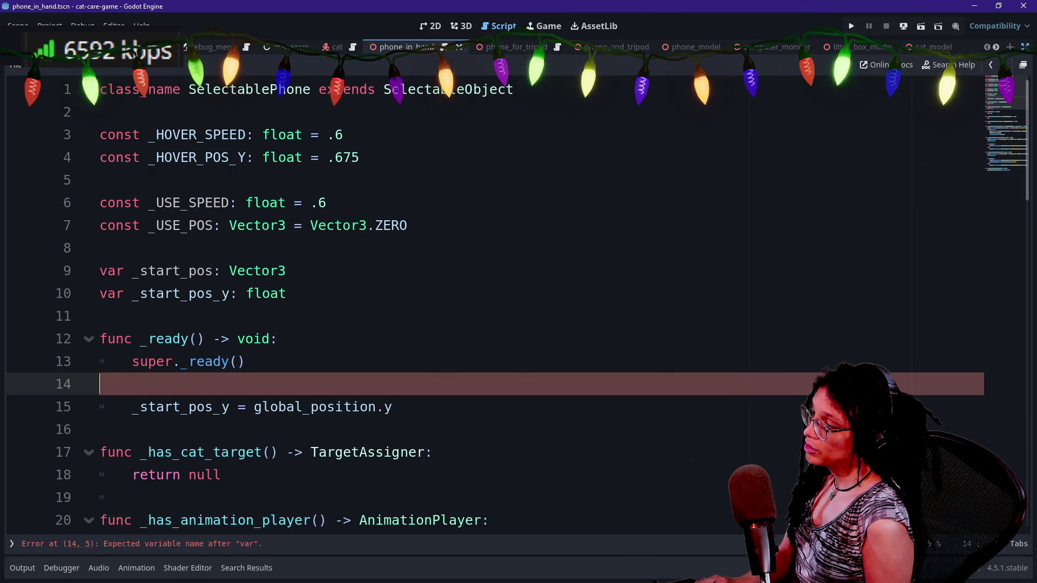
{"action": "key", "text": "Tab"}
{"action": "type", "text": "tart_pos"}
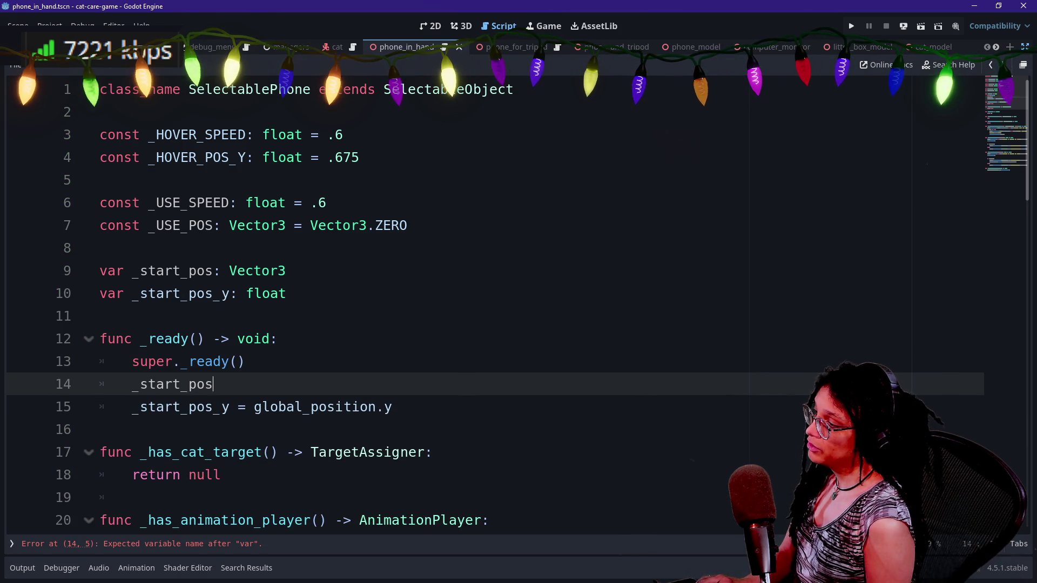
{"action": "type", "text": " = globa"}
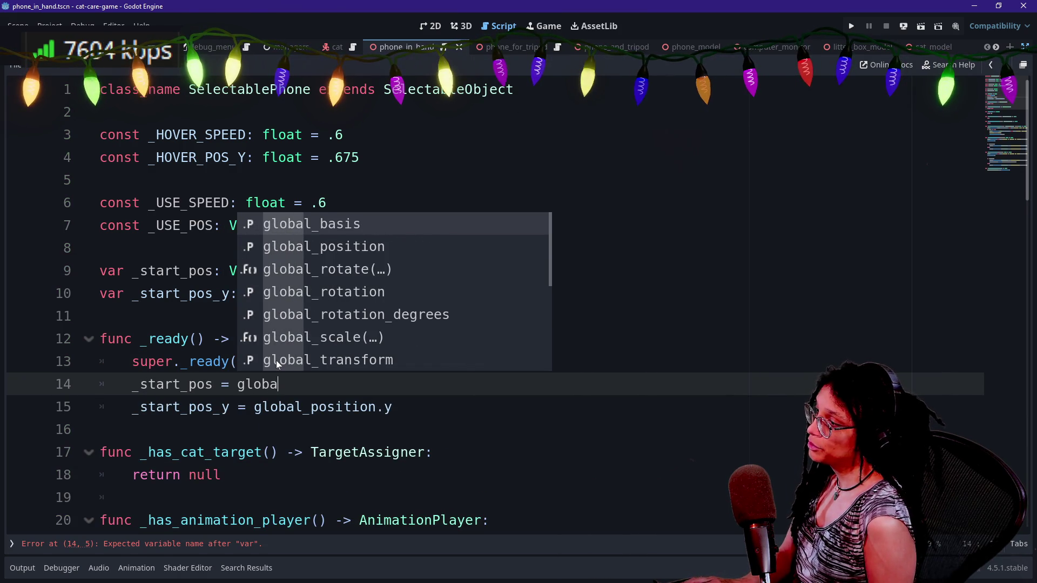
{"action": "key", "text": "Down"}
{"action": "key", "text": "Return"}
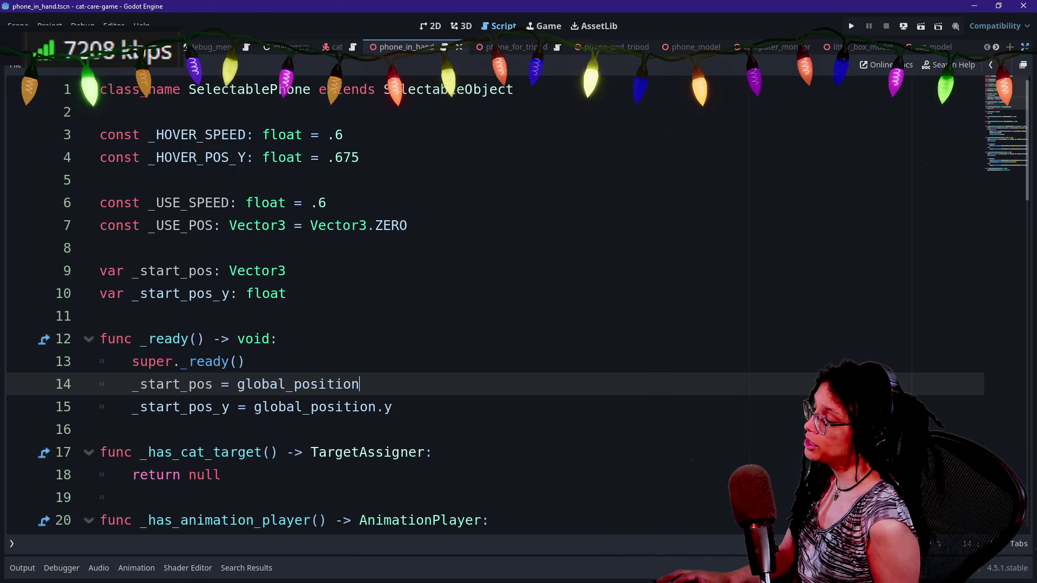
- Replace line 15's global_position.y value with _start_pos.y and save
{"action": "left_click_drag", "start_coordinate": [254, 407], "coordinate": [392, 407]}
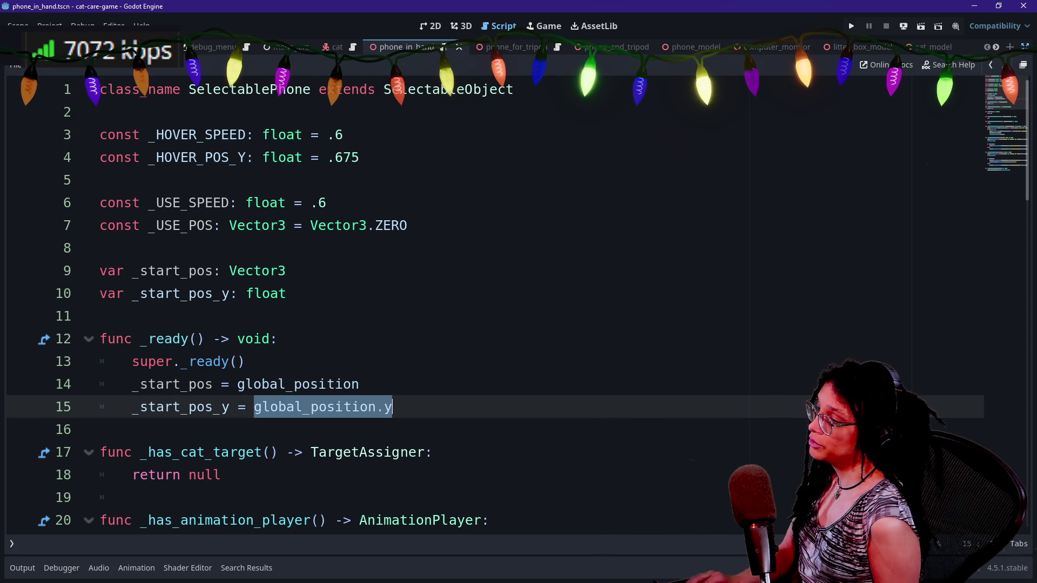
{"action": "key", "text": "BackSpace"}
{"action": "type", "text": "_start"}
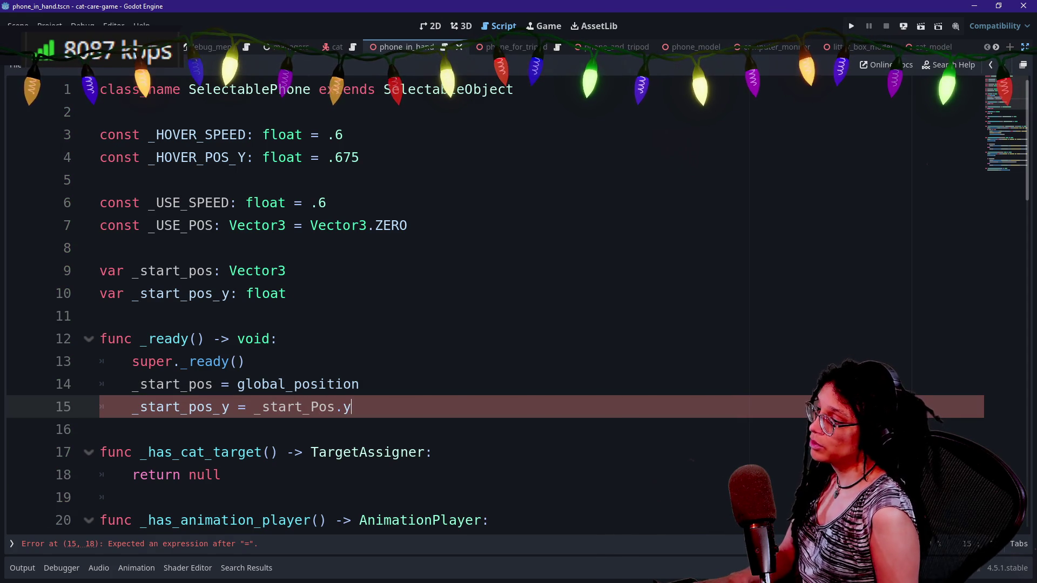
{"action": "key", "text": "BackSpace"}
{"action": "key", "text": "BackSpace"}
{"action": "key", "text": "BackSpace"}
{"action": "type", "text": "t"}
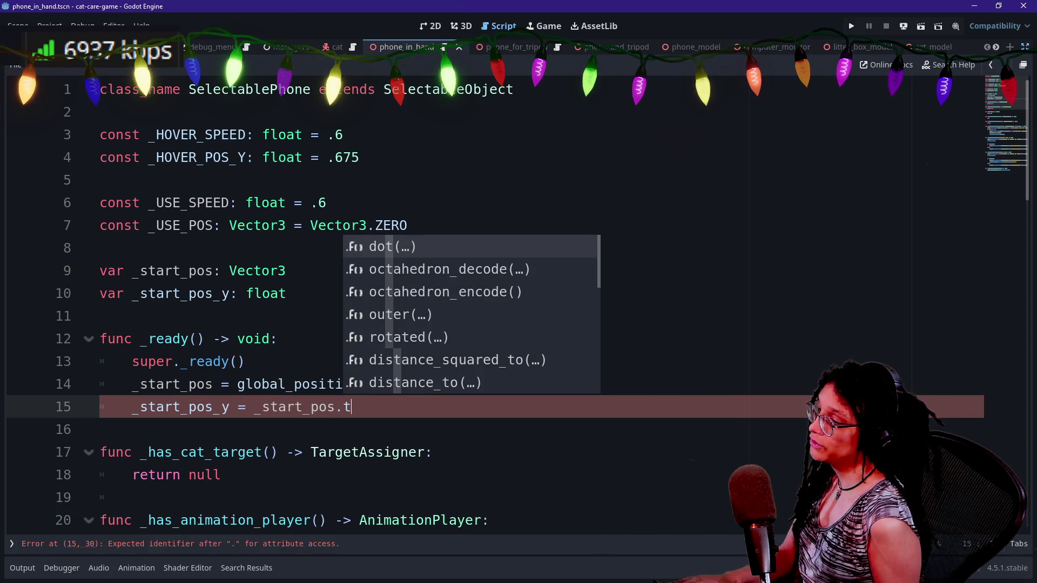
{"action": "key", "text": "BackSpace"}
{"action": "type", "text": "y"}
{"action": "left_click", "coordinate": [100, 430]}
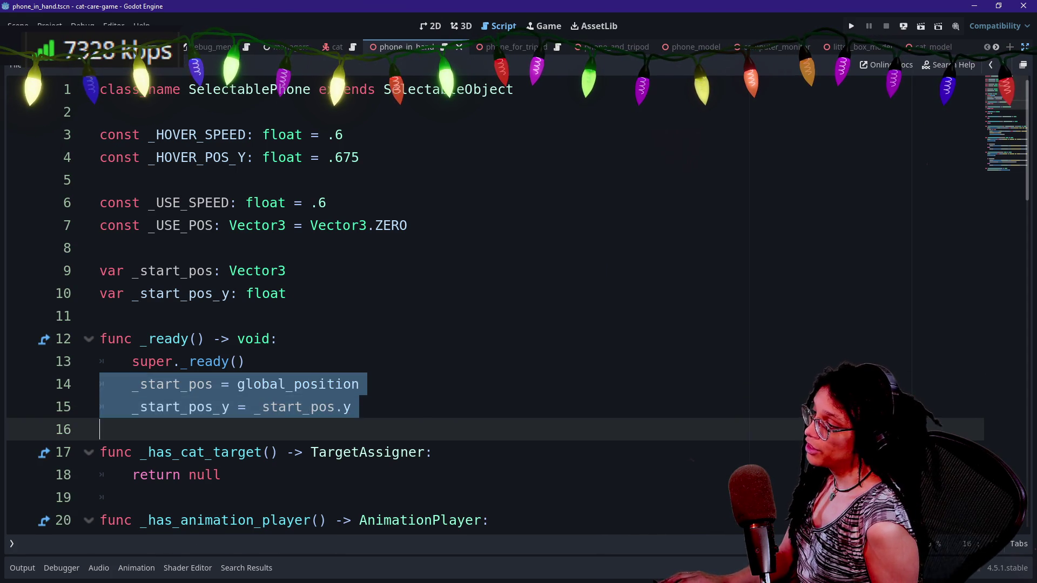
{"action": "left_click", "coordinate": [351, 407]}
{"action": "key", "text": "ctrl+s"}
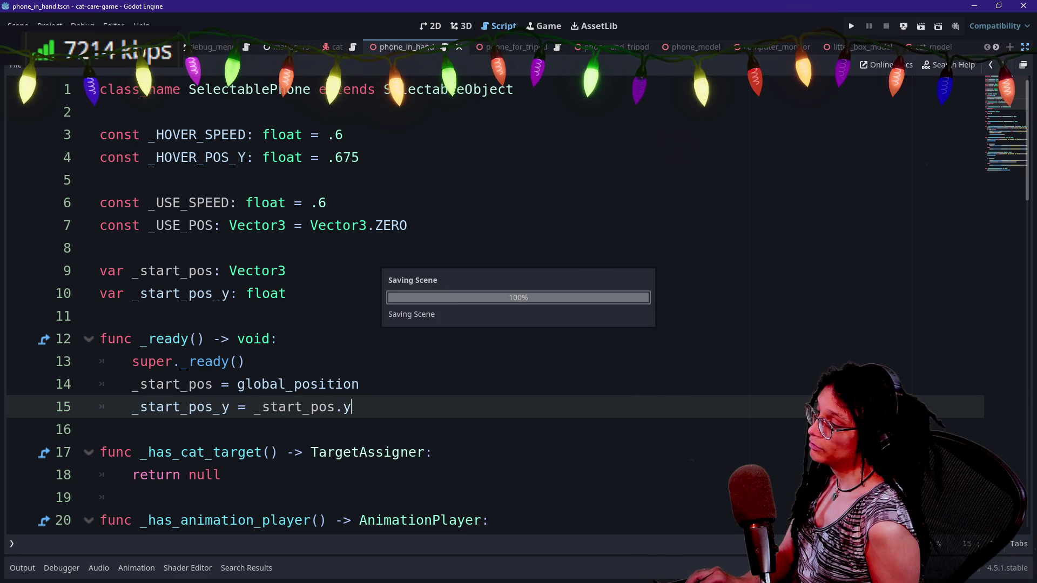
- Paste _start_pos.y into the _start_pos_y declaration on line 10
{"action": "scroll", "coordinate": [486, 302], "scroll_direction": "down", "scroll_amount": 1}
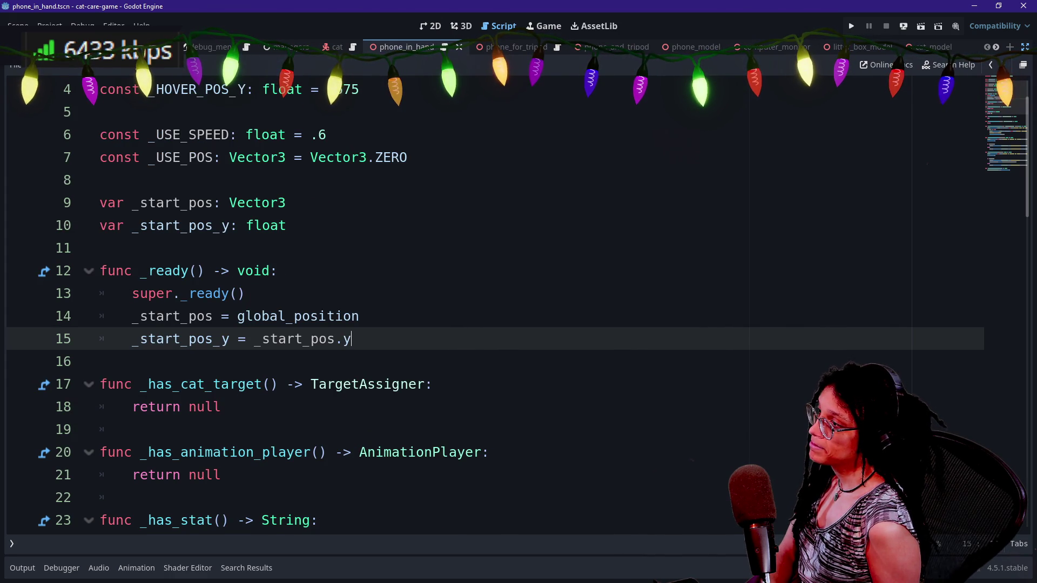
{"action": "double_click", "coordinate": [270, 339]}
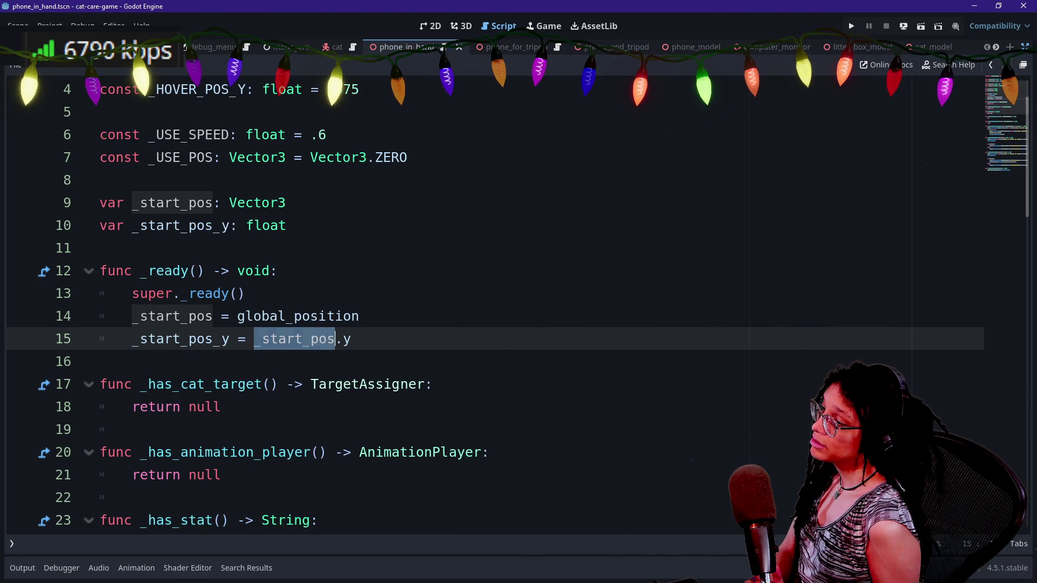
{"action": "left_click_drag", "start_coordinate": [351, 339], "coordinate": [254, 340]}
{"action": "key", "text": "ctrl+c"}
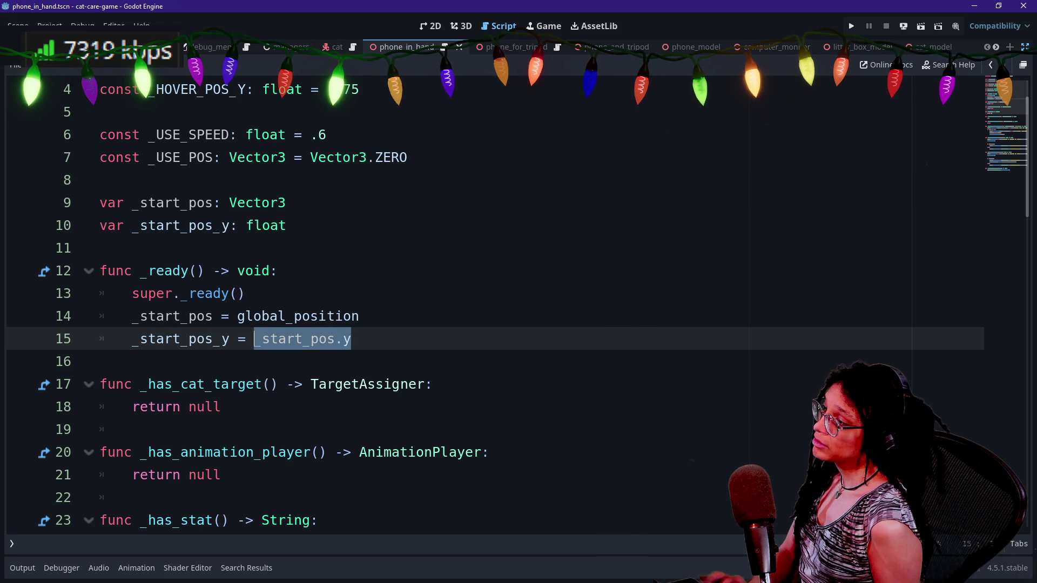
{"action": "left_click", "coordinate": [103, 248]}
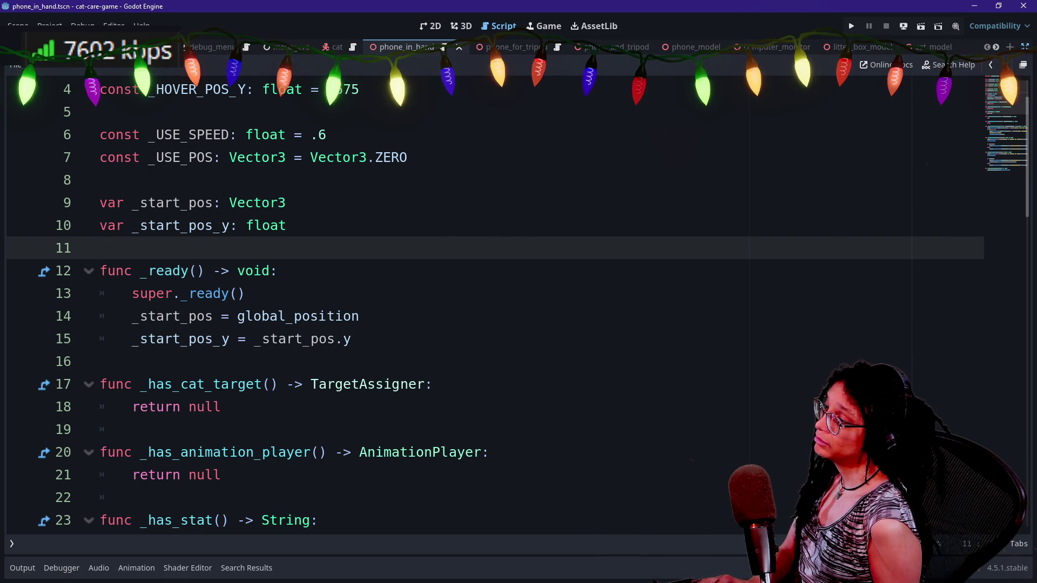
{"action": "left_click", "coordinate": [287, 226]}
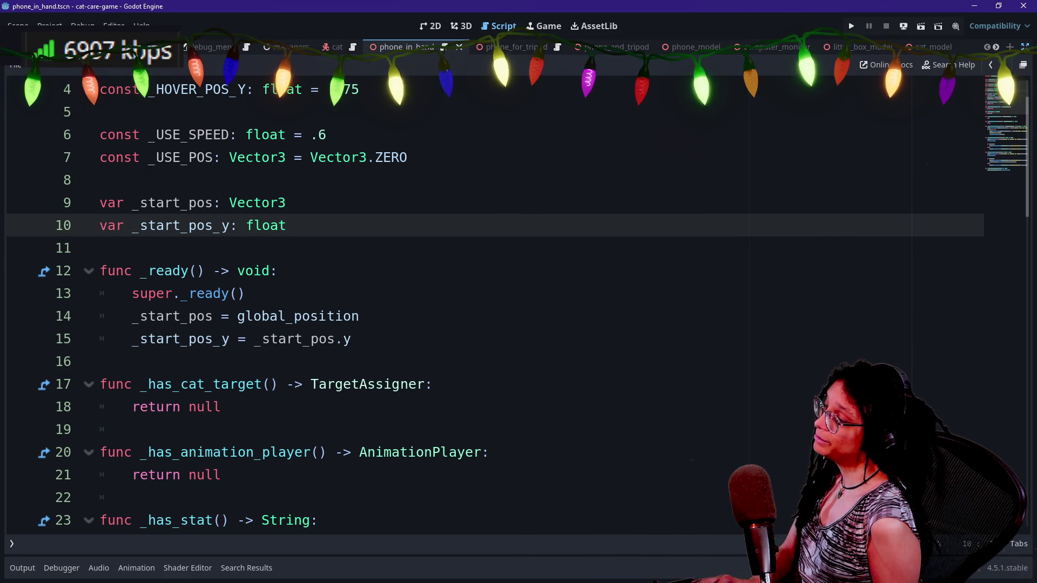
{"action": "key", "text": "BackSpace"}
{"action": "key", "text": "BackSpace"}
{"action": "key", "text": "ctrl+v"}
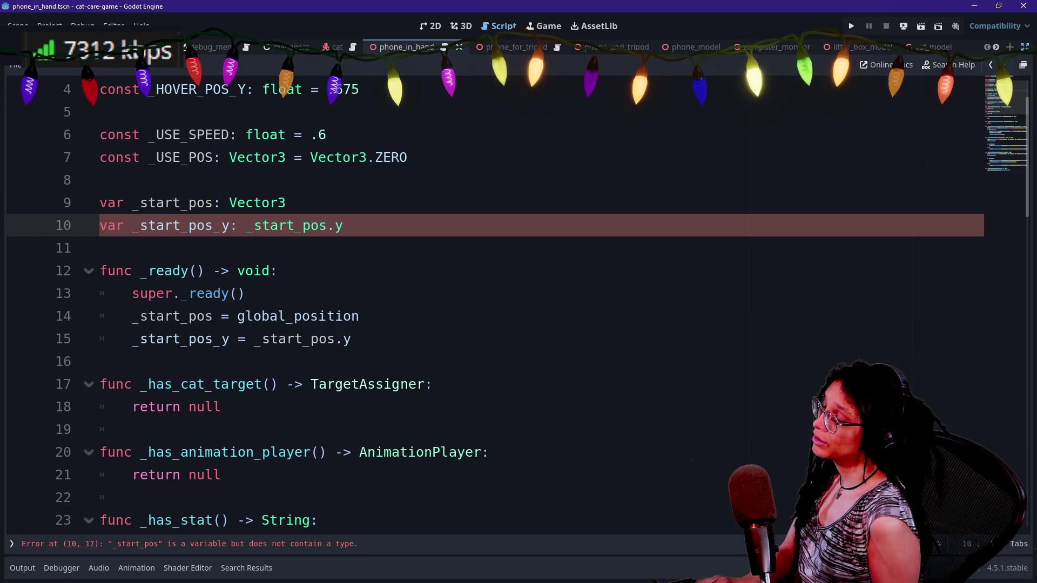
- Make line 10 read var _start_pos_y: float = _start_pos.y and delete the redundant assignment in _ready
{"action": "left_click", "coordinate": [239, 226]}
{"action": "type", "text": "Vector"}
{"action": "key", "text": "BackSpace"}
{"action": "key", "text": "BackSpace"}
{"action": "key", "text": "BackSpace"}
{"action": "type", "text": "float ="}
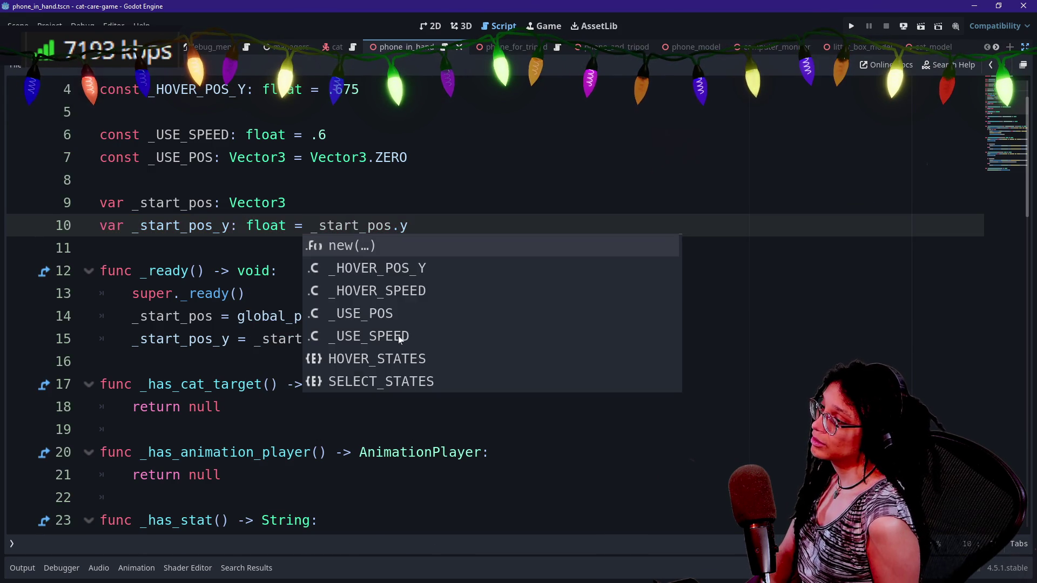
{"action": "key", "text": "Escape"}
{"action": "left_click", "coordinate": [392, 336]}
{"action": "key", "text": "shift+Up"}
{"action": "key", "text": "BackSpace"}
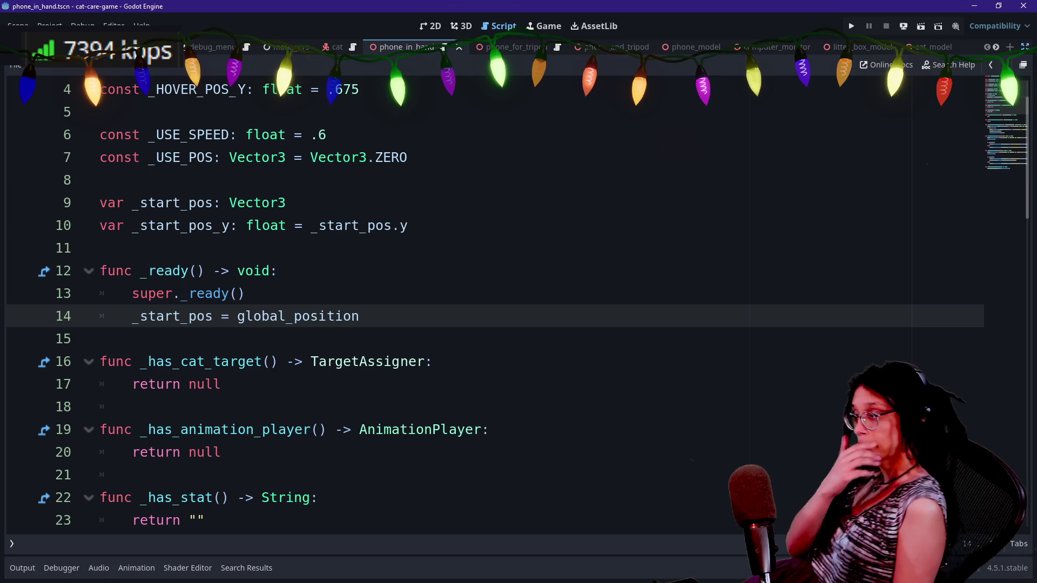
- Remove the partial default value from the line 9 _start_pos declaration and save the script
{"action": "left_click", "coordinate": [187, 271]}
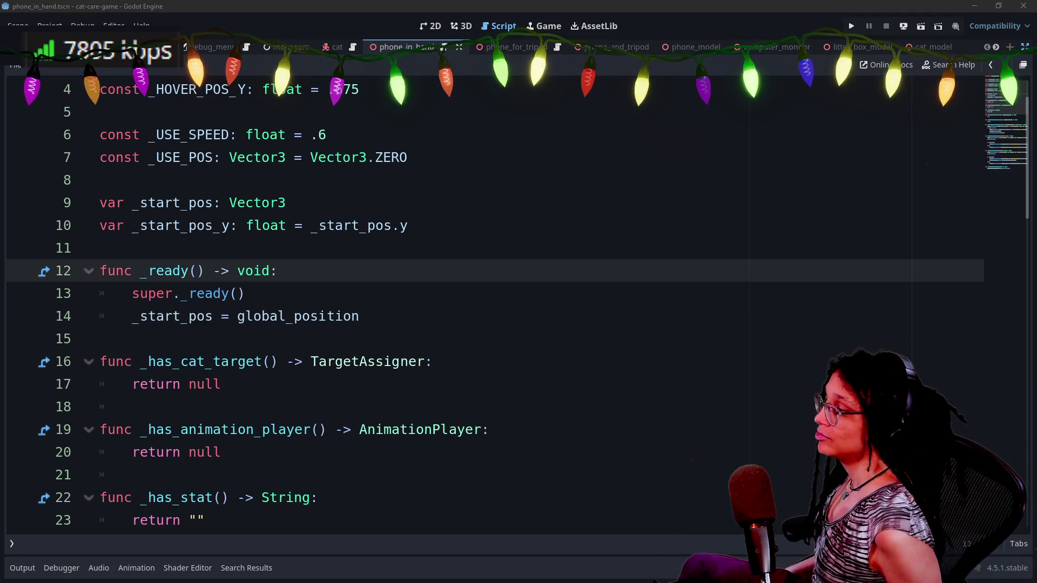
{"action": "left_click", "coordinate": [286, 203]}
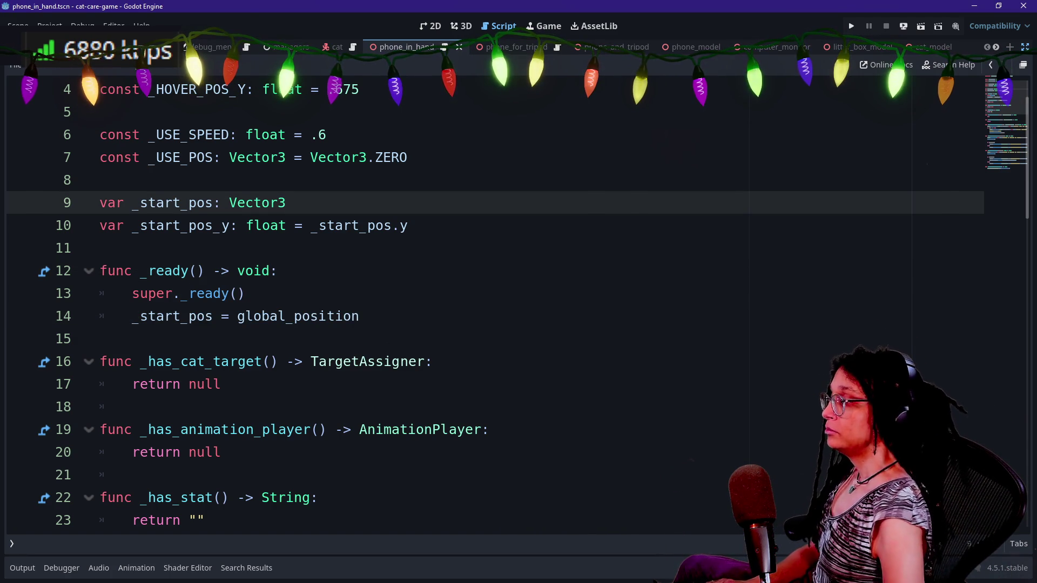
{"action": "type", "text": "= Vec"}
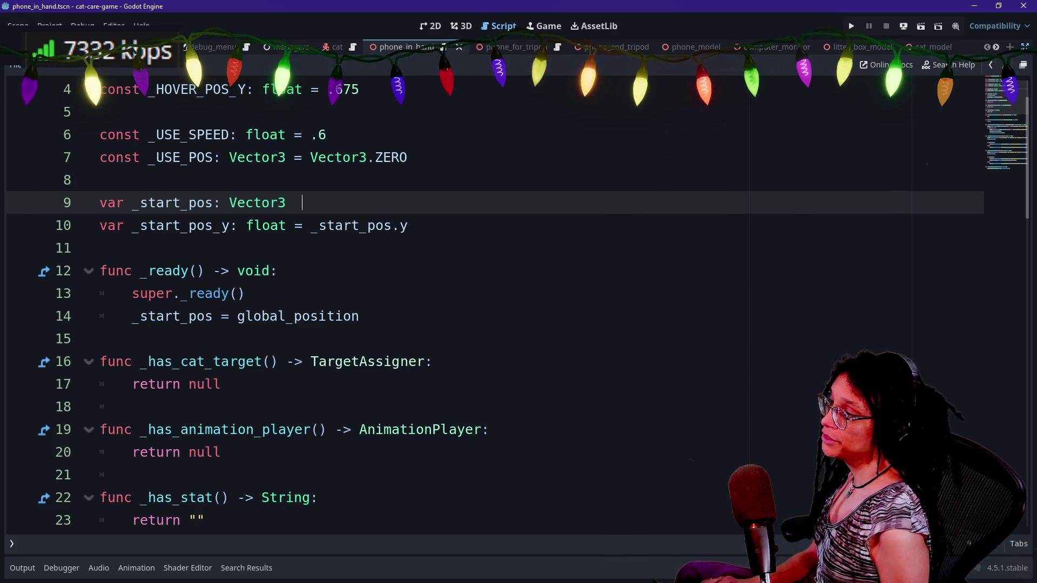
{"action": "type", "text": "to"}
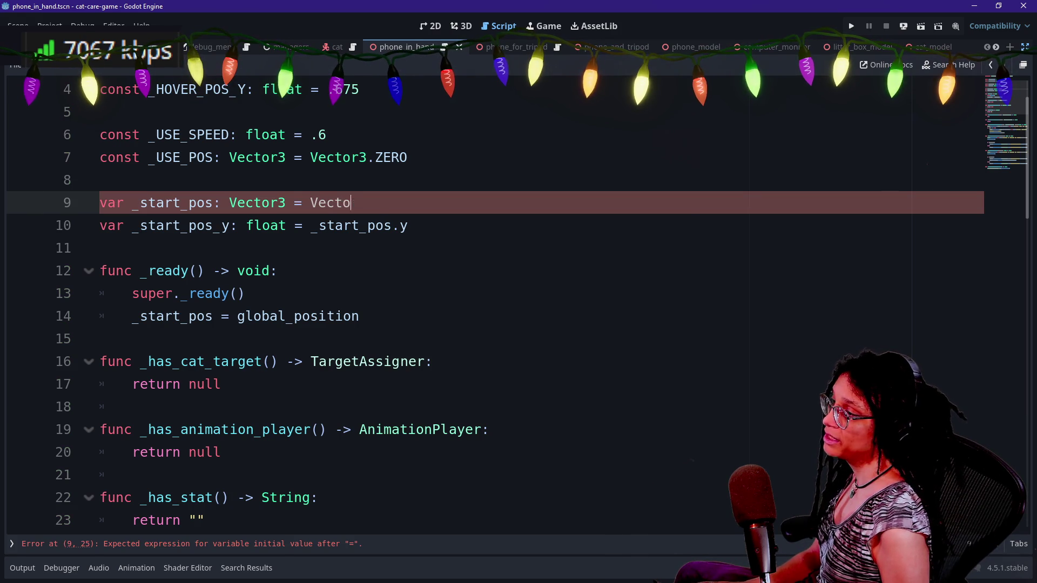
{"action": "key", "text": "BackSpace"}
{"action": "key", "text": "BackSpace"}
{"action": "key", "text": "BackSpace"}
{"action": "key", "text": "ctrl+s"}
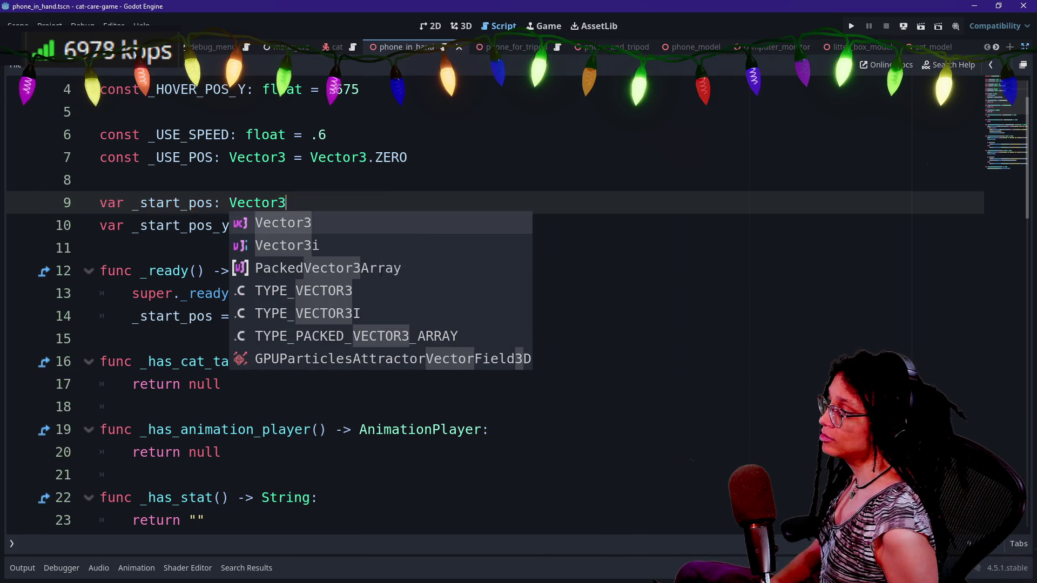
{"action": "scroll", "coordinate": [487, 302], "scroll_direction": "down", "scroll_amount": 4}
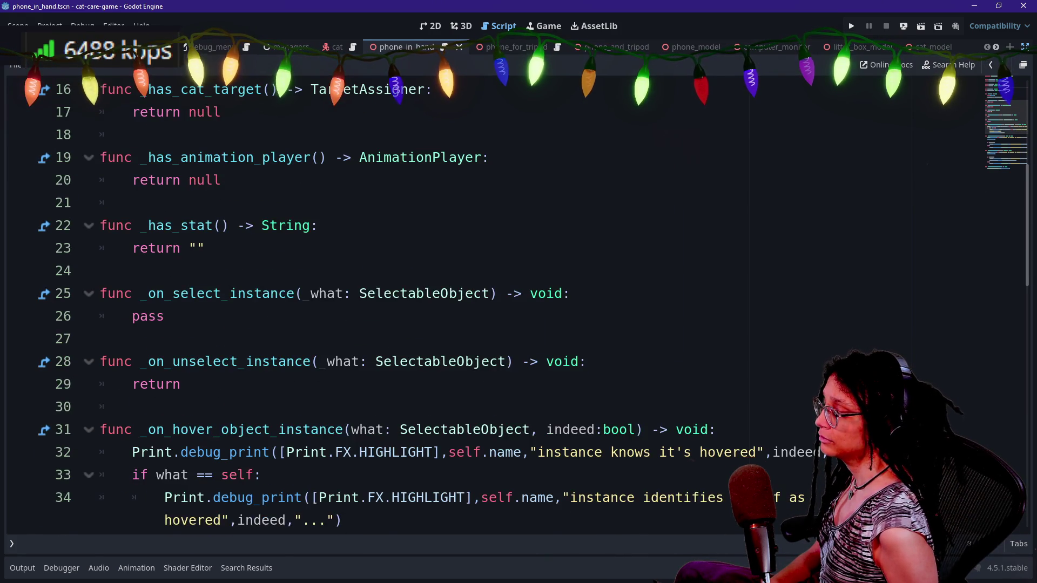
- Run the game, which stops on the error about a Node3D script assigned to a SubViewportContainer
{"action": "scroll", "coordinate": [519, 303], "scroll_direction": "down", "scroll_amount": 3}
{"action": "scroll", "coordinate": [519, 302], "scroll_direction": "down", "scroll_amount": 2}
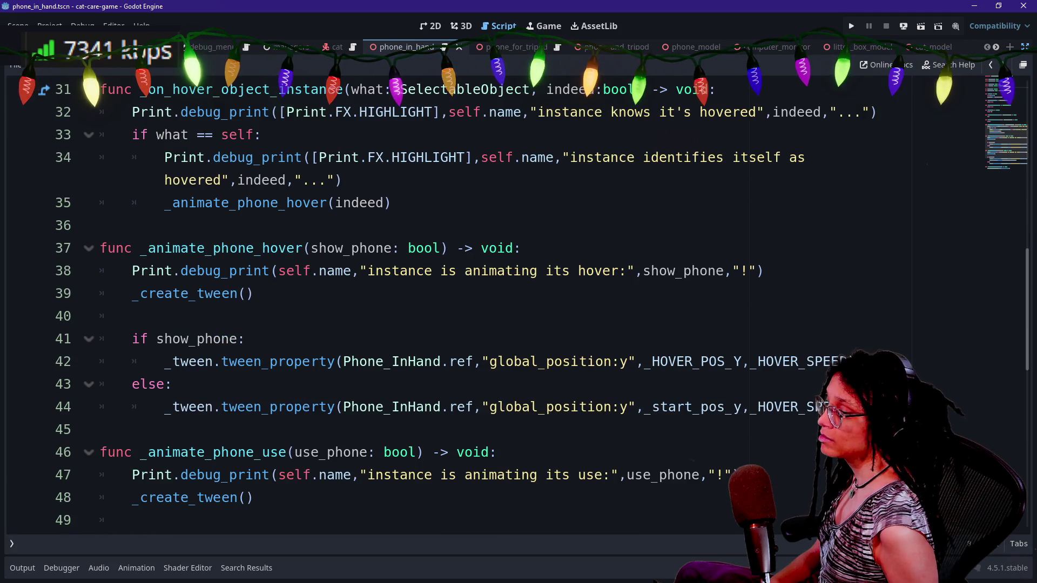
{"action": "scroll", "coordinate": [519, 302], "scroll_direction": "down", "scroll_amount": 4}
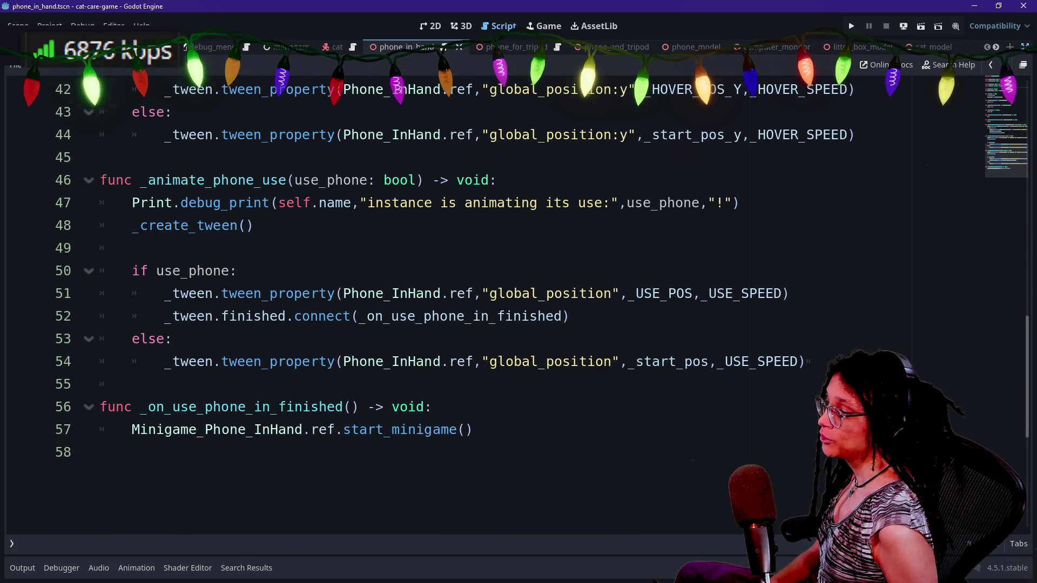
{"action": "scroll", "coordinate": [519, 303], "scroll_direction": "up", "scroll_amount": 14}
{"action": "left_click", "coordinate": [853, 25]}
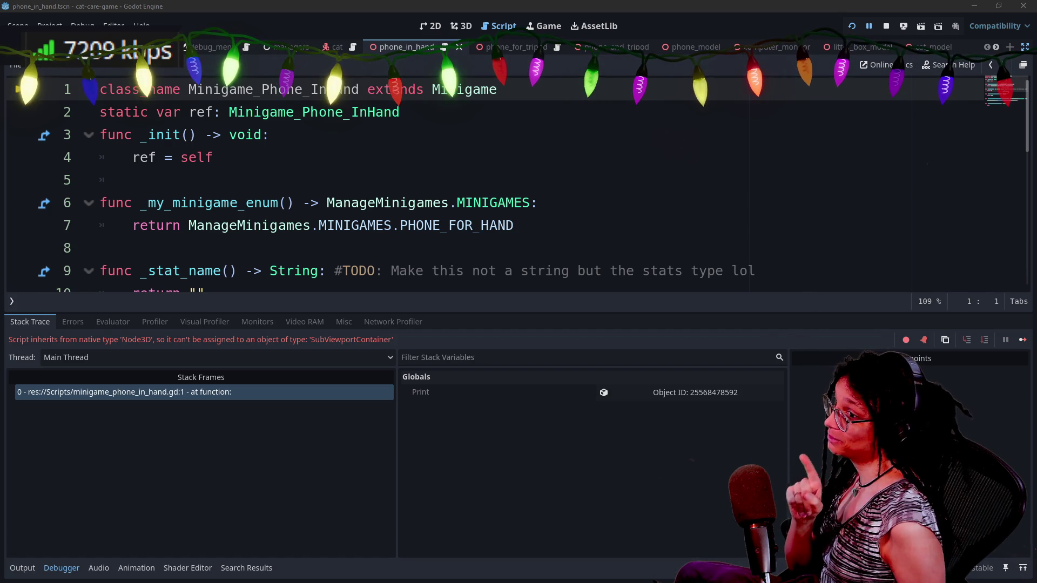
{"action": "key", "text": "ctrl+shift+F11"}
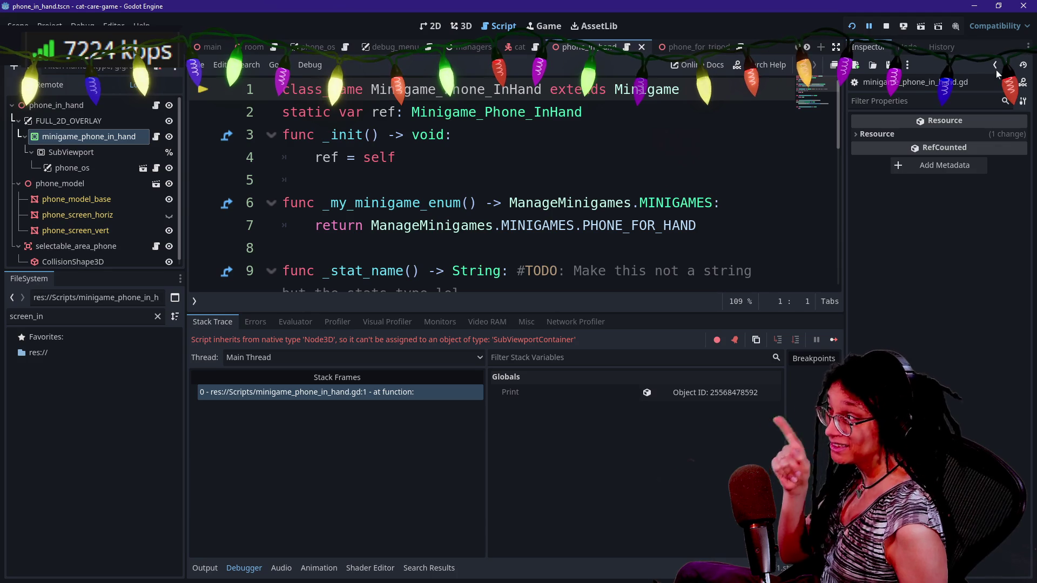
- Rename the SubViewportContainer node minigame_phone_in_hand under FULL_2D_OVERLAY to phone_screen_in_hand
{"action": "left_click", "coordinate": [70, 122]}
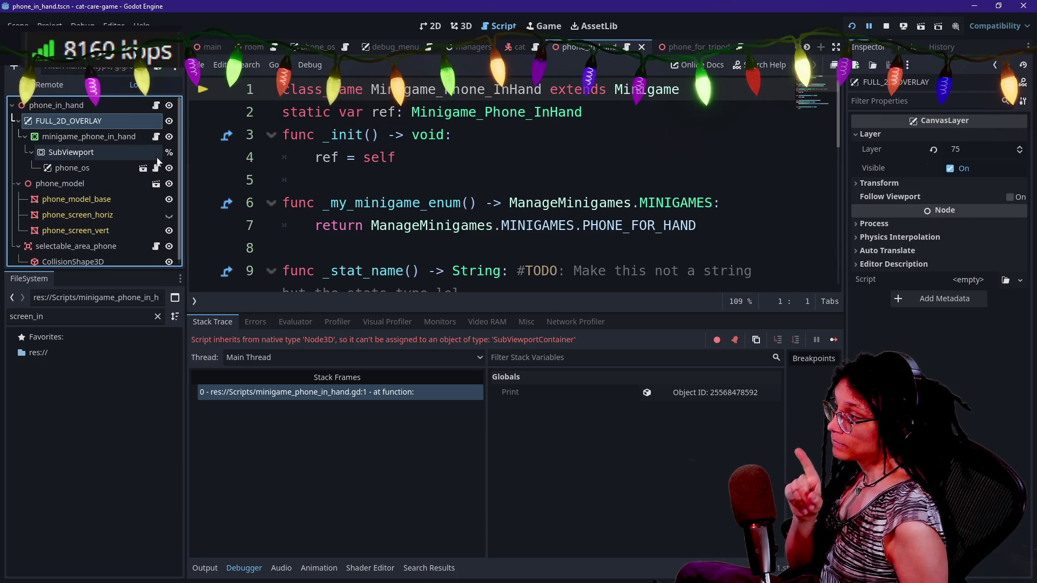
{"action": "double_click", "coordinate": [89, 137]}
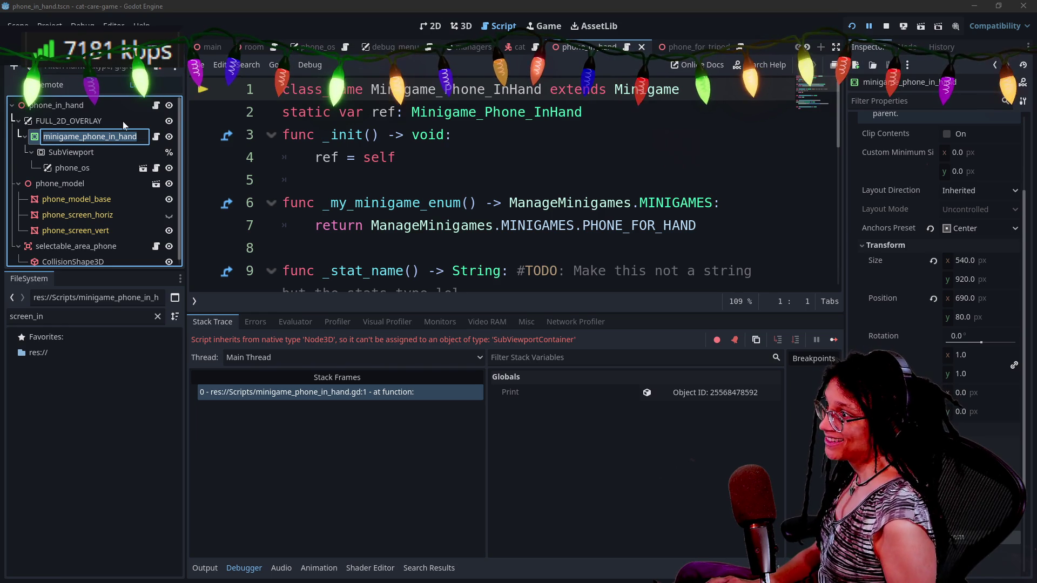
{"action": "type", "text": "phone_"}
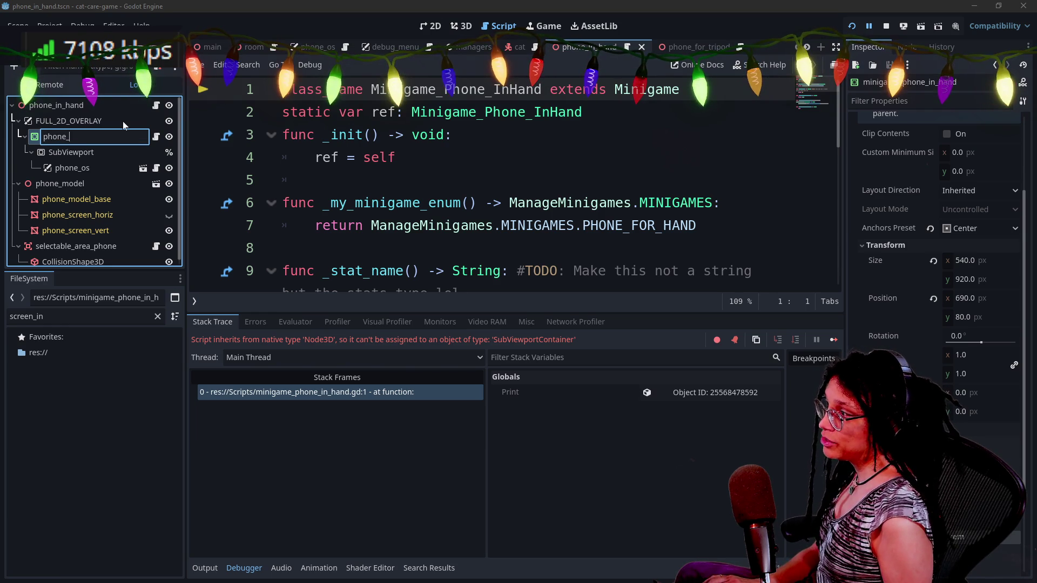
{"action": "type", "text": "scre"}
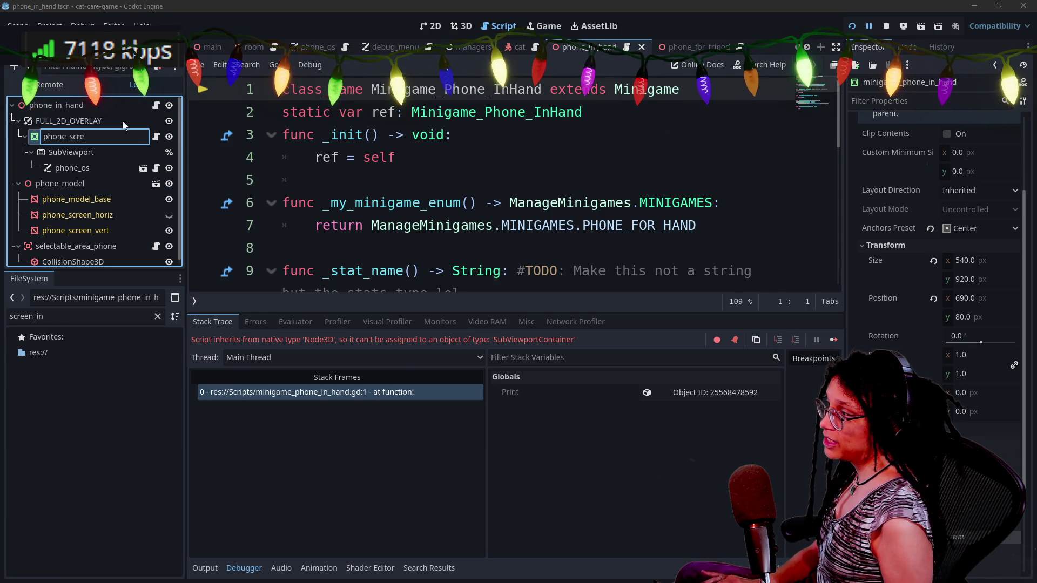
{"action": "type", "text": "en_in_hand"}
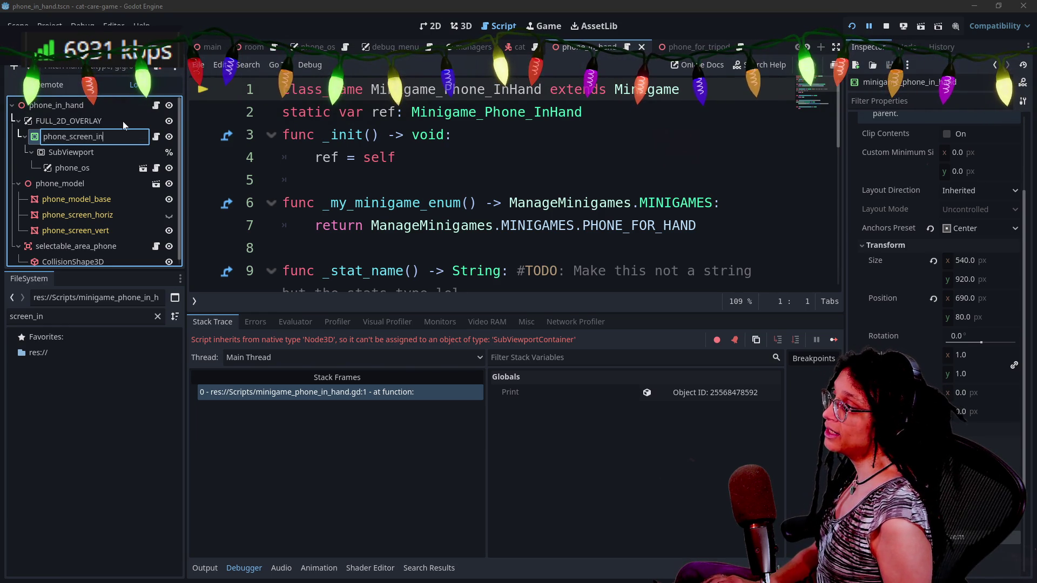
{"action": "key", "text": "Return"}
- Cancel an attempted child node under FULL_2D_OVERLAY, then open the phone_in_hand root's script
{"action": "right_click", "coordinate": [80, 120]}
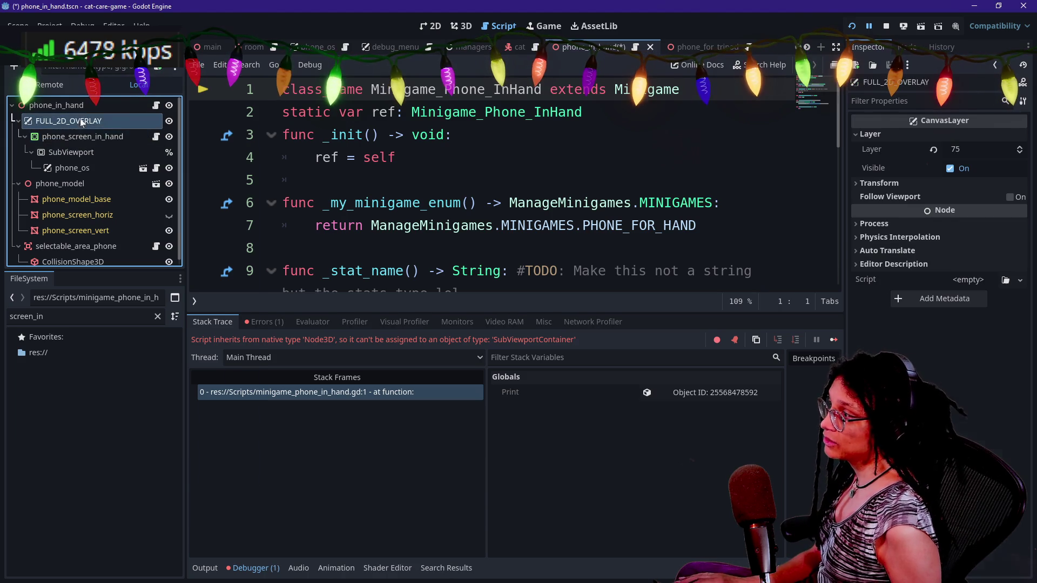
{"action": "left_click", "coordinate": [112, 128]}
{"action": "type", "text": "node3d"}
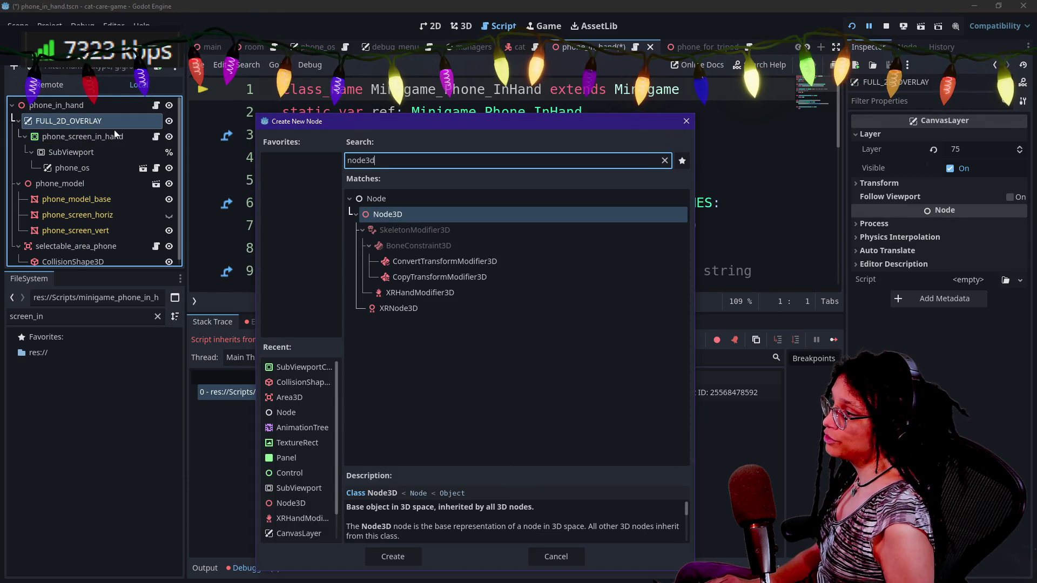
{"action": "key", "text": "Escape"}
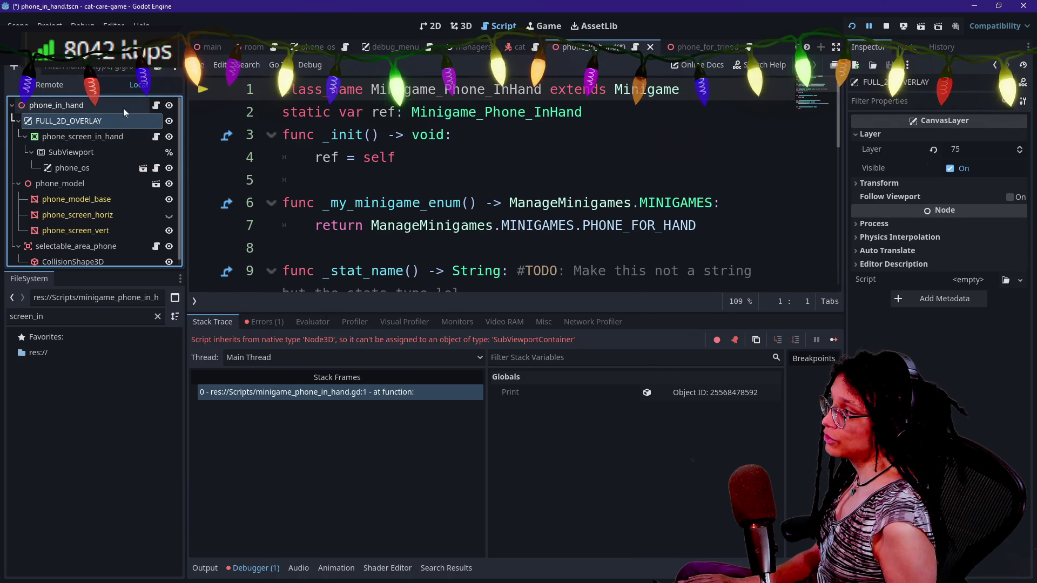
{"action": "left_click", "coordinate": [156, 105]}
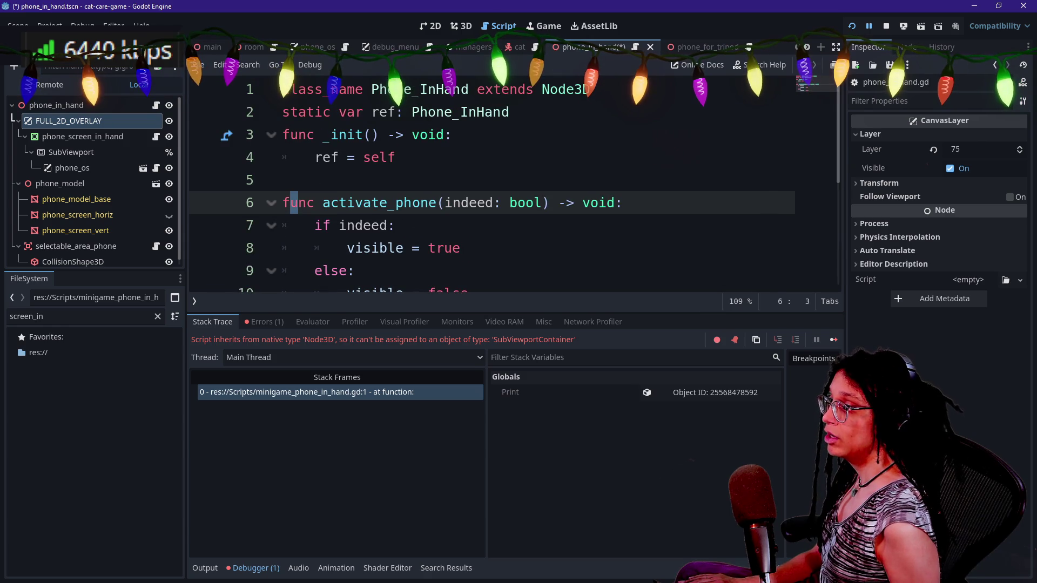
- Review phone_in_hand.gd's class_name, static ref variable, _init and activate_phone code
{"action": "left_click", "coordinate": [396, 157]}
{"action": "key", "text": "alt+o"}
{"action": "key", "text": "alt+o"}
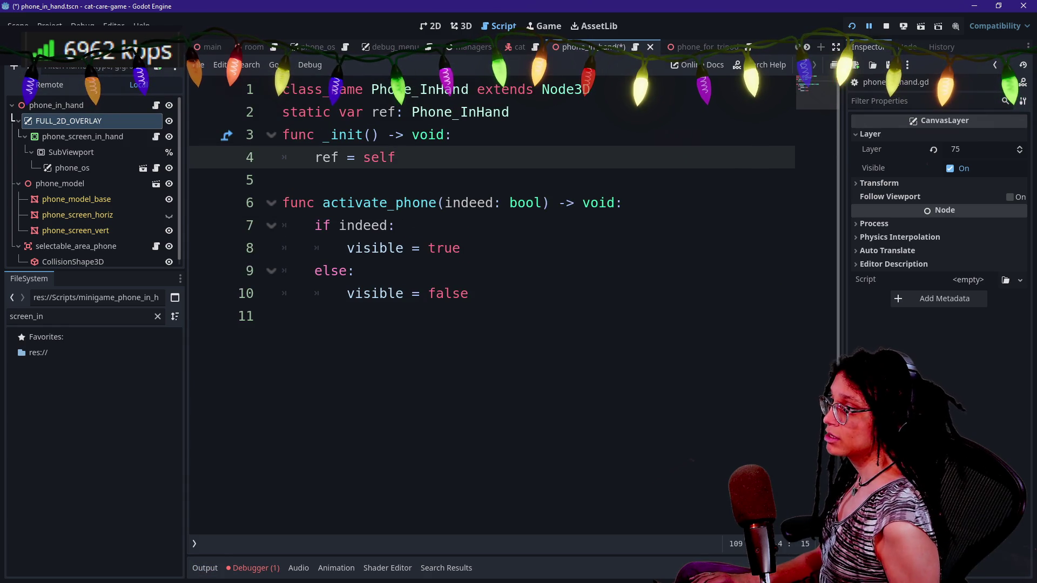
{"action": "left_click_drag", "start_coordinate": [476, 293], "coordinate": [284, 180]}
{"action": "left_click", "coordinate": [282, 180]}
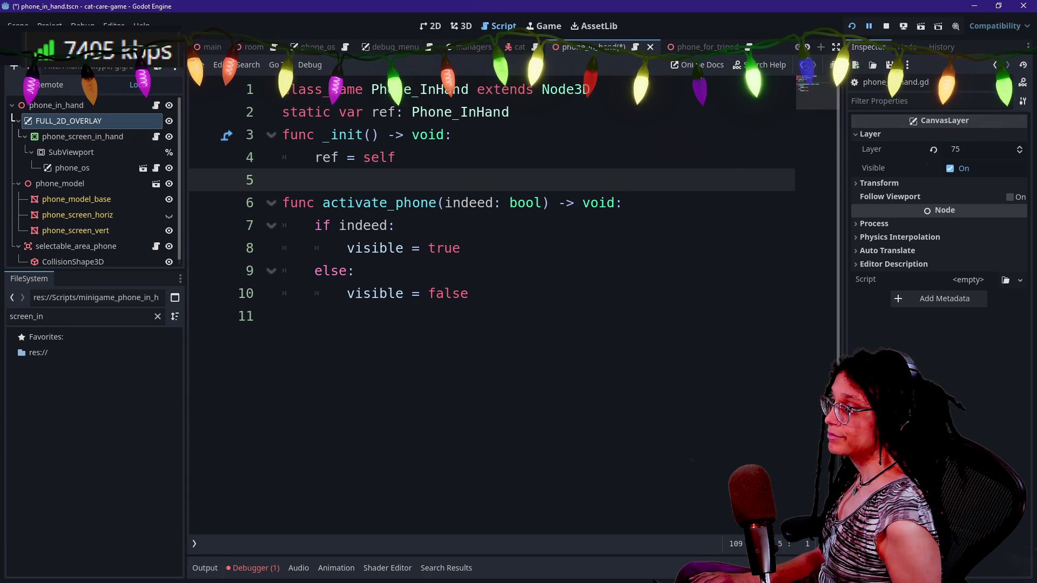
{"action": "left_click", "coordinate": [283, 316]}
{"action": "left_click", "coordinate": [469, 293]}
{"action": "left_click", "coordinate": [420, 203]}
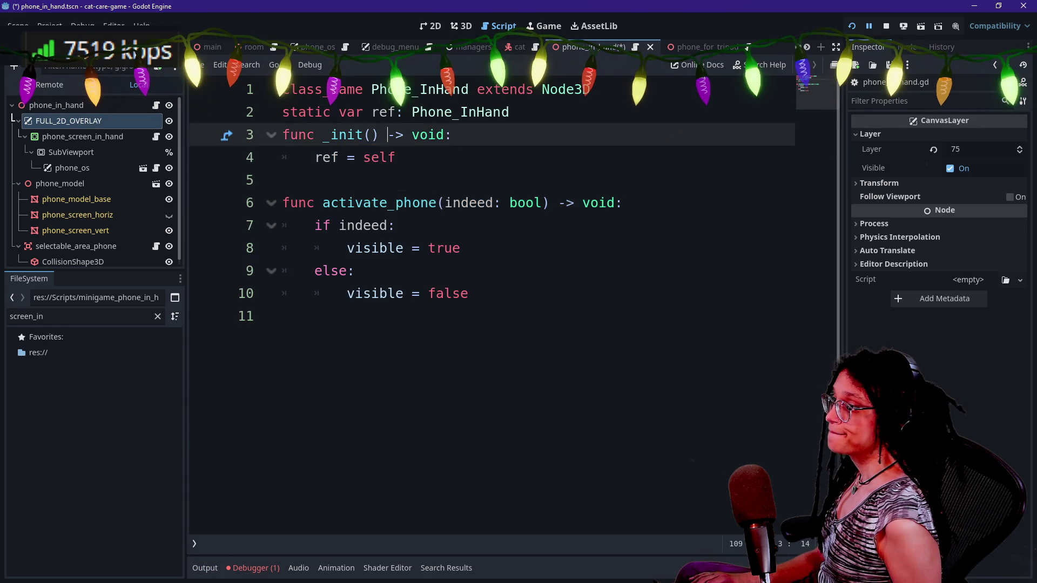
{"action": "left_click_drag", "start_coordinate": [476, 293], "coordinate": [405, 135]}
{"action": "mouse_move", "coordinate": [388, 112]}
{"action": "left_mouse_down"}
{"action": "mouse_move", "coordinate": [301, 203]}
{"action": "mouse_move", "coordinate": [397, 89]}
{"action": "mouse_move", "coordinate": [292, 316]}
{"action": "mouse_move", "coordinate": [464, 248]}
{"action": "mouse_move", "coordinate": [292, 316]}
{"action": "mouse_move", "coordinate": [436, 112]}
{"action": "left_mouse_up"}
{"action": "left_click", "coordinate": [429, 112]}
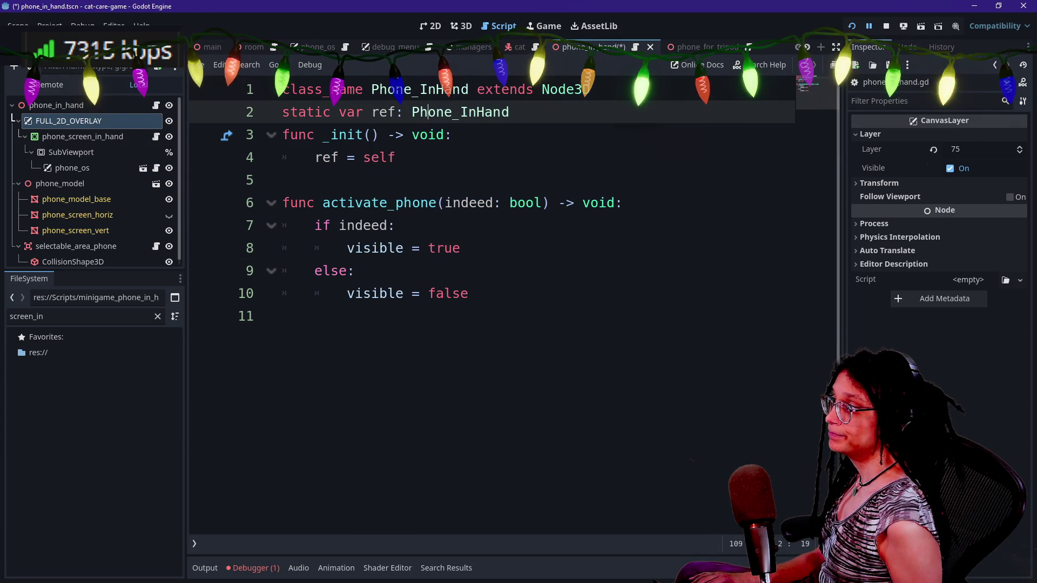
- Select the entire Minigame_Phone_InHand script, then return to the phone_in_hand script and root node
{"action": "left_click", "coordinate": [156, 136]}
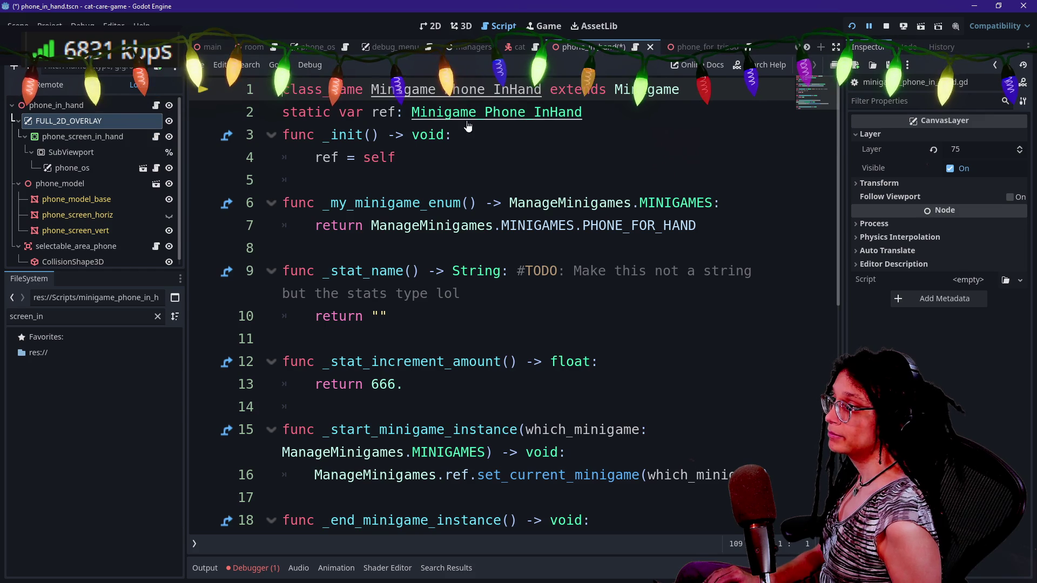
{"action": "key", "text": "ctrl+a"}
{"action": "key", "text": "ctrl+c"}
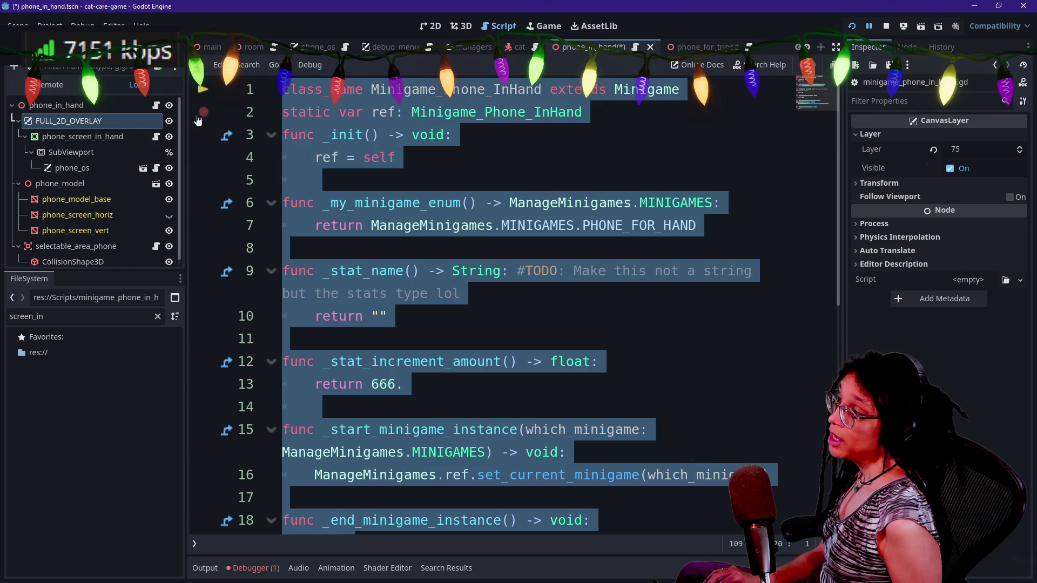
{"action": "left_click", "coordinate": [156, 107]}
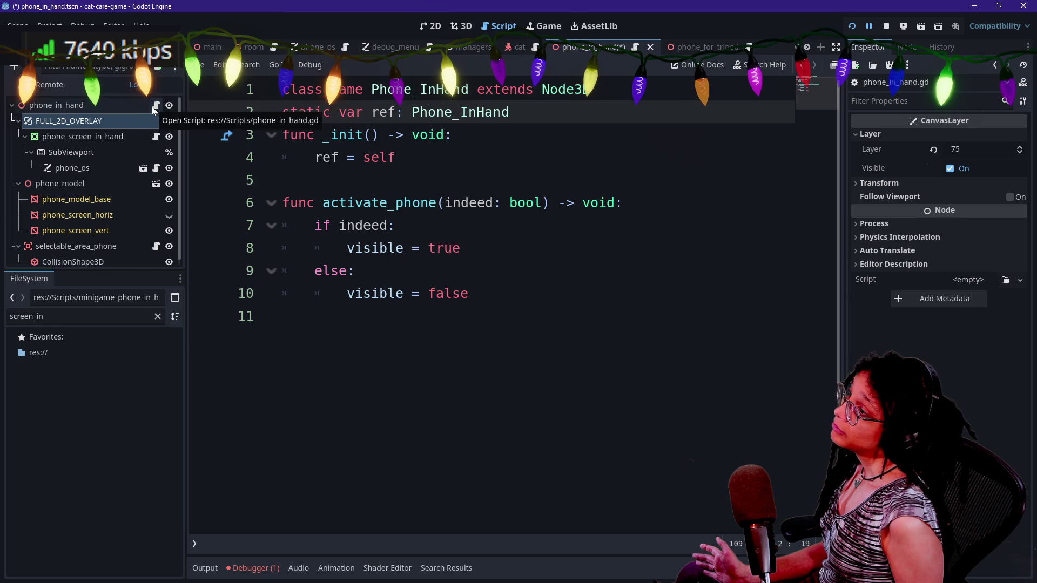
{"action": "left_click", "coordinate": [139, 107]}
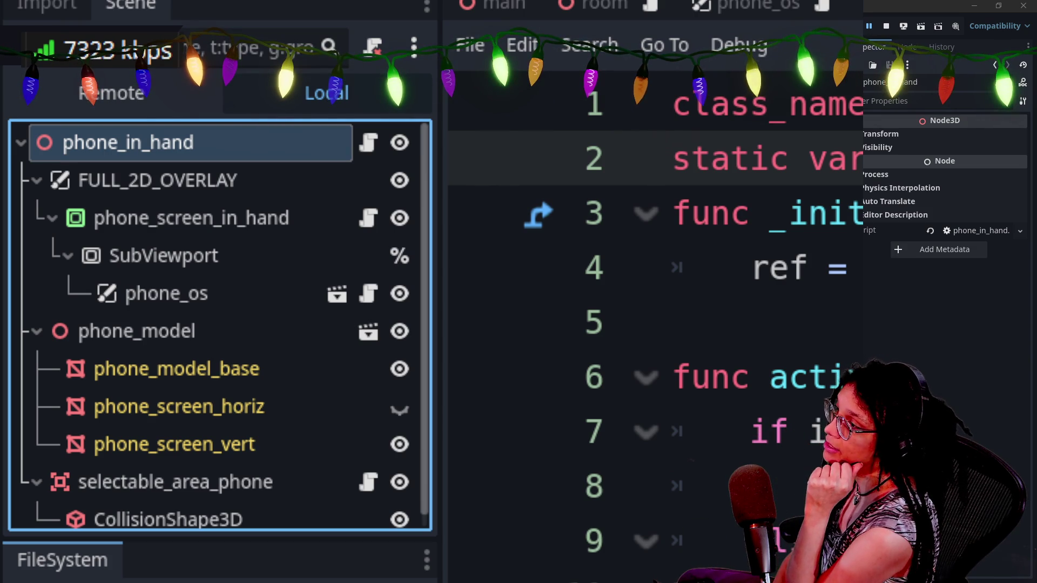
{"action": "left_click", "coordinate": [157, 224]}
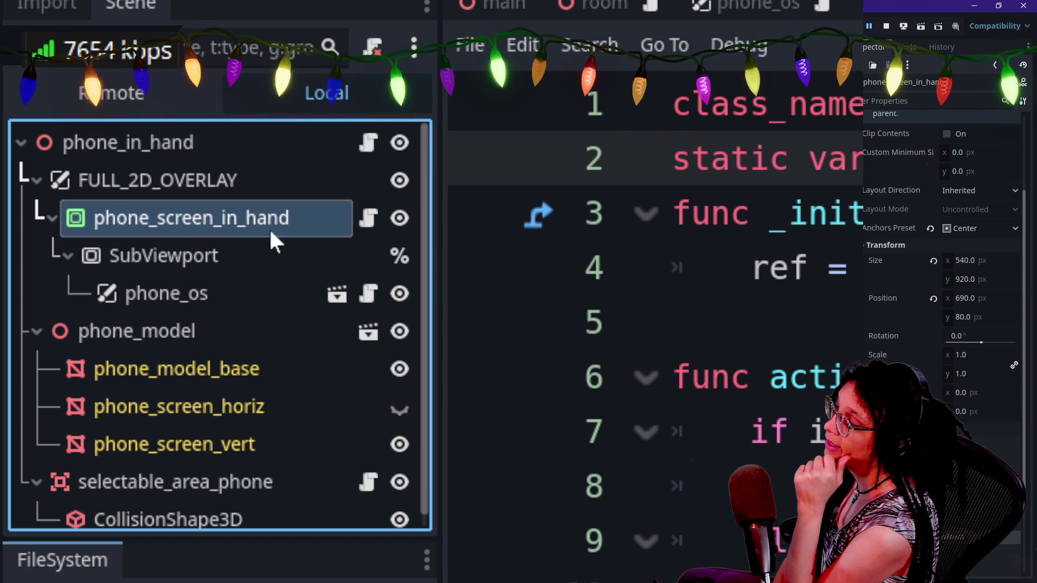
{"action": "left_click", "coordinate": [223, 179]}
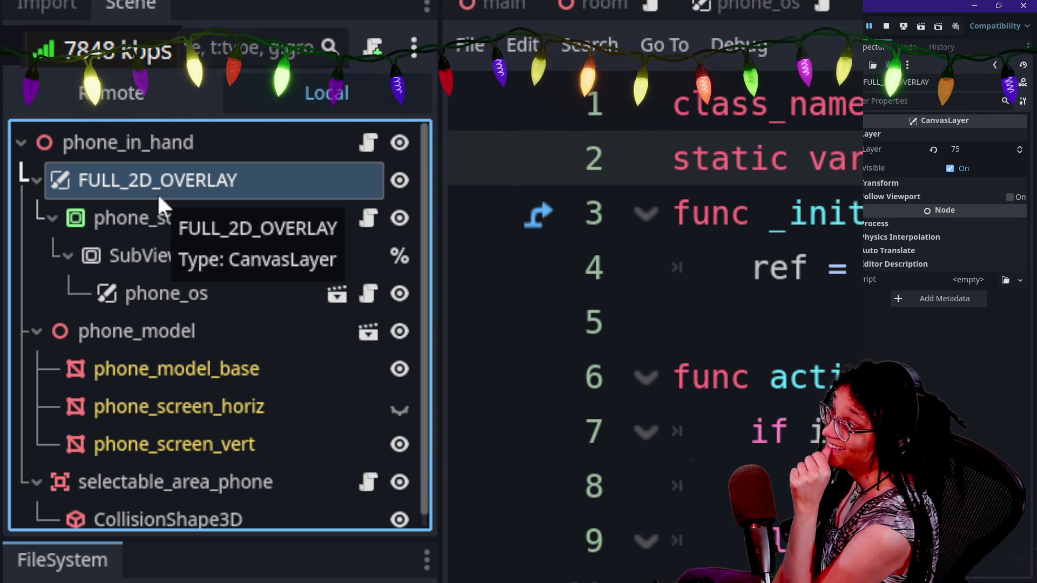
{"action": "left_click", "coordinate": [184, 138]}
{"action": "left_click", "coordinate": [184, 141]}
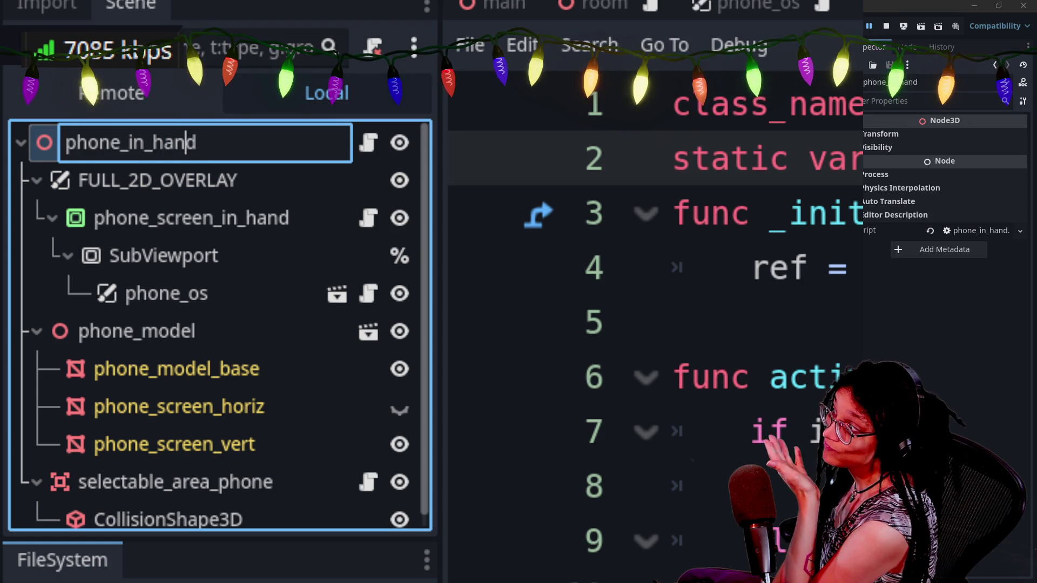
- Rename the root node phone_in_hand to minigame_phone_in_hand using F2
{"action": "left_click", "coordinate": [196, 167]}
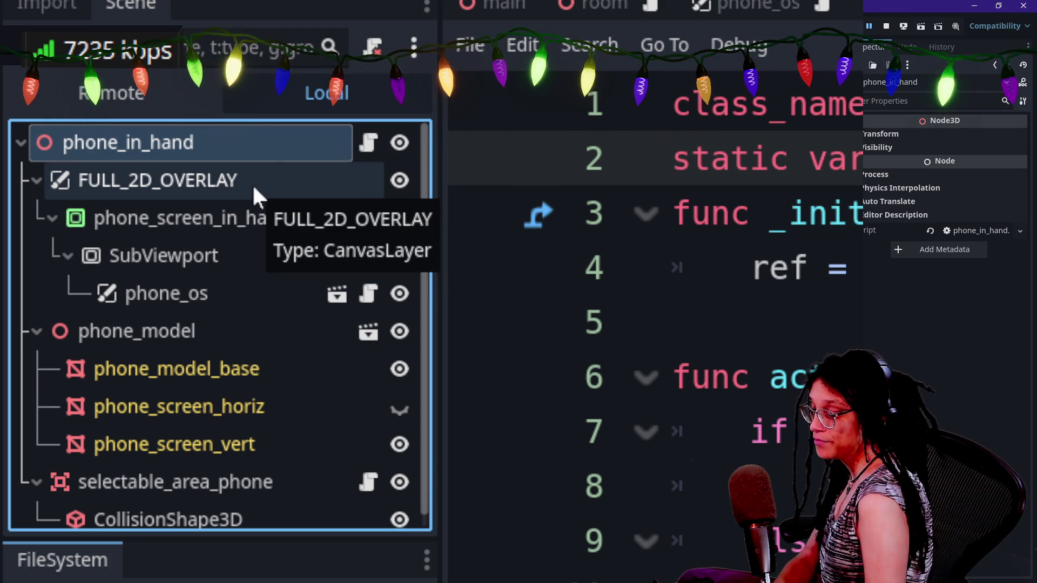
{"action": "key", "text": "F2"}
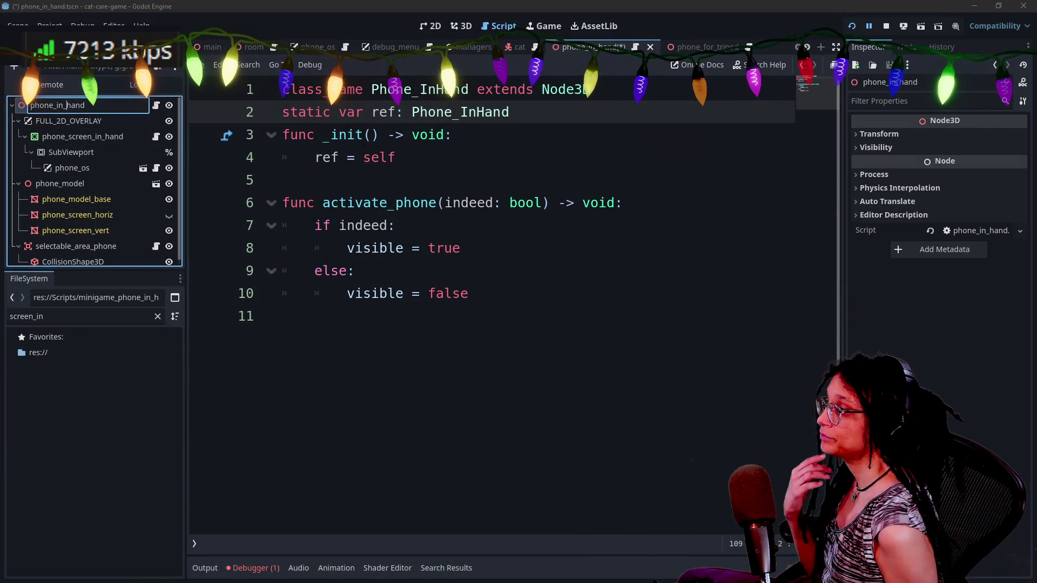
{"action": "type", "text": "minigame_p"}
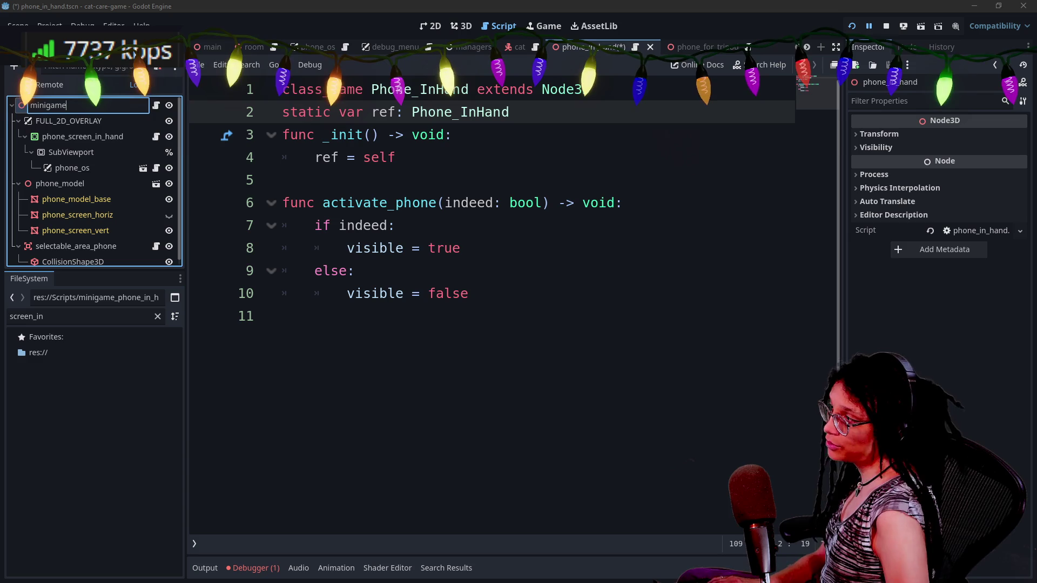
{"action": "key", "text": "BackSpace"}
{"action": "type", "text": "one_I"}
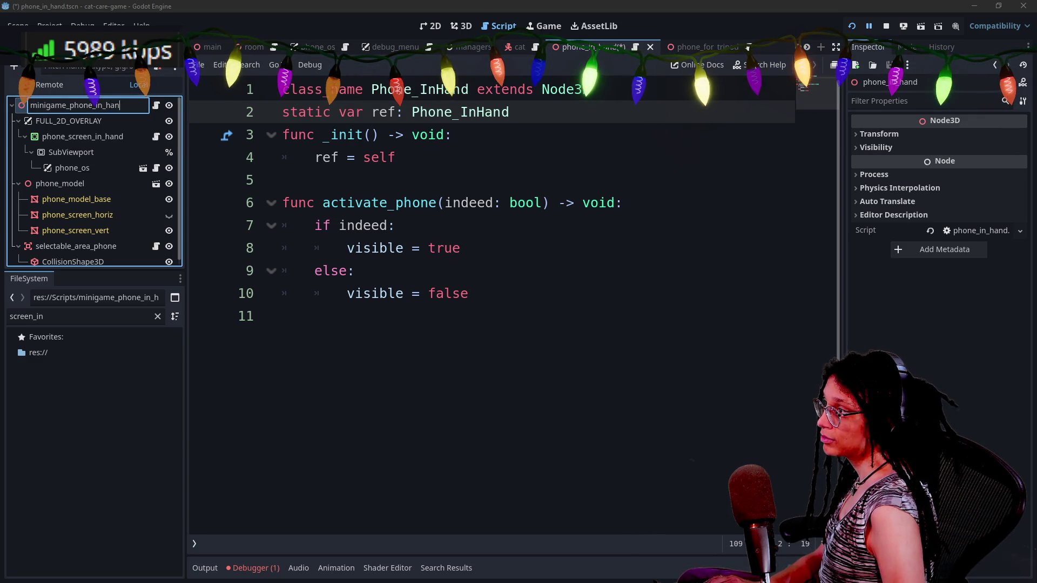
{"action": "type", "text": "nHand"}
{"action": "key", "text": "Return"}
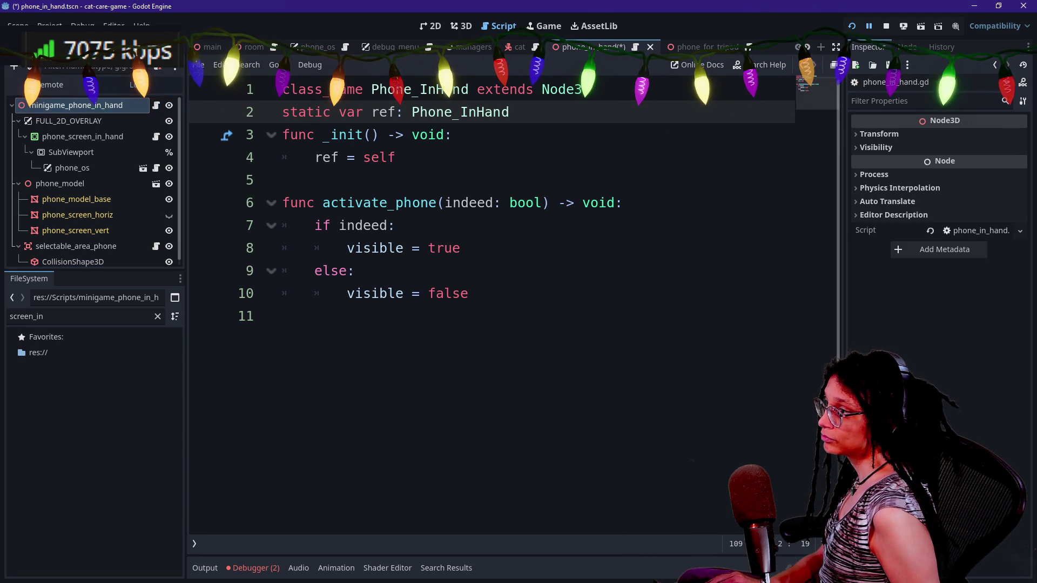
{"action": "left_click_drag", "start_coordinate": [395, 157], "coordinate": [283, 89]}
- Paste the minigame class code over phone_in_hand.gd's header and reduce the old minigame script to pass
{"action": "type", "text": "_start_pos.y"}
{"action": "key", "text": "ctrl+z"}
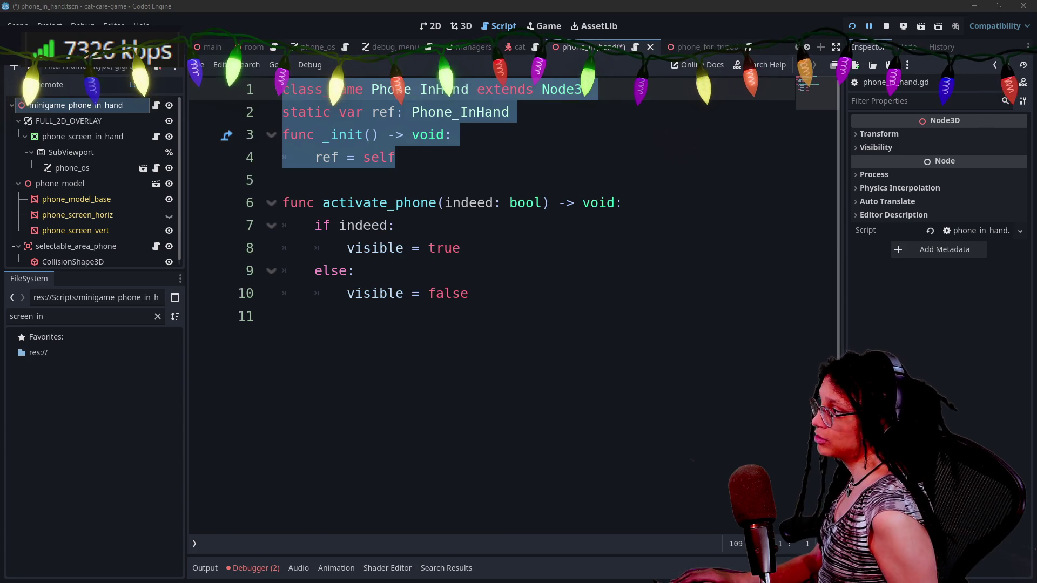
{"action": "key", "text": "ctrl+v"}
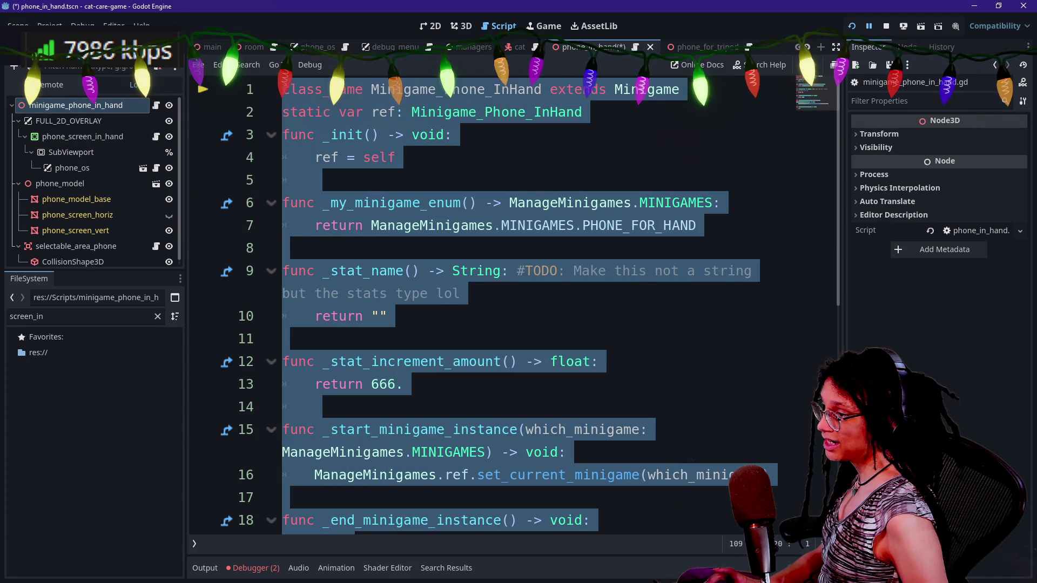
{"action": "key", "text": "BackSpace"}
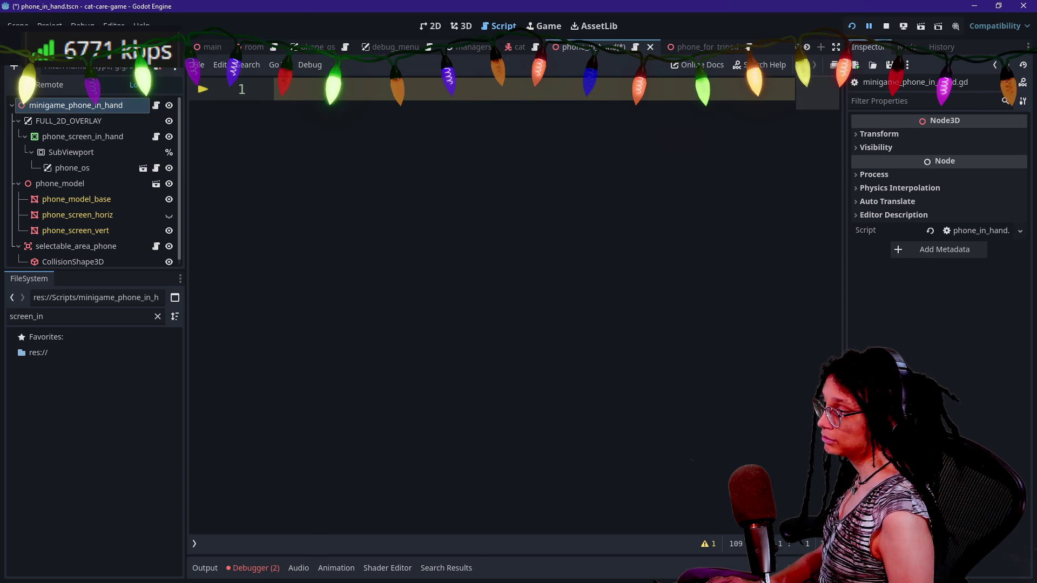
{"action": "type", "text": "pass"}
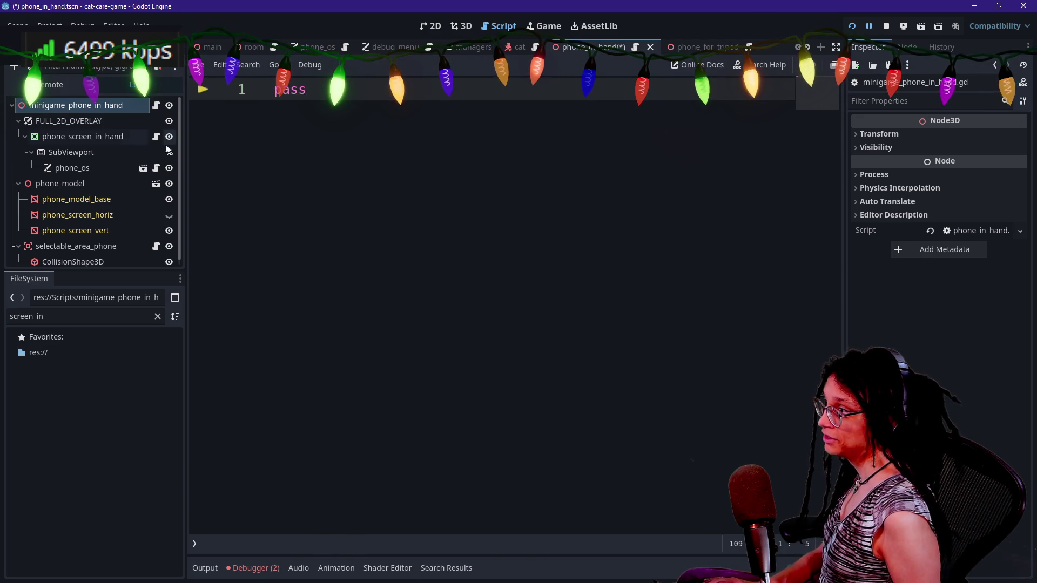
- Undo and redo back to the intended script contents, save both scripts, and stop the running game
{"action": "key", "text": "ctrl+z"}
{"action": "key", "text": "ctrl+z"}
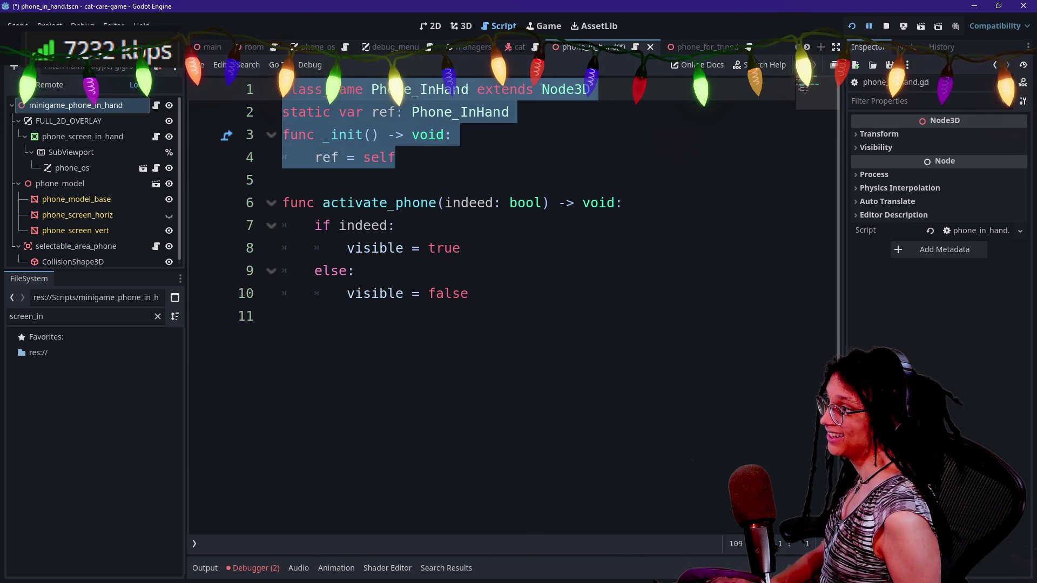
{"action": "key", "text": "ctrl+z"}
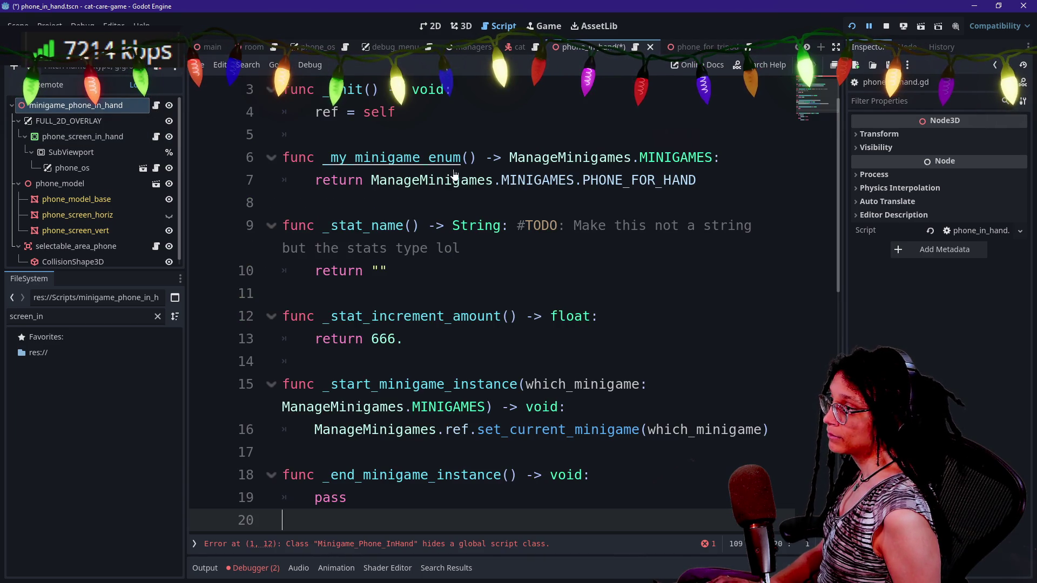
{"action": "key", "text": "ctrl+z"}
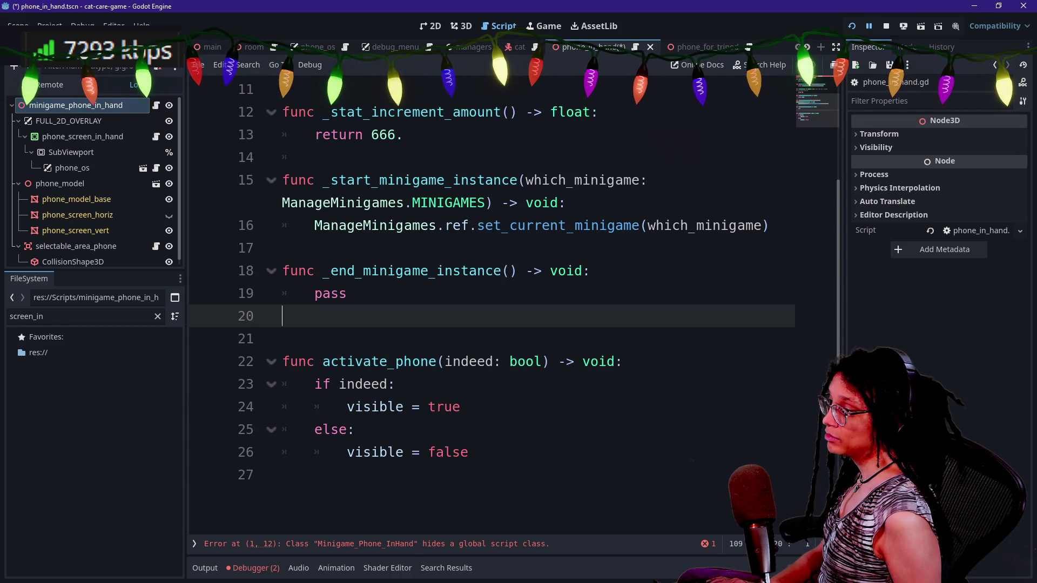
{"action": "key", "text": "ctrl+z"}
{"action": "scroll", "coordinate": [486, 302], "scroll_direction": "up", "scroll_amount": 4}
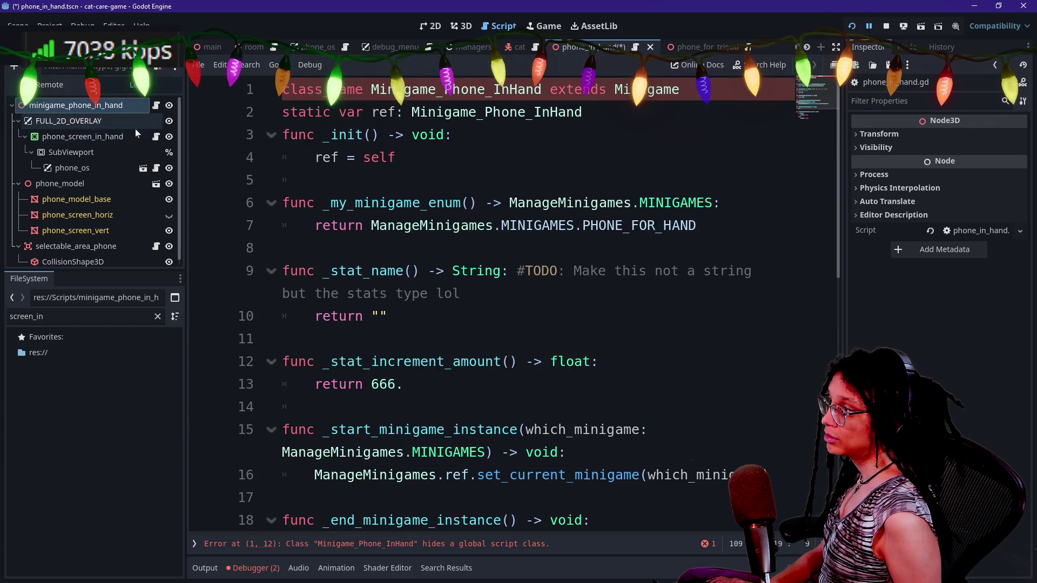
{"action": "key", "text": "ctrl+z"}
{"action": "key", "text": "ctrl+s"}
{"action": "left_click", "coordinate": [157, 106]}
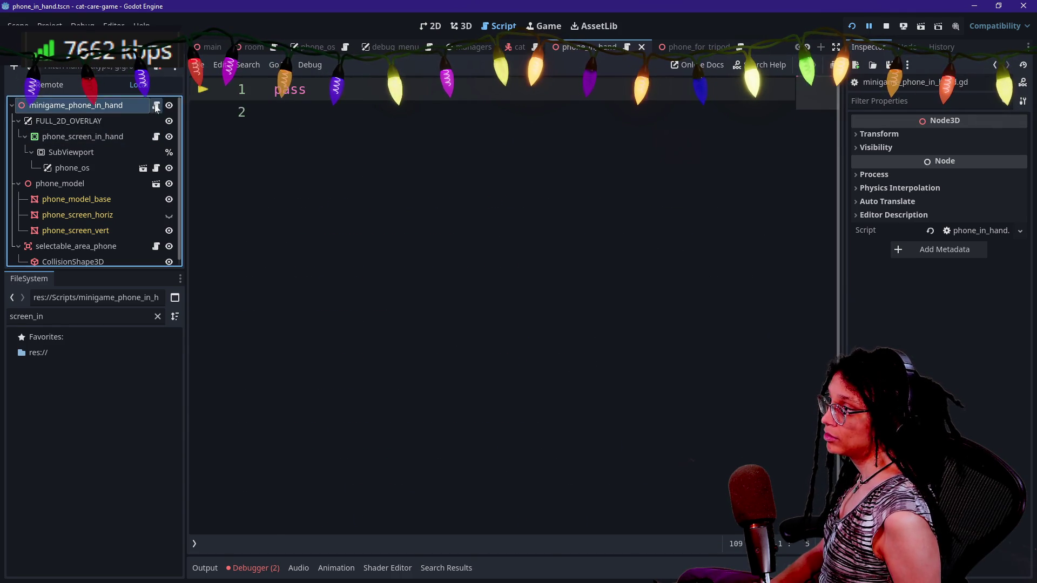
{"action": "key", "text": "ctrl+shift+z"}
{"action": "key", "text": "ctrl+s"}
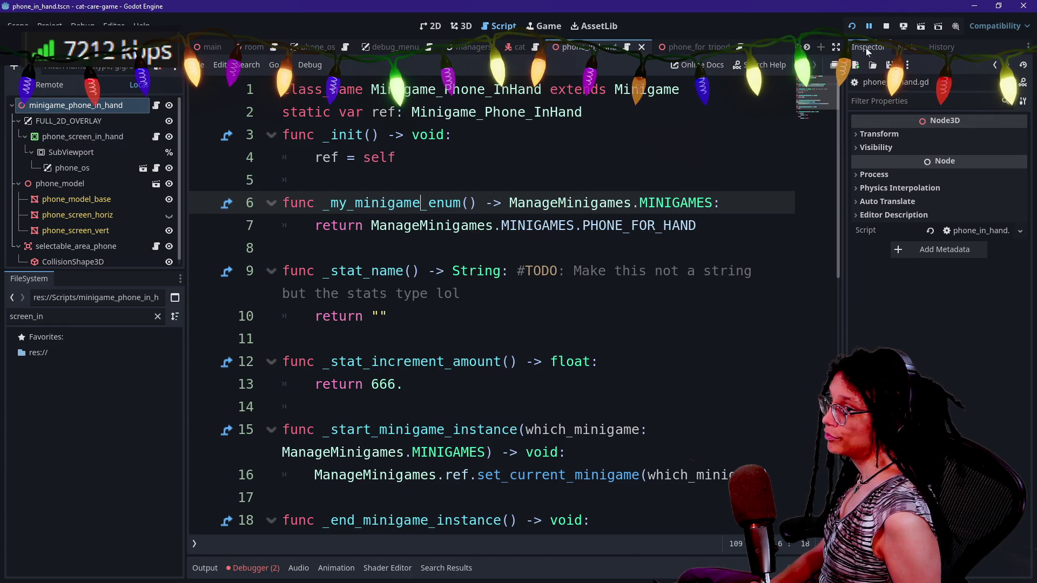
{"action": "left_click", "coordinate": [475, 135]}
- Search all project files for 'phone_inhand.ref'
{"action": "key", "text": "ctrl+shift+f"}
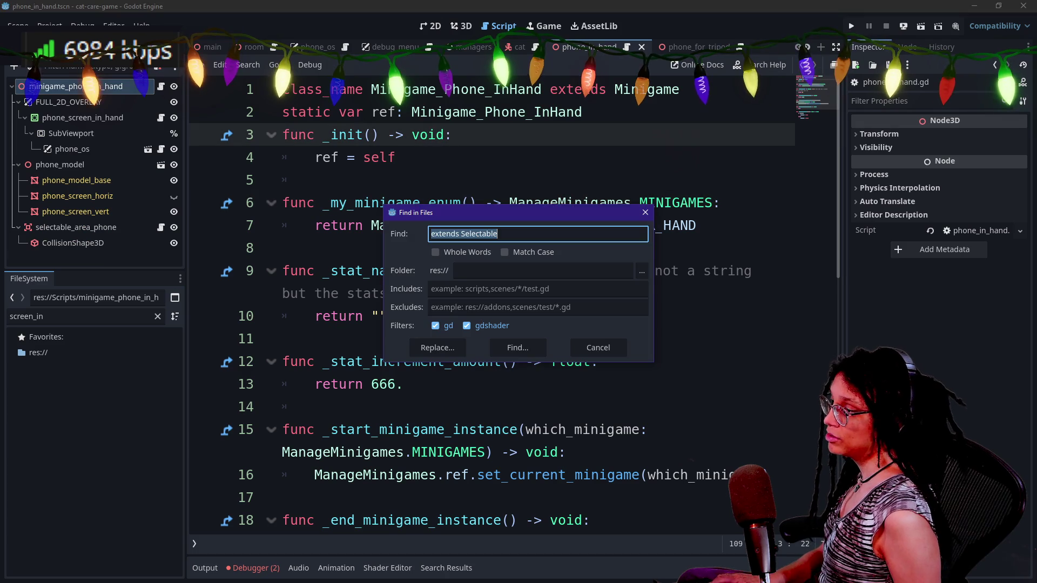
{"action": "type", "text": "pj"}
{"action": "key", "text": "BackSpace"}
{"action": "type", "text": "hone_inhand.ref"}
{"action": "key", "text": "Return"}
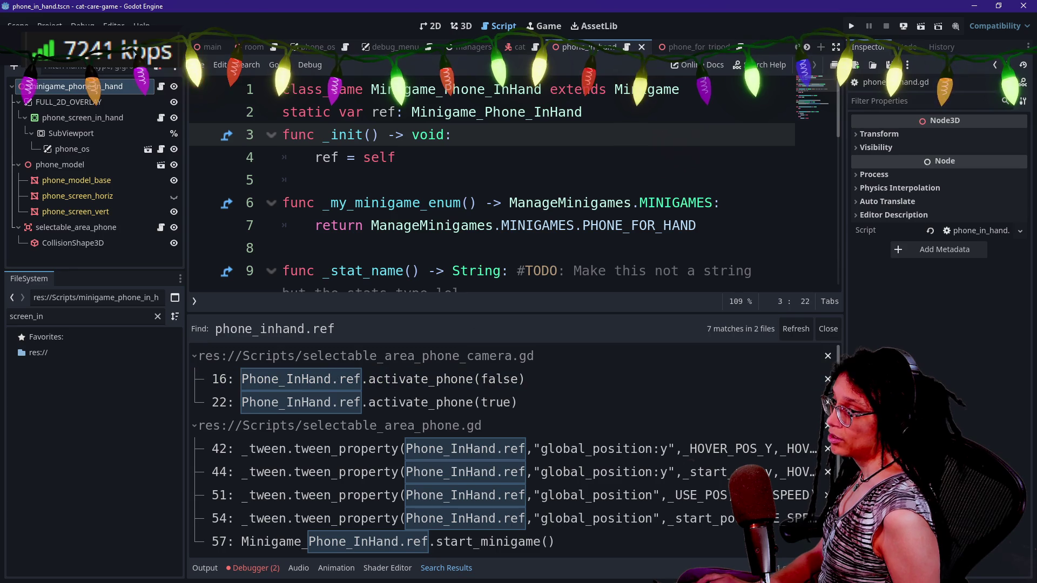
- Replace every match with Minigame_Phone_InHand, excluding the line 57 match
{"action": "left_click", "coordinate": [599, 203]}
{"action": "key", "text": "ctrl+shift+r"}
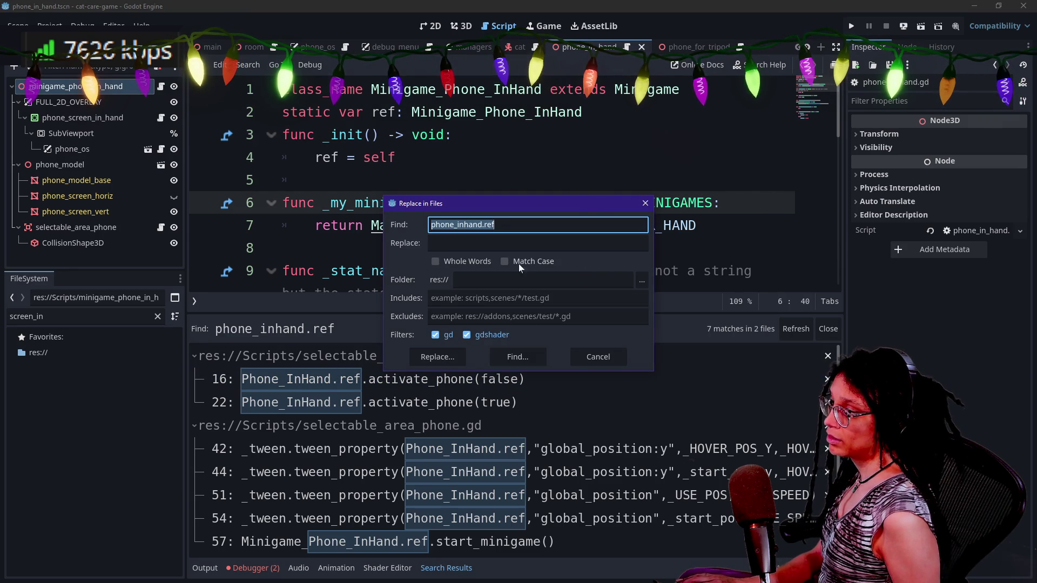
{"action": "key", "text": "Tab"}
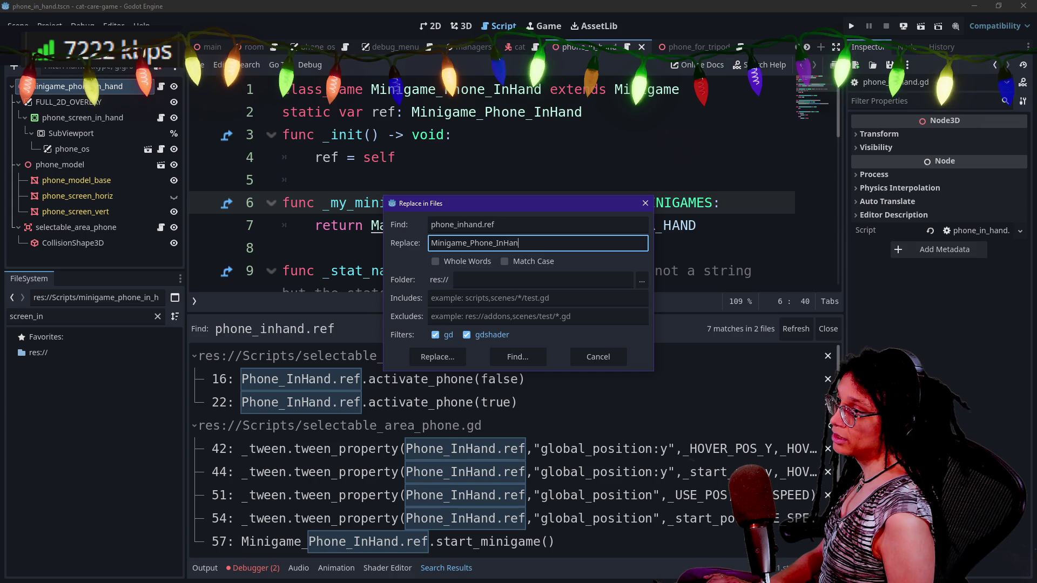
{"action": "left_click", "coordinate": [437, 357]}
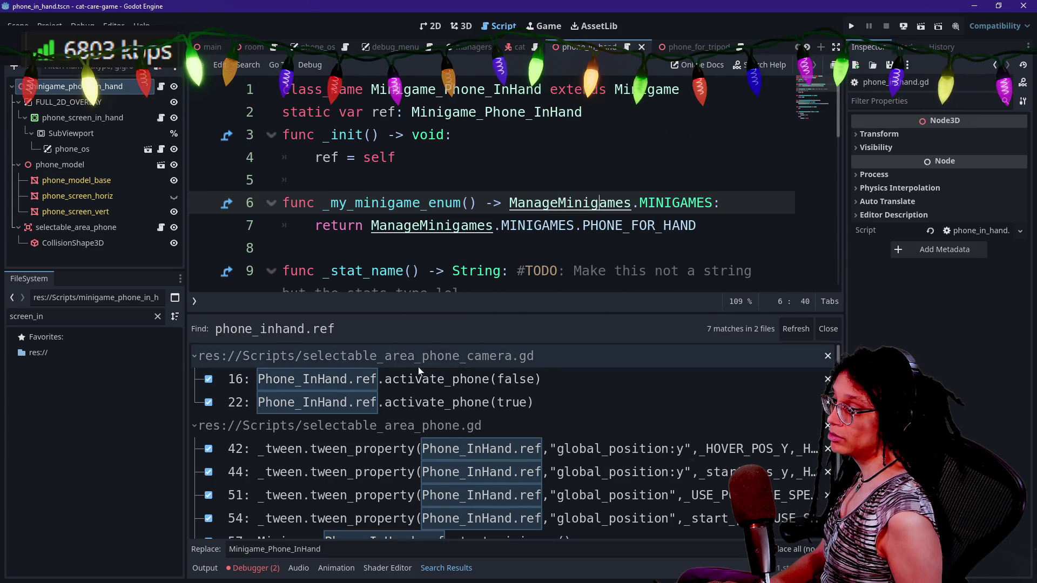
{"action": "scroll", "coordinate": [523, 433], "scroll_direction": "down", "scroll_amount": 1}
{"action": "scroll", "coordinate": [523, 433], "scroll_direction": "up", "scroll_amount": 1}
{"action": "scroll", "coordinate": [378, 475], "scroll_direction": "down", "scroll_amount": 1}
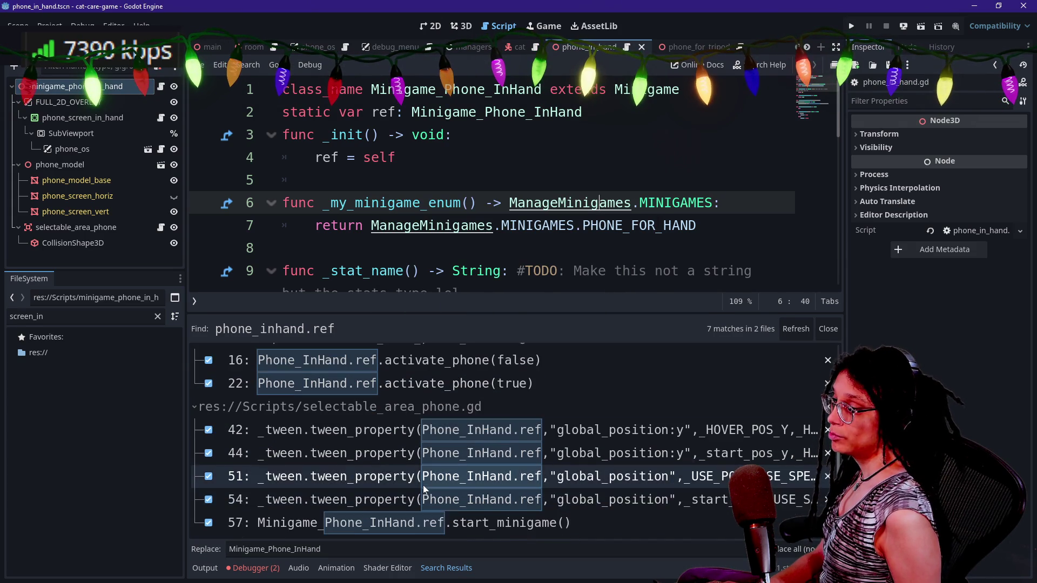
{"action": "left_click", "coordinate": [208, 523]}
{"action": "left_click", "coordinate": [361, 524]}
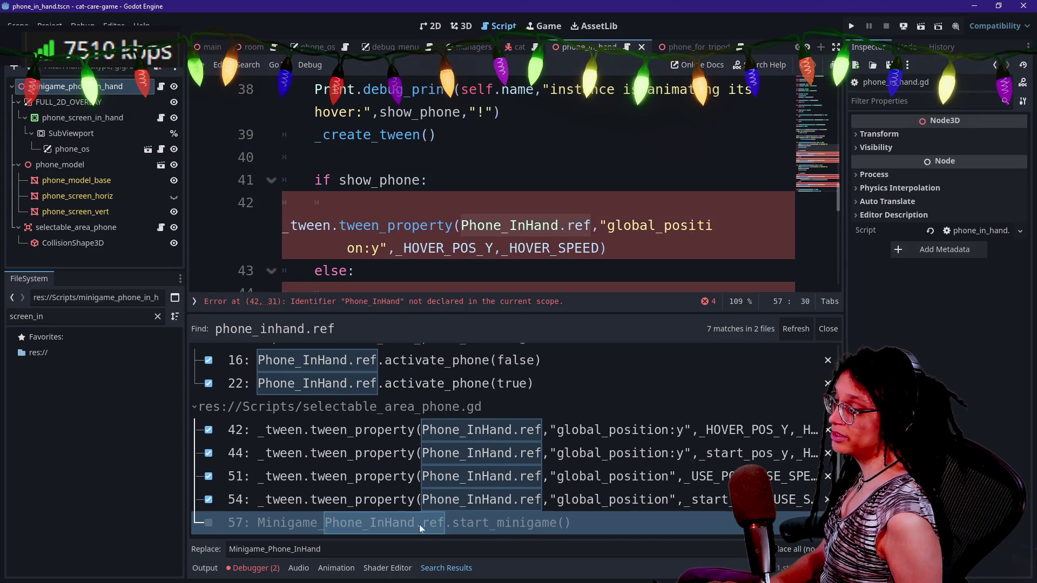
{"action": "scroll", "coordinate": [418, 517], "scroll_direction": "up", "scroll_amount": 1}
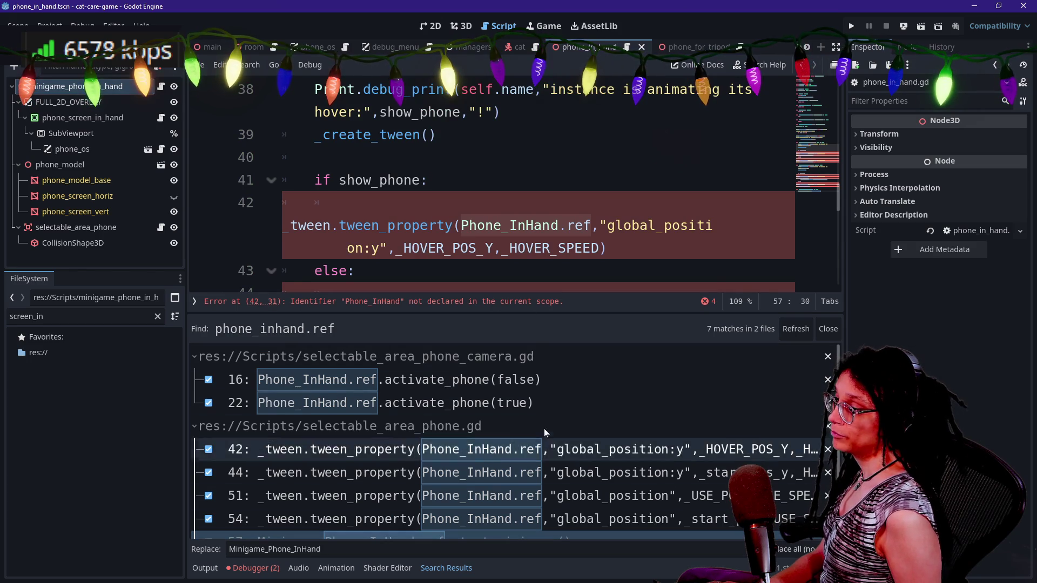
{"action": "left_click", "coordinate": [794, 549]}
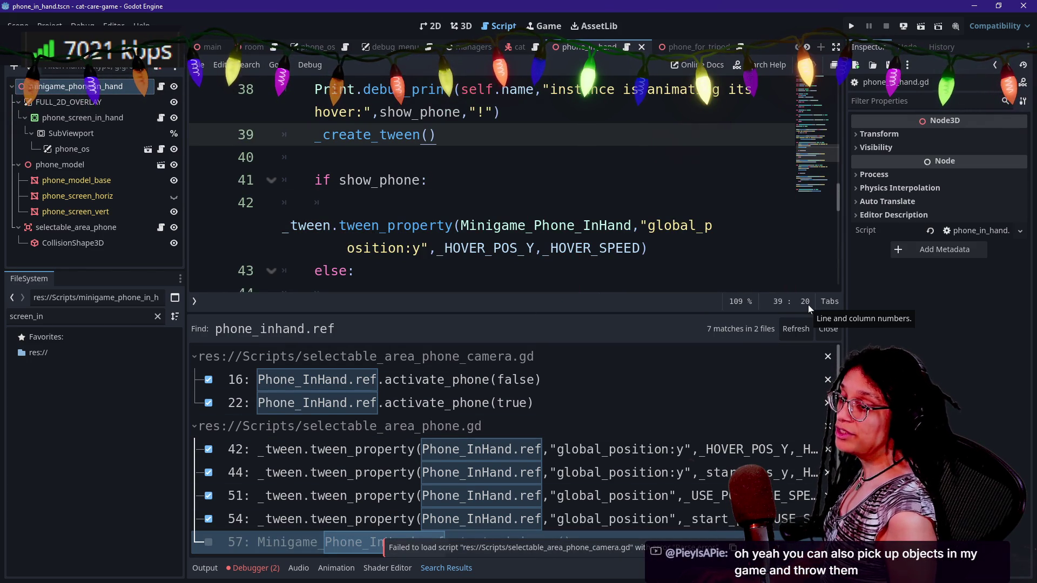
- Hide the search results and save the phone_in_hand scene while reviewing its constants
{"action": "key", "text": "Escape"}
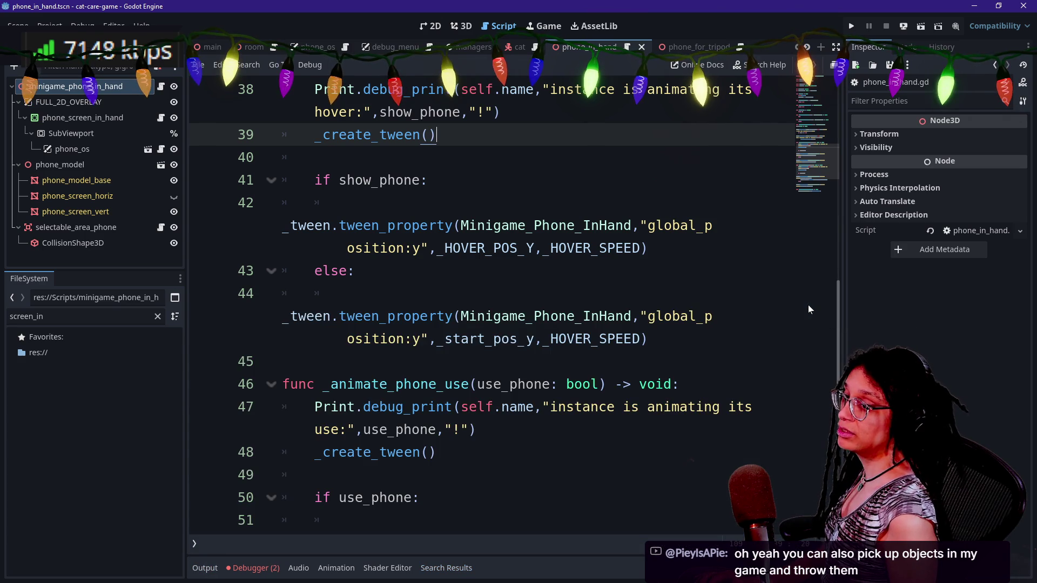
{"action": "left_click", "coordinate": [682, 384]}
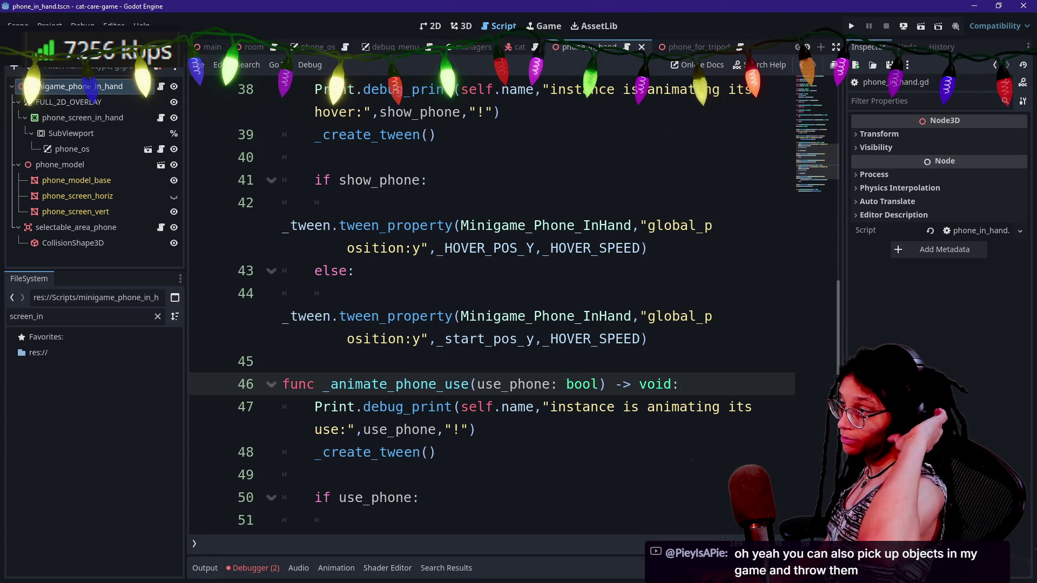
{"action": "scroll", "coordinate": [492, 302], "scroll_direction": "up", "scroll_amount": 12}
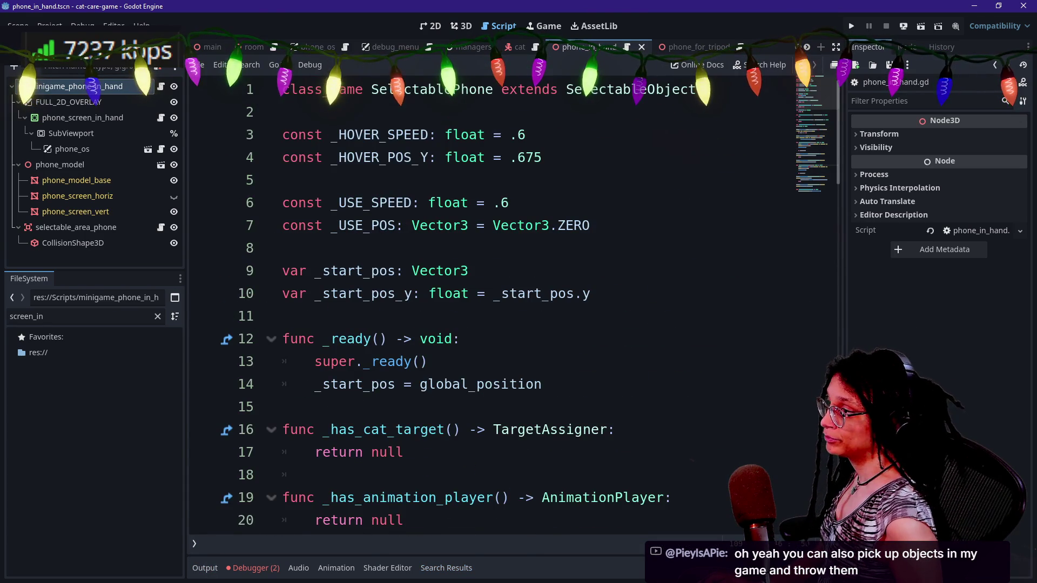
{"action": "key", "text": "ctrl+s"}
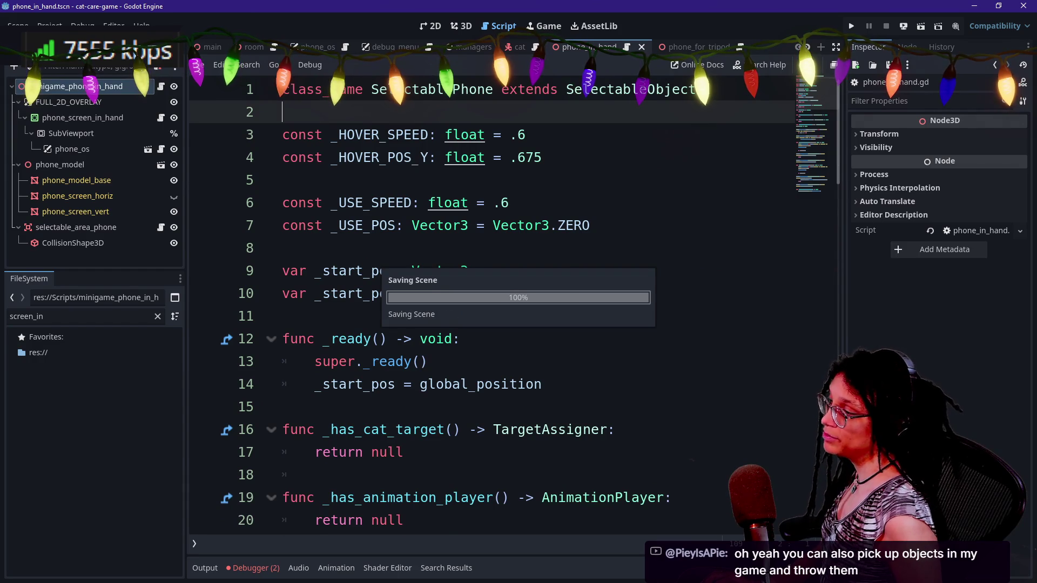
{"action": "mouse_move", "coordinate": [490, 239]}
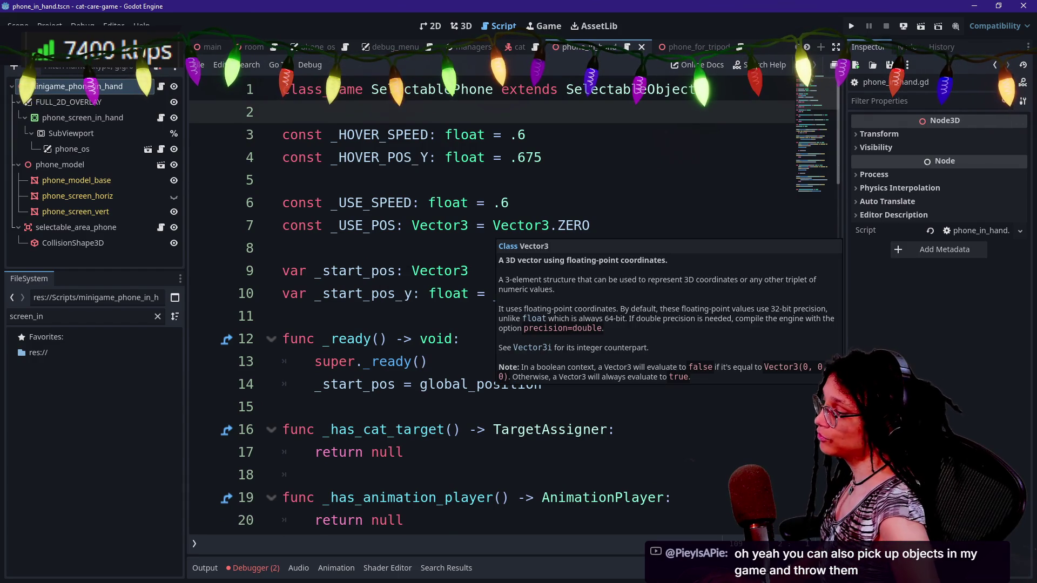
{"action": "left_click", "coordinate": [491, 271]}
{"action": "key", "text": "Up"}
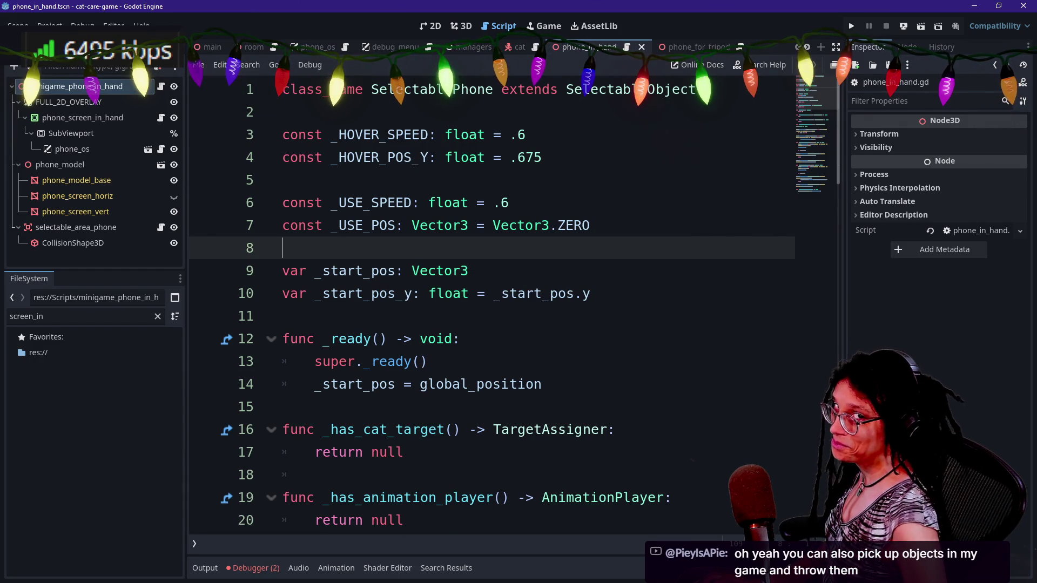
{"action": "key", "text": "Up"}
{"action": "left_click", "coordinate": [396, 157]}
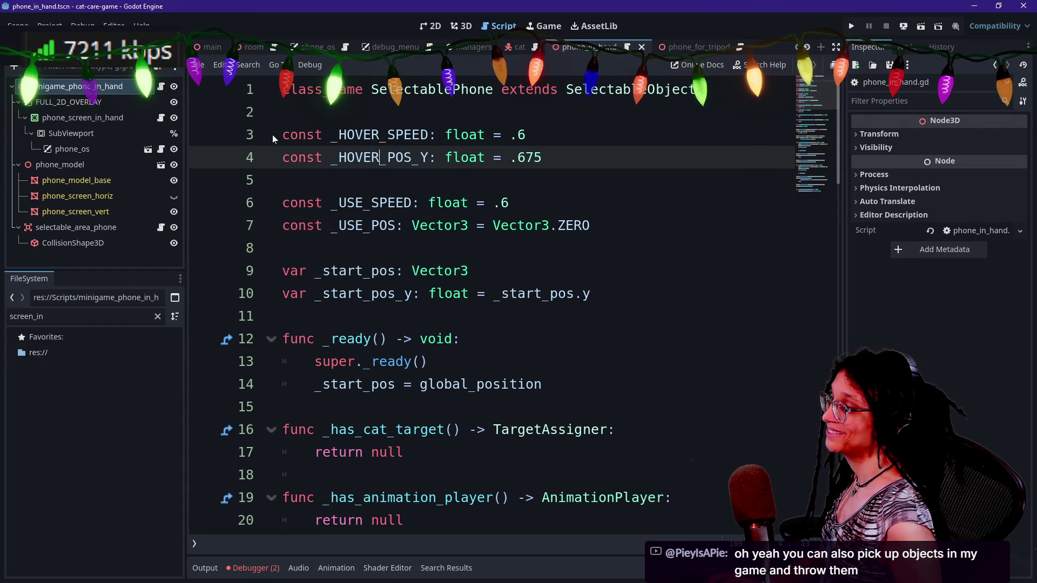
- Switch to the Minigame_Phone_InHand script and run the project
{"action": "left_click", "coordinate": [290, 89]}
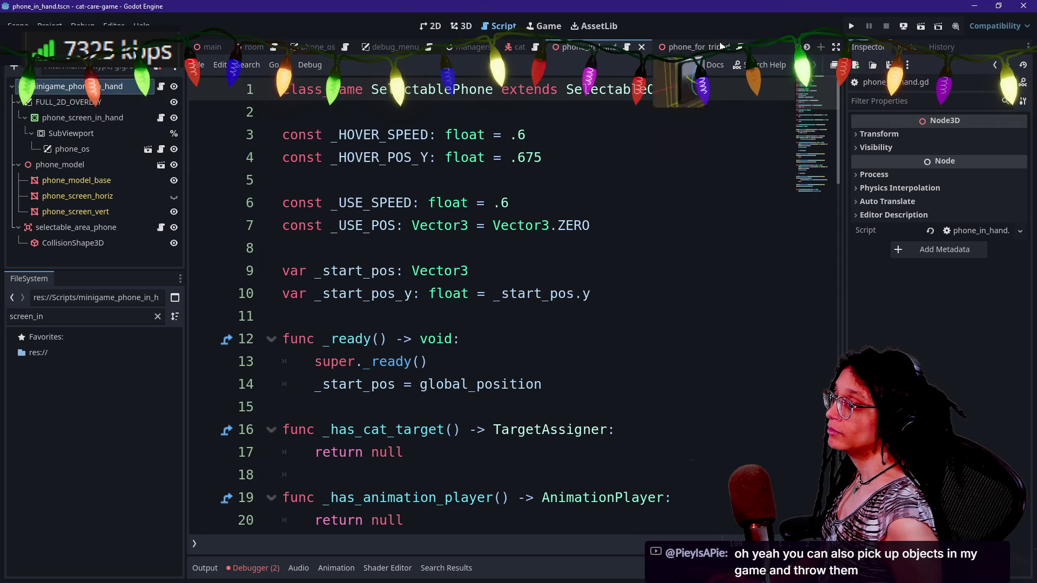
{"action": "left_click", "coordinate": [131, 89]}
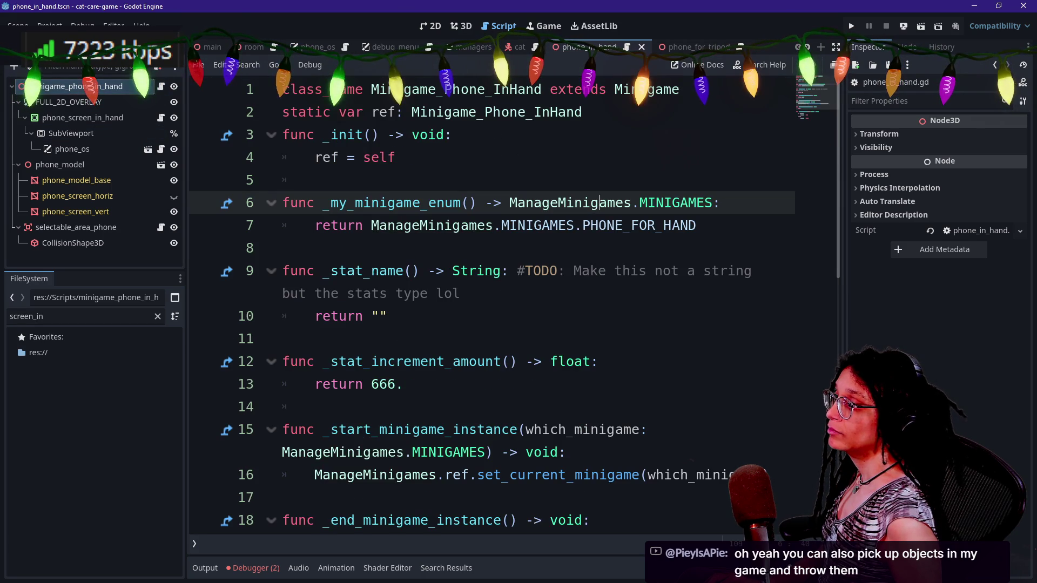
{"action": "scroll", "coordinate": [492, 302], "scroll_direction": "down", "scroll_amount": 2}
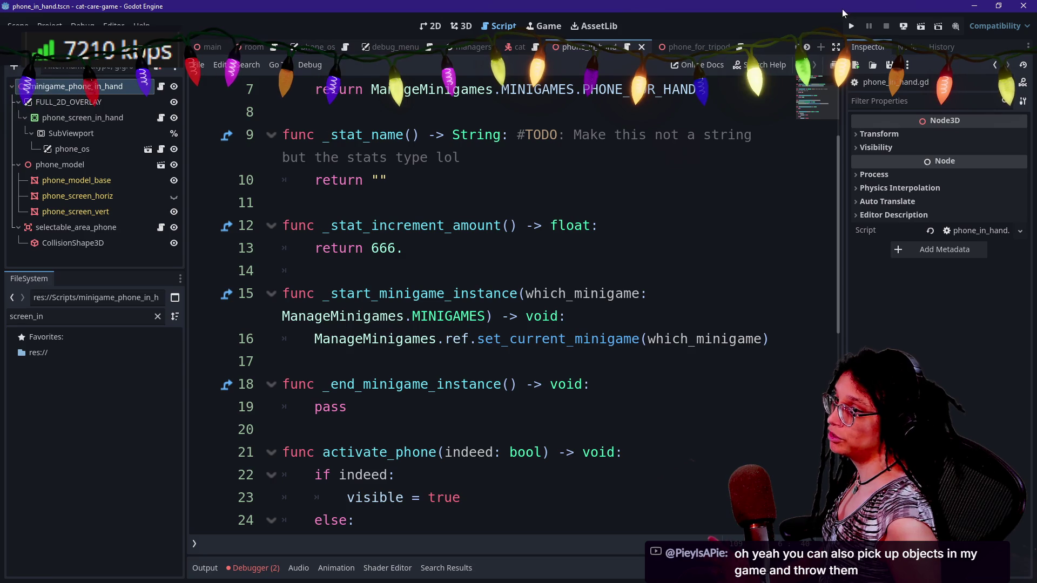
{"action": "left_click", "coordinate": [851, 26]}
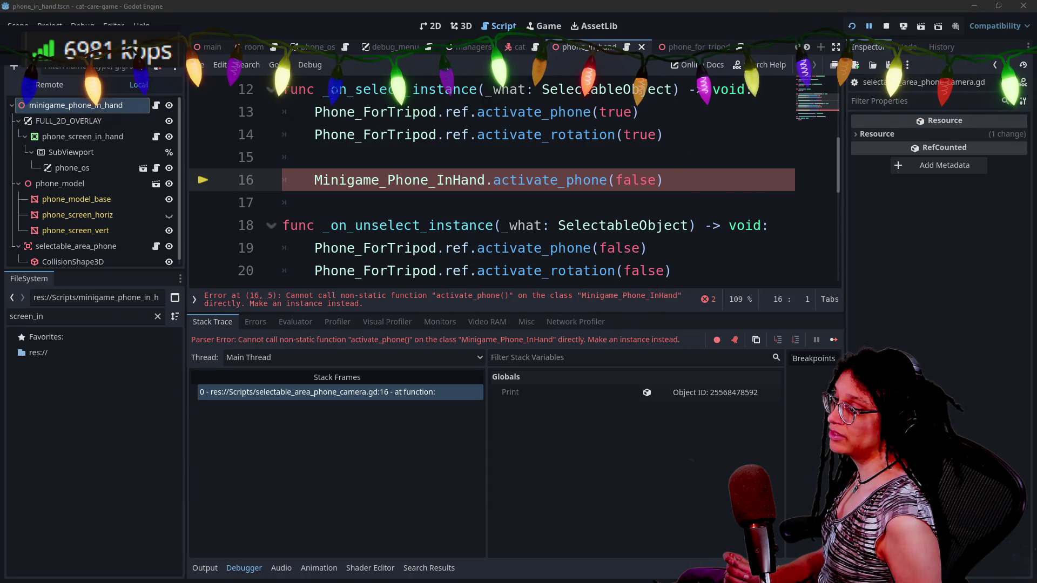
- Append .ref to Minigame_Phone_InHand in the line 16 activate_phone call
{"action": "left_click", "coordinate": [535, 225]}
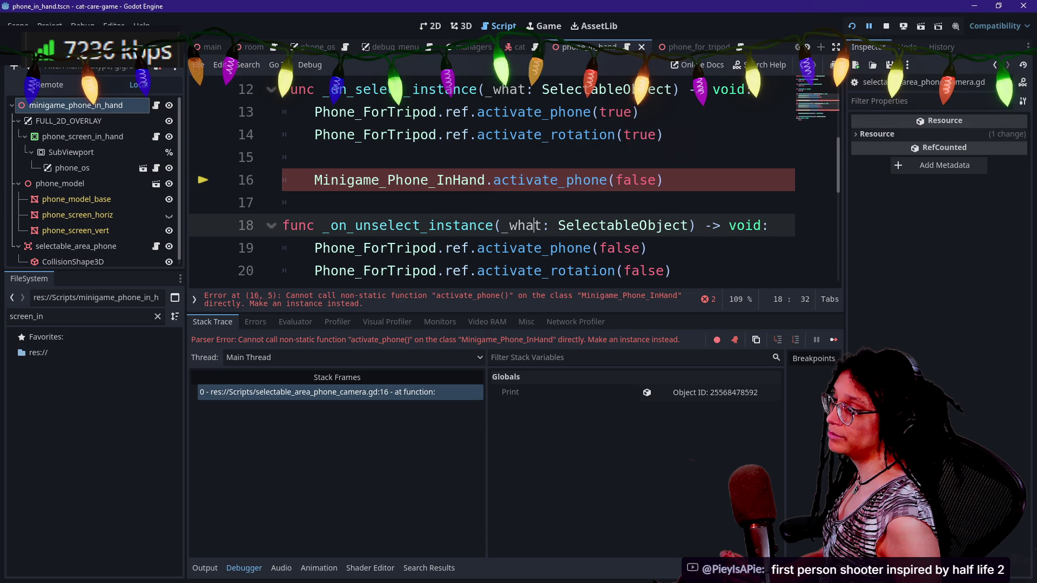
{"action": "left_click", "coordinate": [485, 180]}
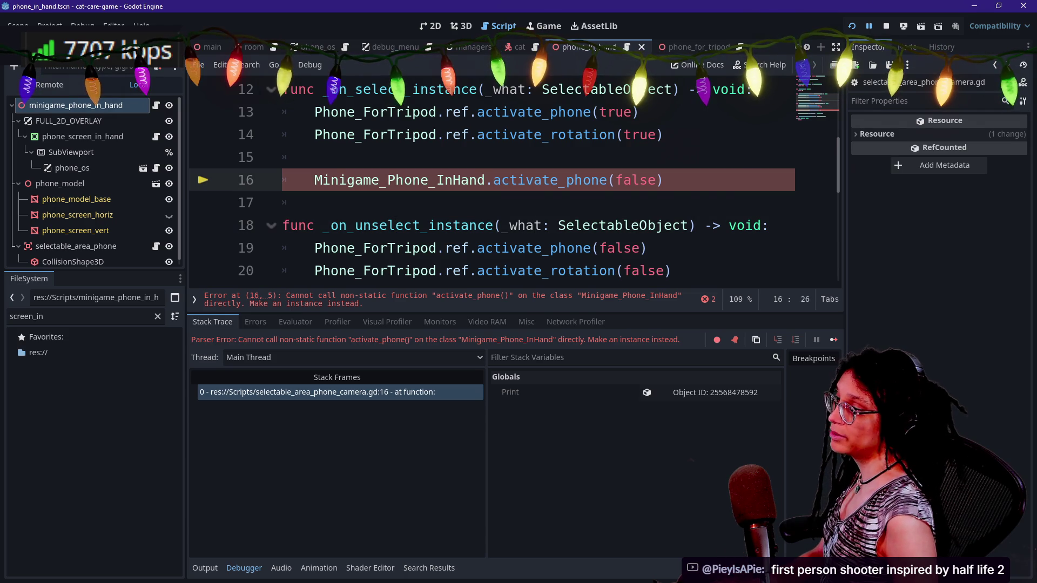
{"action": "type", "text": ".ref"}
{"action": "left_click", "coordinate": [412, 89]}
{"action": "left_click", "coordinate": [511, 180]}
{"action": "scroll", "coordinate": [514, 178], "scroll_direction": "down", "scroll_amount": 1}
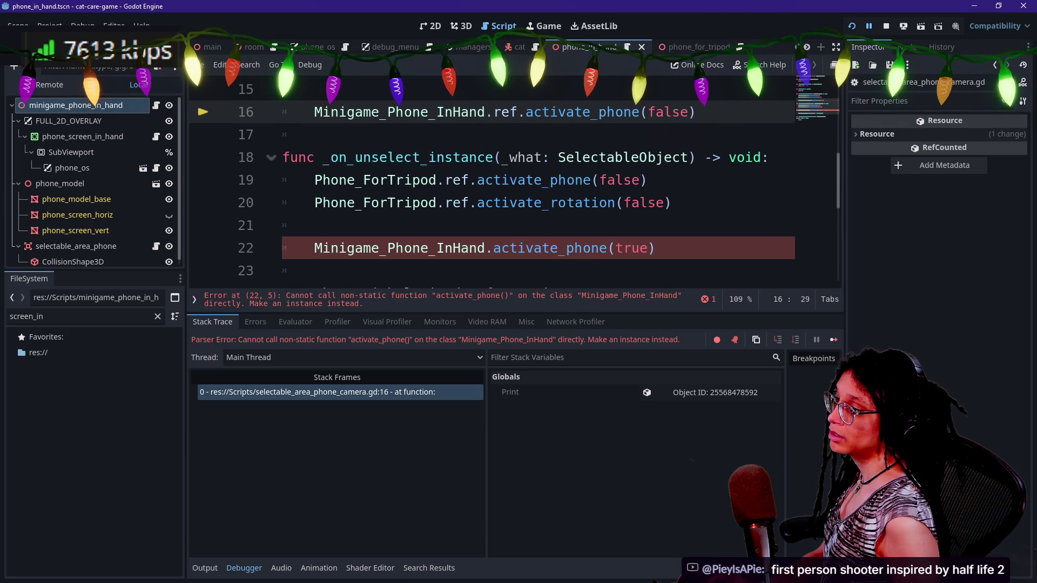
- Append .ref to Minigame_Phone_InHand in the line 22 activate_phone call
{"action": "left_click", "coordinate": [487, 248]}
{"action": "type", "text": ".ref"}
{"action": "left_click", "coordinate": [446, 202]}
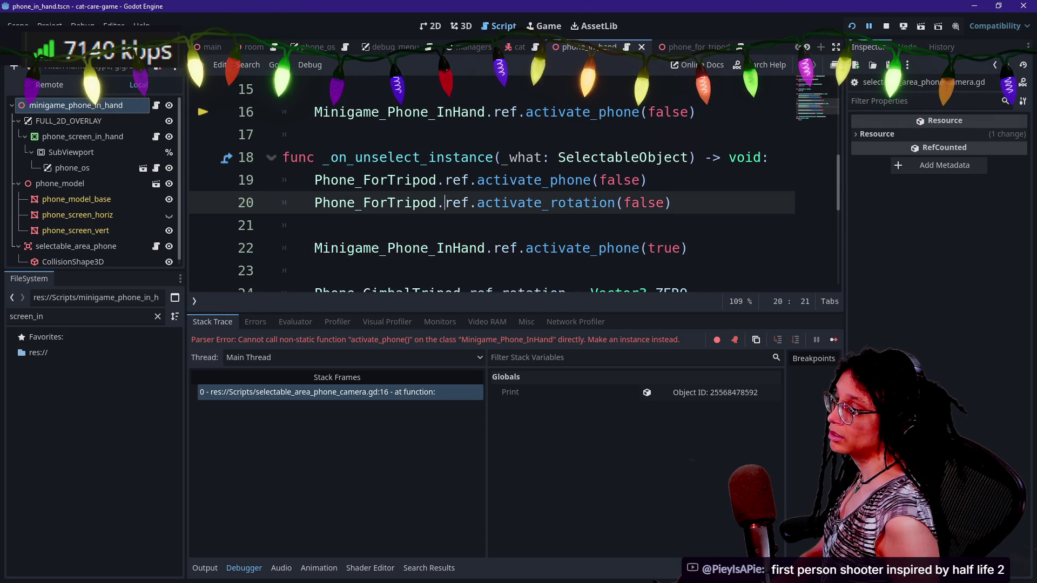
{"action": "scroll", "coordinate": [446, 202], "scroll_direction": "down", "scroll_amount": 1}
{"action": "scroll", "coordinate": [513, 184], "scroll_direction": "down", "scroll_amount": 1}
{"action": "scroll", "coordinate": [513, 184], "scroll_direction": "down", "scroll_amount": 2}
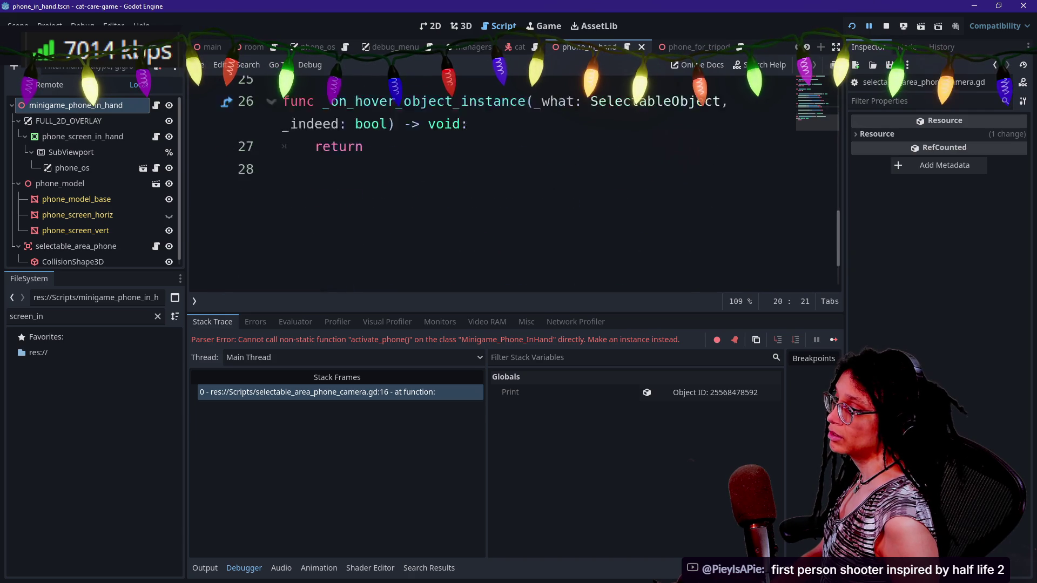
{"action": "scroll", "coordinate": [513, 183], "scroll_direction": "up", "scroll_amount": 2}
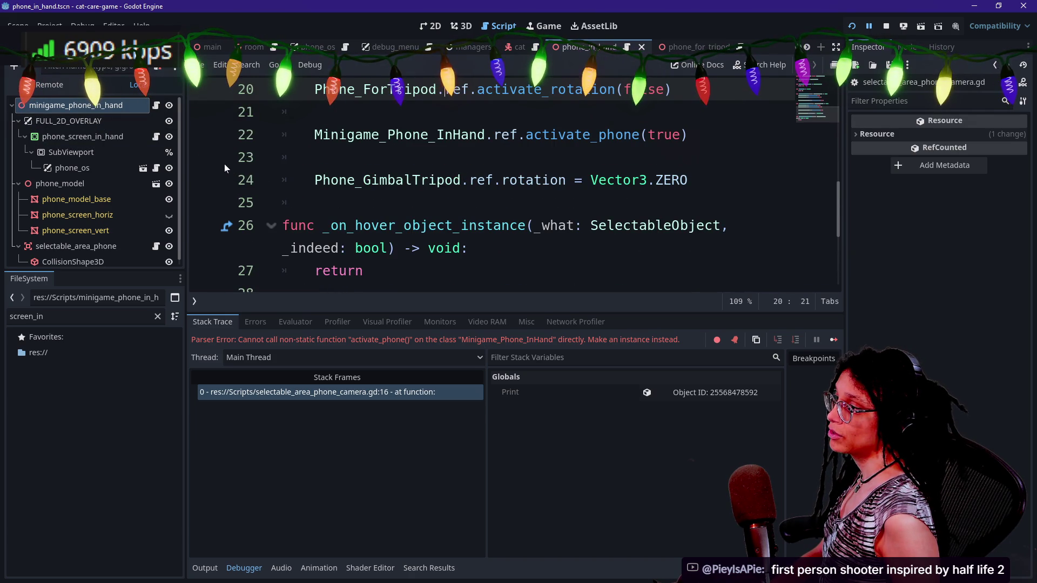
{"action": "scroll", "coordinate": [225, 164], "scroll_direction": "up", "scroll_amount": 1}
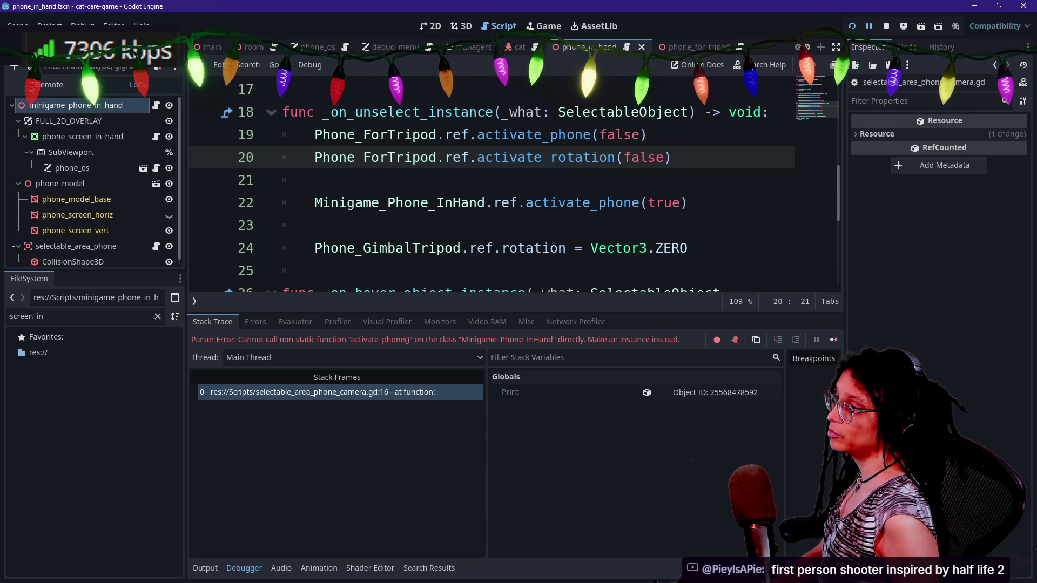
{"action": "key", "text": "Down"}
{"action": "key", "text": "Down"}
{"action": "key", "text": "Down"}
{"action": "key", "text": "Up"}
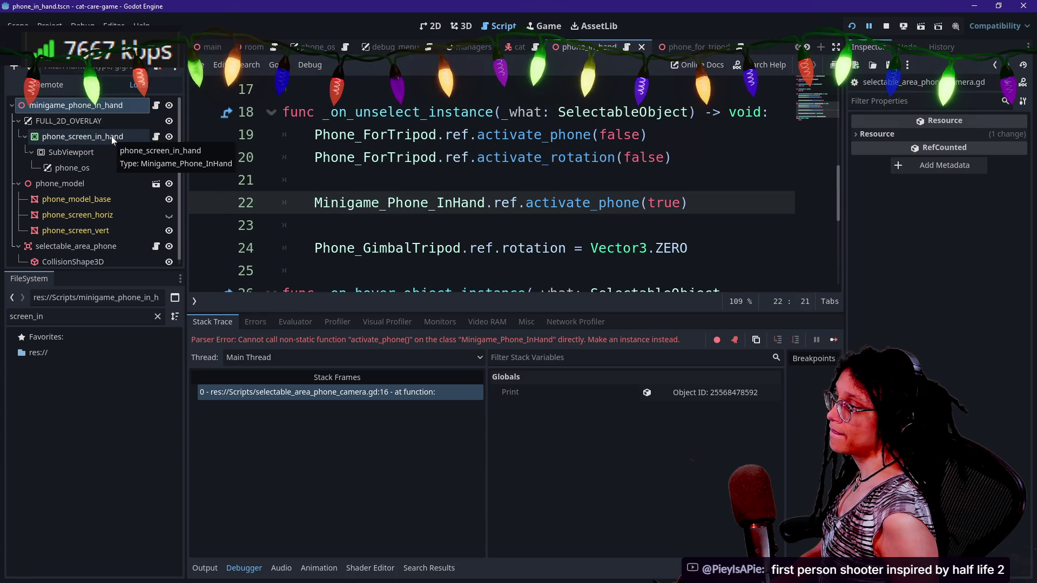
- Open the phone_screen_in_hand and phone_in_hand scripts to review their code
{"action": "left_click", "coordinate": [157, 137]}
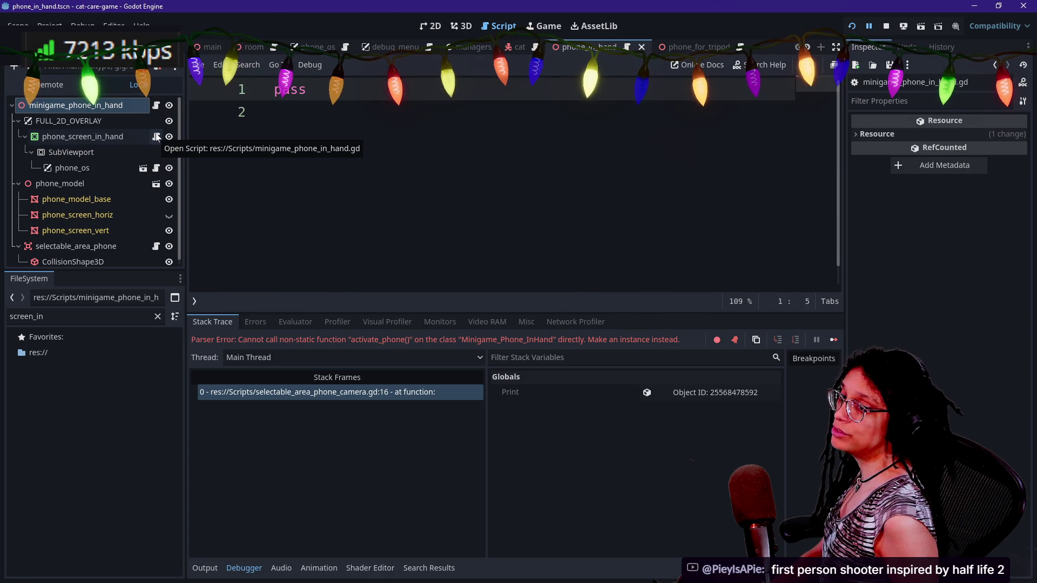
{"action": "left_click", "coordinate": [156, 168]}
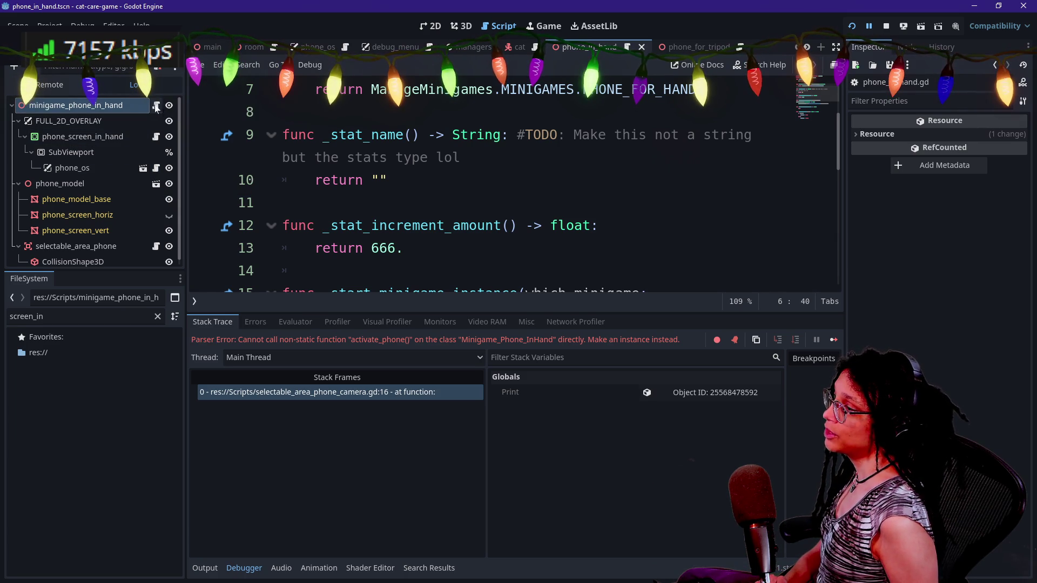
{"action": "scroll", "coordinate": [513, 184], "scroll_direction": "down", "scroll_amount": 5}
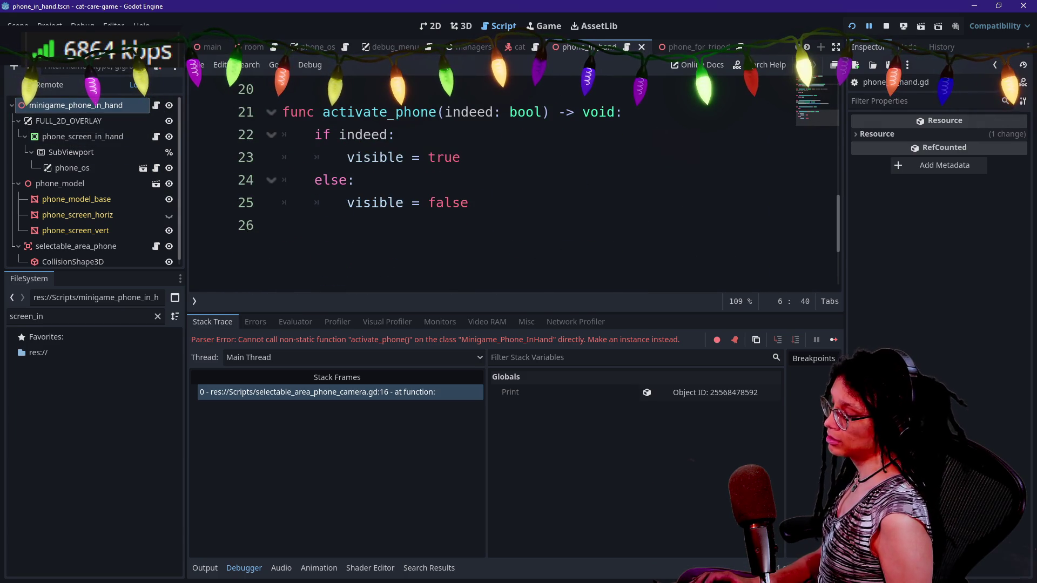
{"action": "key", "text": "ctrl+j"}
{"action": "scroll", "coordinate": [218, 404], "scroll_direction": "up", "scroll_amount": 6}
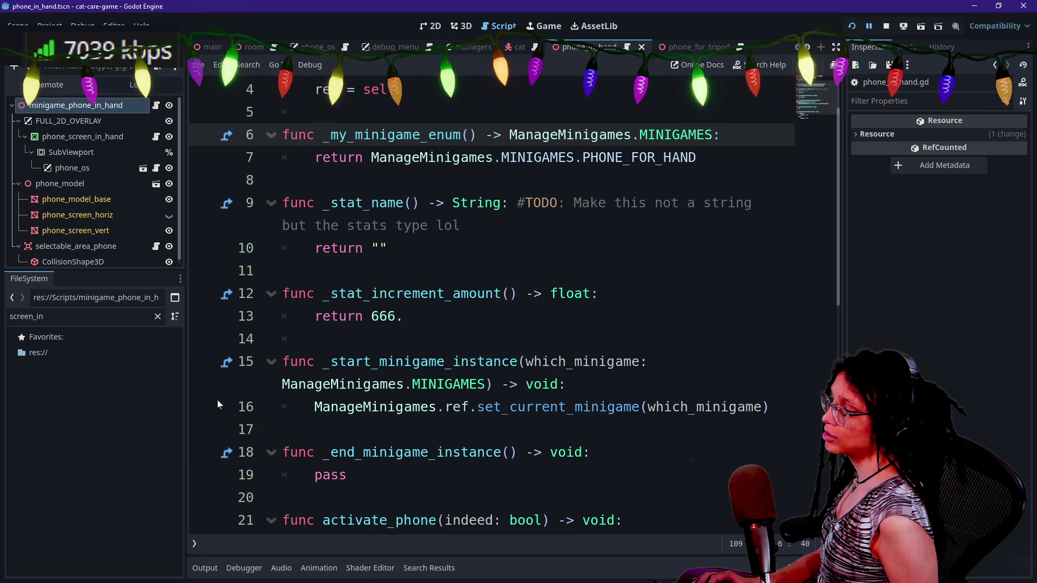
{"action": "left_click", "coordinate": [282, 270]}
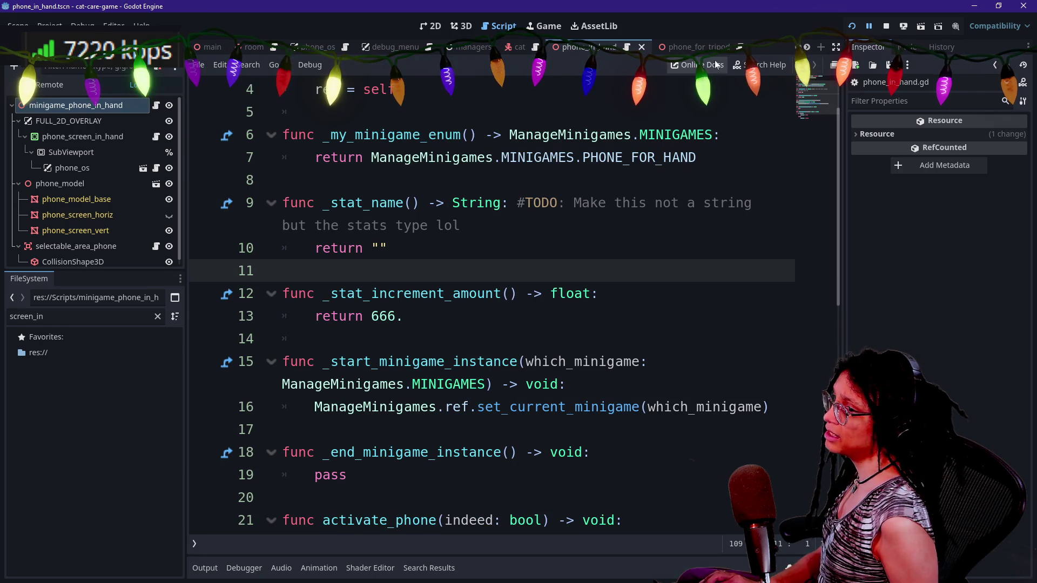
- Rerun the game to test the fix, then bring up phone_screen_in_hand's node options
{"action": "left_click", "coordinate": [852, 25]}
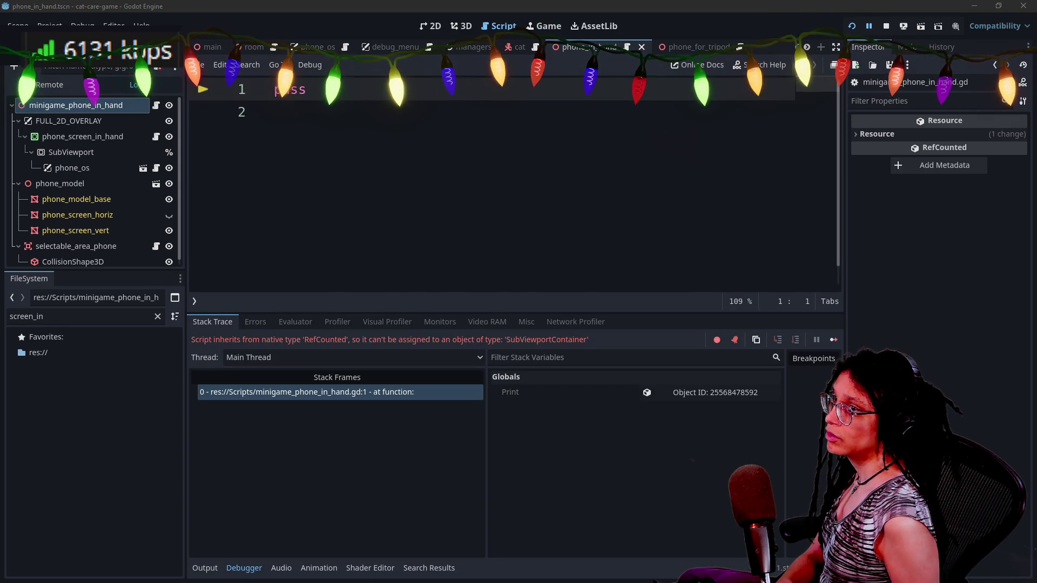
{"action": "left_click", "coordinate": [274, 112]}
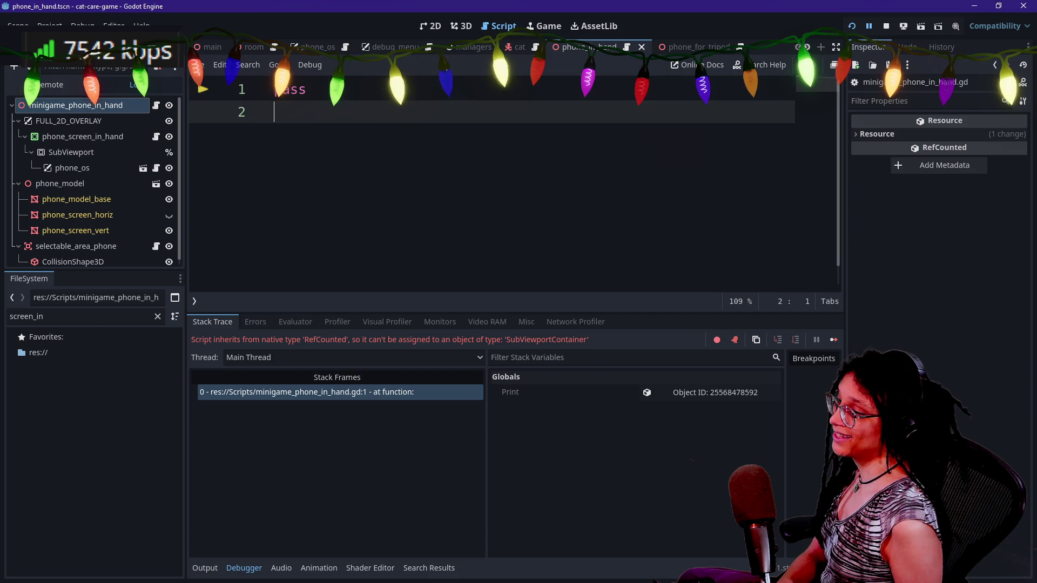
{"action": "right_click", "coordinate": [113, 136]}
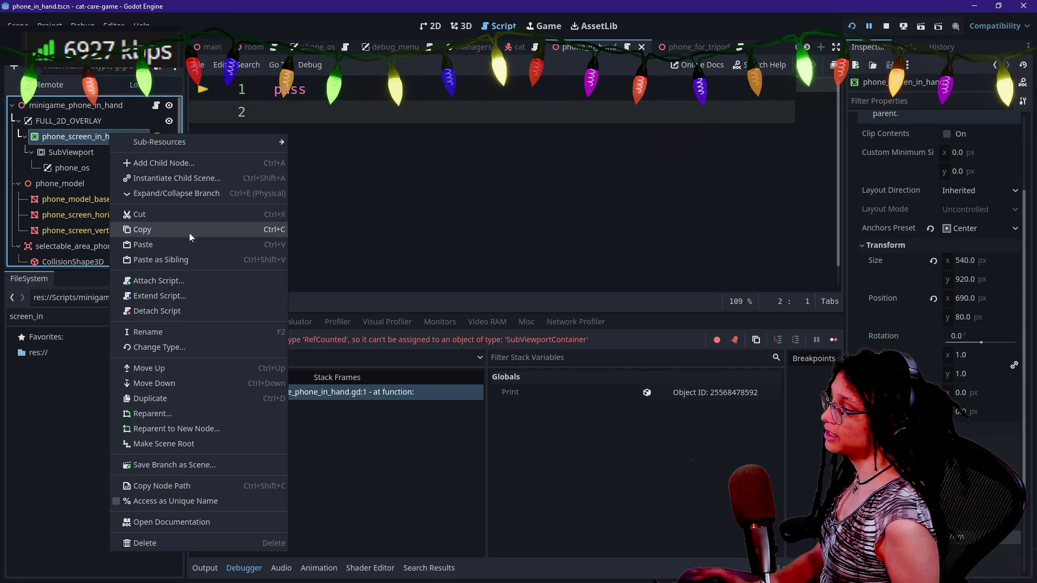
- Remove phone_screen_in_hand's script, rerun the game, and toggle FULL_2D_OVERLAY visibility
{"action": "left_click", "coordinate": [177, 310]}
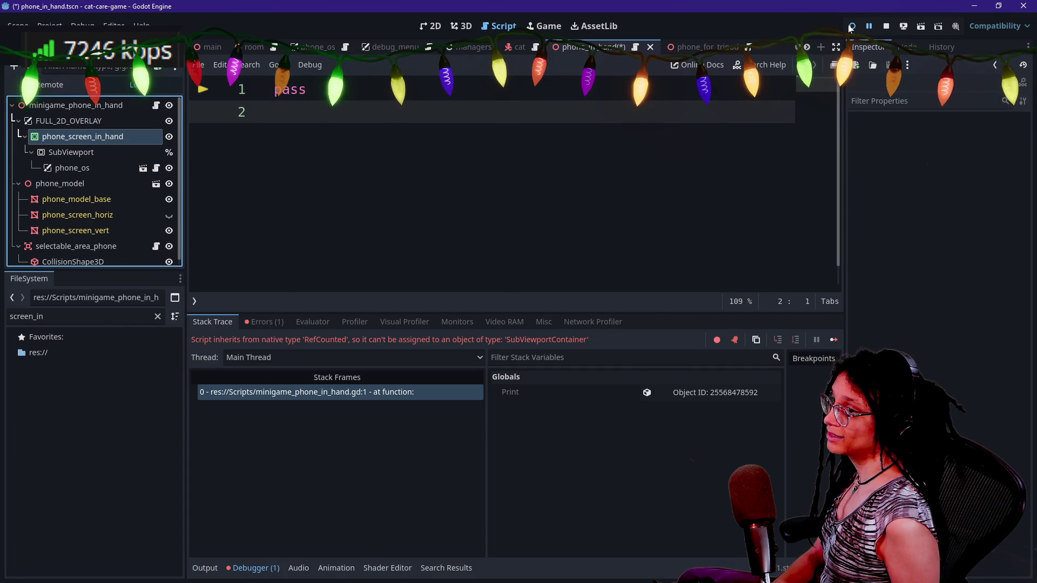
{"action": "left_click", "coordinate": [852, 26]}
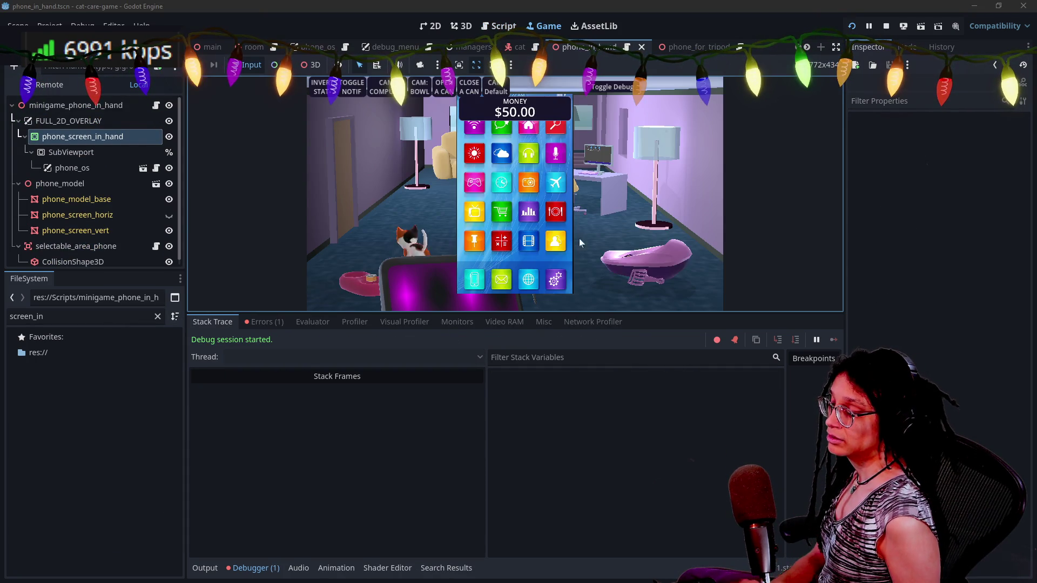
{"action": "left_click", "coordinate": [169, 121]}
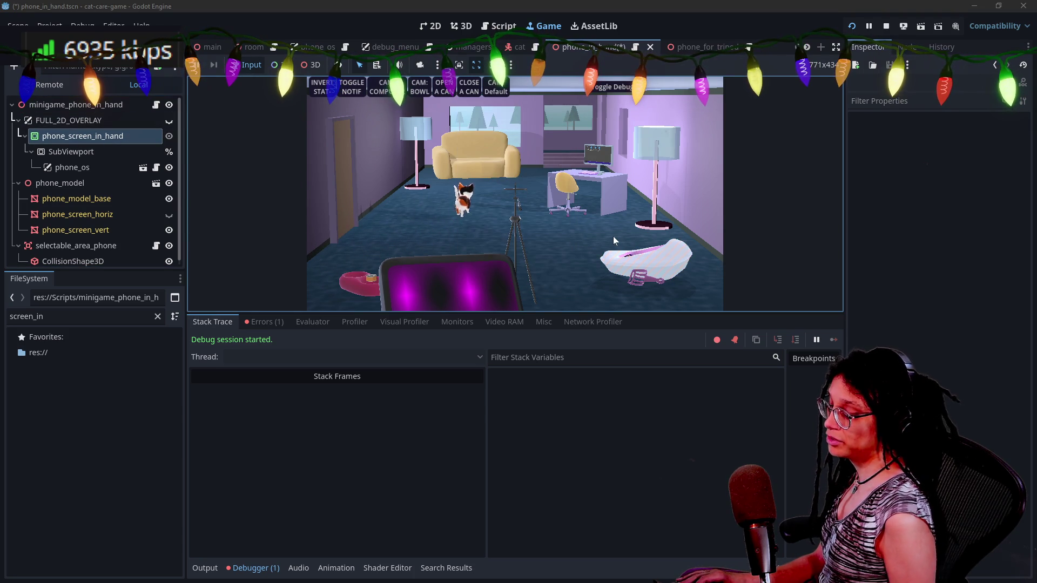
{"action": "left_click", "coordinate": [606, 400]}
{"action": "key", "text": "ctrl+j"}
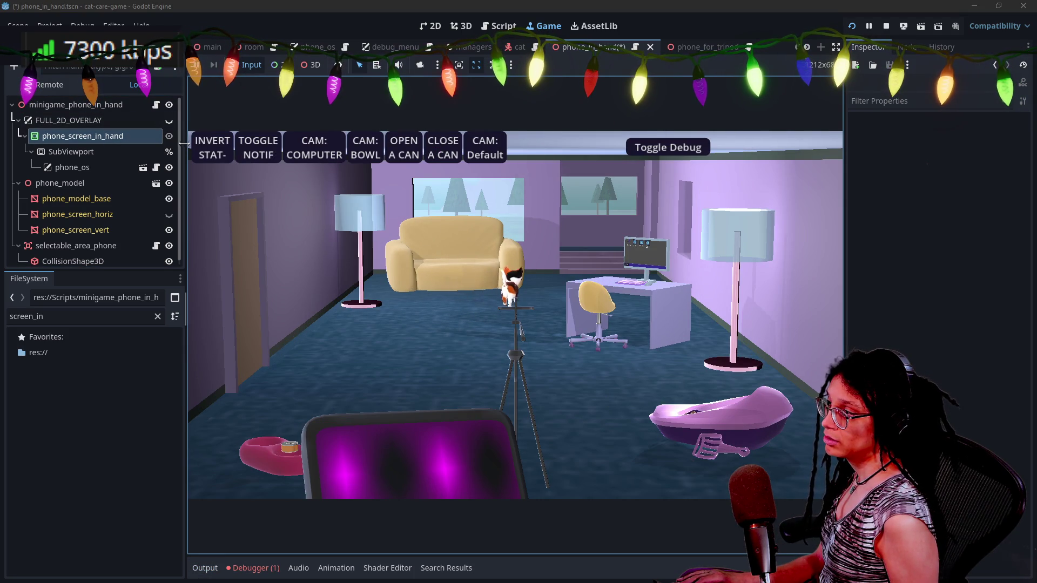
{"action": "left_click", "coordinate": [169, 126]}
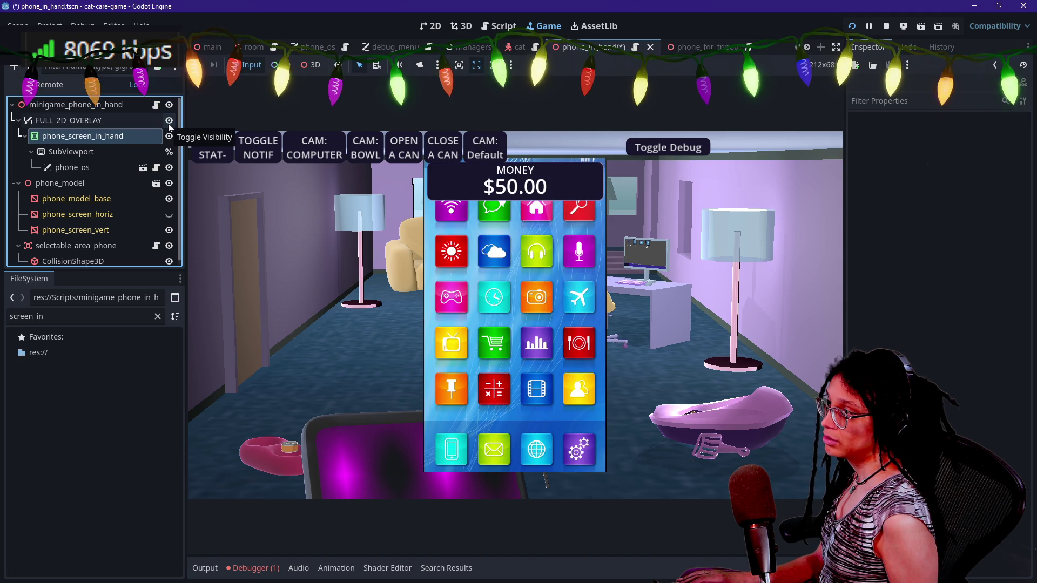
{"action": "left_click", "coordinate": [169, 126]}
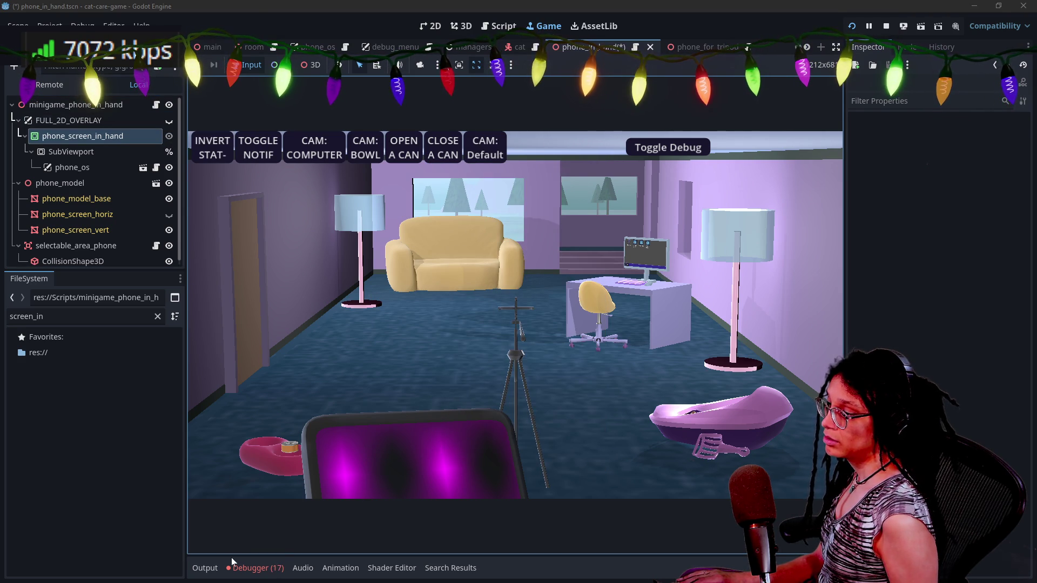
- Read the invalid SubViewport path error in Debugger > Errors, select SubViewport, and stop
{"action": "left_click", "coordinate": [259, 568]}
{"action": "left_click", "coordinate": [257, 322]}
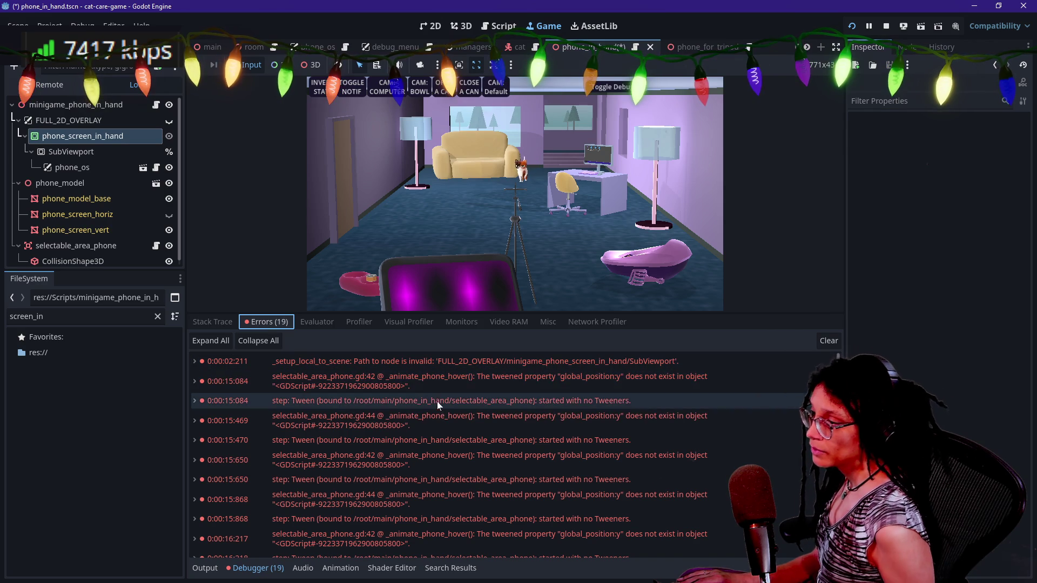
{"action": "mouse_move", "coordinate": [440, 367]}
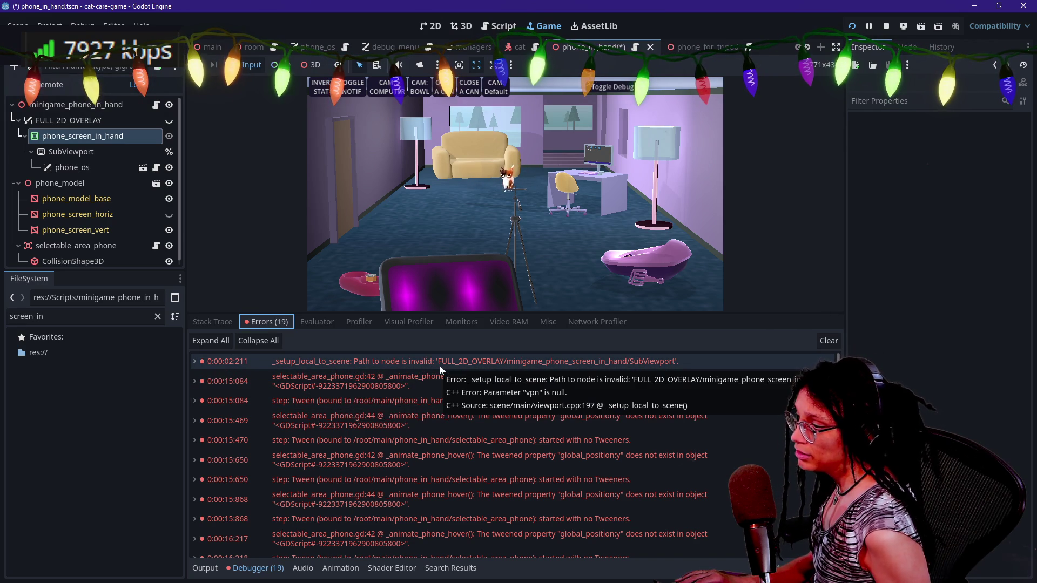
{"action": "left_click", "coordinate": [71, 152]}
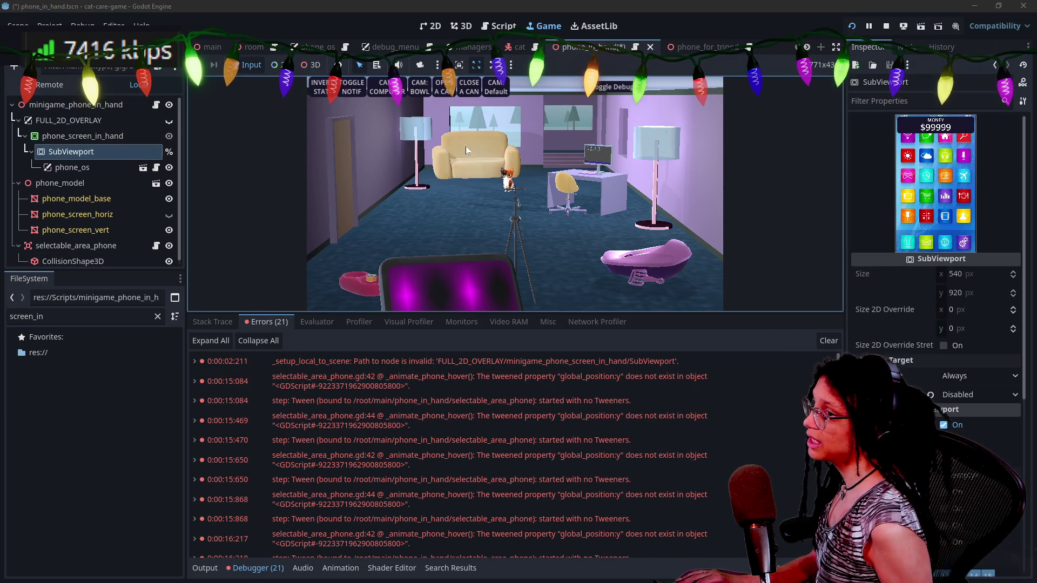
{"action": "left_click", "coordinate": [886, 26]}
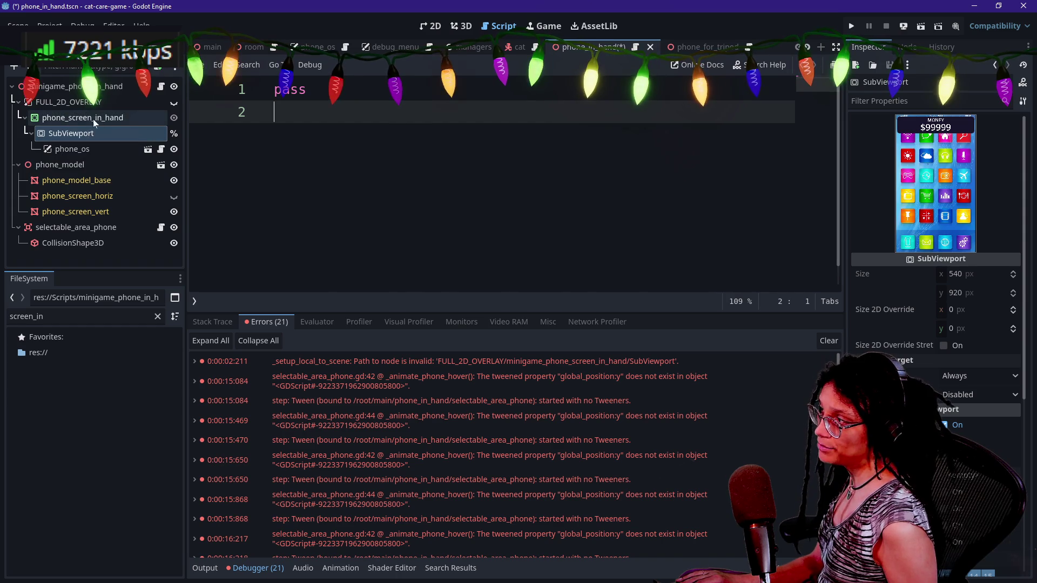
- Re-point phone_screen_vert's albedo viewport texture to SubViewport and run the game again
{"action": "left_click", "coordinate": [76, 211]}
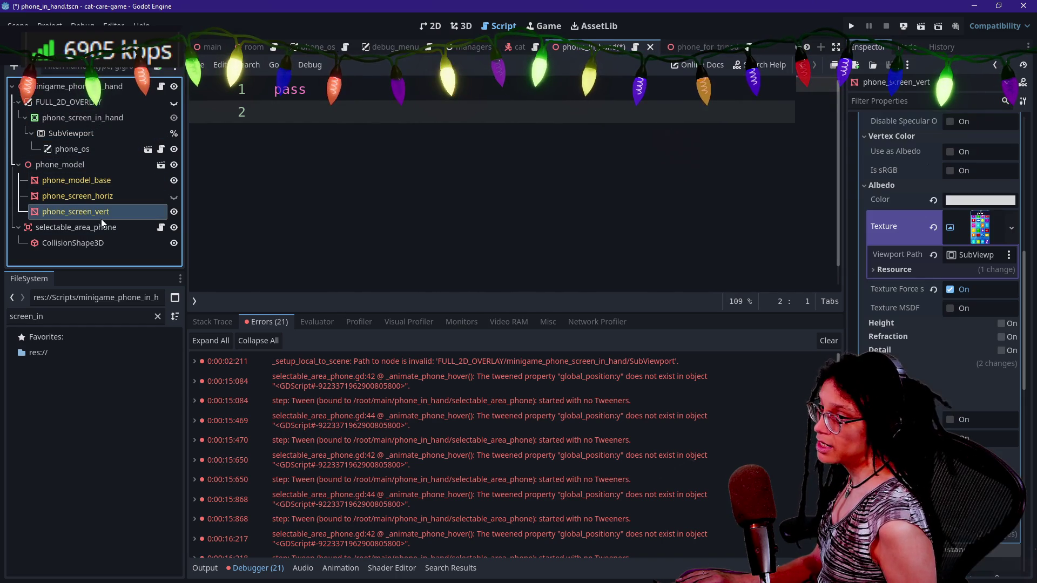
{"action": "left_click", "coordinate": [973, 254]}
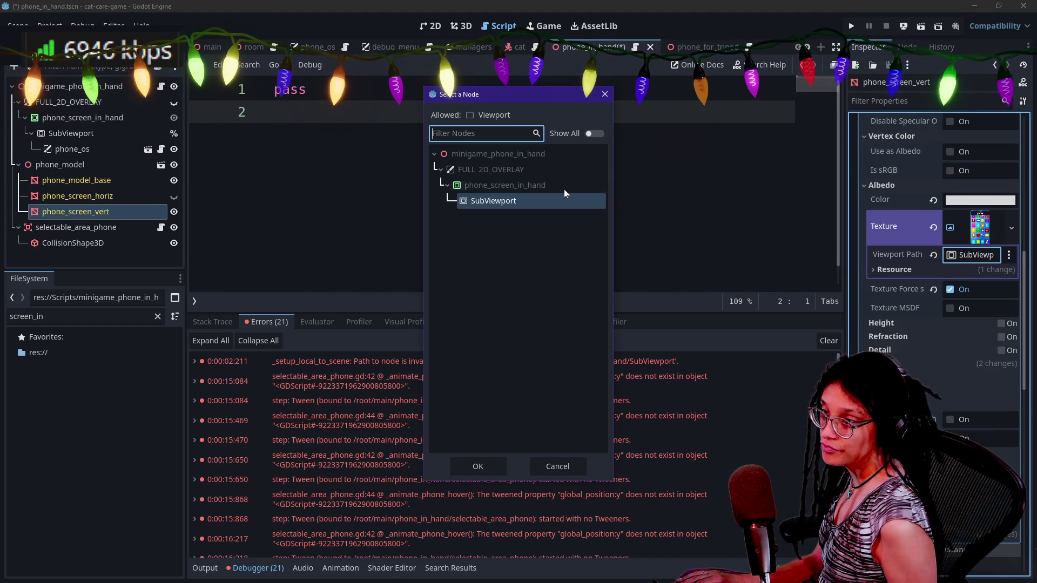
{"action": "double_click", "coordinate": [482, 200]}
{"action": "left_click", "coordinate": [851, 26]}
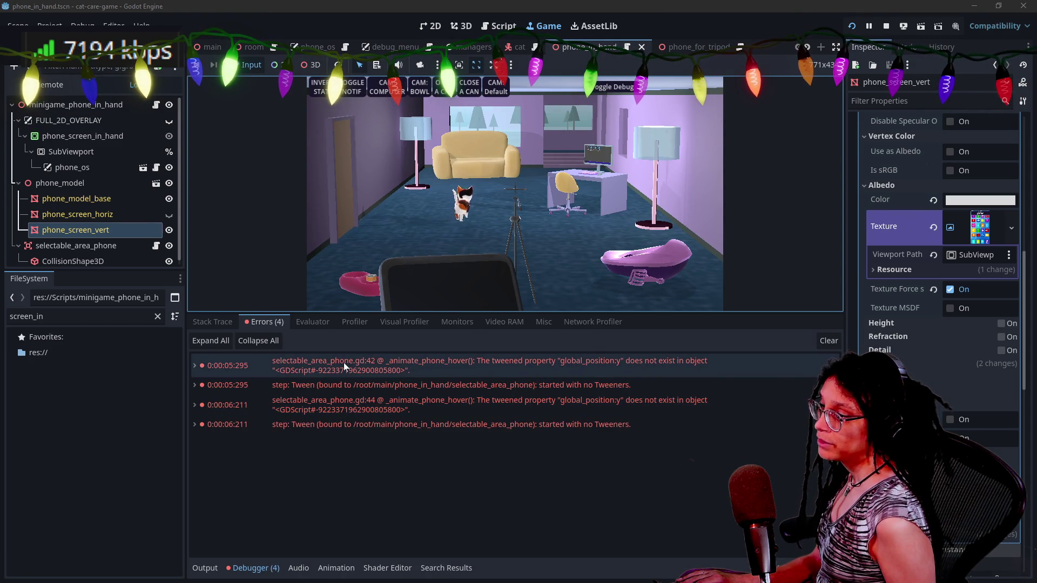
- Use multiple carets to append .ref to Minigame_Phone_InHand in the tween calls, then relaunch with F5
{"action": "double_click", "coordinate": [412, 373]}
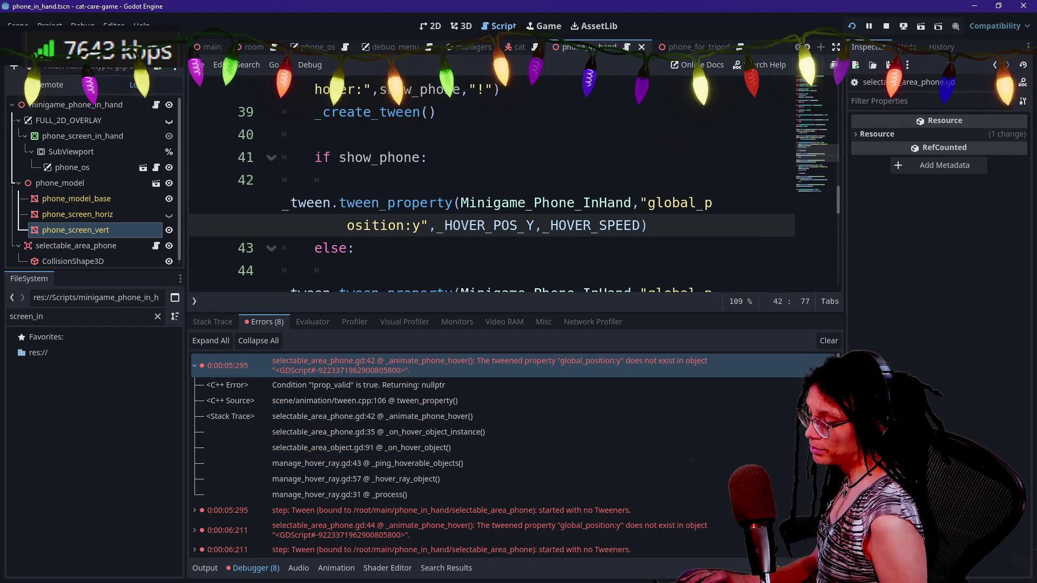
{"action": "key", "text": "ctrl+j"}
{"action": "key", "text": "ctrl+shift+F11"}
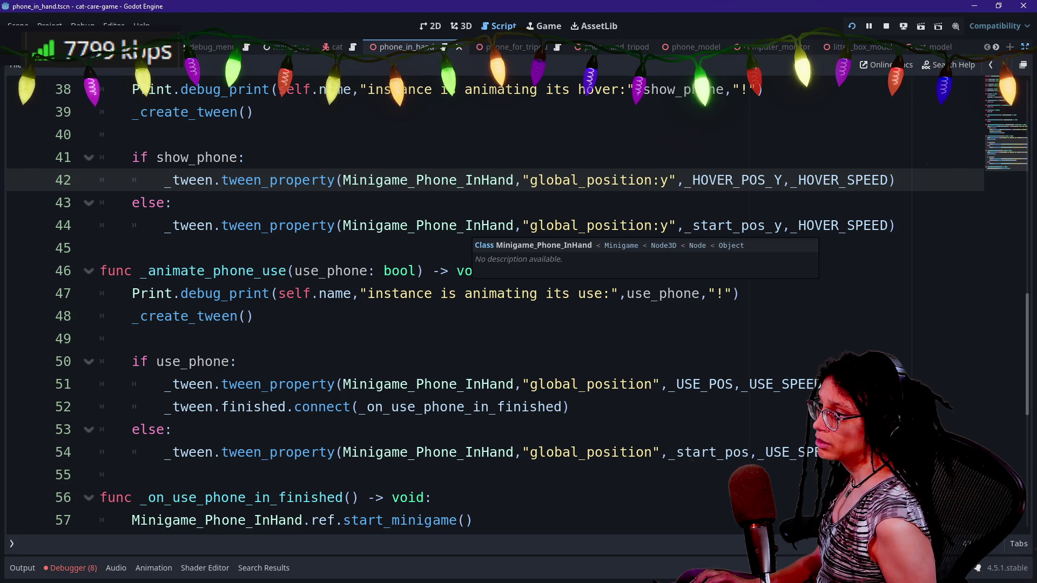
{"action": "left_click", "coordinate": [514, 225], "text": "alt"}
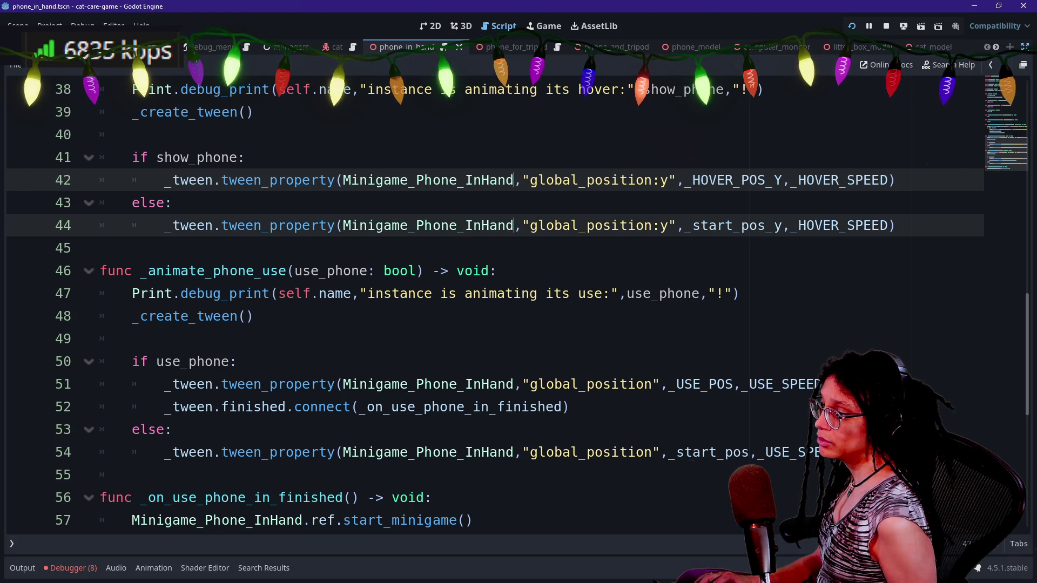
{"action": "left_click", "coordinate": [514, 384], "text": "alt"}
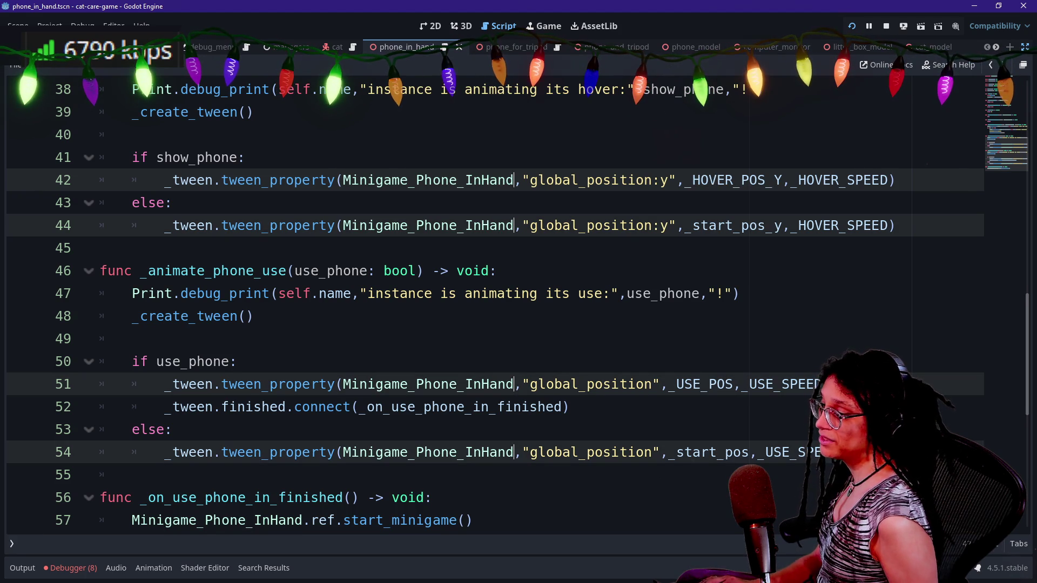
{"action": "type", "text": ".ref"}
{"action": "left_click", "coordinate": [368, 225]}
{"action": "scroll", "coordinate": [367, 225], "scroll_direction": "down", "scroll_amount": 2}
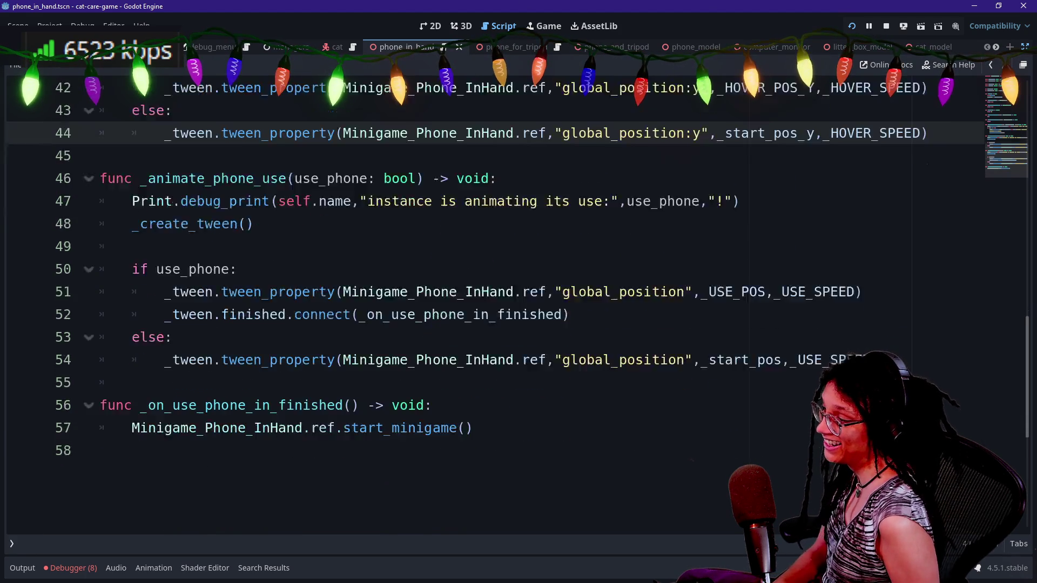
{"action": "scroll", "coordinate": [519, 270], "scroll_direction": "up", "scroll_amount": 3}
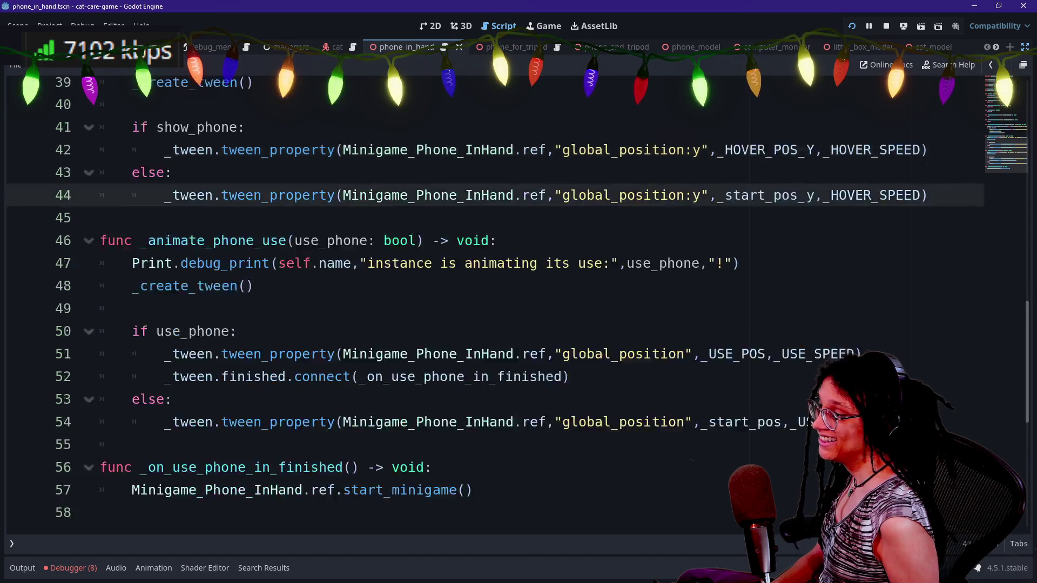
{"action": "scroll", "coordinate": [378, 270], "scroll_direction": "up", "scroll_amount": 10}
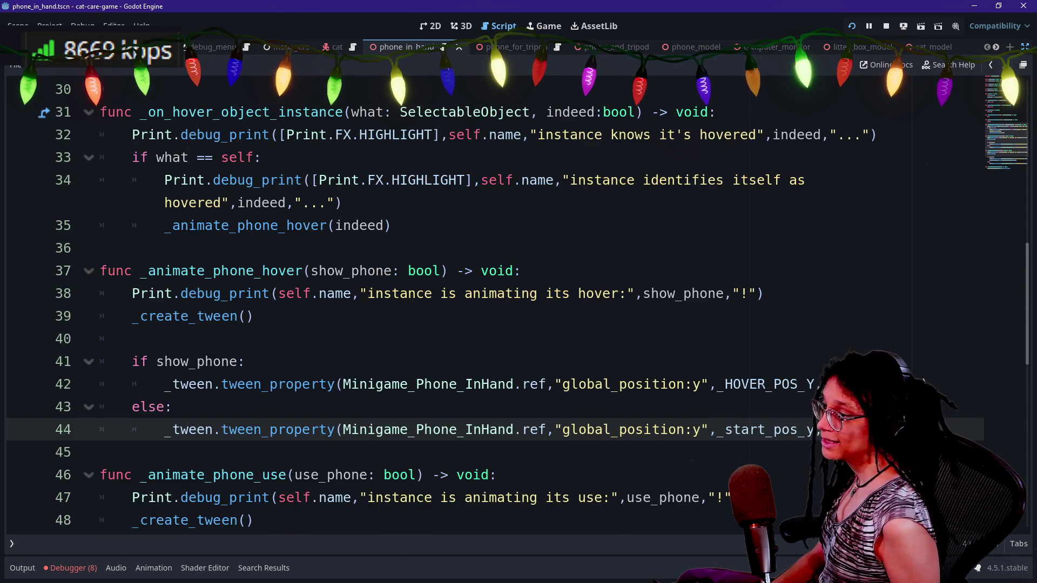
{"action": "scroll", "coordinate": [378, 270], "scroll_direction": "up", "scroll_amount": 1}
{"action": "key", "text": "F5"}
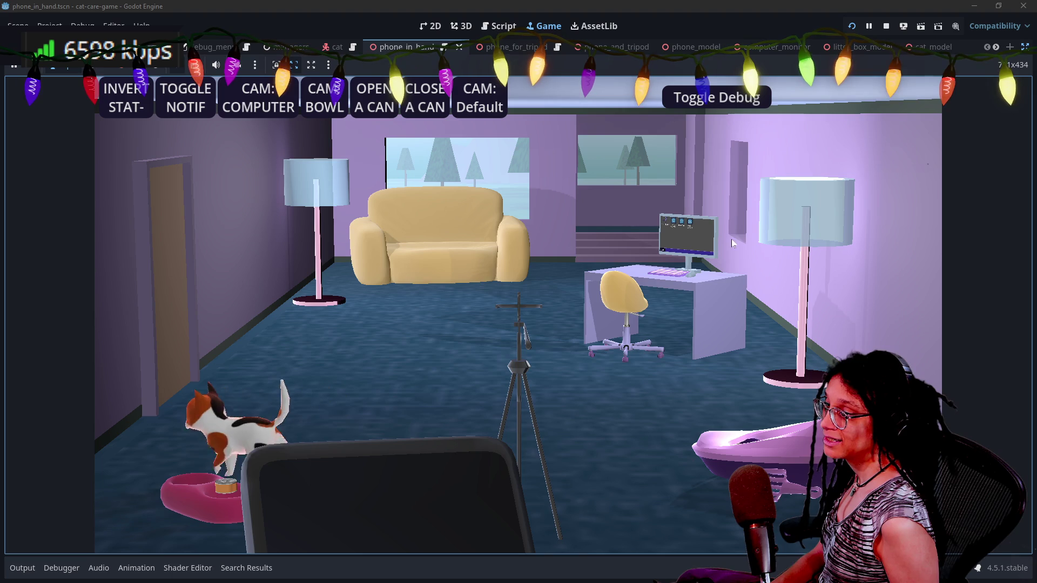
- Try the phone in game, stop it, leave distraction-free mode, and return to 3D view
{"action": "left_click", "coordinate": [393, 248]}
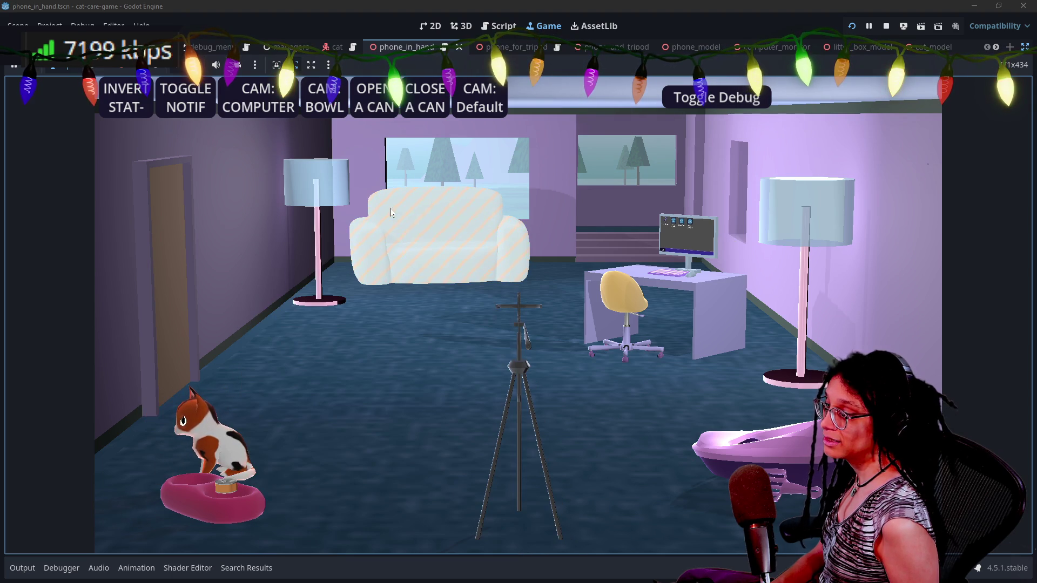
{"action": "left_click", "coordinate": [885, 28]}
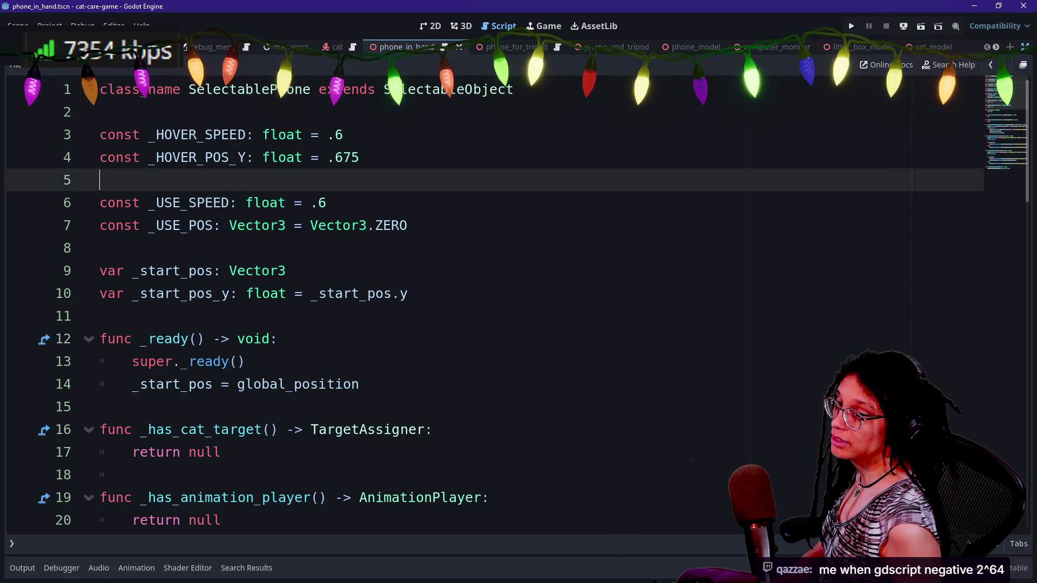
{"action": "left_click", "coordinate": [327, 203]}
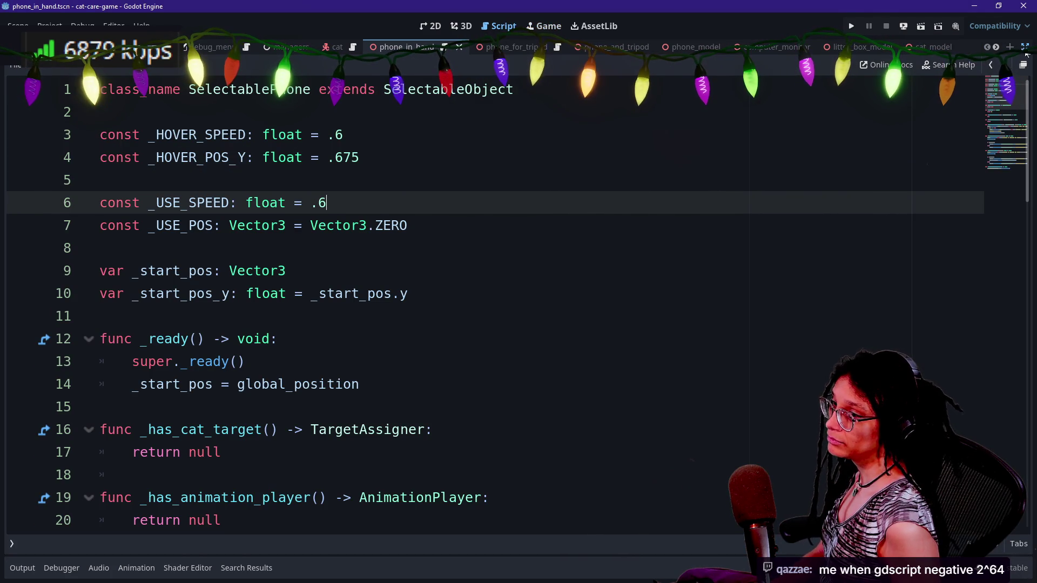
{"action": "left_click", "coordinate": [1025, 49]}
{"action": "left_click", "coordinate": [461, 26]}
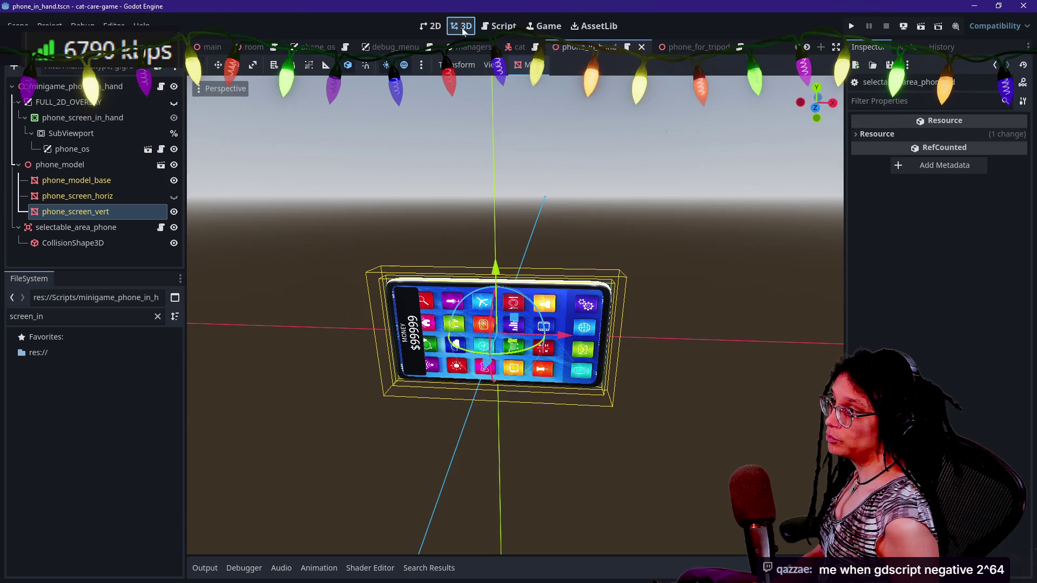
- Select phone_screen_vert and phone_screen_in_hand, then make FULL_2D_OVERLAY visible
{"action": "left_click", "coordinate": [59, 165]}
{"action": "left_click", "coordinate": [81, 211]}
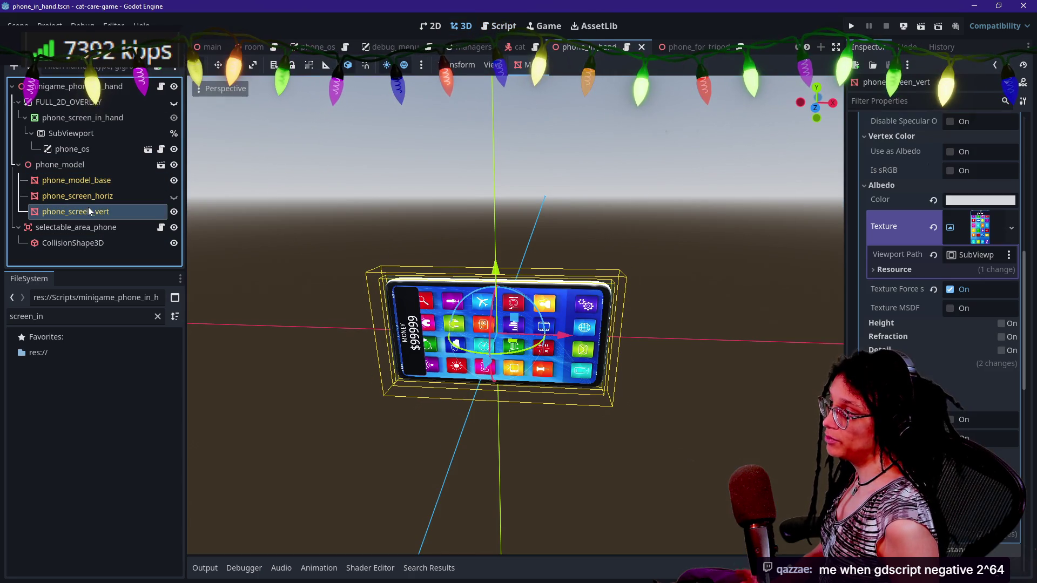
{"action": "left_click", "coordinate": [154, 114]}
{"action": "left_click", "coordinate": [173, 103]}
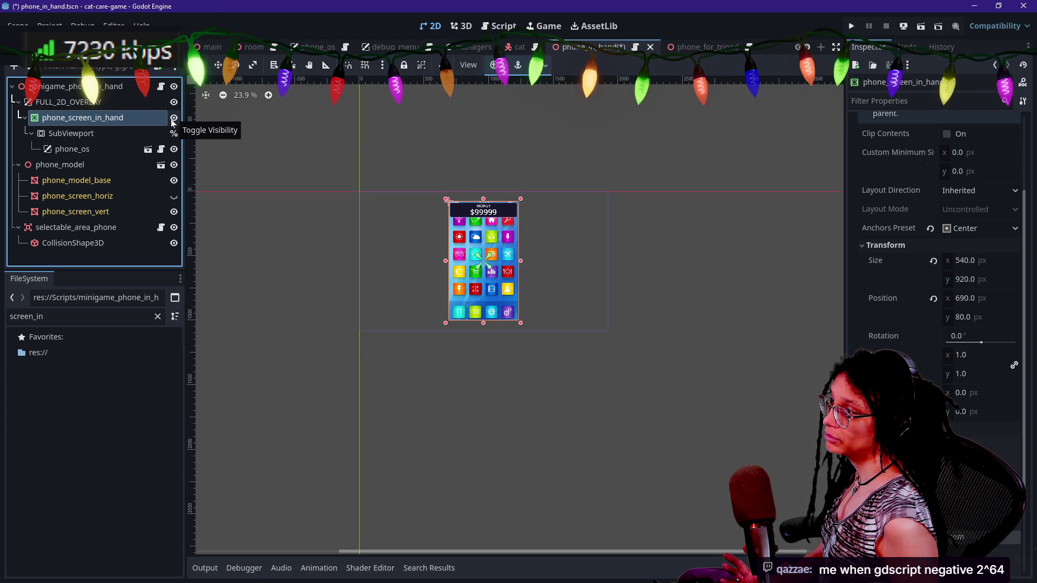
{"action": "key", "text": "shift+alt+o"}
- Open computer_monitor.tscn via a 'monitor' search, inspect desktop_screen_on_screen and its SubViewport, then run the project
{"action": "type", "text": "monitor"}
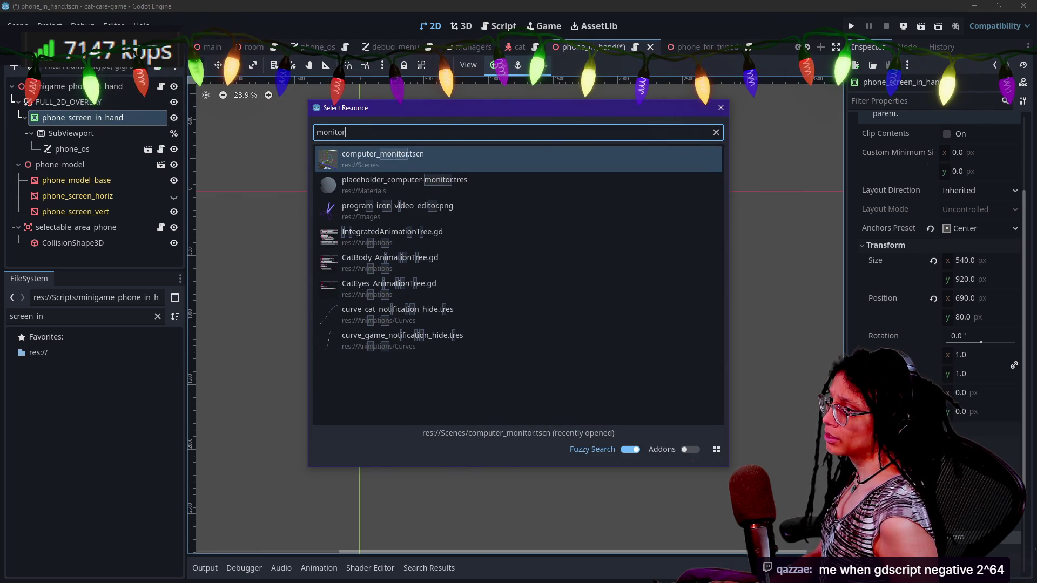
{"action": "key", "text": "Return"}
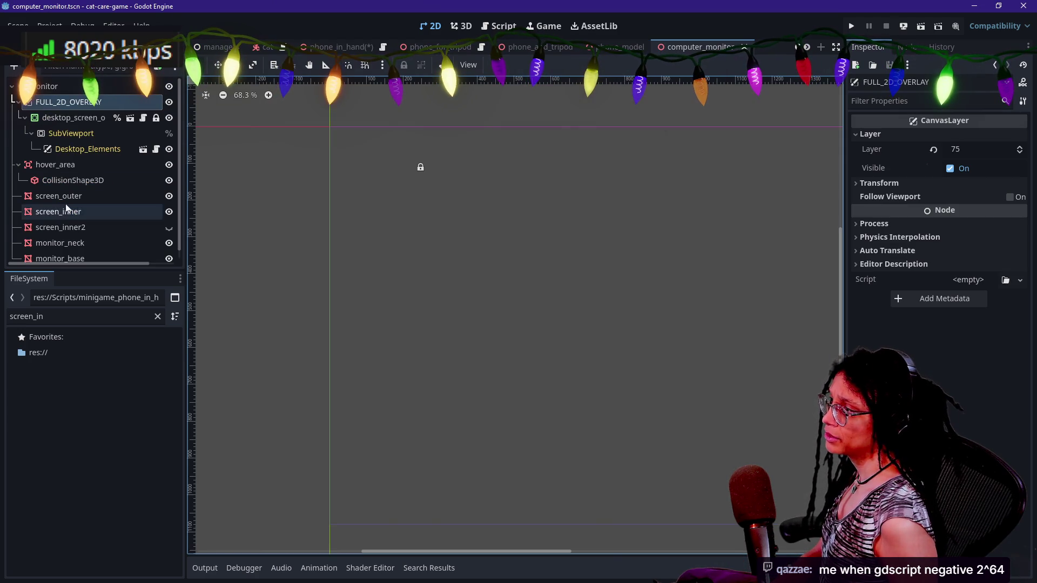
{"action": "left_click", "coordinate": [89, 118]}
{"action": "left_click", "coordinate": [81, 134]}
{"action": "left_click", "coordinate": [76, 117]}
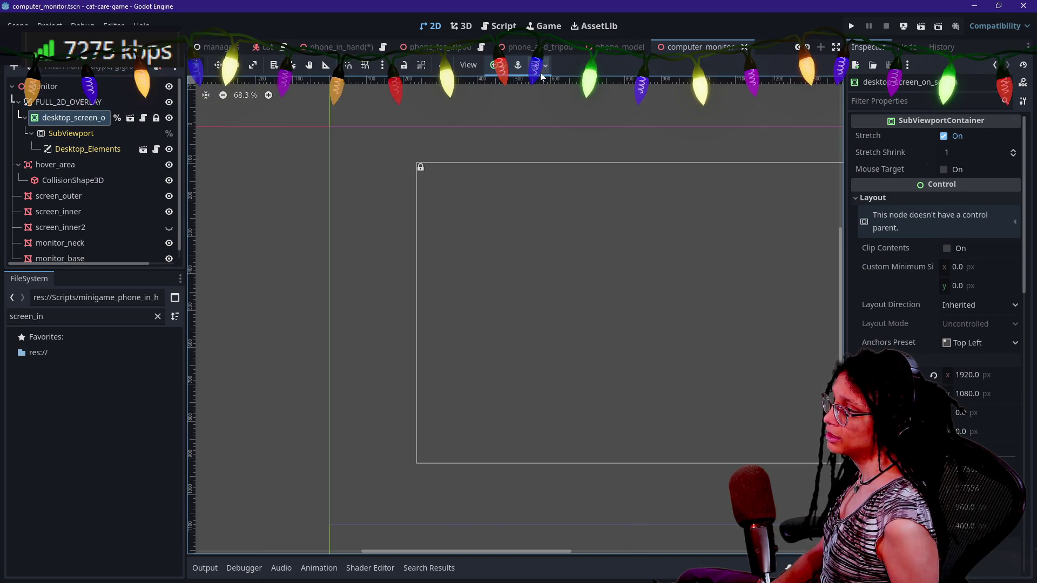
{"action": "left_click", "coordinate": [851, 27]}
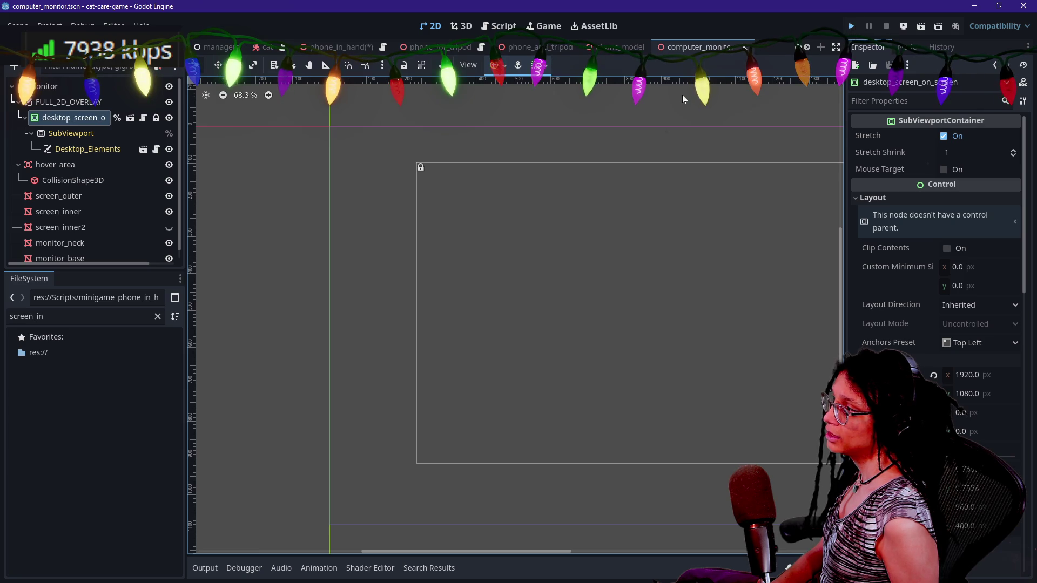
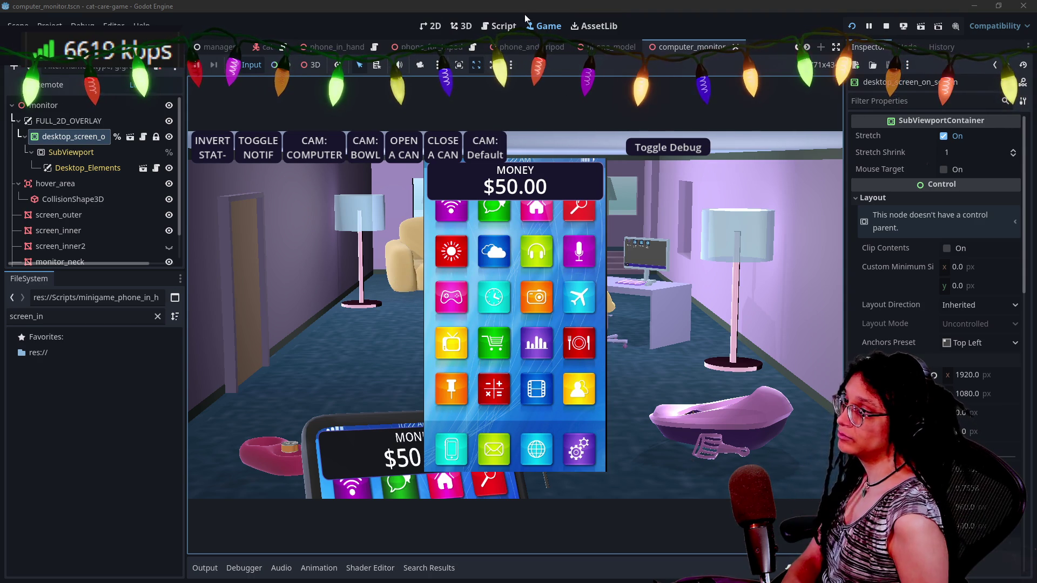
- Flip through the phone_and_tripod, phone_model and computer_monitor scenes, then show the Phone_ForTripod script
{"action": "left_click", "coordinate": [530, 48]}
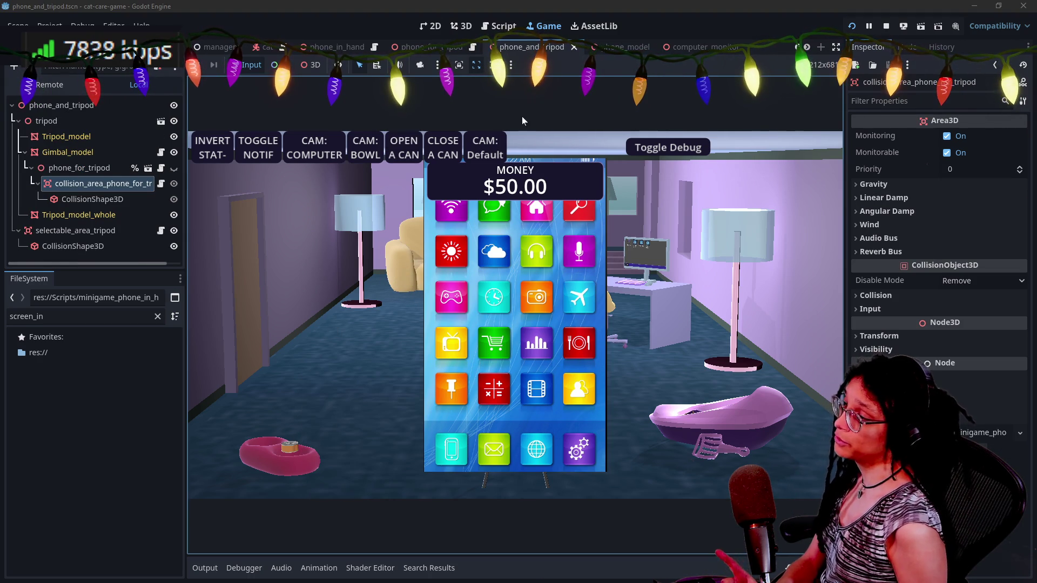
{"action": "left_click", "coordinate": [625, 48]}
{"action": "left_click", "coordinate": [693, 48]}
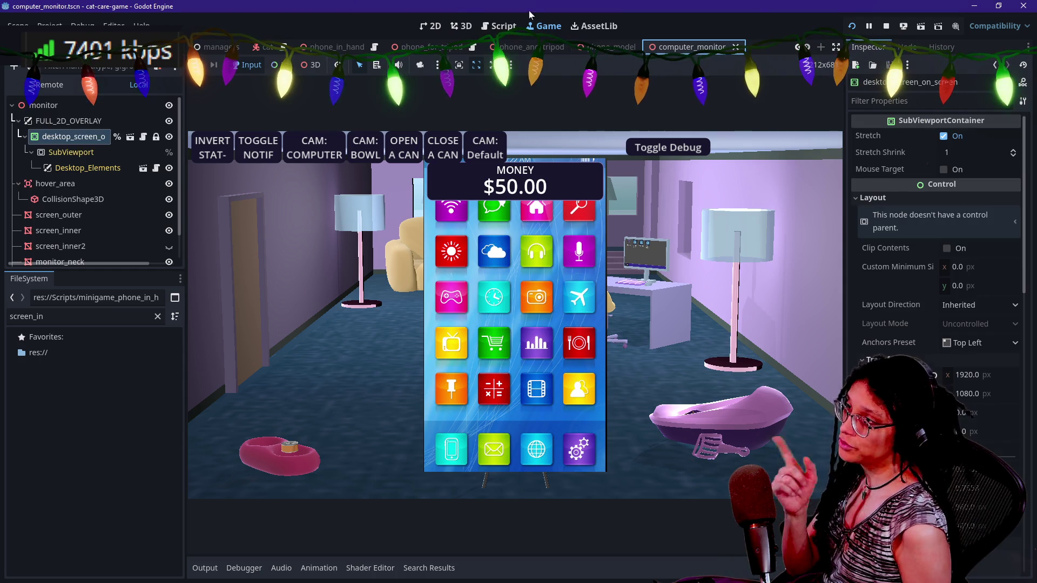
{"action": "left_click", "coordinate": [485, 25]}
{"action": "left_click", "coordinate": [535, 203]}
- Quick-open the phone_in_hand.gd script
{"action": "key", "text": "ctrl+shift+o"}
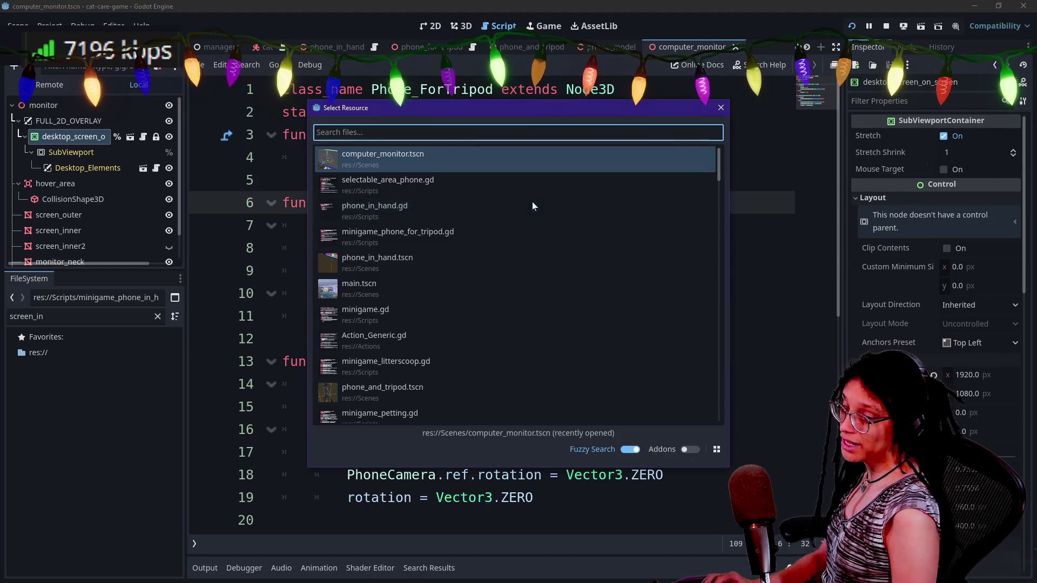
{"action": "double_click", "coordinate": [532, 207]}
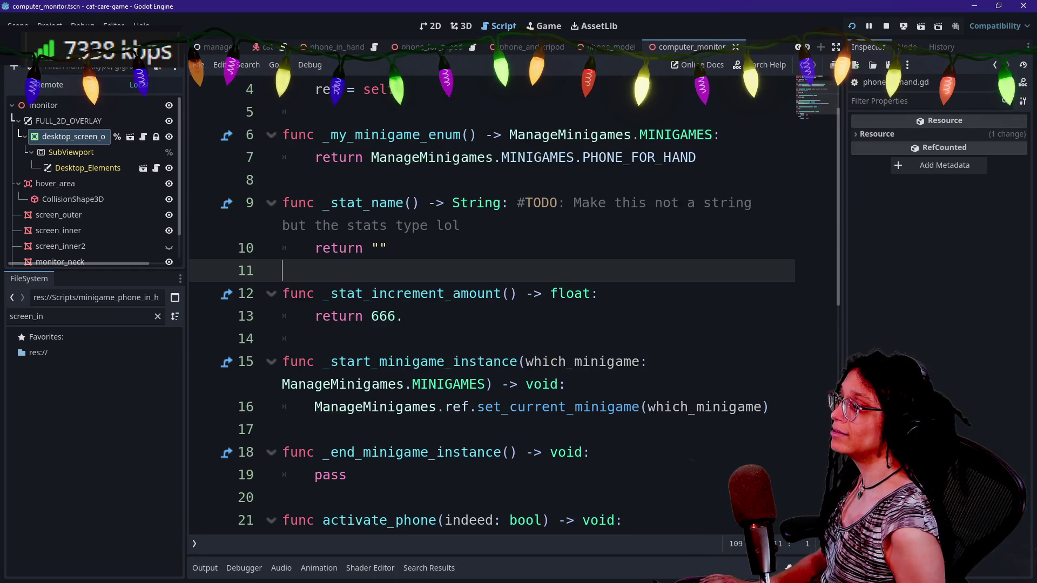
{"action": "scroll", "coordinate": [486, 302], "scroll_direction": "up", "scroll_amount": 1}
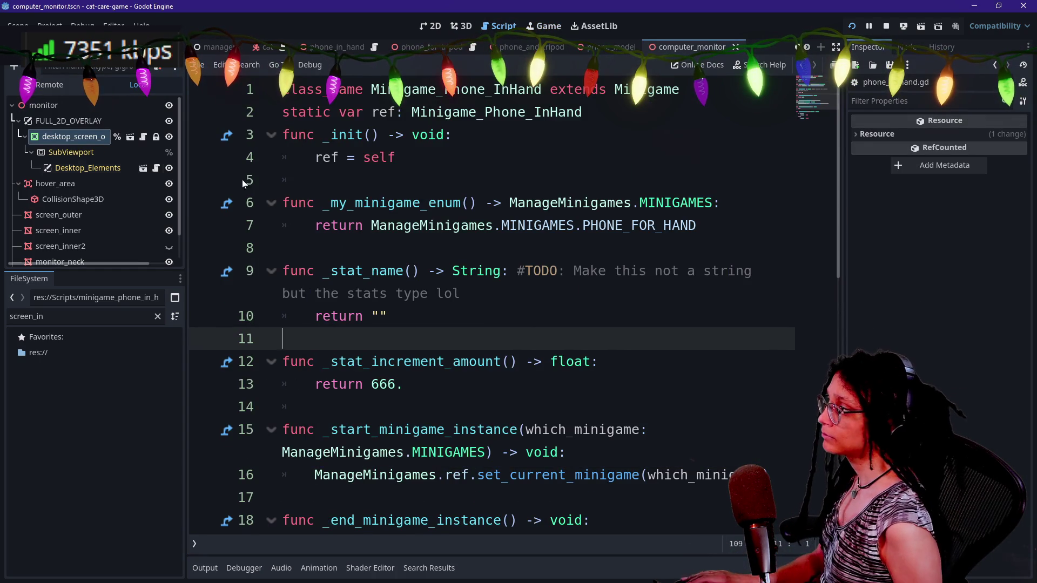
- Quick-open the phone_in_hand scene by searching 'phone_screen_in' and view its root script
{"action": "key", "text": "ctrl+shift+o"}
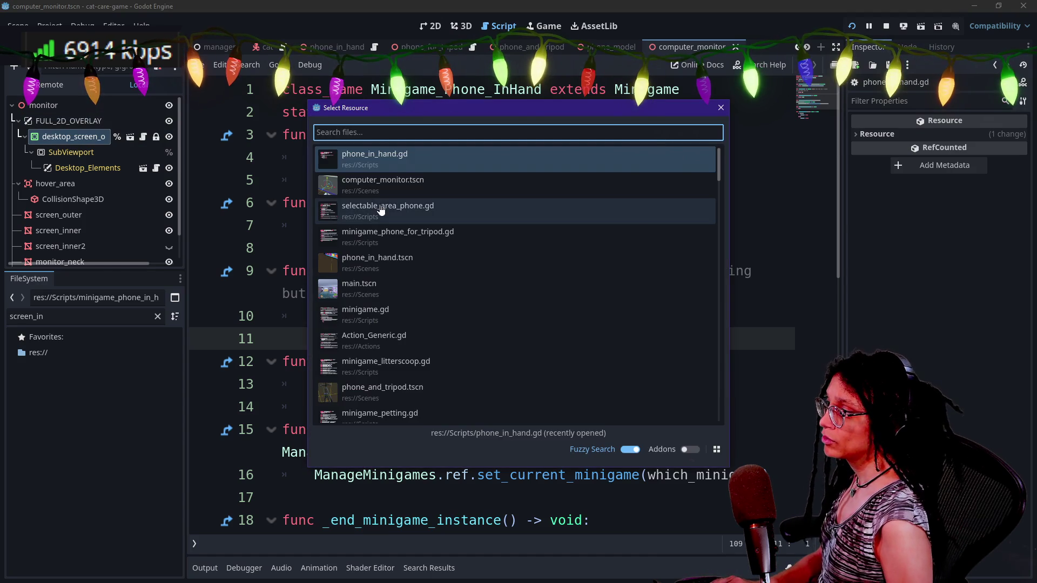
{"action": "type", "text": "phone_screen_"}
{"action": "type", "text": "in"}
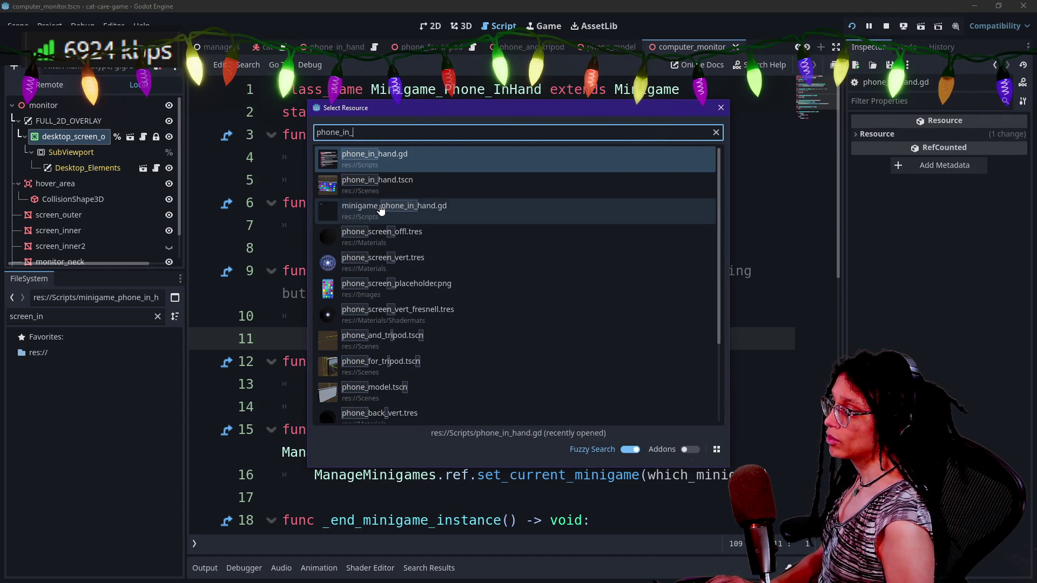
{"action": "key", "text": "Down"}
{"action": "key", "text": "Return"}
{"action": "left_click", "coordinate": [155, 106]}
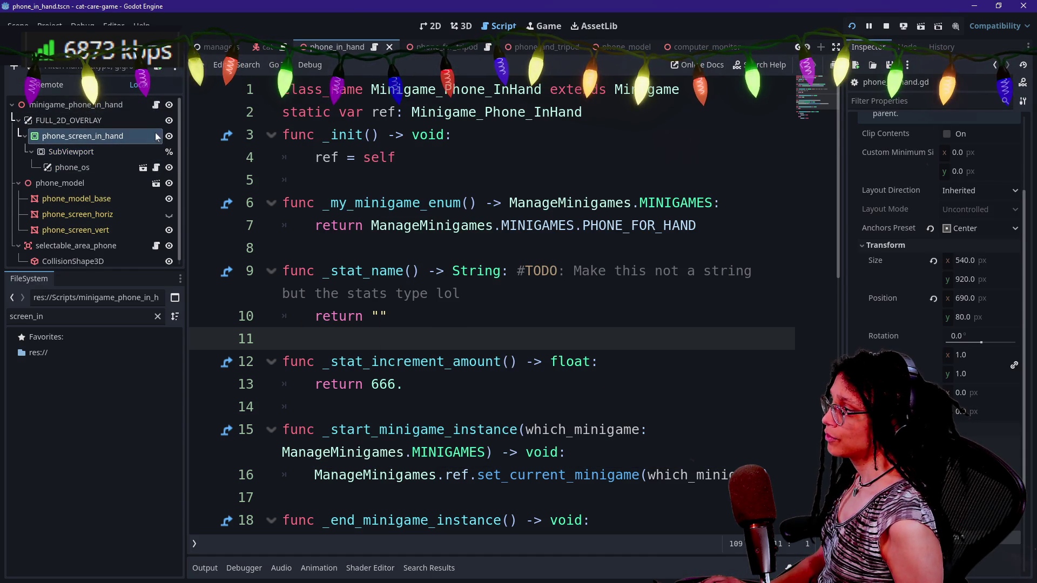
- Check the phone_model scene, then reopen phone_in_hand.tscn via a 'phone_in' search and select its root node
{"action": "left_click", "coordinate": [156, 184]}
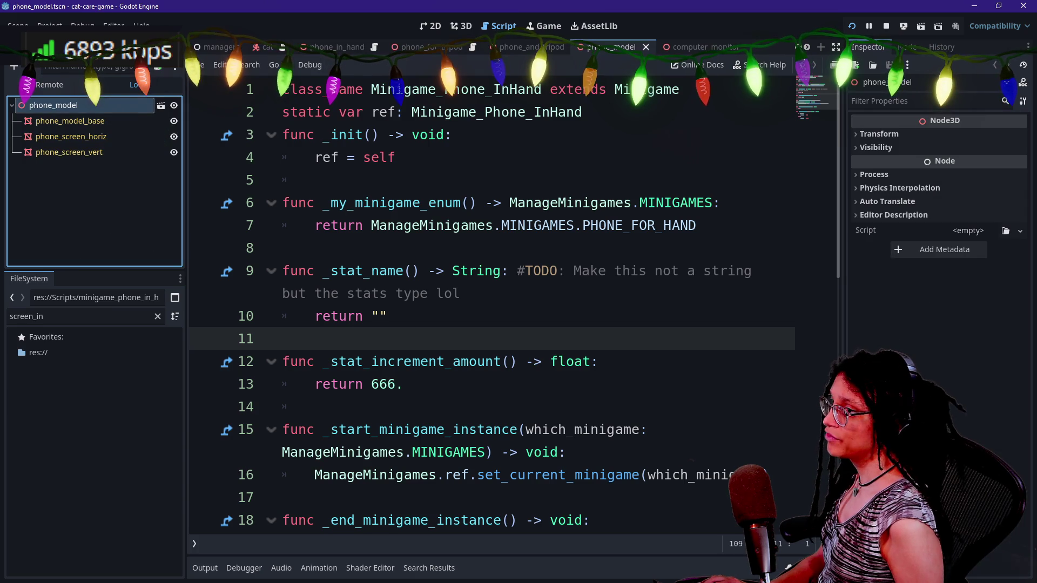
{"action": "key", "text": "alt+shift+o"}
{"action": "type", "text": "phone_in"}
{"action": "key", "text": "Down"}
{"action": "key", "text": "Down"}
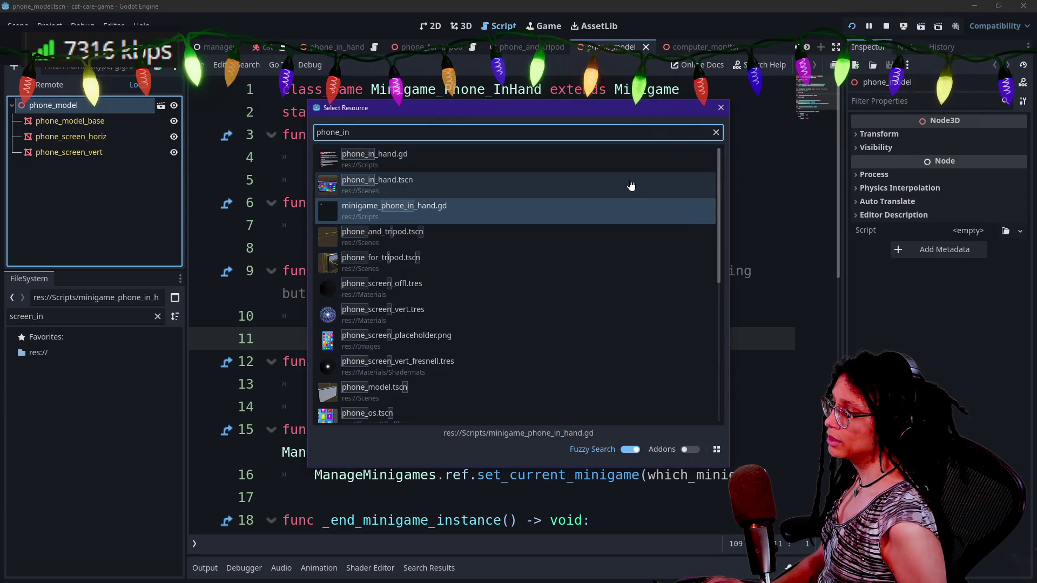
{"action": "double_click", "coordinate": [631, 186]}
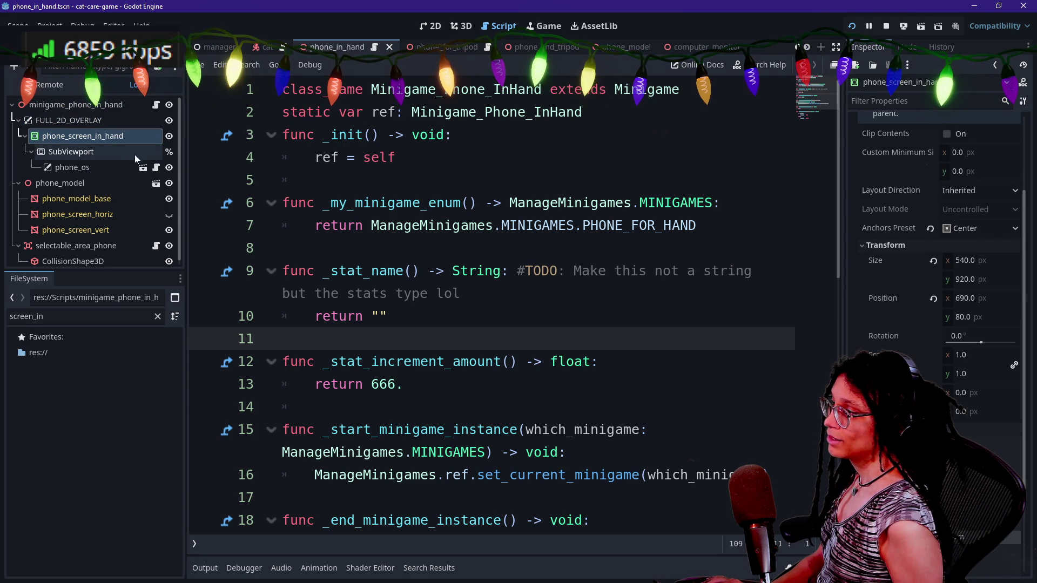
{"action": "left_click", "coordinate": [138, 106]}
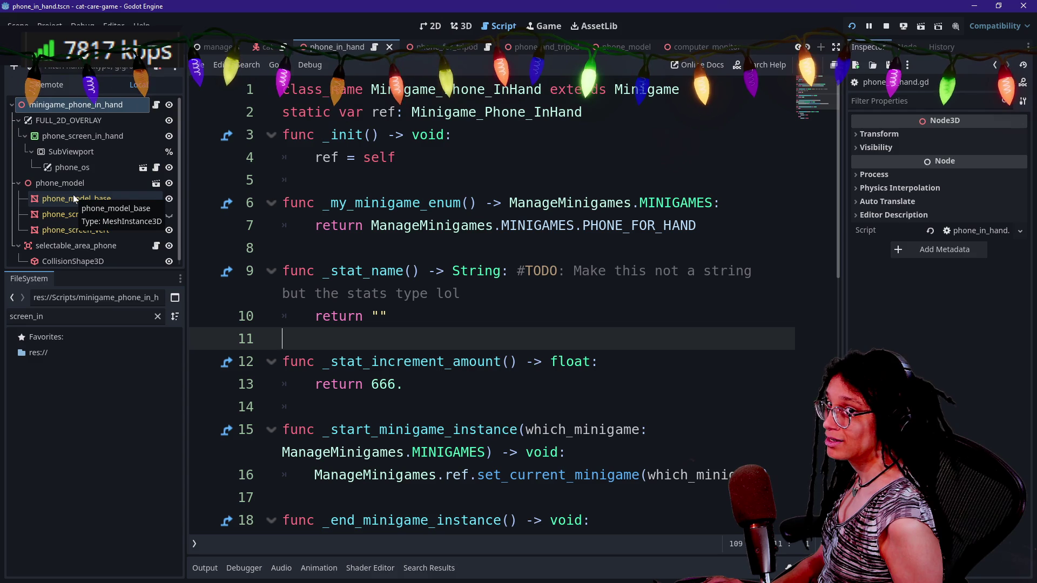
- Start a project-wide Find in Files search for 'ref', then cancel it
{"action": "scroll", "coordinate": [486, 307], "scroll_direction": "down", "scroll_amount": 4}
{"action": "scroll", "coordinate": [487, 308], "scroll_direction": "up", "scroll_amount": 4}
{"action": "left_click", "coordinate": [292, 180]}
{"action": "key", "text": "ctrl+shift+f"}
{"action": "key", "text": "Caps_Lock"}
{"action": "type", "text": "ref"}
{"action": "key", "text": "Tab"}
{"action": "key", "text": "Escape"}
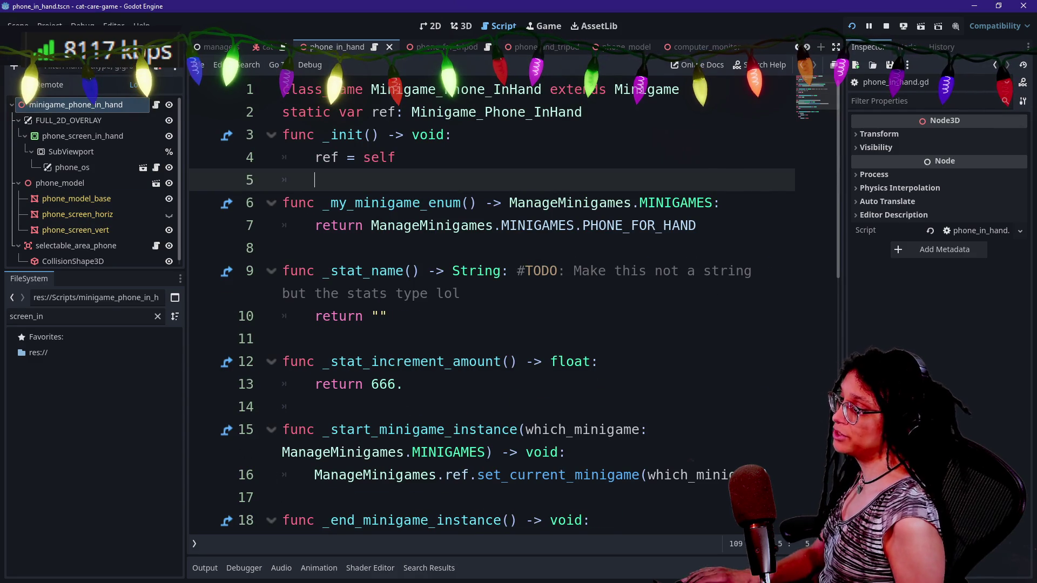
- Quick-open selectable_area_phone.gd by searching 'selectableP'
{"action": "key", "text": "shift+alt+o"}
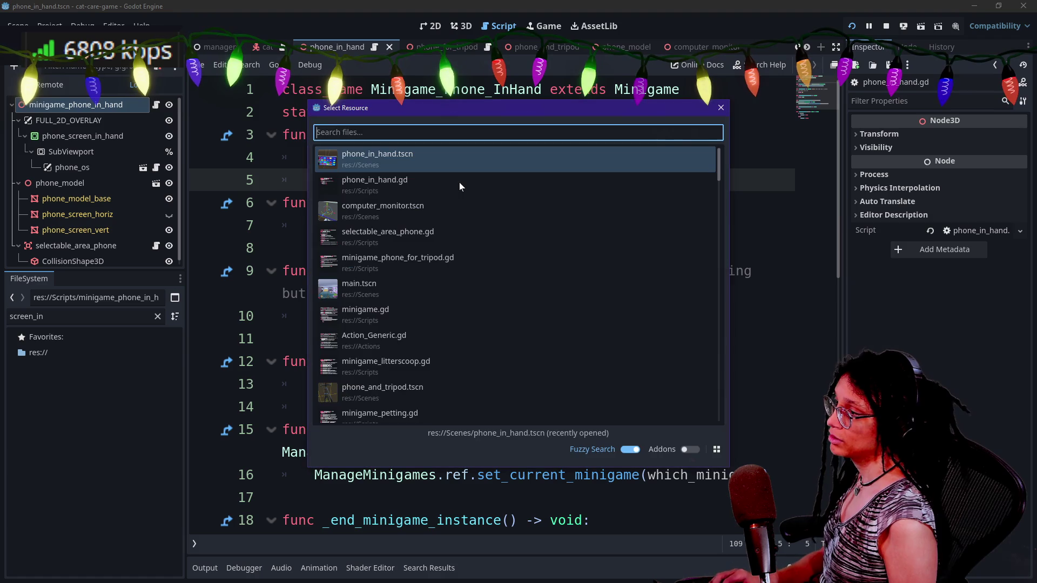
{"action": "type", "text": "SELECT"}
{"action": "key", "text": "BackSpace"}
{"action": "key", "text": "BackSpace"}
{"action": "key", "text": "BackSpace"}
{"action": "key", "text": "Caps_Lock"}
{"action": "type", "text": "phone"}
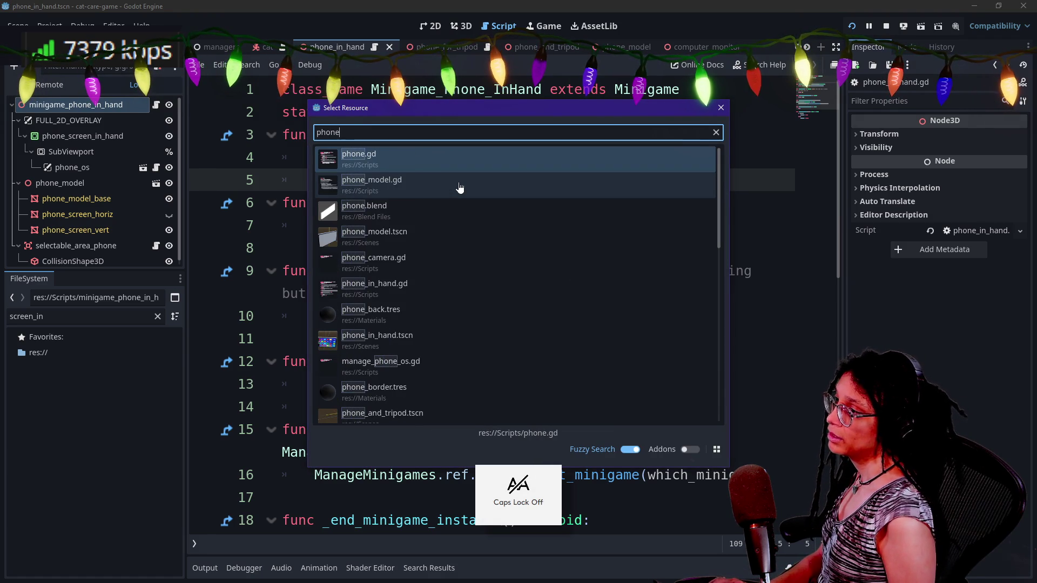
{"action": "type", "text": "_"}
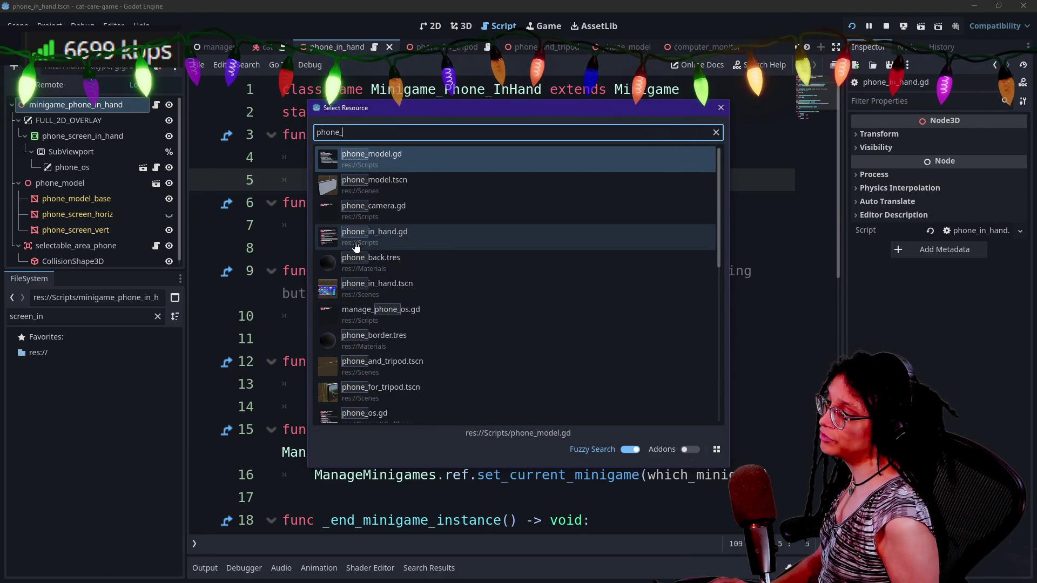
{"action": "key", "text": "ctrl+a"}
{"action": "type", "text": "selectableP"}
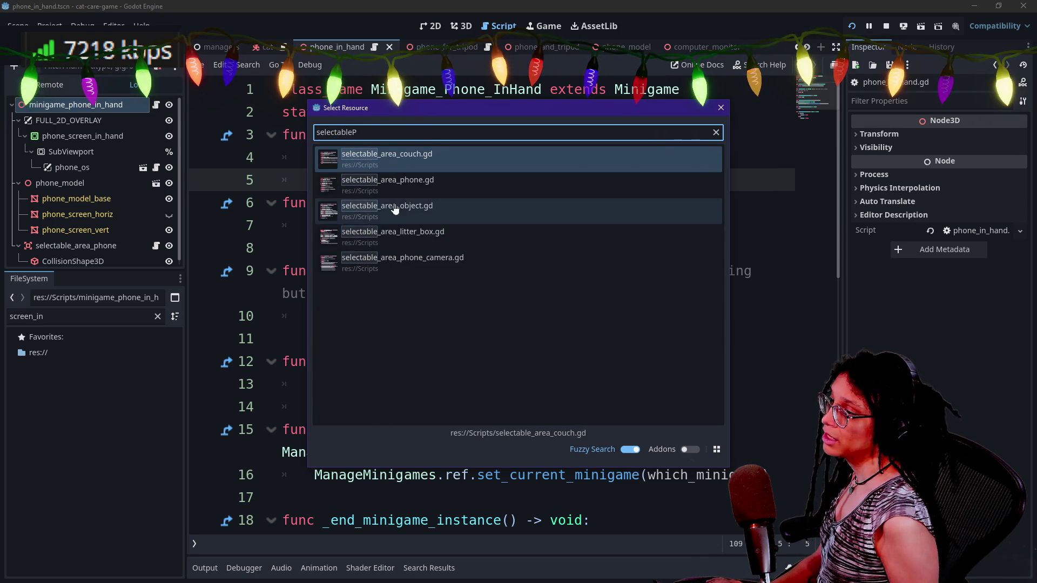
{"action": "double_click", "coordinate": [389, 181]}
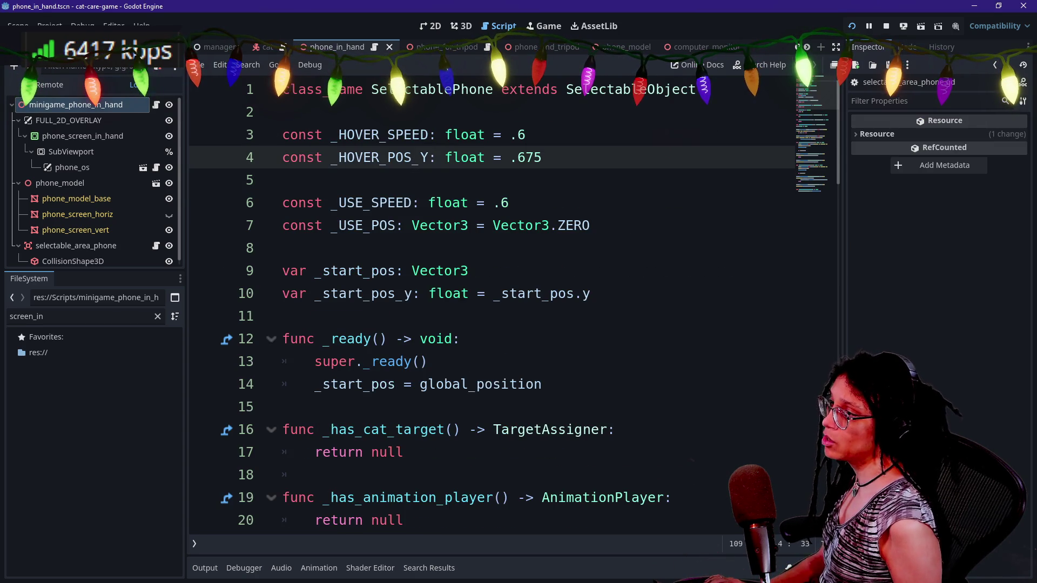
{"action": "left_click", "coordinate": [436, 89]}
{"action": "left_click", "coordinate": [616, 89]}
{"action": "left_click", "coordinate": [502, 158]}
{"action": "scroll", "coordinate": [502, 157], "scroll_direction": "down", "scroll_amount": 2}
{"action": "scroll", "coordinate": [513, 308], "scroll_direction": "down", "scroll_amount": 4}
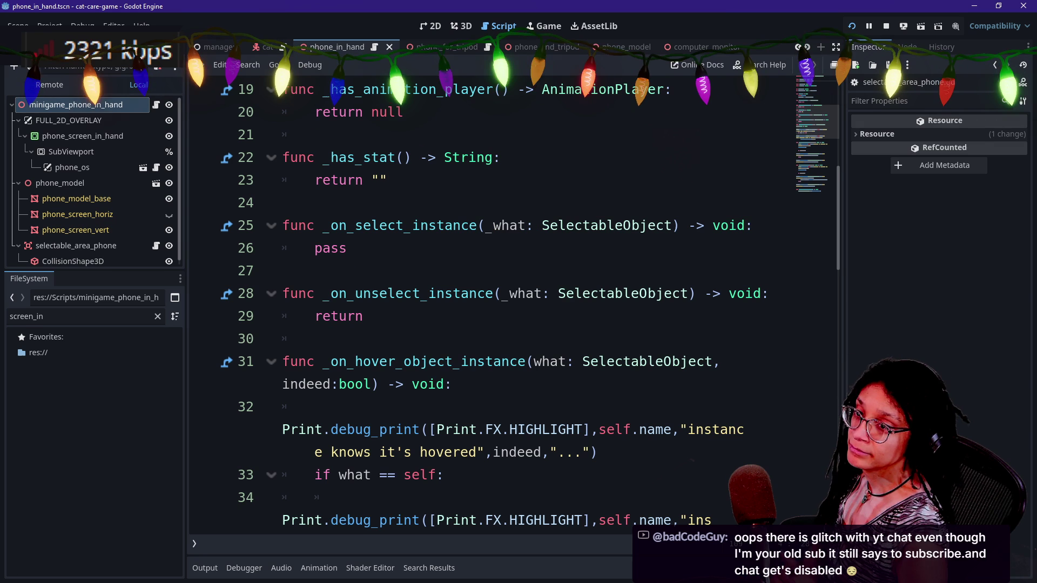